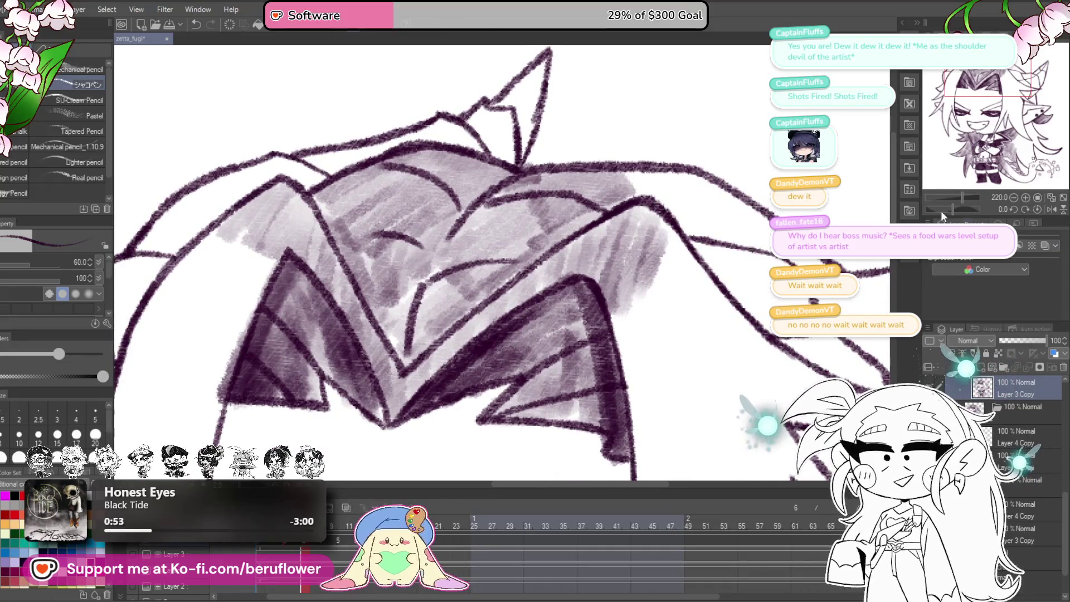
- With the canvas rotated, shade grey between the hair lines on top of the head, then straighten the view
{"action": "left_click_drag", "start_coordinate": [960, 216], "coordinate": [936, 211]}
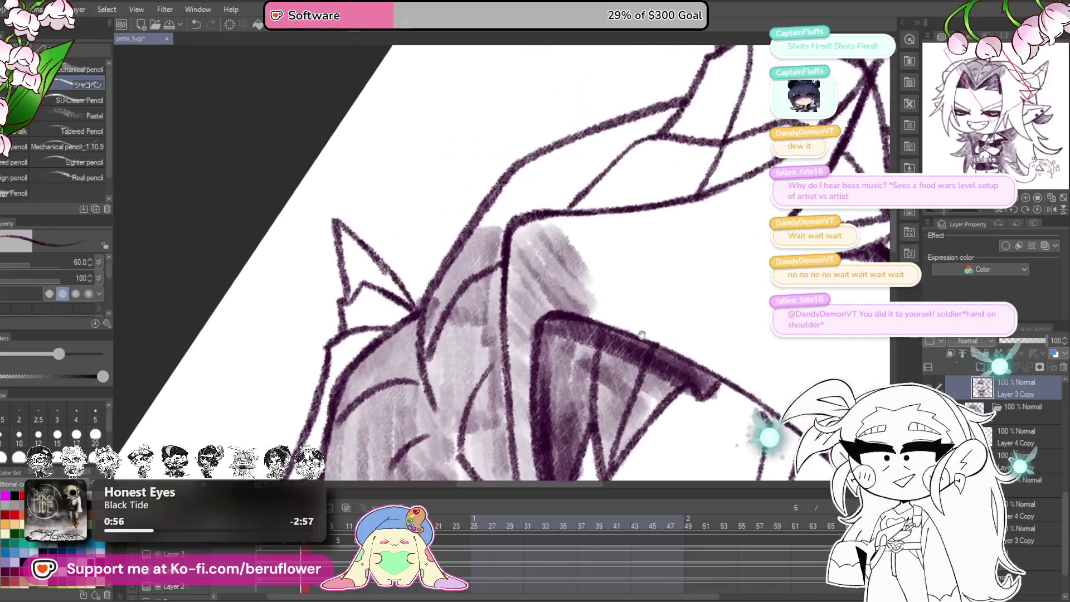
{"action": "left_click_drag", "start_coordinate": [604, 349], "coordinate": [601, 379]}
{"action": "mouse_move", "coordinate": [669, 195]}
{"action": "left_mouse_down"}
{"action": "mouse_move", "coordinate": [599, 223]}
{"action": "mouse_move", "coordinate": [513, 232]}
{"action": "mouse_move", "coordinate": [478, 286]}
{"action": "mouse_move", "coordinate": [535, 268]}
{"action": "mouse_move", "coordinate": [568, 284]}
{"action": "left_mouse_up"}
{"action": "key", "text": "ctrl+@"}
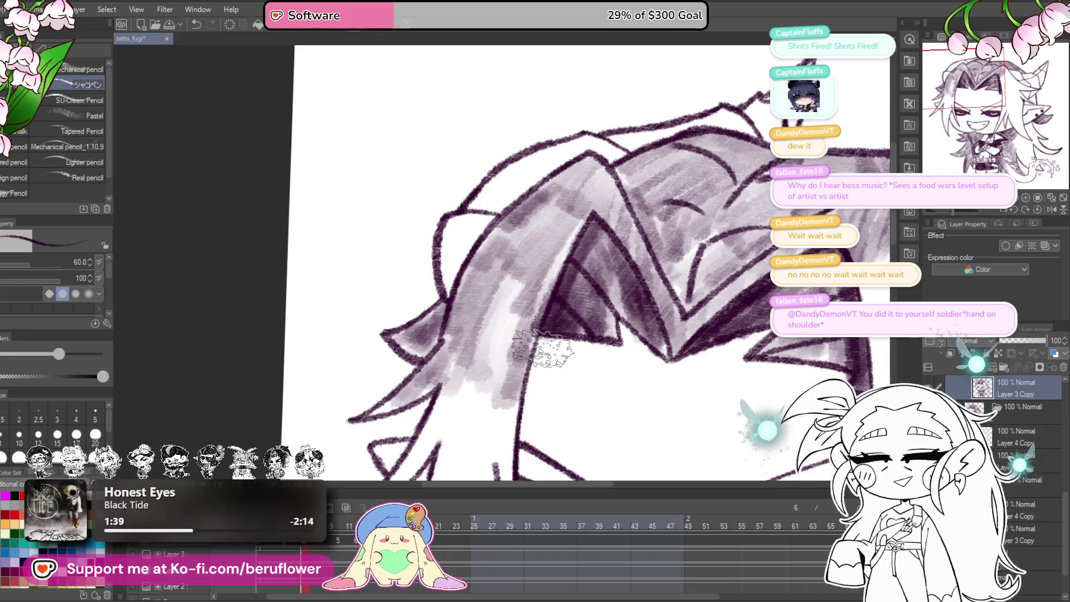
- Shade grey down the hair strand beside the face
{"action": "left_click_drag", "start_coordinate": [543, 349], "coordinate": [474, 199]}
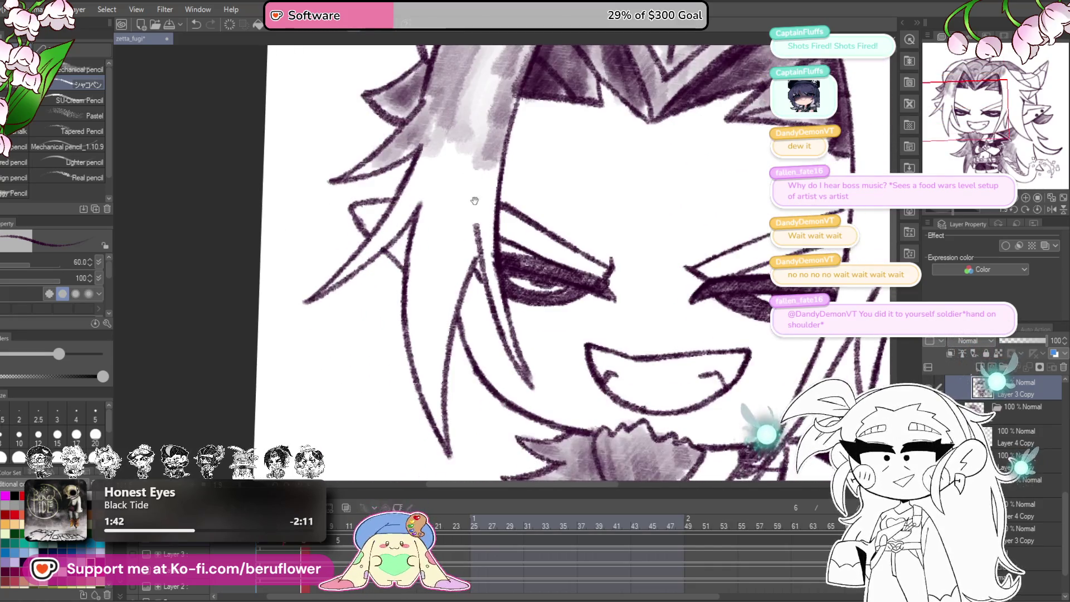
{"action": "mouse_move", "coordinate": [485, 242]}
{"action": "left_mouse_down"}
{"action": "mouse_move", "coordinate": [489, 308]}
{"action": "mouse_move", "coordinate": [468, 289]}
{"action": "left_mouse_up"}
{"action": "mouse_move", "coordinate": [504, 173]}
{"action": "left_mouse_down"}
{"action": "mouse_move", "coordinate": [490, 295]}
{"action": "mouse_move", "coordinate": [524, 407]}
{"action": "mouse_move", "coordinate": [460, 239]}
{"action": "mouse_move", "coordinate": [435, 234]}
{"action": "mouse_move", "coordinate": [488, 198]}
{"action": "mouse_move", "coordinate": [496, 312]}
{"action": "mouse_move", "coordinate": [515, 248]}
{"action": "mouse_move", "coordinate": [495, 279]}
{"action": "mouse_move", "coordinate": [487, 328]}
{"action": "mouse_move", "coordinate": [502, 424]}
{"action": "left_mouse_up"}
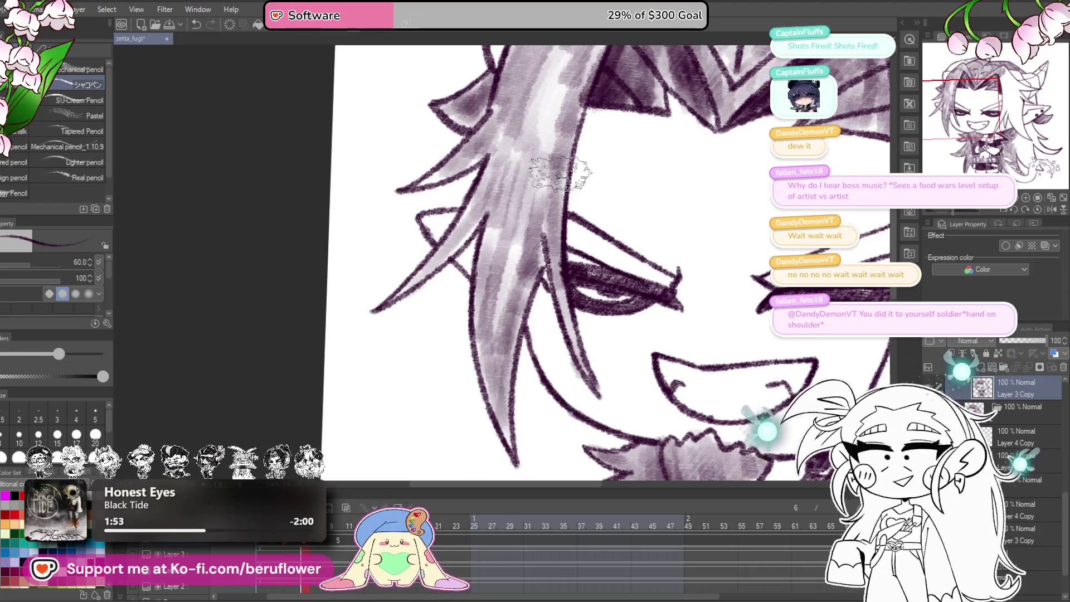
{"action": "scroll", "coordinate": [662, 348], "scroll_direction": "down", "scroll_amount": 2}
{"action": "scroll", "coordinate": [662, 348], "scroll_direction": "down", "scroll_amount": 1}
{"action": "scroll", "coordinate": [641, 251], "scroll_direction": "up", "scroll_amount": 1}
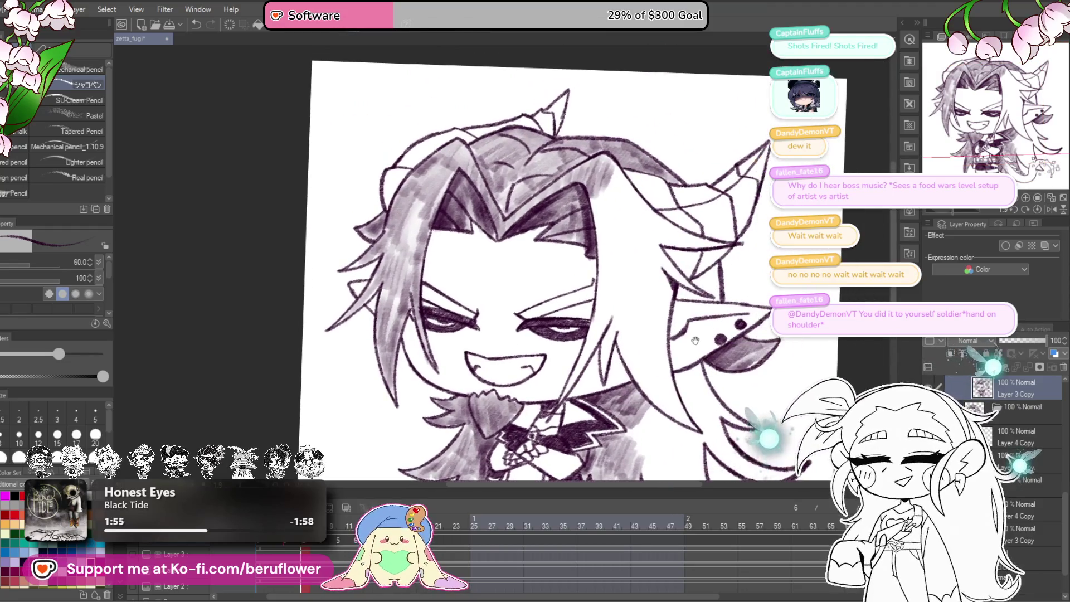
{"action": "scroll", "coordinate": [635, 226], "scroll_direction": "up", "scroll_amount": 1}
{"action": "scroll", "coordinate": [636, 225], "scroll_direction": "up", "scroll_amount": 3}
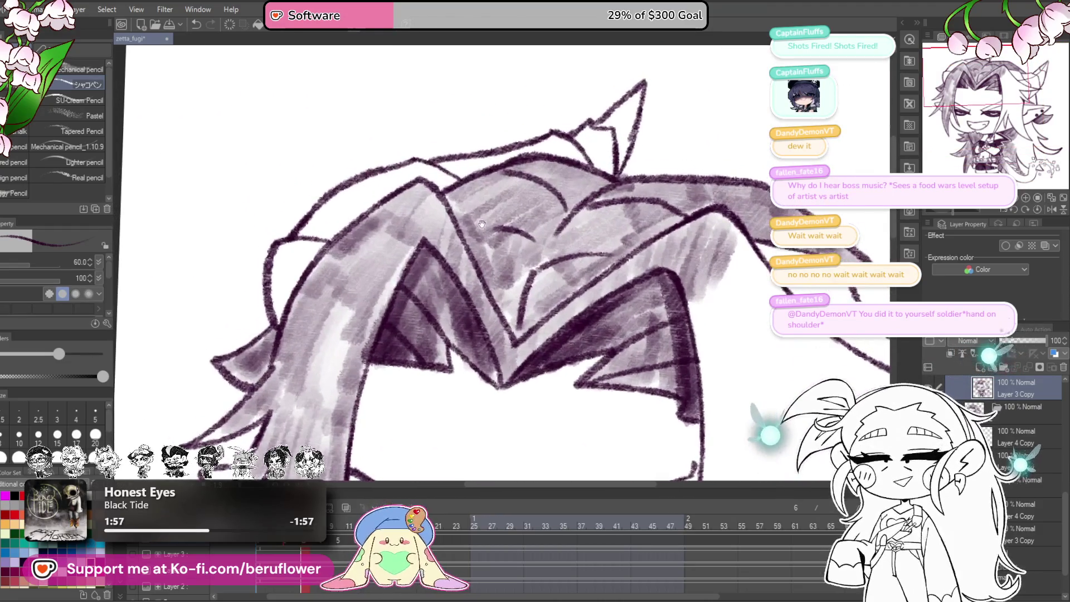
- Darken the top of the hair and hatch long grey strokes along the hair strands
{"action": "mouse_move", "coordinate": [457, 203]}
{"action": "left_mouse_down"}
{"action": "mouse_move", "coordinate": [518, 195]}
{"action": "mouse_move", "coordinate": [529, 223]}
{"action": "mouse_move", "coordinate": [471, 223]}
{"action": "mouse_move", "coordinate": [518, 261]}
{"action": "left_mouse_up"}
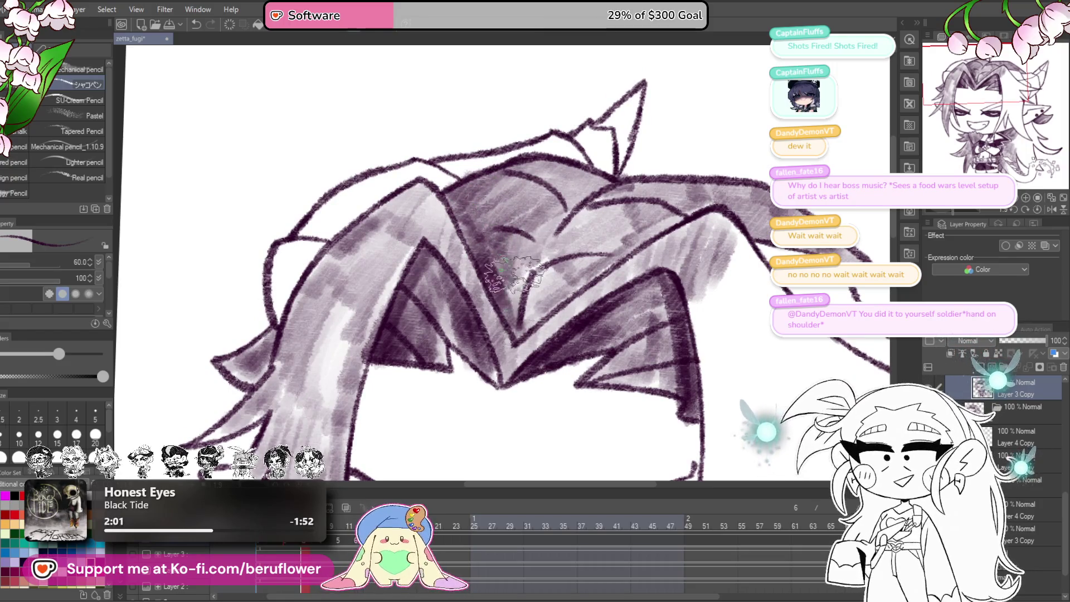
{"action": "mouse_move", "coordinate": [871, 246]}
{"action": "left_mouse_down"}
{"action": "mouse_move", "coordinate": [665, 214]}
{"action": "mouse_move", "coordinate": [664, 244]}
{"action": "left_mouse_up"}
{"action": "left_click_drag", "start_coordinate": [956, 215], "coordinate": [941, 213]}
{"action": "mouse_move", "coordinate": [613, 255]}
{"action": "left_mouse_down"}
{"action": "mouse_move", "coordinate": [641, 195]}
{"action": "mouse_move", "coordinate": [619, 223]}
{"action": "mouse_move", "coordinate": [507, 290]}
{"action": "mouse_move", "coordinate": [445, 296]}
{"action": "mouse_move", "coordinate": [462, 284]}
{"action": "left_mouse_up"}
{"action": "mouse_move", "coordinate": [715, 325]}
{"action": "left_mouse_down"}
{"action": "mouse_move", "coordinate": [648, 301]}
{"action": "mouse_move", "coordinate": [722, 239]}
{"action": "mouse_move", "coordinate": [663, 134]}
{"action": "mouse_move", "coordinate": [512, 267]}
{"action": "left_mouse_up"}
{"action": "mouse_move", "coordinate": [650, 142]}
{"action": "left_mouse_down"}
{"action": "mouse_move", "coordinate": [557, 212]}
{"action": "mouse_move", "coordinate": [478, 310]}
{"action": "mouse_move", "coordinate": [442, 407]}
{"action": "mouse_move", "coordinate": [451, 457]}
{"action": "left_mouse_up"}
- Step between animation frames and shade along the lower eyelid under the eye
{"action": "key", "text": "Left"}
{"action": "key", "text": "Left"}
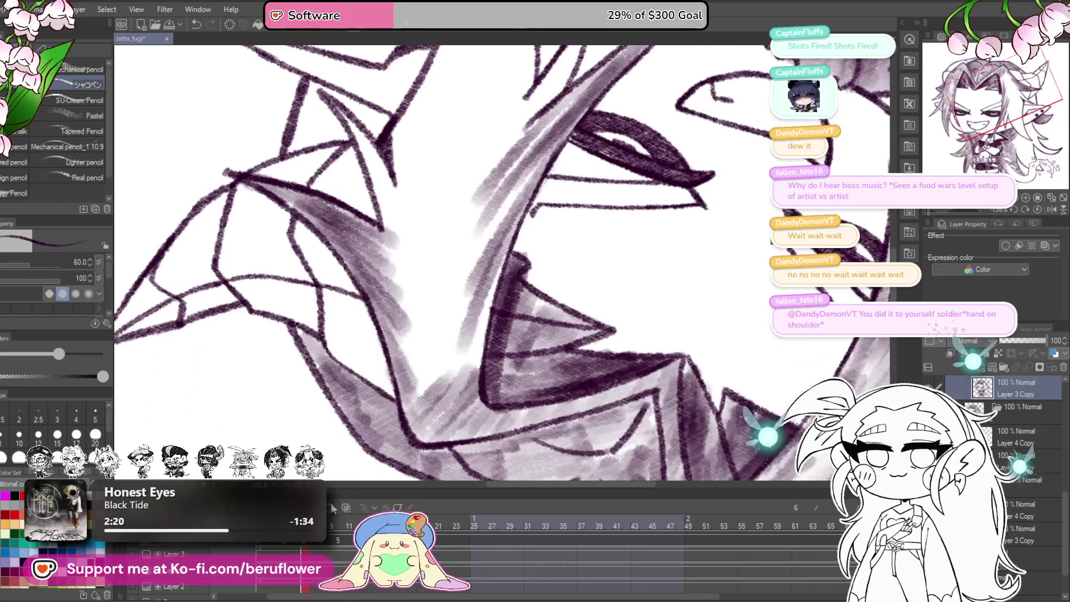
{"action": "key", "text": "Left"}
{"action": "key", "text": "Right"}
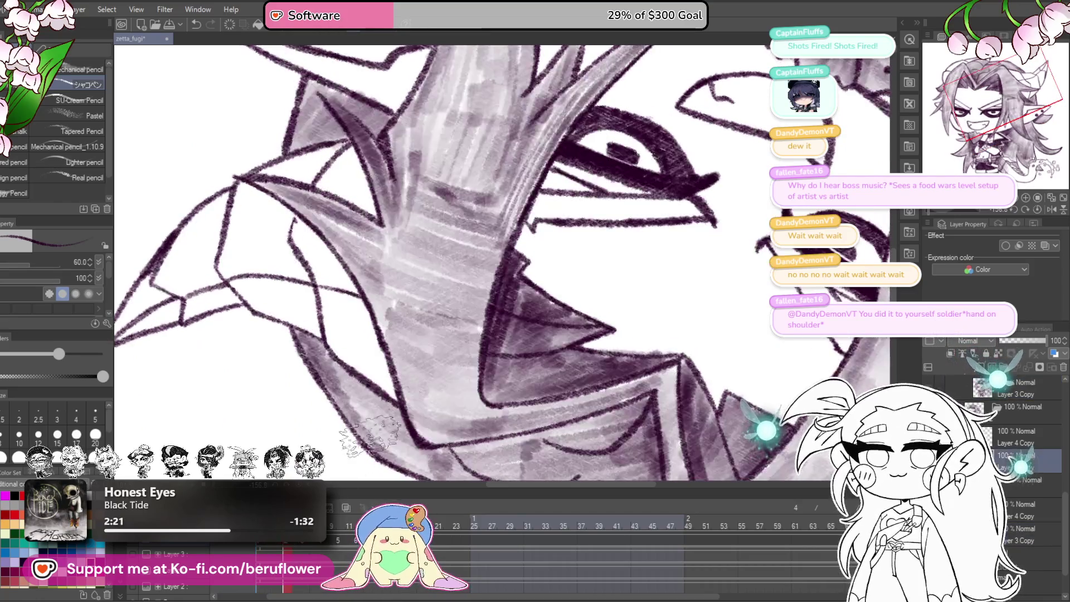
{"action": "mouse_move", "coordinate": [564, 217]}
{"action": "left_mouse_down"}
{"action": "mouse_move", "coordinate": [624, 204]}
{"action": "mouse_move", "coordinate": [697, 206]}
{"action": "left_mouse_up"}
{"action": "key", "text": "ctrl+minus"}
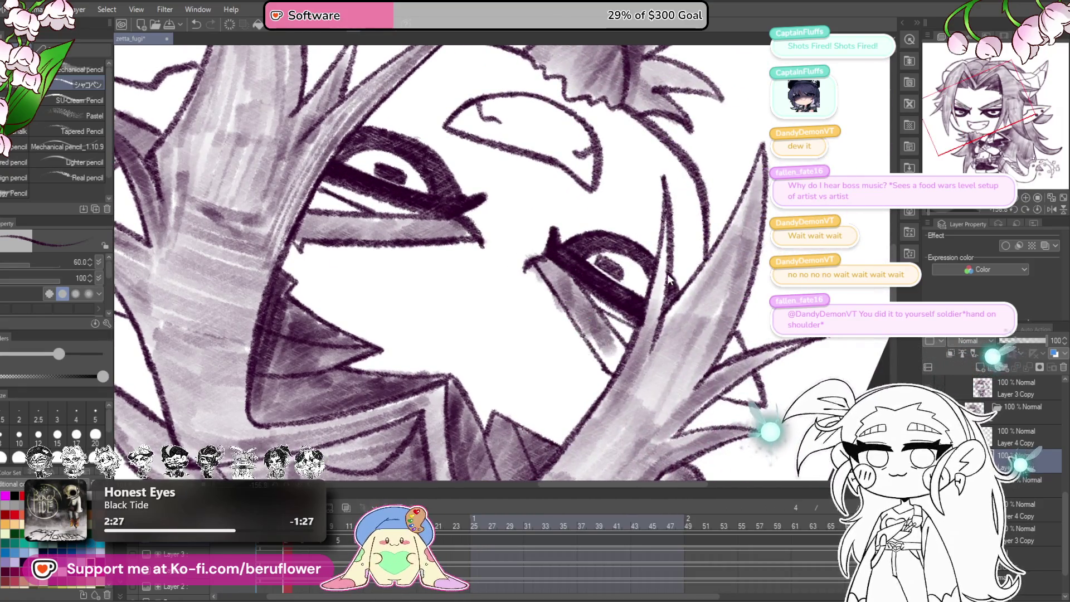
{"action": "left_click_drag", "start_coordinate": [942, 212], "coordinate": [940, 209]}
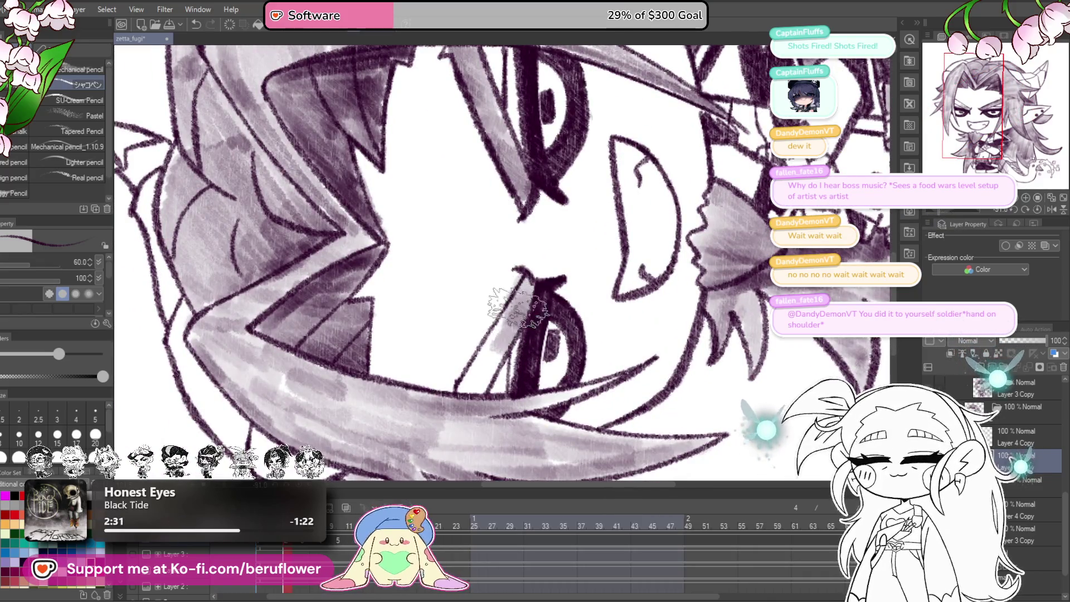
{"action": "mouse_move", "coordinate": [557, 245]}
{"action": "left_mouse_down"}
{"action": "mouse_move", "coordinate": [596, 380]}
{"action": "mouse_move", "coordinate": [533, 305]}
{"action": "mouse_move", "coordinate": [603, 349]}
{"action": "mouse_move", "coordinate": [693, 305]}
{"action": "left_mouse_up"}
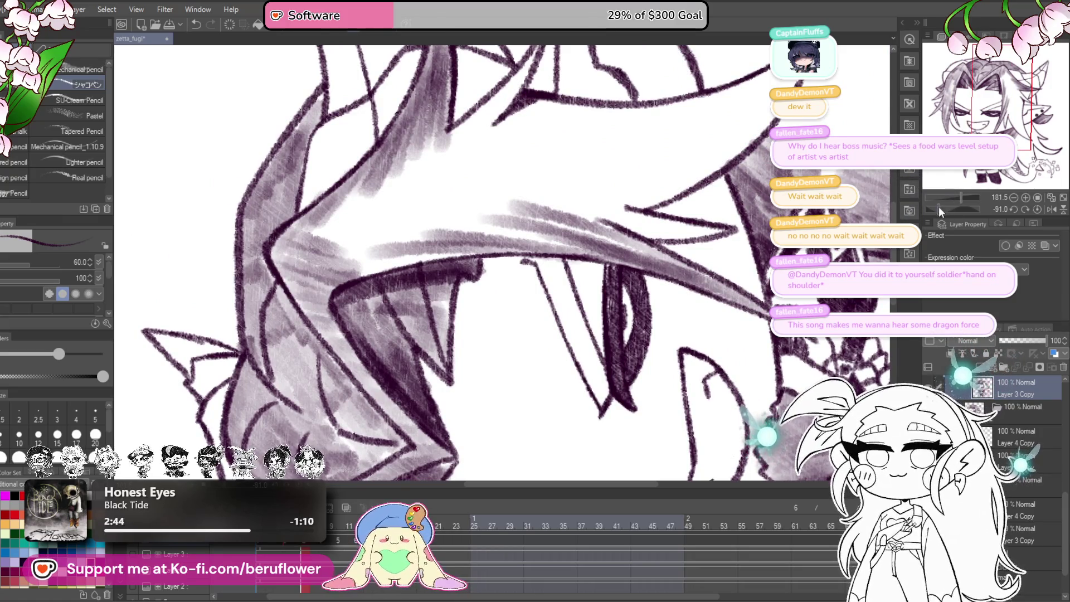
- Darkly shade the dragon tail's left leaf-shaped spike and shrink the brush to 40
{"action": "left_click_drag", "start_coordinate": [939, 211], "coordinate": [928, 209]}
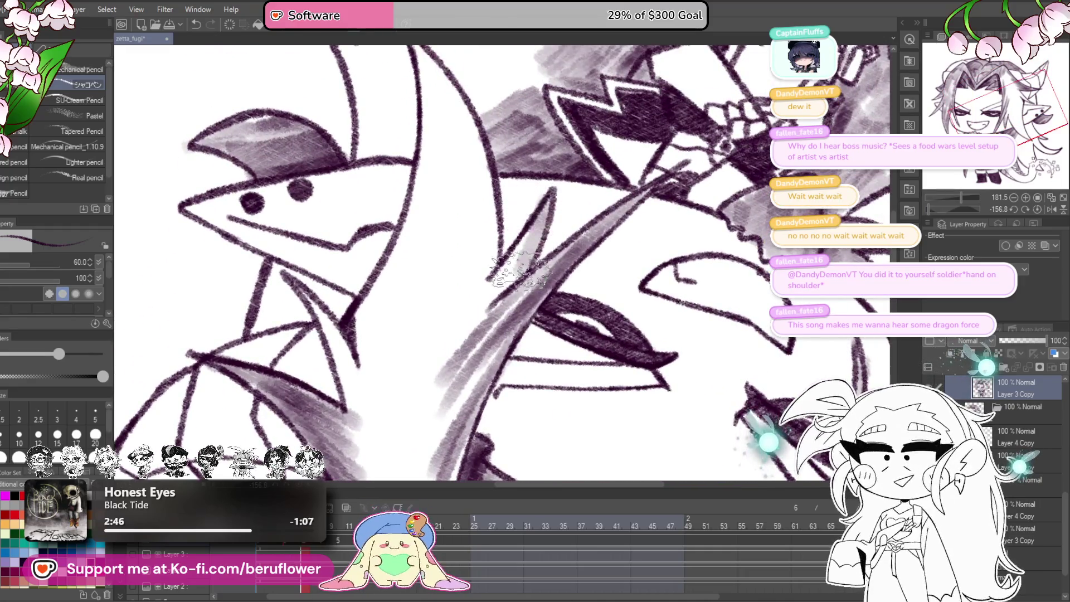
{"action": "mouse_move", "coordinate": [465, 357]}
{"action": "left_mouse_down"}
{"action": "mouse_move", "coordinate": [510, 234]}
{"action": "mouse_move", "coordinate": [474, 334]}
{"action": "mouse_move", "coordinate": [442, 370]}
{"action": "mouse_move", "coordinate": [457, 424]}
{"action": "mouse_move", "coordinate": [490, 376]}
{"action": "mouse_move", "coordinate": [429, 409]}
{"action": "mouse_move", "coordinate": [413, 399]}
{"action": "mouse_move", "coordinate": [430, 286]}
{"action": "mouse_move", "coordinate": [518, 251]}
{"action": "mouse_move", "coordinate": [544, 330]}
{"action": "left_mouse_up"}
{"action": "mouse_move", "coordinate": [368, 234]}
{"action": "left_mouse_down"}
{"action": "mouse_move", "coordinate": [407, 279]}
{"action": "mouse_move", "coordinate": [446, 359]}
{"action": "mouse_move", "coordinate": [439, 451]}
{"action": "left_mouse_up"}
{"action": "key", "text": "bracketleft"}
{"action": "key", "text": "bracketleft"}
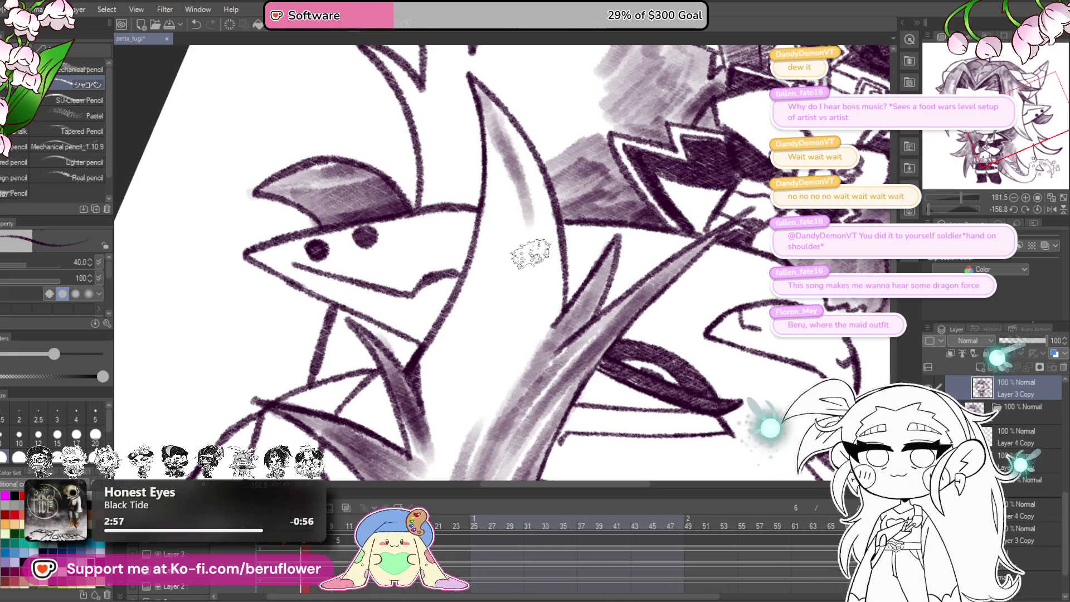
- Rotate the view and shade purple along the dragon head's outline and the crescent's right edge
{"action": "left_click_drag", "start_coordinate": [571, 265], "coordinate": [604, 302]}
{"action": "left_click_drag", "start_coordinate": [726, 346], "coordinate": [720, 275]}
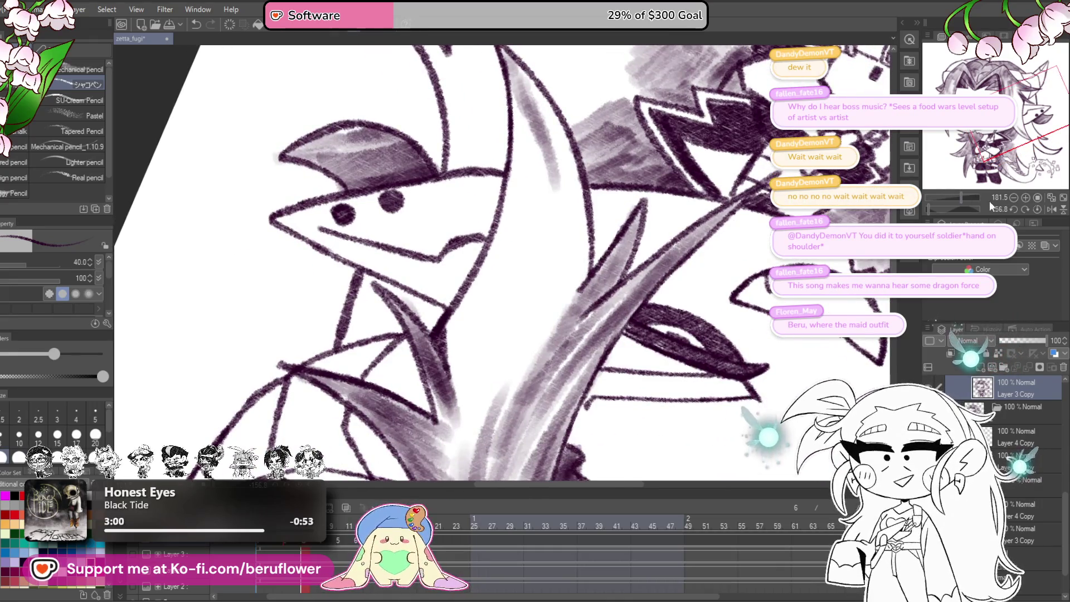
{"action": "left_click", "coordinate": [934, 207]}
{"action": "left_click", "coordinate": [942, 208]}
{"action": "left_click_drag", "start_coordinate": [647, 323], "coordinate": [660, 382]}
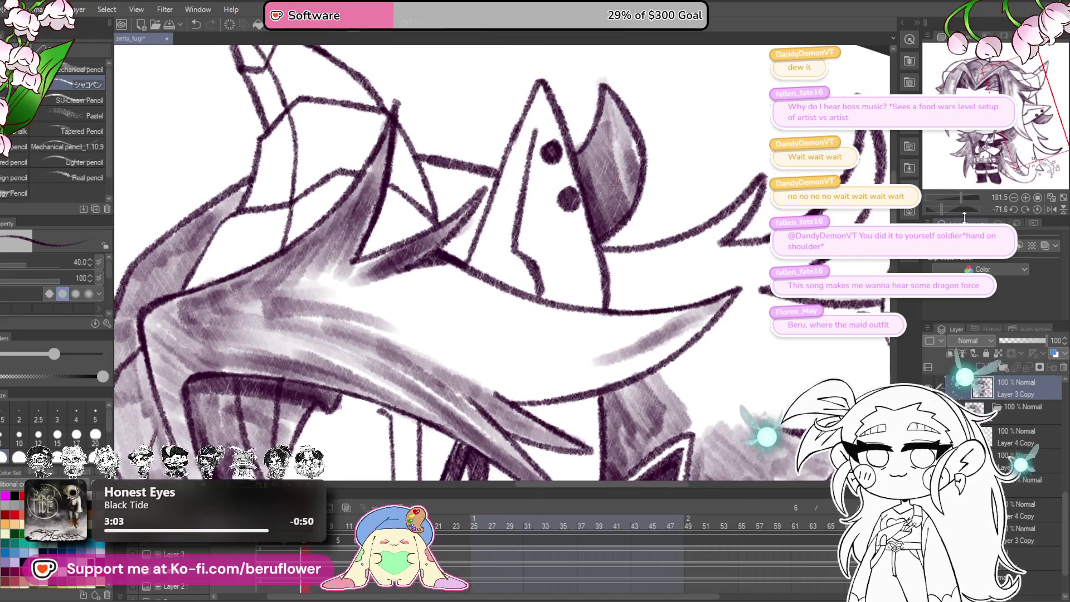
{"action": "left_click", "coordinate": [934, 208]}
{"action": "left_click", "coordinate": [933, 209]}
{"action": "left_click_drag", "start_coordinate": [510, 289], "coordinate": [548, 276]}
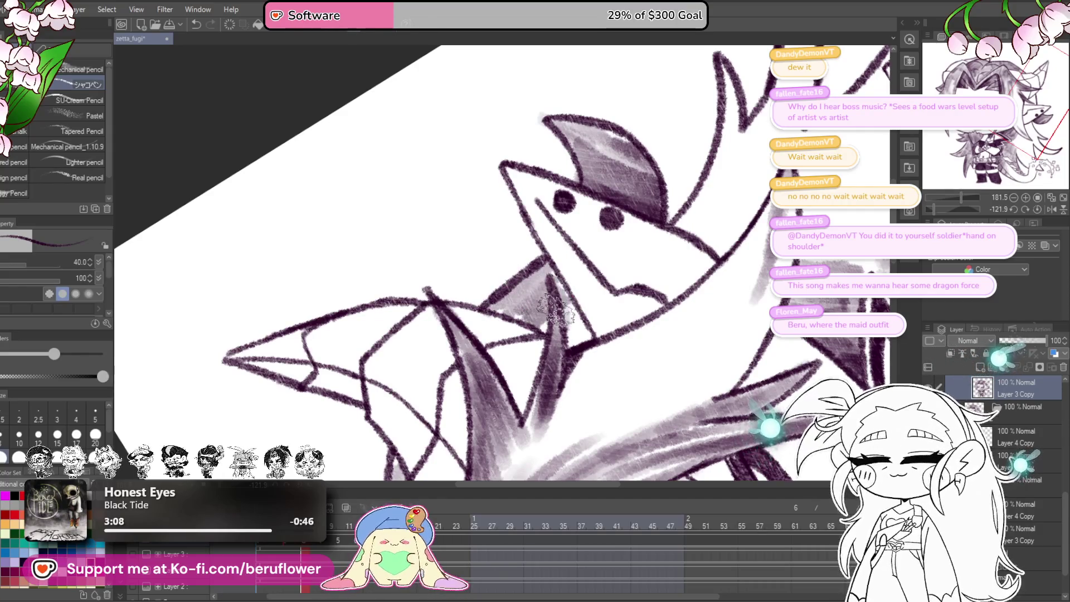
{"action": "left_click_drag", "start_coordinate": [767, 313], "coordinate": [672, 324]}
{"action": "left_click_drag", "start_coordinate": [716, 203], "coordinate": [668, 330]}
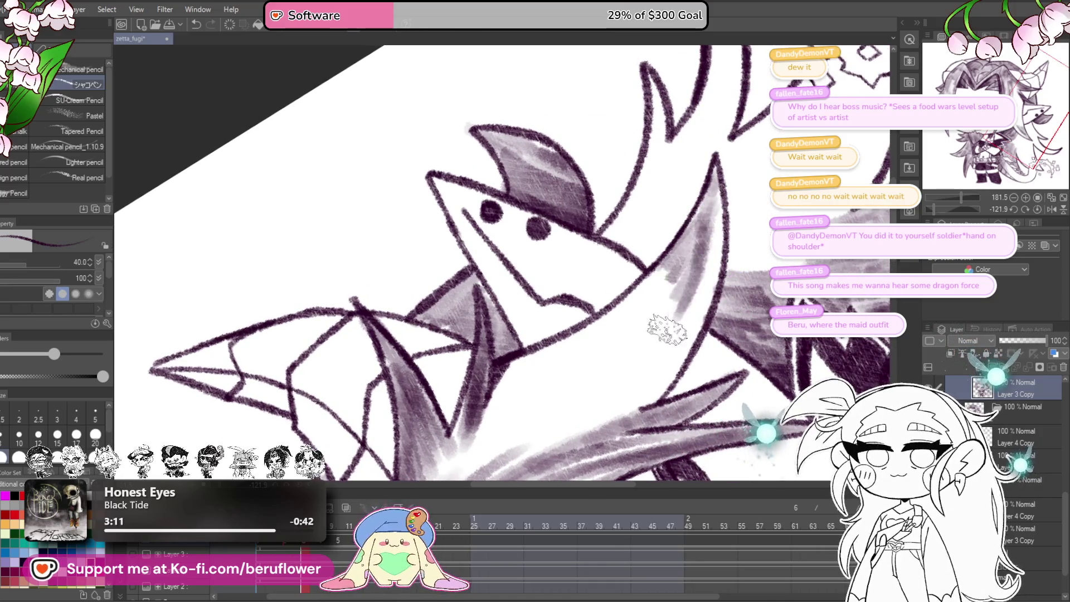
- With the brush enlarged to 70, shade down the crescent's edge and around the dragon head
{"action": "key", "text": "bracketright"}
{"action": "key", "text": "bracketright"}
{"action": "key", "text": "bracketright"}
{"action": "mouse_move", "coordinate": [708, 189]}
{"action": "left_mouse_down"}
{"action": "mouse_move", "coordinate": [652, 375]}
{"action": "mouse_move", "coordinate": [669, 356]}
{"action": "mouse_move", "coordinate": [645, 335]}
{"action": "mouse_move", "coordinate": [554, 418]}
{"action": "mouse_move", "coordinate": [514, 420]}
{"action": "mouse_move", "coordinate": [515, 390]}
{"action": "mouse_move", "coordinate": [677, 260]}
{"action": "mouse_move", "coordinate": [644, 360]}
{"action": "mouse_move", "coordinate": [566, 370]}
{"action": "left_mouse_up"}
{"action": "mouse_move", "coordinate": [502, 399]}
{"action": "left_mouse_down"}
{"action": "mouse_move", "coordinate": [626, 253]}
{"action": "mouse_move", "coordinate": [574, 312]}
{"action": "mouse_move", "coordinate": [621, 312]}
{"action": "mouse_move", "coordinate": [640, 238]}
{"action": "mouse_move", "coordinate": [707, 232]}
{"action": "mouse_move", "coordinate": [741, 189]}
{"action": "mouse_move", "coordinate": [641, 279]}
{"action": "left_mouse_up"}
{"action": "scroll", "coordinate": [758, 183], "scroll_direction": "down", "scroll_amount": 5}
{"action": "scroll", "coordinate": [643, 295], "scroll_direction": "up", "scroll_amount": 5}
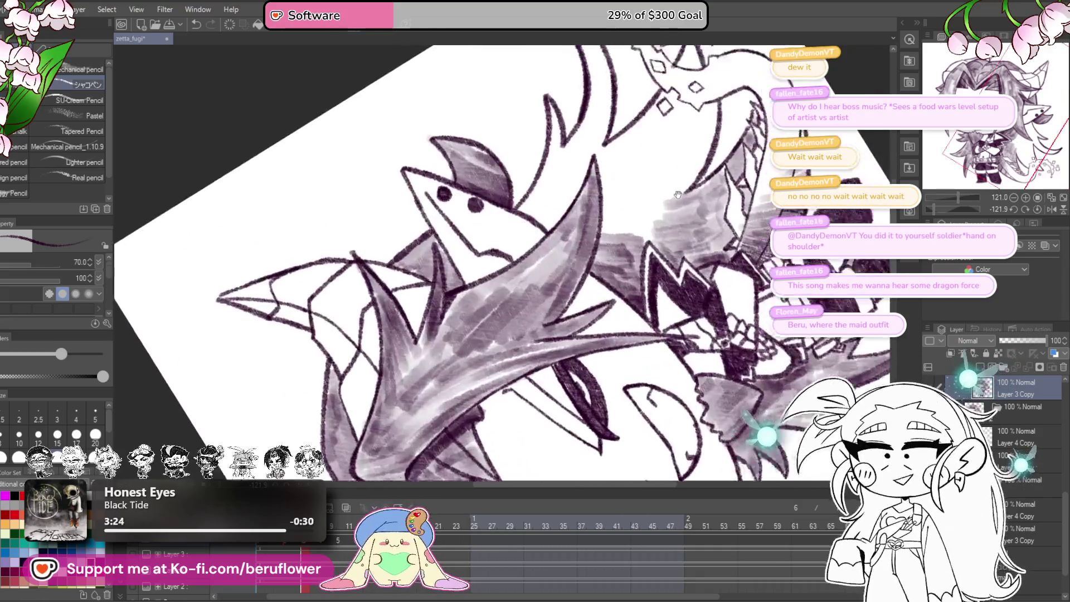
- Soften the triangle beside the head and darken the shading along the jaw and neck
{"action": "left_click_drag", "start_coordinate": [624, 234], "coordinate": [635, 243]}
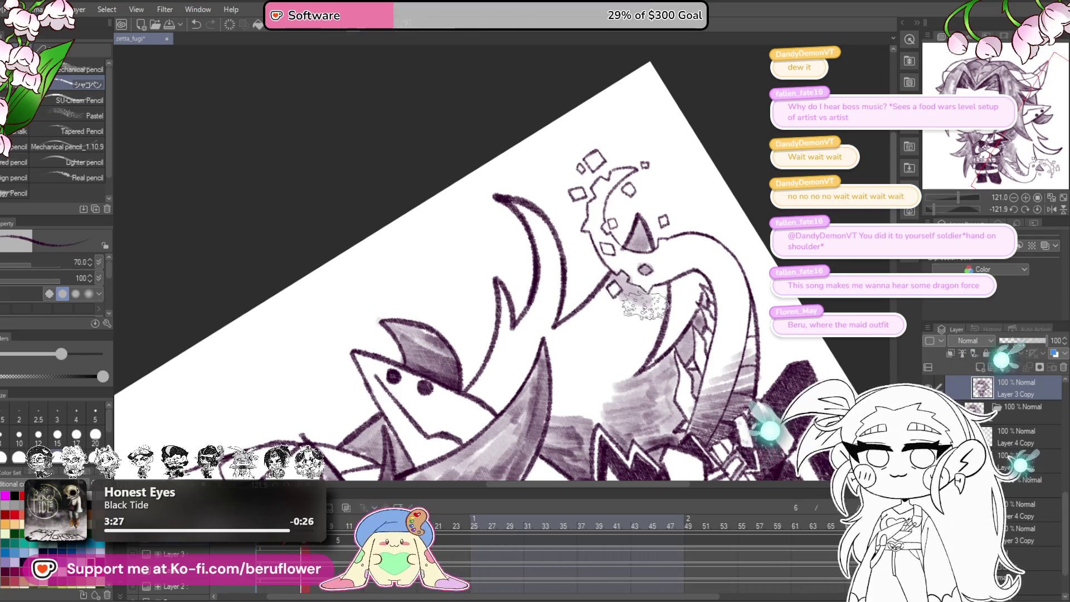
{"action": "left_click_drag", "start_coordinate": [662, 289], "coordinate": [609, 388]}
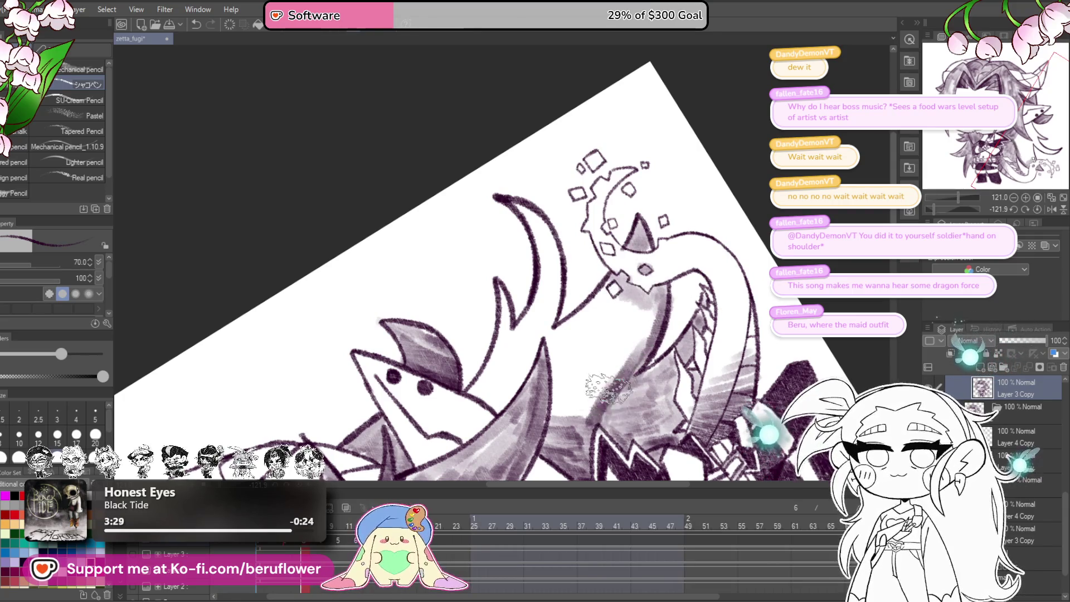
{"action": "mouse_move", "coordinate": [656, 313]}
{"action": "left_mouse_down"}
{"action": "mouse_move", "coordinate": [599, 407]}
{"action": "mouse_move", "coordinate": [568, 399]}
{"action": "mouse_move", "coordinate": [566, 350]}
{"action": "left_mouse_up"}
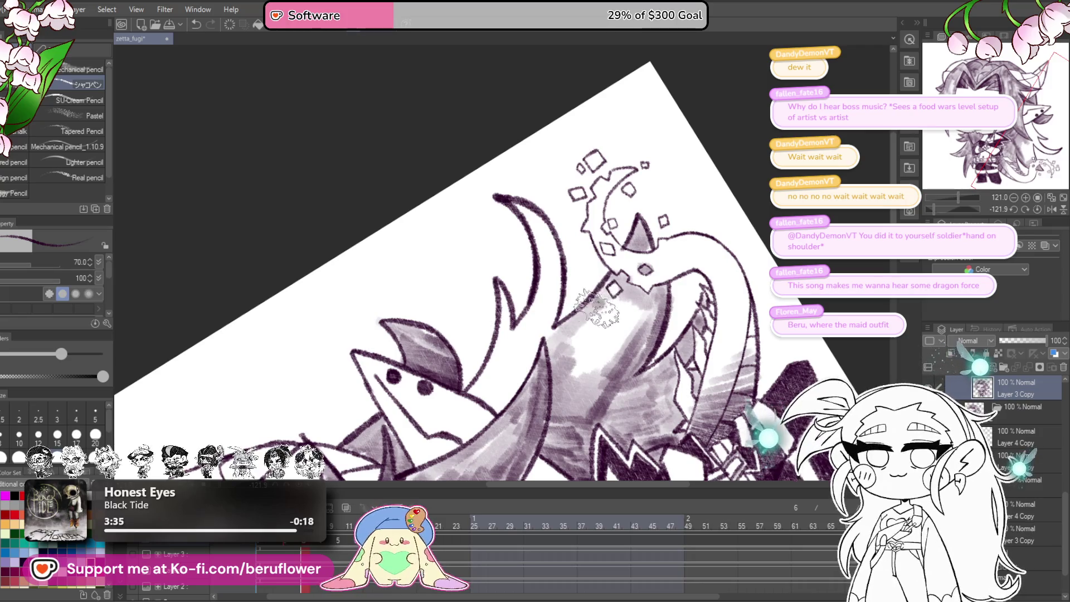
{"action": "mouse_move", "coordinate": [610, 315]}
{"action": "left_mouse_down"}
{"action": "mouse_move", "coordinate": [630, 340]}
{"action": "mouse_move", "coordinate": [597, 362]}
{"action": "mouse_move", "coordinate": [563, 351]}
{"action": "mouse_move", "coordinate": [568, 314]}
{"action": "left_mouse_up"}
{"action": "left_click_drag", "start_coordinate": [568, 313], "coordinate": [585, 345]}
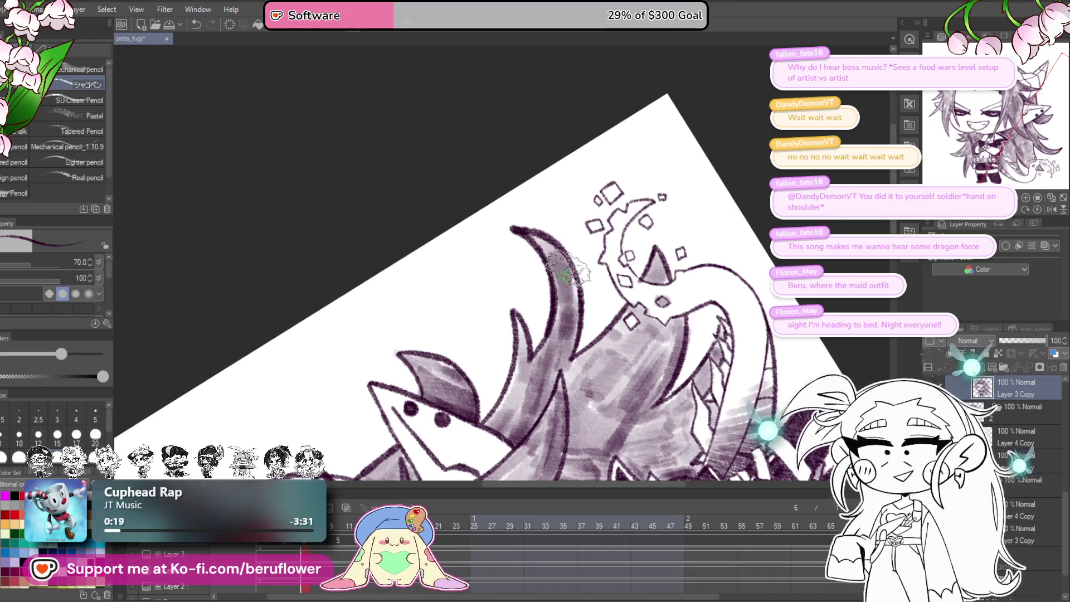
- Brush additional purple marker shading over the dragon tail's neck
{"action": "scroll", "coordinate": [574, 307], "scroll_direction": "up", "scroll_amount": 3}
- Reframe the view on the face and reset the canvas rotation to 0°
{"action": "scroll", "coordinate": [615, 348], "scroll_direction": "down", "scroll_amount": 4}
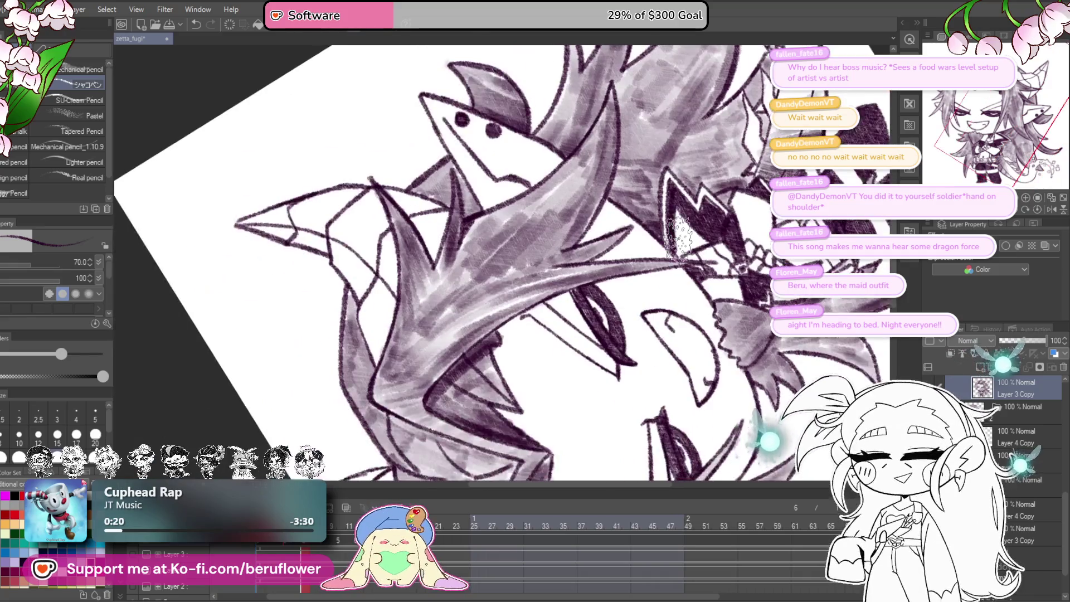
{"action": "scroll", "coordinate": [699, 422], "scroll_direction": "up", "scroll_amount": 4}
{"action": "left_click_drag", "start_coordinate": [699, 422], "coordinate": [615, 369]}
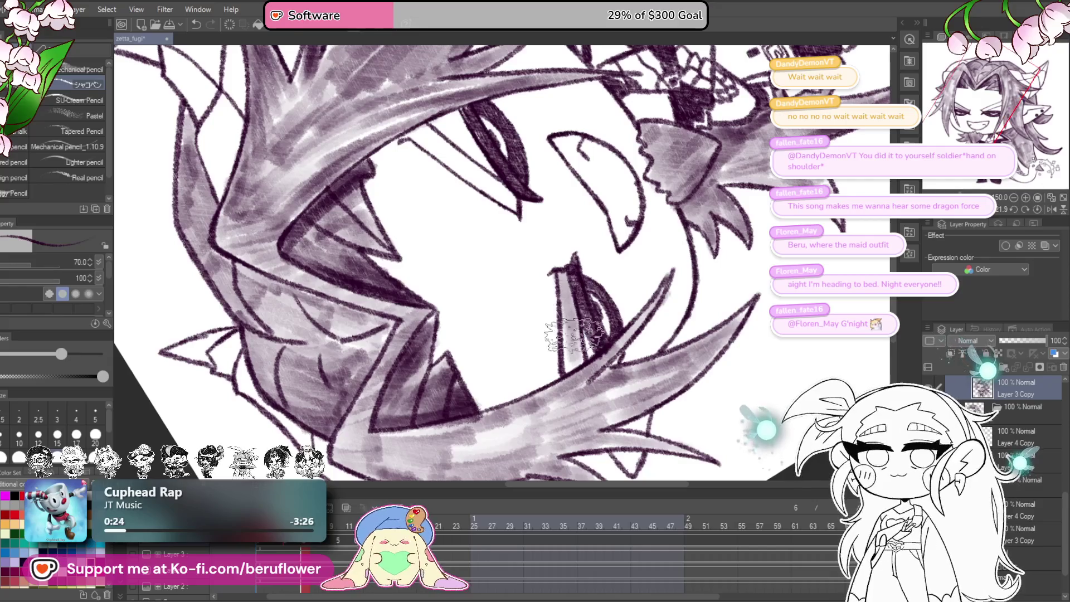
{"action": "left_click_drag", "start_coordinate": [412, 132], "coordinate": [446, 245]}
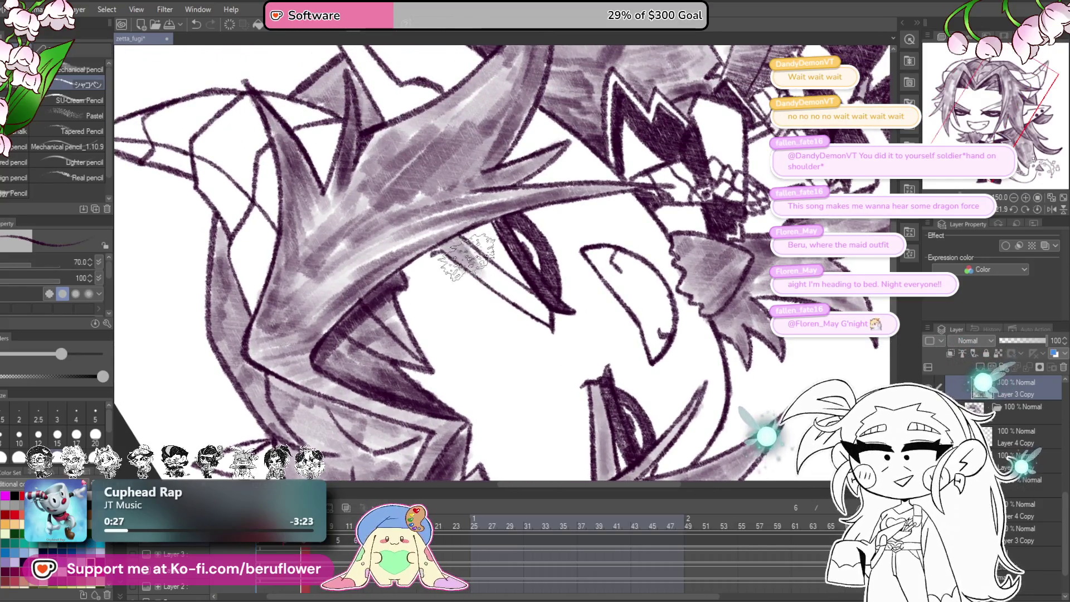
{"action": "scroll", "coordinate": [460, 240], "scroll_direction": "down", "scroll_amount": 5}
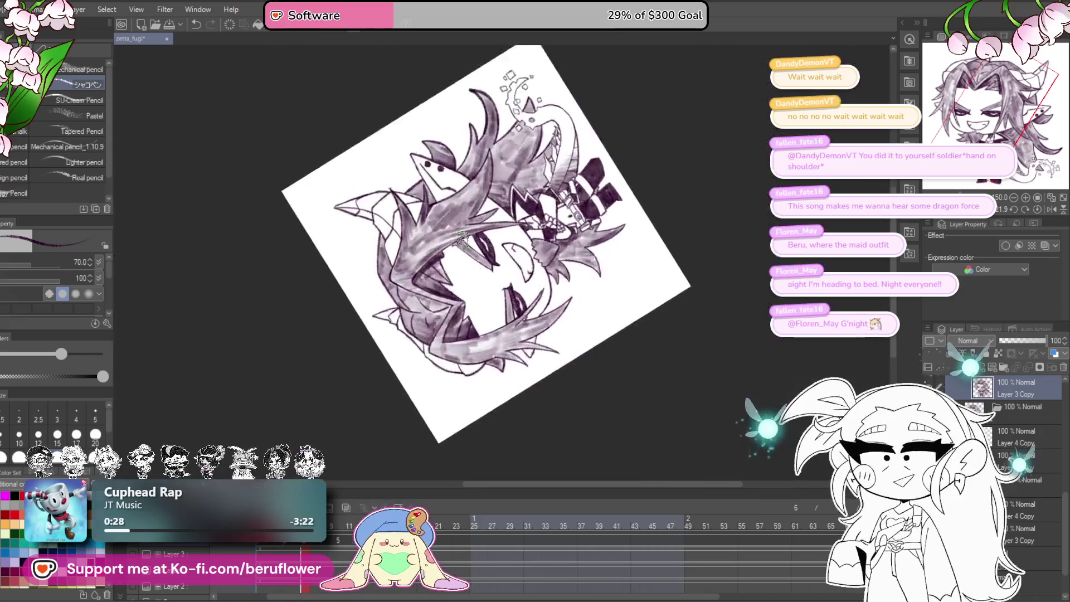
{"action": "scroll", "coordinate": [460, 240], "scroll_direction": "up", "scroll_amount": 4}
{"action": "left_click", "coordinate": [1037, 209]}
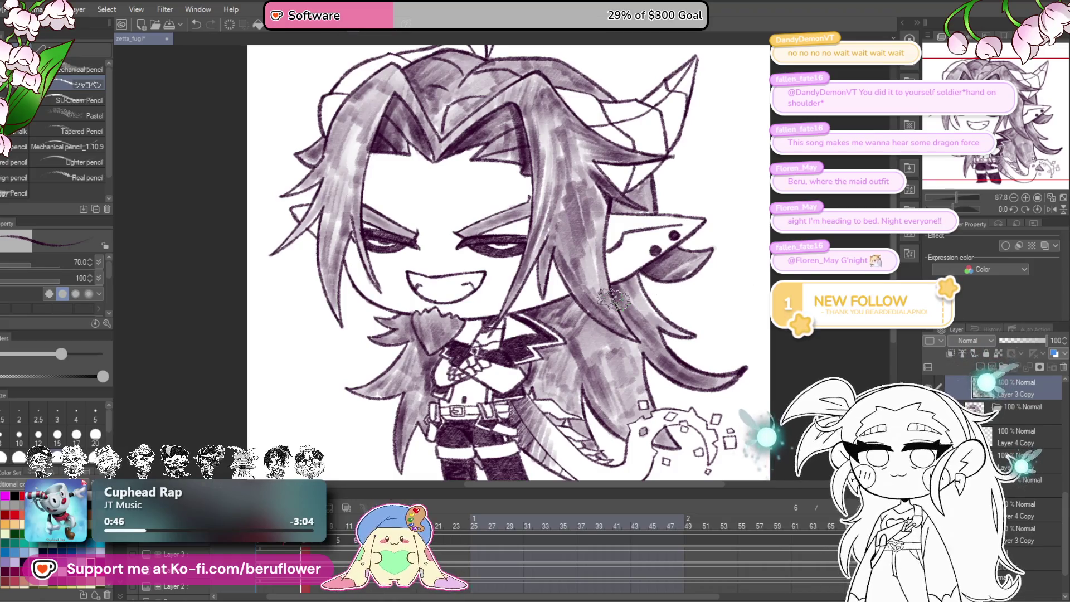
{"action": "scroll", "coordinate": [615, 298], "scroll_direction": "down", "scroll_amount": 2}
{"action": "scroll", "coordinate": [615, 298], "scroll_direction": "up", "scroll_amount": 3}
{"action": "scroll", "coordinate": [615, 298], "scroll_direction": "down", "scroll_amount": 3}
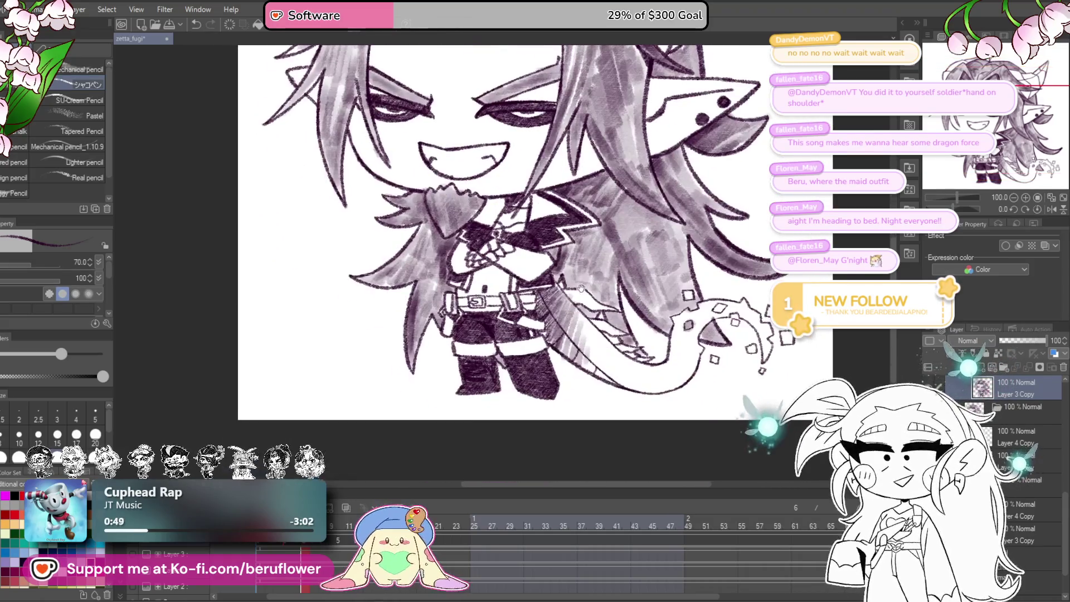
{"action": "scroll", "coordinate": [582, 288], "scroll_direction": "down", "scroll_amount": 1}
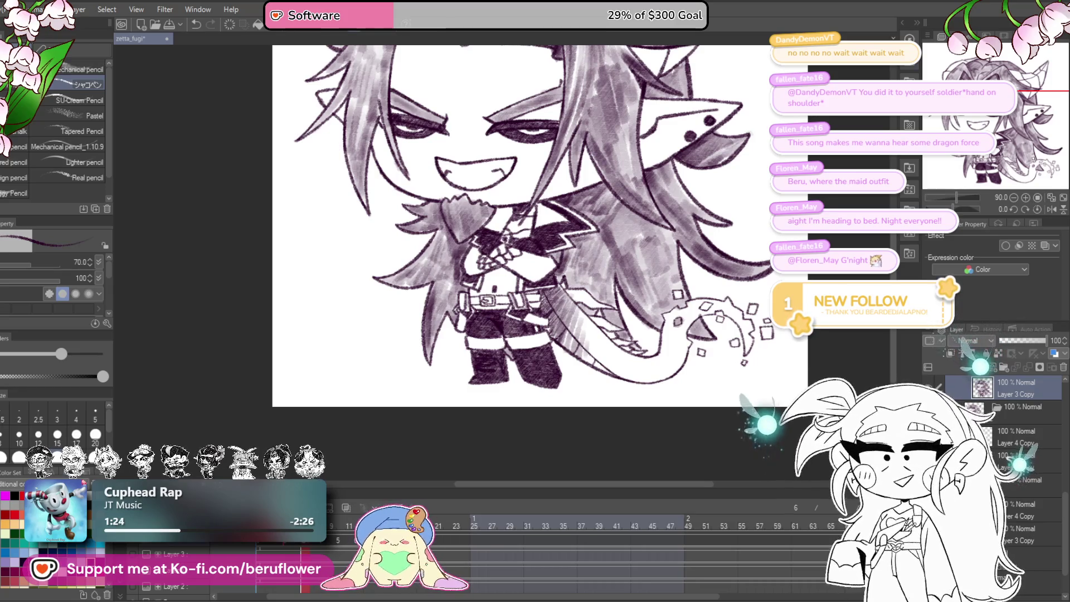
{"action": "mouse_move", "coordinate": [682, 226]}
{"action": "left_mouse_down"}
{"action": "mouse_move", "coordinate": [639, 262]}
{"action": "mouse_move", "coordinate": [625, 327]}
{"action": "left_mouse_up"}
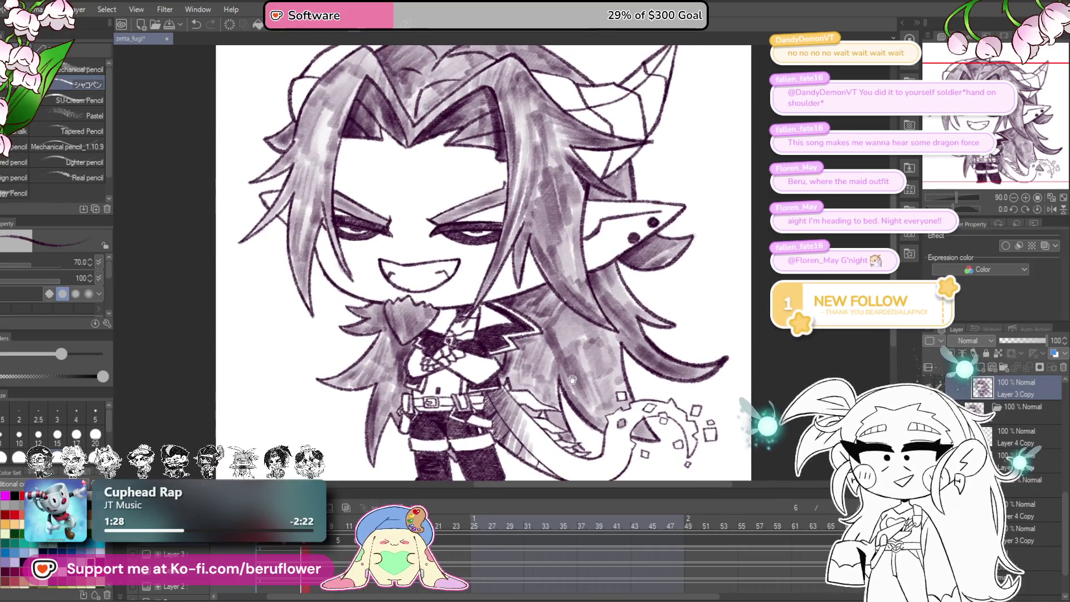
{"action": "left_click_drag", "start_coordinate": [572, 383], "coordinate": [578, 351]}
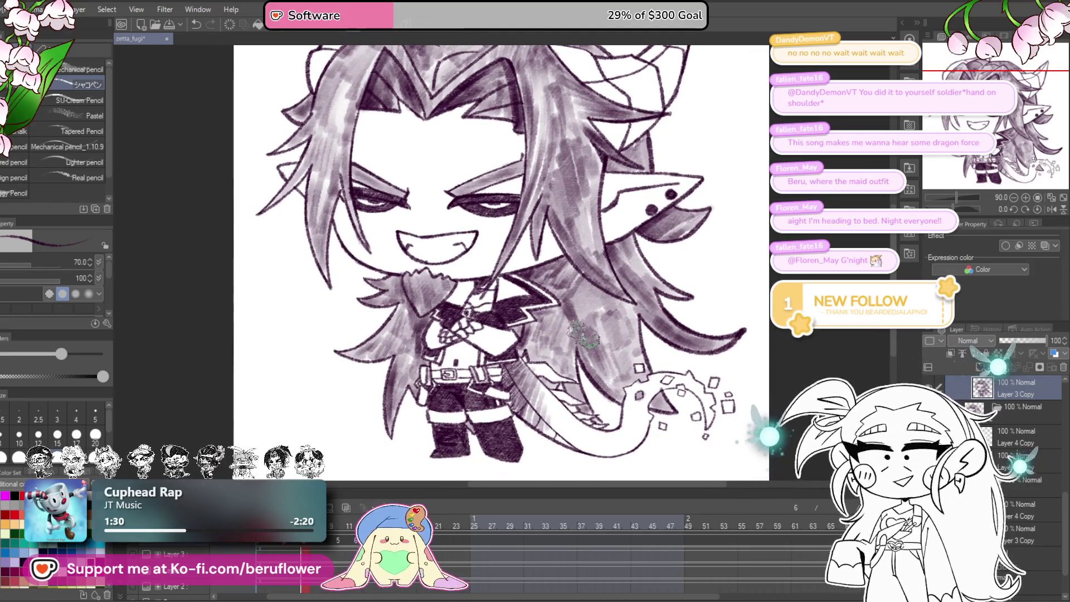
{"action": "scroll", "coordinate": [607, 303], "scroll_direction": "up", "scroll_amount": 4}
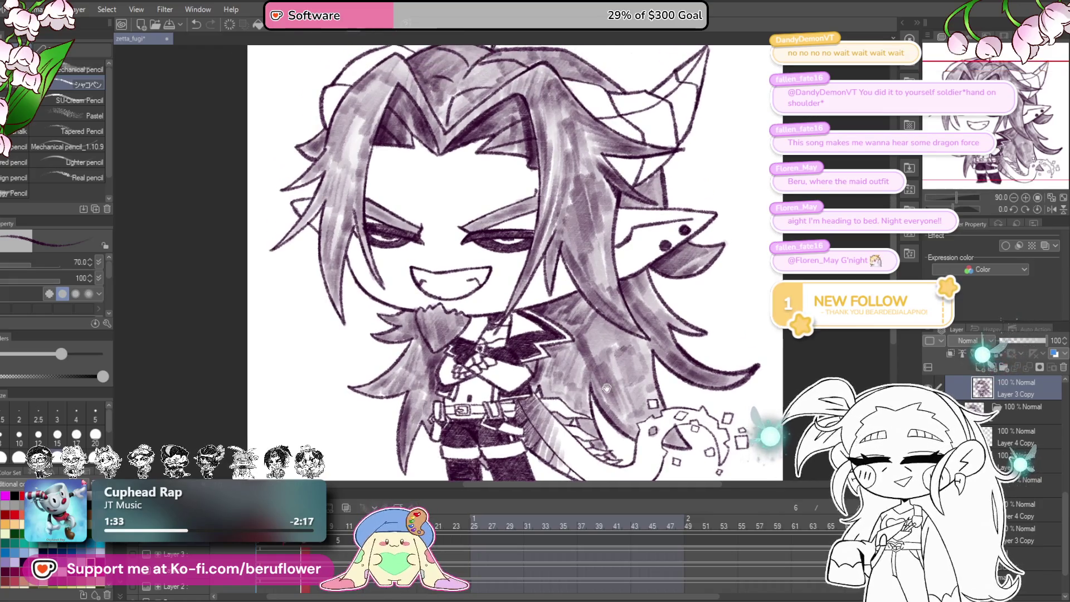
{"action": "mouse_move", "coordinate": [619, 216]}
{"action": "left_mouse_down"}
{"action": "mouse_move", "coordinate": [592, 222]}
{"action": "mouse_move", "coordinate": [619, 201]}
{"action": "mouse_move", "coordinate": [656, 198]}
{"action": "left_mouse_up"}
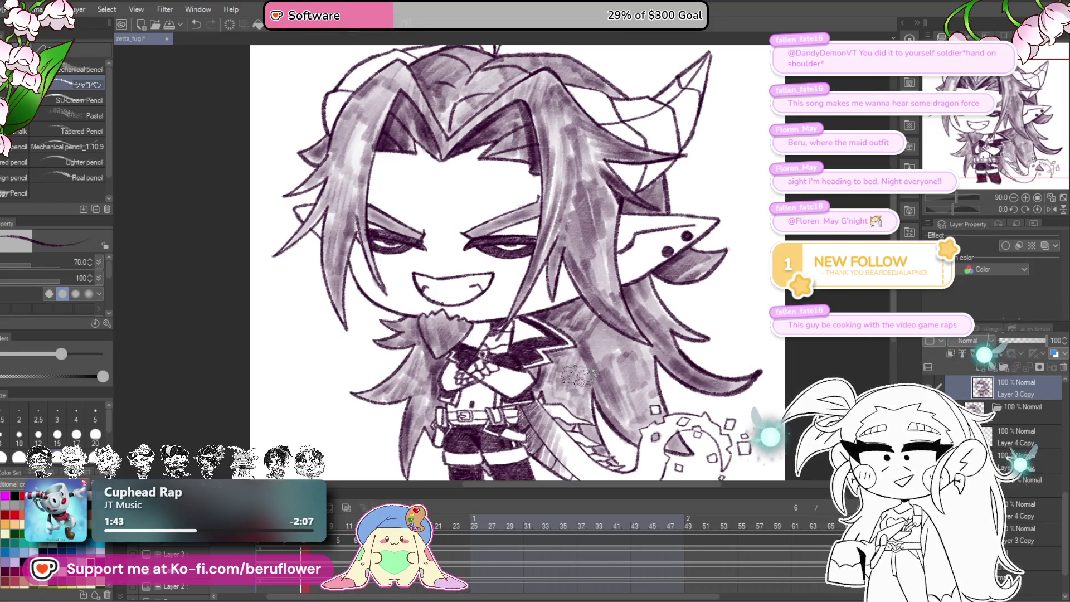
{"action": "left_click_drag", "start_coordinate": [587, 379], "coordinate": [573, 373]}
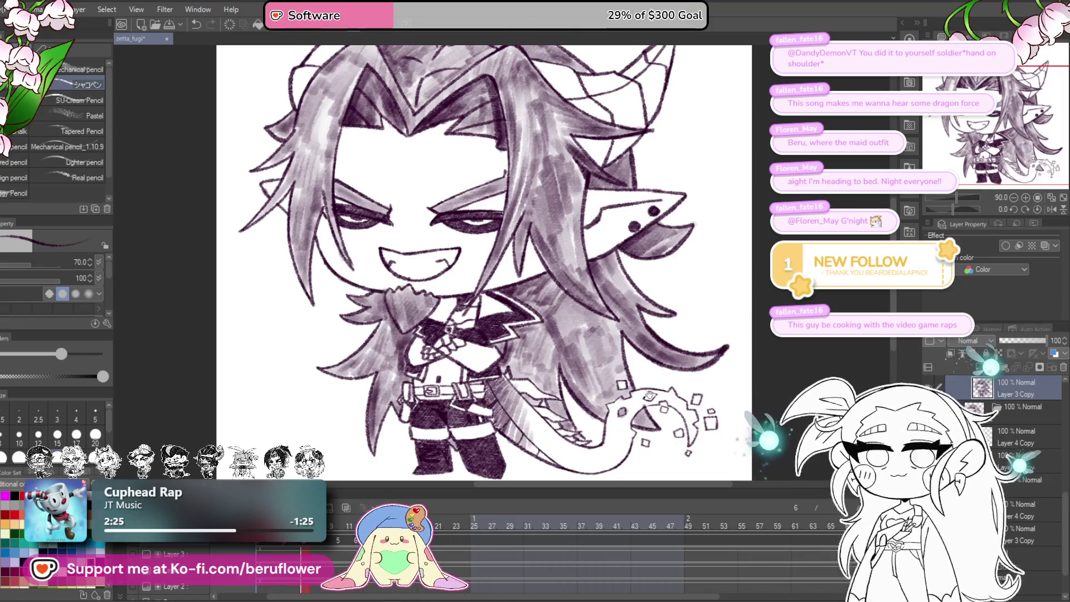
- Zoom and pan across the chest, hair and face to inspect the shading
{"action": "left_click_drag", "start_coordinate": [573, 374], "coordinate": [588, 303]}
{"action": "scroll", "coordinate": [588, 303], "scroll_direction": "up", "scroll_amount": 3}
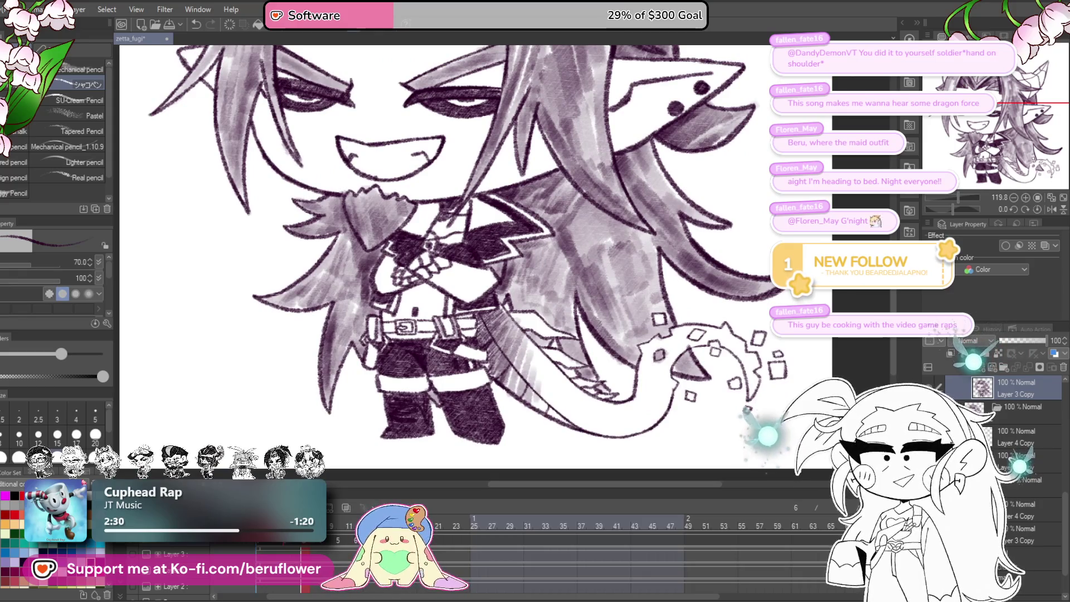
{"action": "mouse_move", "coordinate": [641, 386]}
{"action": "left_mouse_down"}
{"action": "mouse_move", "coordinate": [671, 357]}
{"action": "mouse_move", "coordinate": [639, 402]}
{"action": "left_mouse_up"}
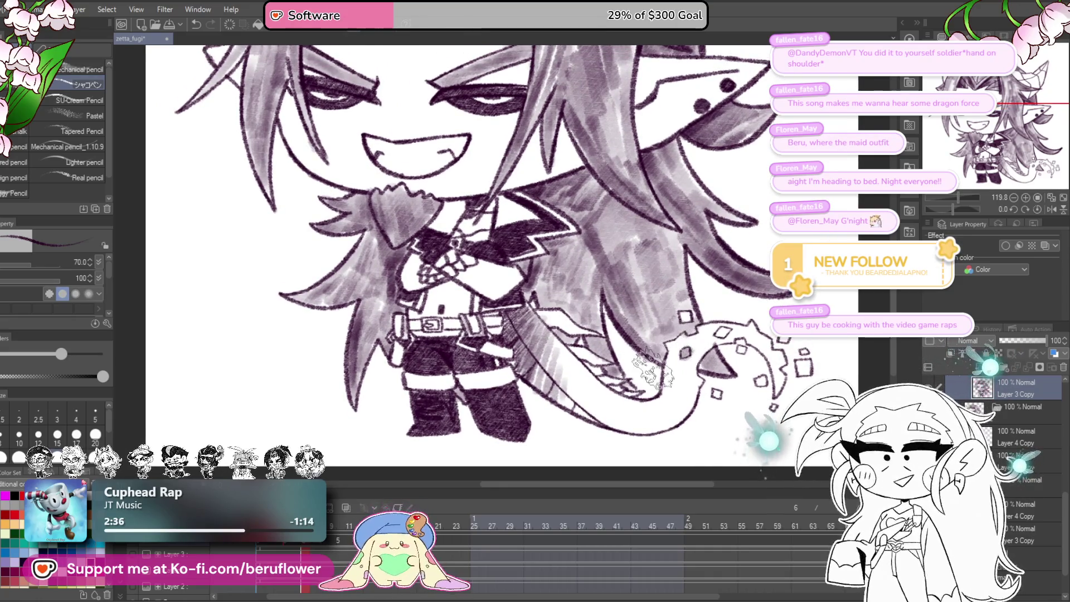
{"action": "left_click_drag", "start_coordinate": [474, 237], "coordinate": [447, 234]}
{"action": "scroll", "coordinate": [447, 234], "scroll_direction": "up", "scroll_amount": 1}
{"action": "scroll", "coordinate": [540, 262], "scroll_direction": "up", "scroll_amount": 1}
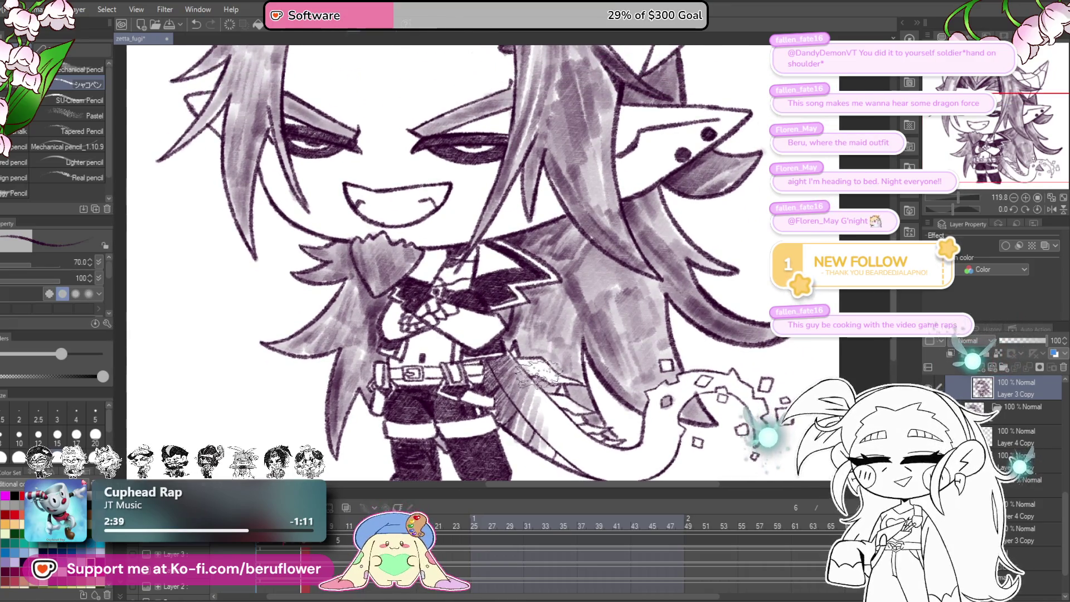
{"action": "scroll", "coordinate": [538, 373], "scroll_direction": "down", "scroll_amount": 3}
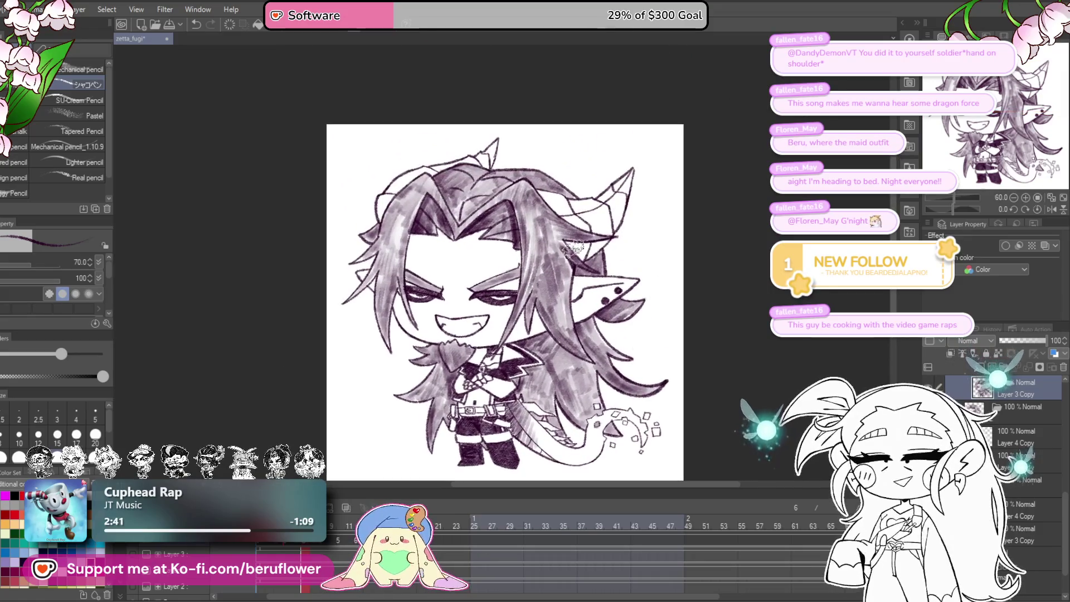
{"action": "scroll", "coordinate": [574, 247], "scroll_direction": "up", "scroll_amount": 2}
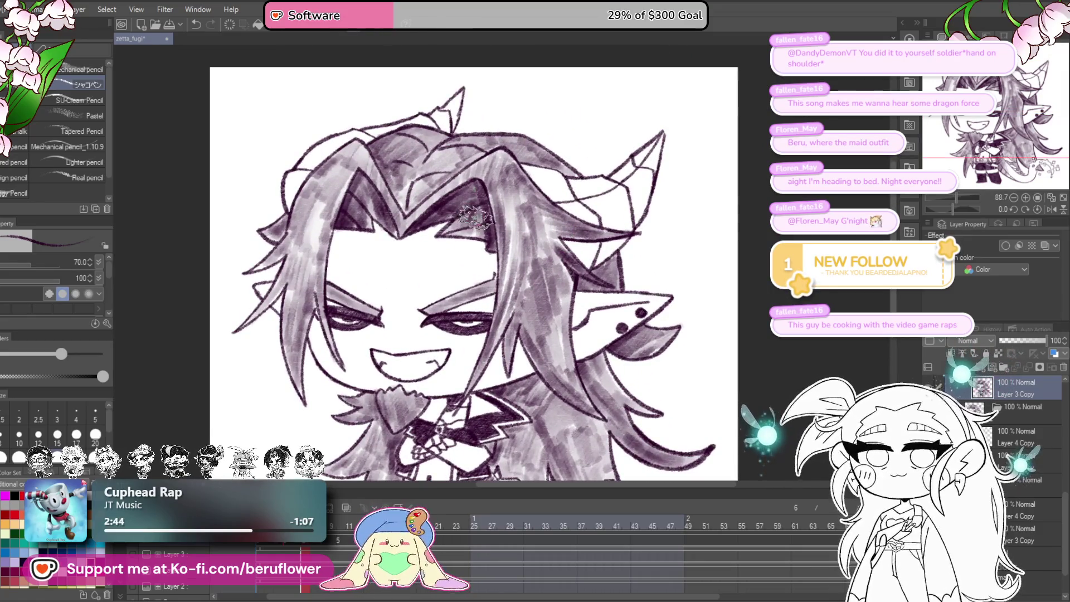
{"action": "left_click_drag", "start_coordinate": [407, 210], "coordinate": [434, 245]}
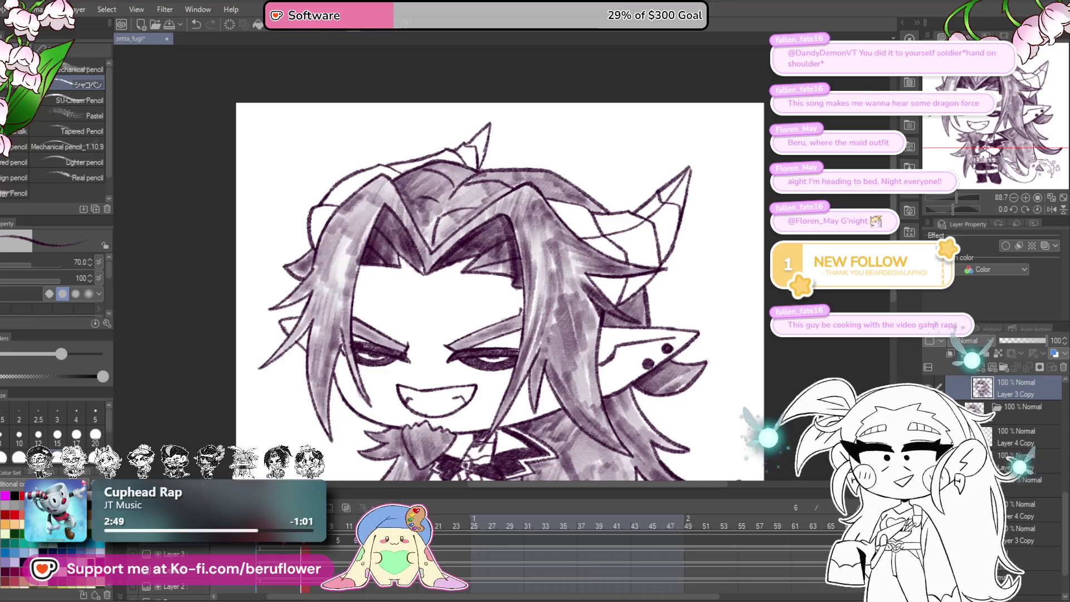
{"action": "scroll", "coordinate": [558, 365], "scroll_direction": "down", "scroll_amount": 5}
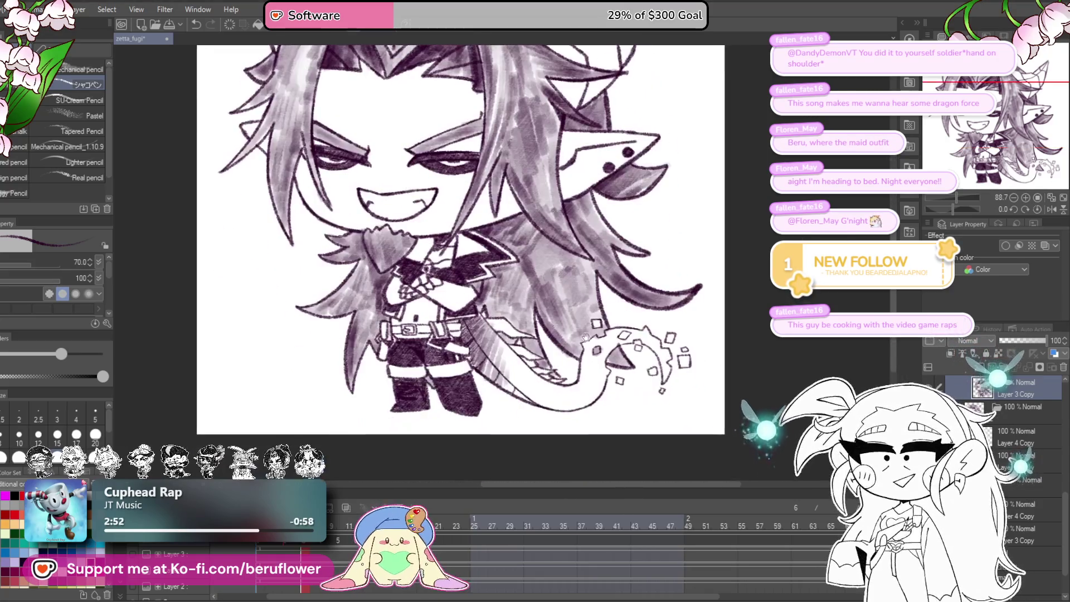
{"action": "scroll", "coordinate": [558, 364], "scroll_direction": "up", "scroll_amount": 5}
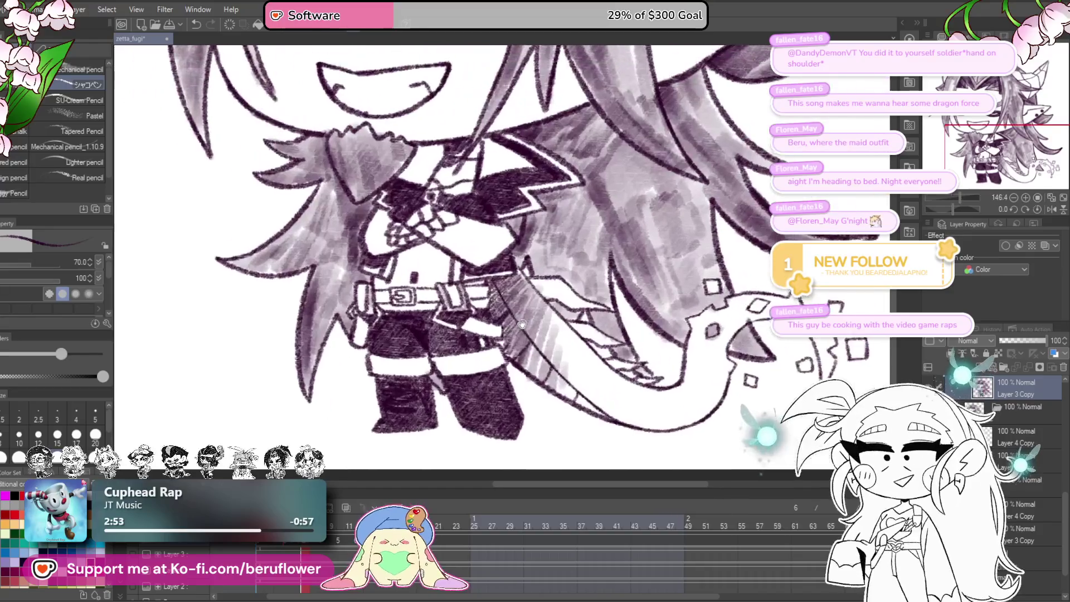
- Trace a light stroke around the belt buckle's outline, then zoom out to the whole page
{"action": "left_click_drag", "start_coordinate": [482, 295], "coordinate": [513, 310]}
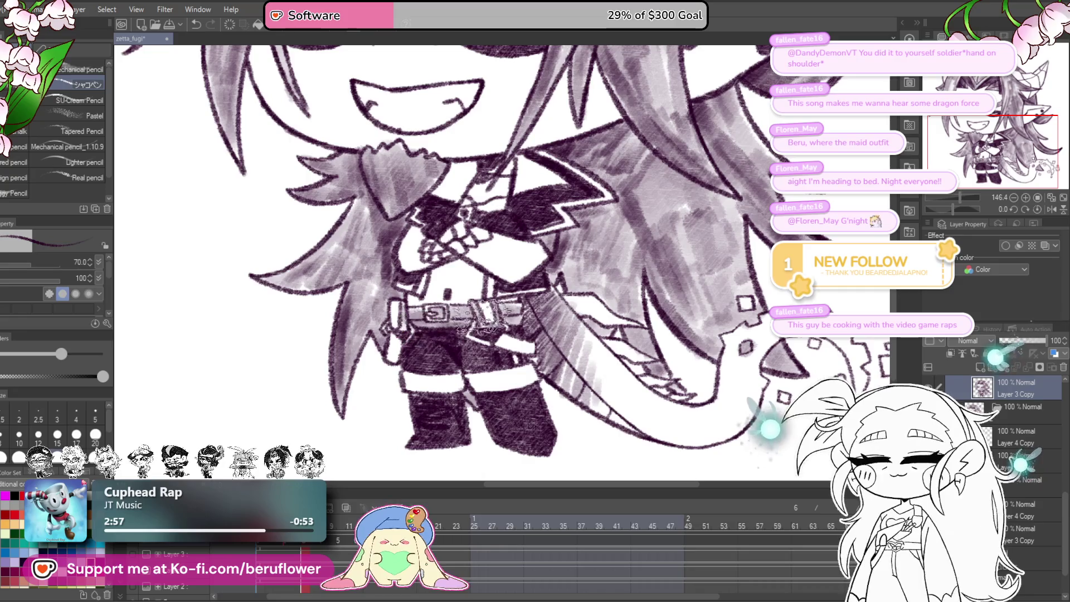
{"action": "left_click_drag", "start_coordinate": [529, 421], "coordinate": [538, 396]}
{"action": "scroll", "coordinate": [434, 276], "scroll_direction": "up", "scroll_amount": 10}
{"action": "mouse_move", "coordinate": [430, 274]}
{"action": "left_mouse_down"}
{"action": "mouse_move", "coordinate": [499, 249]}
{"action": "mouse_move", "coordinate": [538, 262]}
{"action": "mouse_move", "coordinate": [538, 328]}
{"action": "mouse_move", "coordinate": [472, 333]}
{"action": "left_mouse_up"}
{"action": "scroll", "coordinate": [472, 334], "scroll_direction": "down", "scroll_amount": 10}
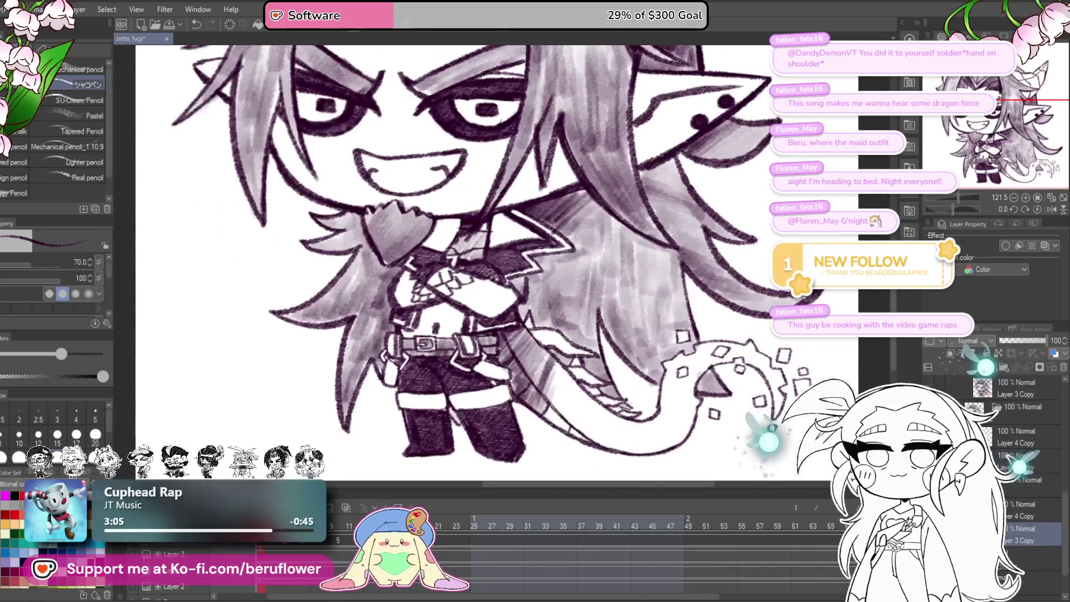
{"action": "scroll", "coordinate": [470, 318], "scroll_direction": "down", "scroll_amount": 5}
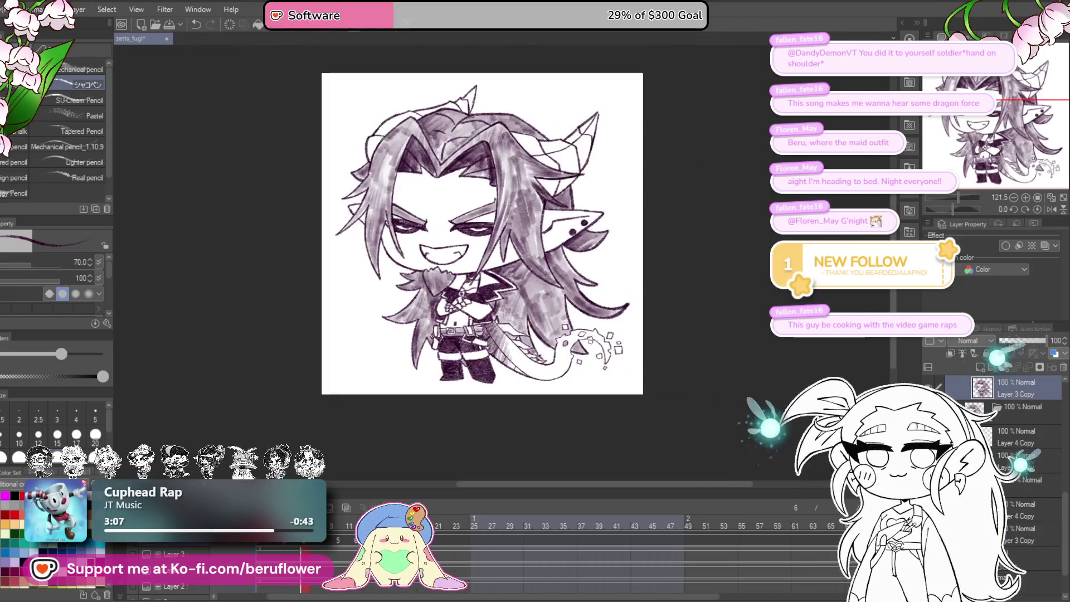
{"action": "scroll", "coordinate": [470, 318], "scroll_direction": "up", "scroll_amount": 2}
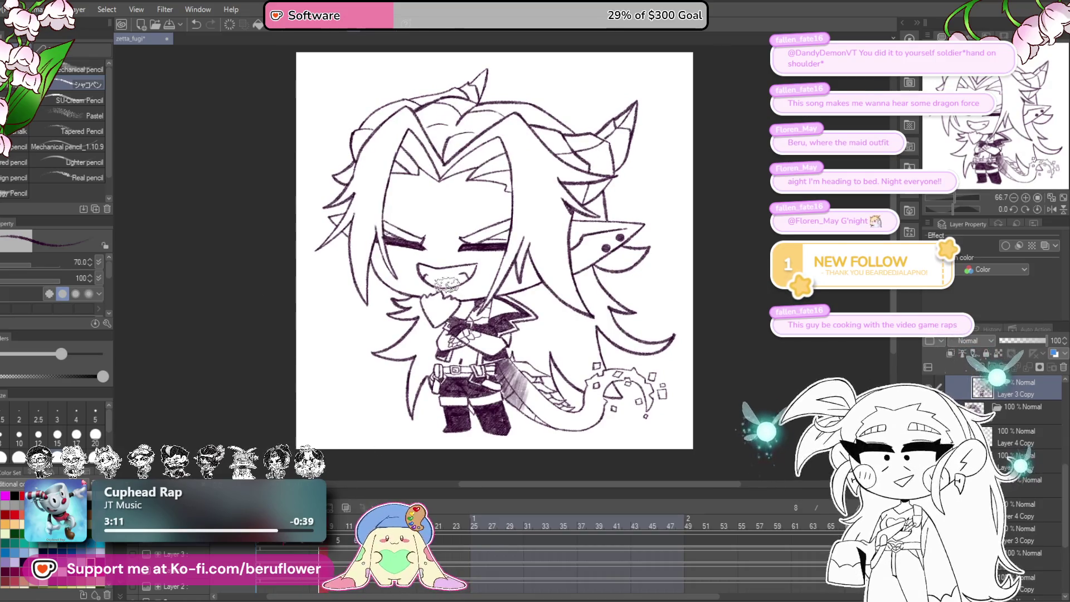
- Shade the hand's right edge, upper right and left part in grey, resizing the brush as needed
{"action": "scroll", "coordinate": [473, 262], "scroll_direction": "up", "scroll_amount": 5}
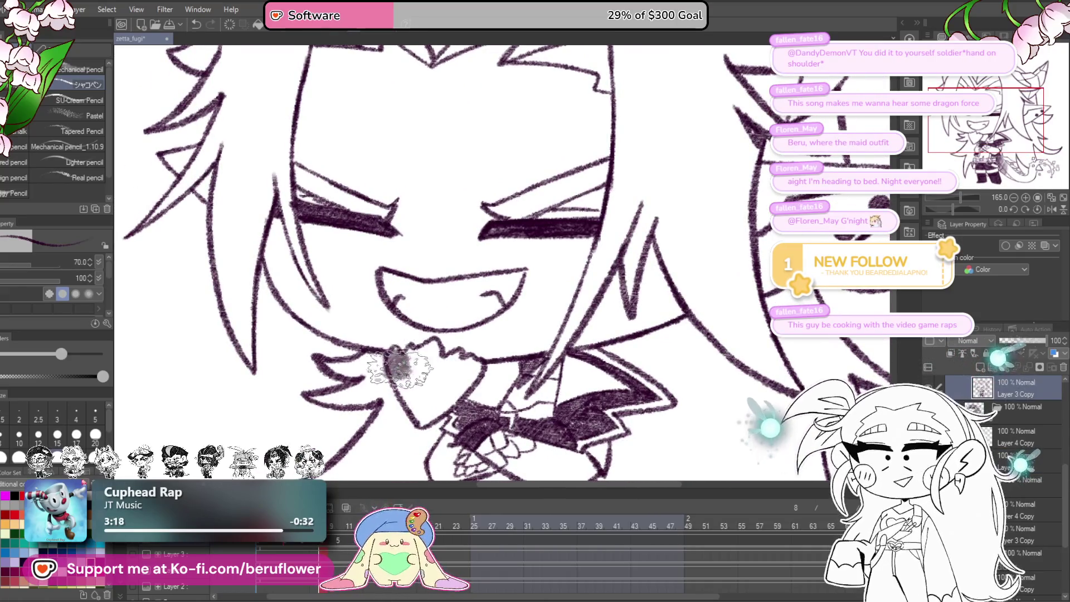
{"action": "key", "text": "bracketleft"}
{"action": "key", "text": "bracketleft"}
{"action": "key", "text": "bracketleft"}
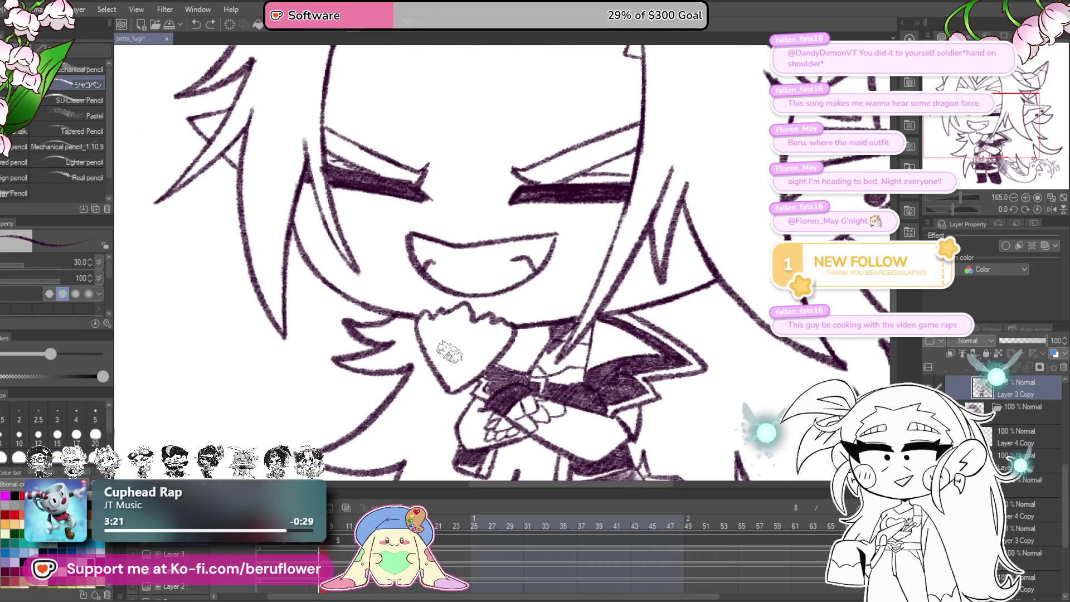
{"action": "left_click_drag", "start_coordinate": [466, 341], "coordinate": [483, 354]}
{"action": "scroll", "coordinate": [483, 370], "scroll_direction": "up", "scroll_amount": 3}
{"action": "mouse_move", "coordinate": [582, 294]}
{"action": "left_mouse_down"}
{"action": "mouse_move", "coordinate": [504, 384]}
{"action": "mouse_move", "coordinate": [443, 393]}
{"action": "mouse_move", "coordinate": [440, 359]}
{"action": "left_mouse_up"}
{"action": "key", "text": "bracketright"}
{"action": "key", "text": "bracketright"}
{"action": "mouse_move", "coordinate": [497, 310]}
{"action": "left_mouse_down"}
{"action": "mouse_move", "coordinate": [530, 284]}
{"action": "mouse_move", "coordinate": [552, 304]}
{"action": "mouse_move", "coordinate": [521, 340]}
{"action": "mouse_move", "coordinate": [482, 300]}
{"action": "mouse_move", "coordinate": [393, 354]}
{"action": "mouse_move", "coordinate": [400, 282]}
{"action": "mouse_move", "coordinate": [440, 290]}
{"action": "mouse_move", "coordinate": [479, 259]}
{"action": "mouse_move", "coordinate": [462, 301]}
{"action": "mouse_move", "coordinate": [474, 371]}
{"action": "mouse_move", "coordinate": [585, 342]}
{"action": "left_mouse_up"}
{"action": "mouse_move", "coordinate": [345, 262]}
{"action": "left_mouse_down"}
{"action": "mouse_move", "coordinate": [440, 278]}
{"action": "mouse_move", "coordinate": [390, 312]}
{"action": "mouse_move", "coordinate": [490, 295]}
{"action": "mouse_move", "coordinate": [473, 320]}
{"action": "mouse_move", "coordinate": [346, 340]}
{"action": "mouse_move", "coordinate": [312, 290]}
{"action": "left_mouse_up"}
- Shade the left side of the arm below the collar and hide the onion-skin overlay
{"action": "key", "text": "ctrl+0"}
{"action": "scroll", "coordinate": [470, 307], "scroll_direction": "up", "scroll_amount": 4}
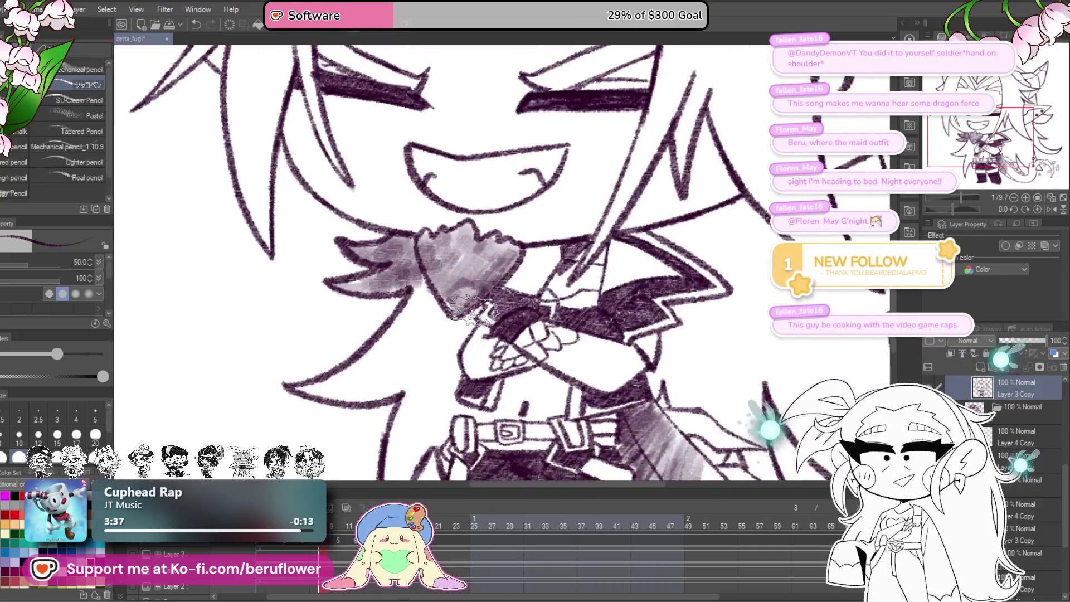
{"action": "left_click_drag", "start_coordinate": [453, 334], "coordinate": [449, 379]}
{"action": "left_click_drag", "start_coordinate": [519, 409], "coordinate": [510, 352]}
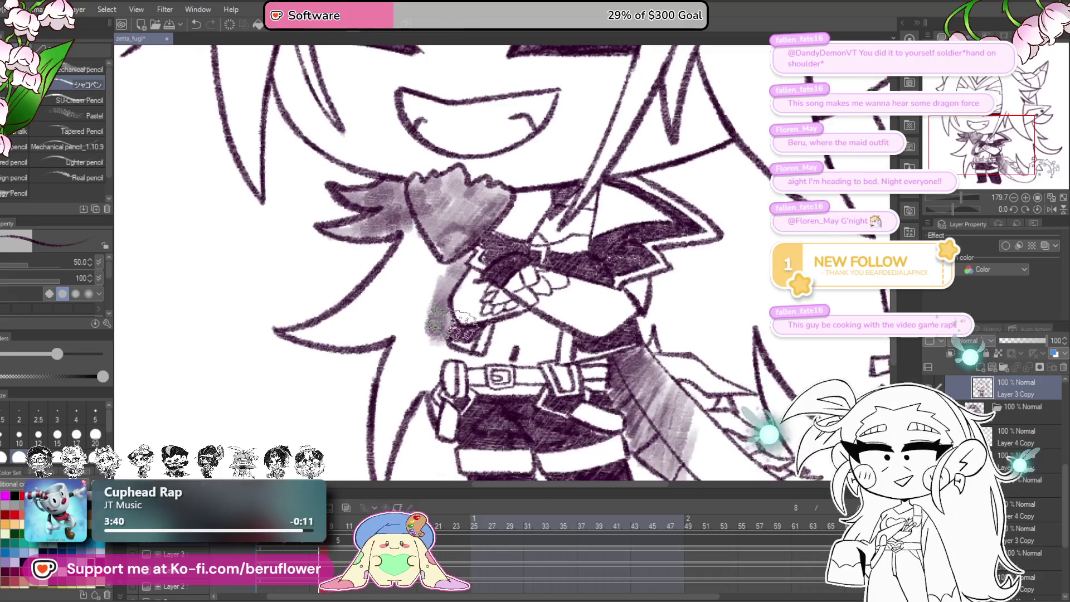
{"action": "key", "text": "bracketleft"}
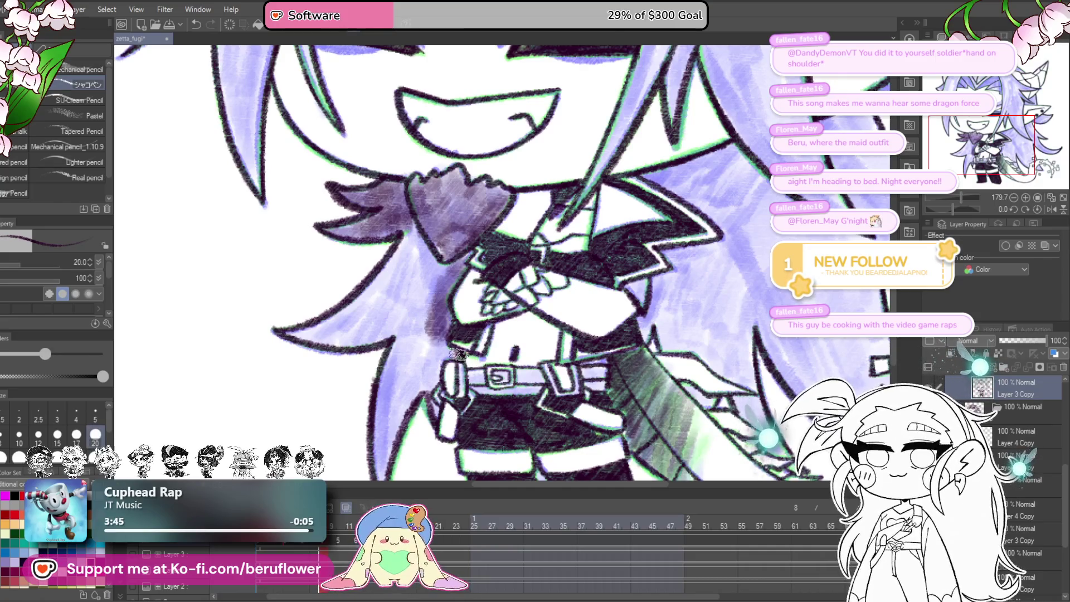
{"action": "key", "text": "ctrl+z"}
{"action": "mouse_move", "coordinate": [482, 359]}
{"action": "left_mouse_down"}
{"action": "mouse_move", "coordinate": [498, 385]}
{"action": "mouse_move", "coordinate": [498, 347]}
{"action": "left_mouse_up"}
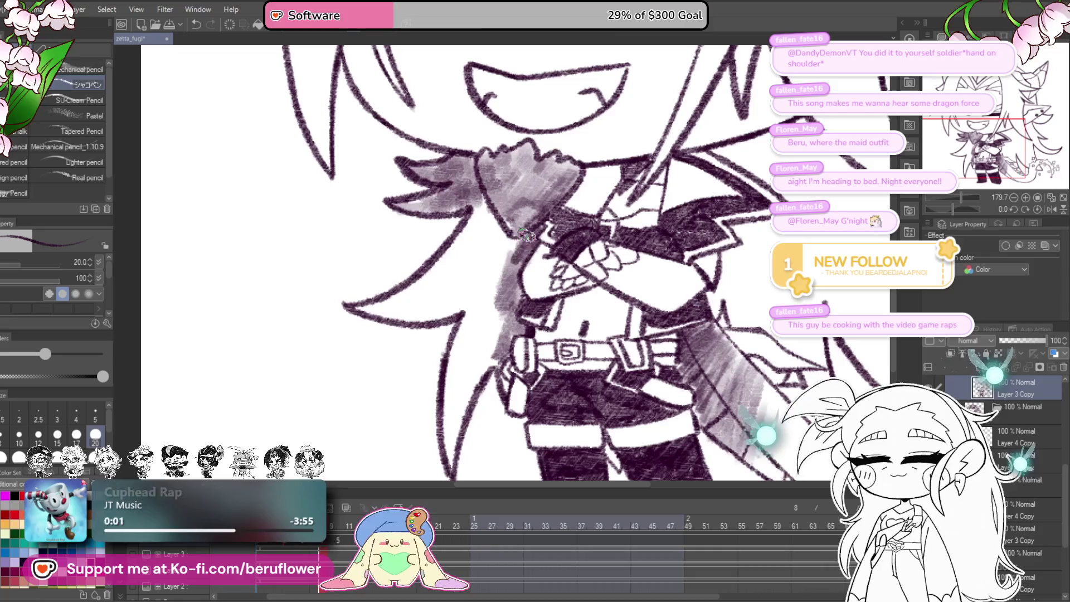
- Pan to the long hair beside the torso and shade its tip grey
{"action": "left_click_drag", "start_coordinate": [522, 255], "coordinate": [515, 286]}
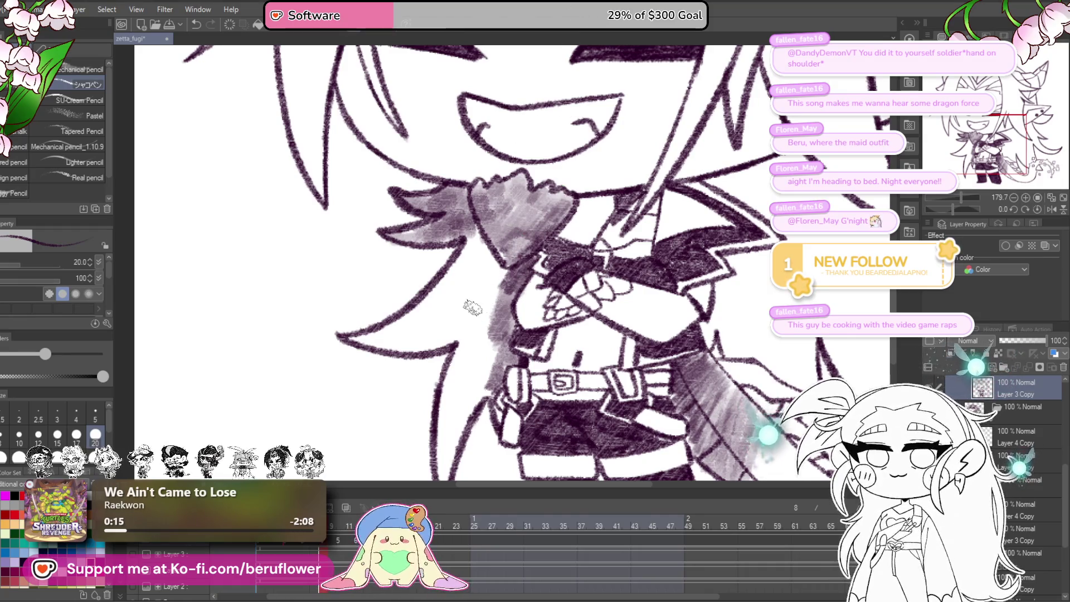
{"action": "left_click_drag", "start_coordinate": [474, 306], "coordinate": [496, 271]}
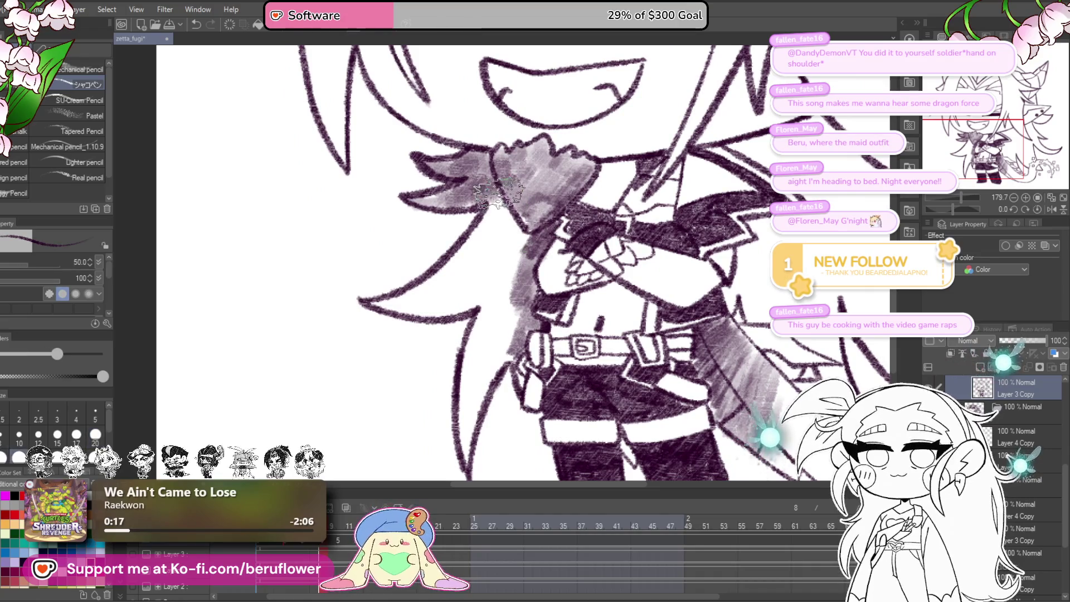
{"action": "mouse_move", "coordinate": [496, 198]}
{"action": "left_mouse_down"}
{"action": "mouse_move", "coordinate": [490, 231]}
{"action": "mouse_move", "coordinate": [513, 255]}
{"action": "left_mouse_up"}
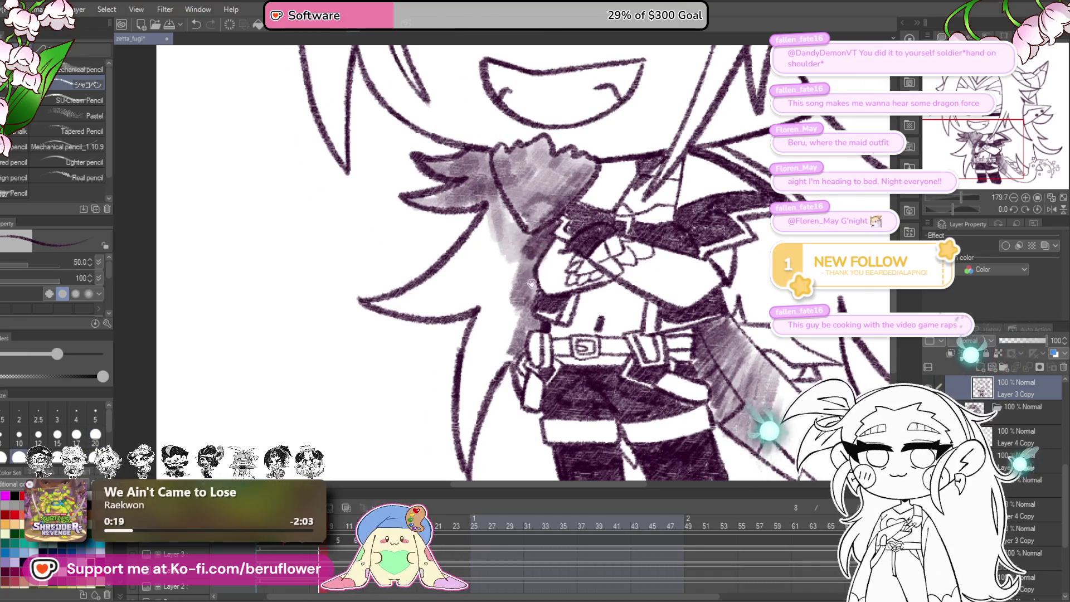
{"action": "scroll", "coordinate": [513, 256], "scroll_direction": "left", "scroll_amount": 2}
{"action": "mouse_move", "coordinate": [432, 301]}
{"action": "left_mouse_down"}
{"action": "mouse_move", "coordinate": [462, 301]}
{"action": "mouse_move", "coordinate": [535, 257]}
{"action": "mouse_move", "coordinate": [548, 268]}
{"action": "mouse_move", "coordinate": [558, 310]}
{"action": "mouse_move", "coordinate": [535, 279]}
{"action": "mouse_move", "coordinate": [551, 312]}
{"action": "mouse_move", "coordinate": [507, 344]}
{"action": "mouse_move", "coordinate": [501, 418]}
{"action": "mouse_move", "coordinate": [535, 334]}
{"action": "mouse_move", "coordinate": [529, 278]}
{"action": "left_mouse_up"}
{"action": "scroll", "coordinate": [557, 310], "scroll_direction": "down", "scroll_amount": 2}
{"action": "scroll", "coordinate": [557, 220], "scroll_direction": "down", "scroll_amount": 4}
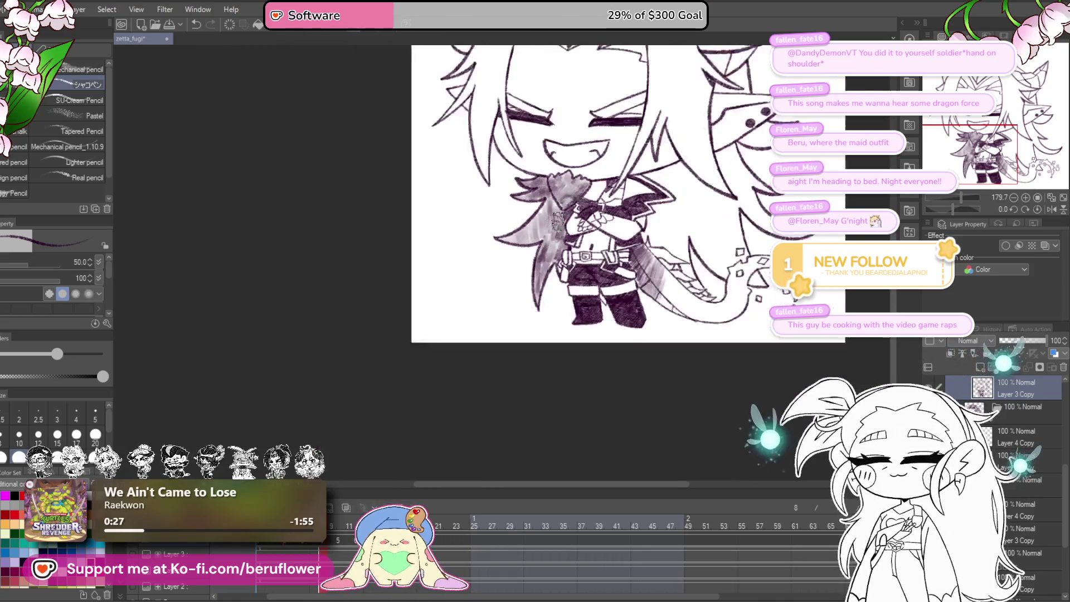
- Darken and extend the grey shading on the hair strand
{"action": "scroll", "coordinate": [557, 220], "scroll_direction": "down", "scroll_amount": 3}
{"action": "scroll", "coordinate": [443, 285], "scroll_direction": "up", "scroll_amount": 5}
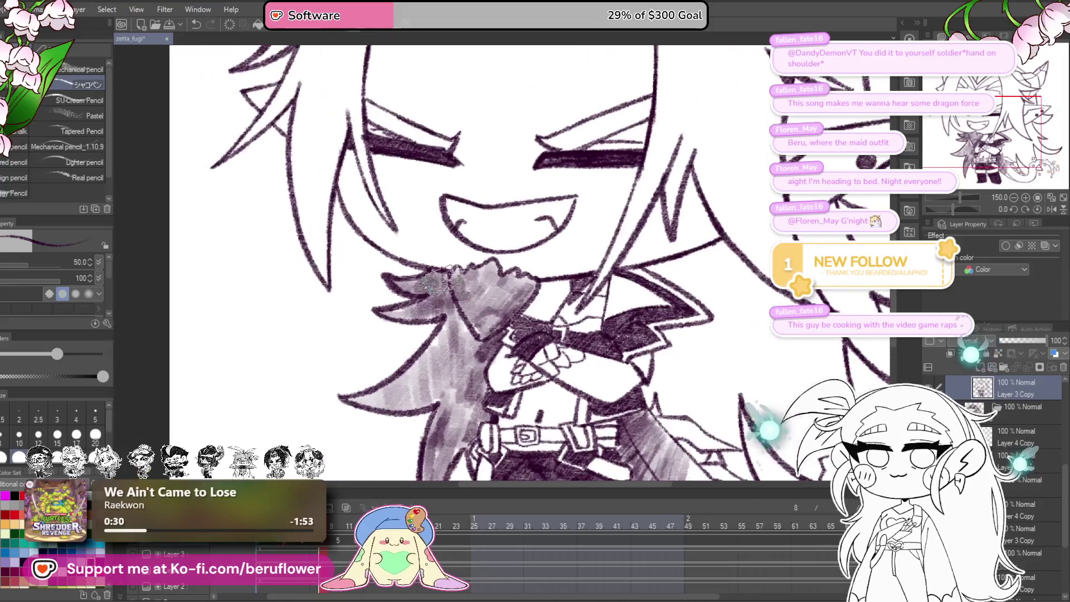
{"action": "mouse_move", "coordinate": [477, 352]}
{"action": "left_mouse_down"}
{"action": "mouse_move", "coordinate": [467, 393]}
{"action": "mouse_move", "coordinate": [435, 415]}
{"action": "left_mouse_up"}
{"action": "left_click_drag", "start_coordinate": [654, 273], "coordinate": [564, 301]}
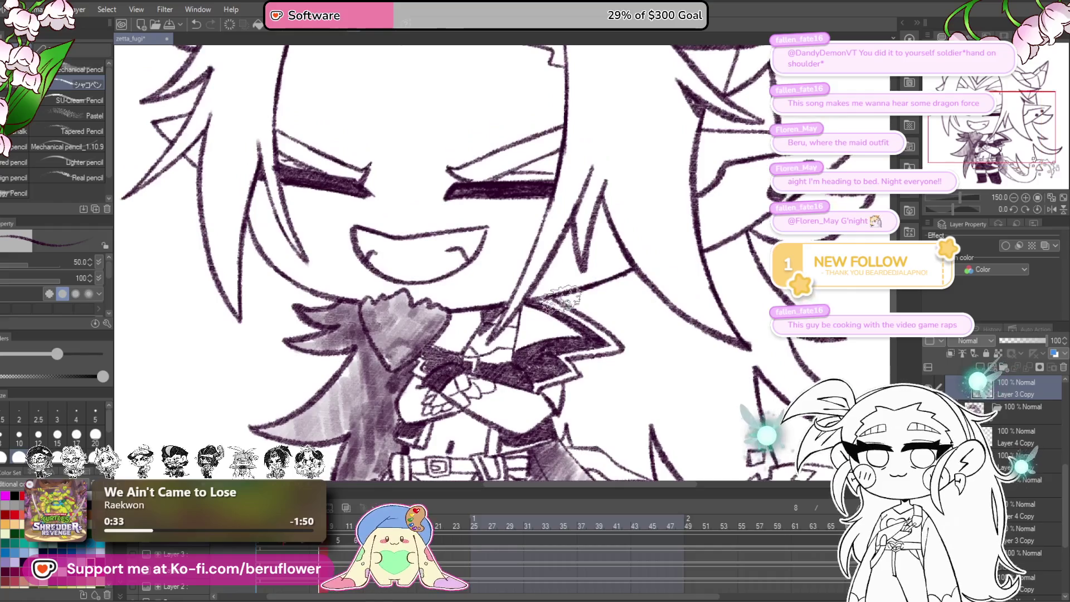
{"action": "scroll", "coordinate": [578, 292], "scroll_direction": "up", "scroll_amount": 4}
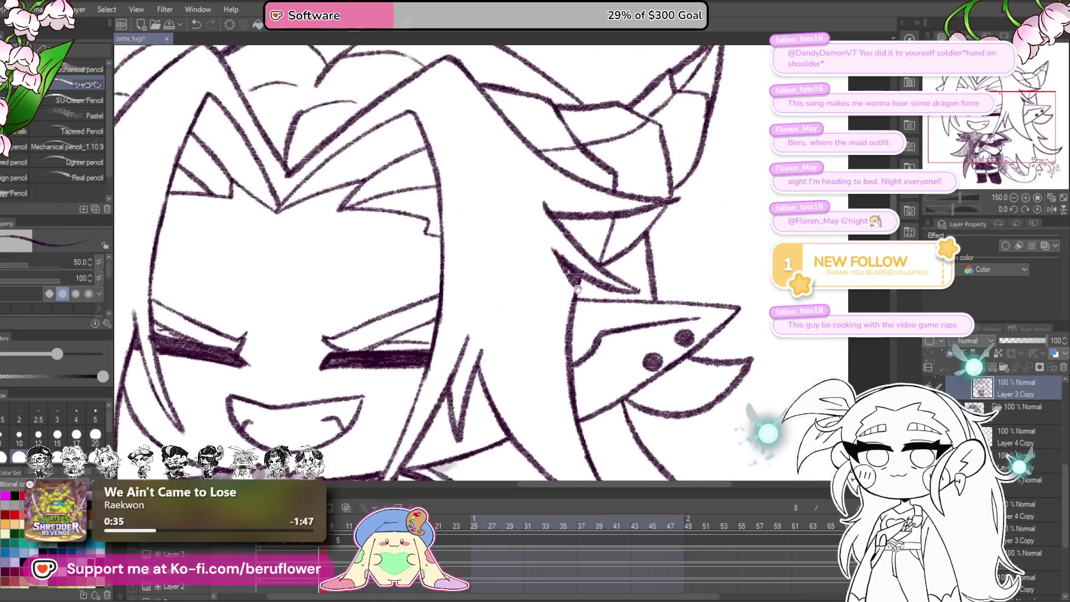
- Shade inside the pointed ear, including its lower inner edge
{"action": "mouse_move", "coordinate": [641, 254]}
{"action": "left_mouse_down"}
{"action": "mouse_move", "coordinate": [648, 284]}
{"action": "mouse_move", "coordinate": [602, 289]}
{"action": "mouse_move", "coordinate": [624, 234]}
{"action": "left_mouse_up"}
{"action": "key", "text": "ctrl+0"}
{"action": "scroll", "coordinate": [649, 334], "scroll_direction": "up", "scroll_amount": 4}
{"action": "scroll", "coordinate": [649, 335], "scroll_direction": "up", "scroll_amount": 4}
{"action": "mouse_move", "coordinate": [676, 299]}
{"action": "left_mouse_down"}
{"action": "mouse_move", "coordinate": [685, 301]}
{"action": "mouse_move", "coordinate": [601, 342]}
{"action": "mouse_move", "coordinate": [696, 285]}
{"action": "mouse_move", "coordinate": [602, 343]}
{"action": "mouse_move", "coordinate": [676, 282]}
{"action": "mouse_move", "coordinate": [608, 334]}
{"action": "mouse_move", "coordinate": [704, 303]}
{"action": "mouse_move", "coordinate": [716, 309]}
{"action": "mouse_move", "coordinate": [705, 323]}
{"action": "mouse_move", "coordinate": [758, 285]}
{"action": "mouse_move", "coordinate": [724, 323]}
{"action": "mouse_move", "coordinate": [719, 293]}
{"action": "mouse_move", "coordinate": [640, 345]}
{"action": "mouse_move", "coordinate": [660, 343]}
{"action": "mouse_move", "coordinate": [624, 317]}
{"action": "mouse_move", "coordinate": [702, 290]}
{"action": "mouse_move", "coordinate": [690, 312]}
{"action": "left_mouse_up"}
{"action": "scroll", "coordinate": [569, 376], "scroll_direction": "down", "scroll_amount": 5}
{"action": "scroll", "coordinate": [569, 376], "scroll_direction": "up", "scroll_amount": 6}
- Darken the hair strand on top of the head and shade the upper-left strand
{"action": "mouse_move", "coordinate": [656, 266]}
{"action": "left_mouse_down"}
{"action": "mouse_move", "coordinate": [680, 337]}
{"action": "mouse_move", "coordinate": [554, 162]}
{"action": "mouse_move", "coordinate": [544, 239]}
{"action": "mouse_move", "coordinate": [573, 219]}
{"action": "mouse_move", "coordinate": [480, 275]}
{"action": "mouse_move", "coordinate": [573, 203]}
{"action": "mouse_move", "coordinate": [561, 227]}
{"action": "mouse_move", "coordinate": [585, 220]}
{"action": "left_mouse_up"}
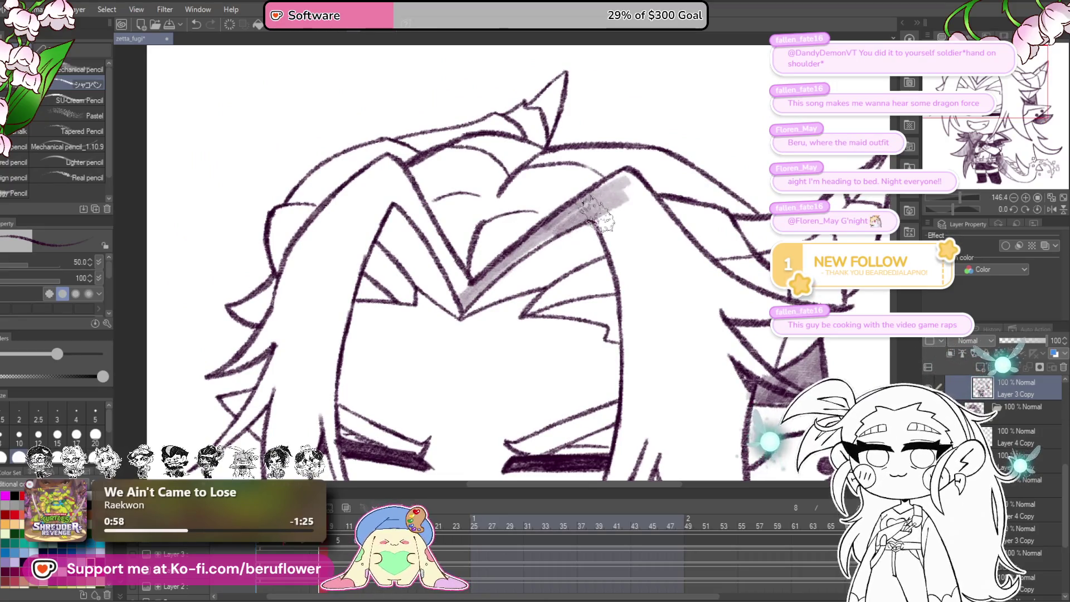
{"action": "left_click_drag", "start_coordinate": [623, 174], "coordinate": [470, 293]}
{"action": "mouse_move", "coordinate": [411, 196]}
{"action": "left_mouse_down"}
{"action": "mouse_move", "coordinate": [412, 223]}
{"action": "mouse_move", "coordinate": [415, 214]}
{"action": "mouse_move", "coordinate": [457, 287]}
{"action": "mouse_move", "coordinate": [558, 311]}
{"action": "left_mouse_up"}
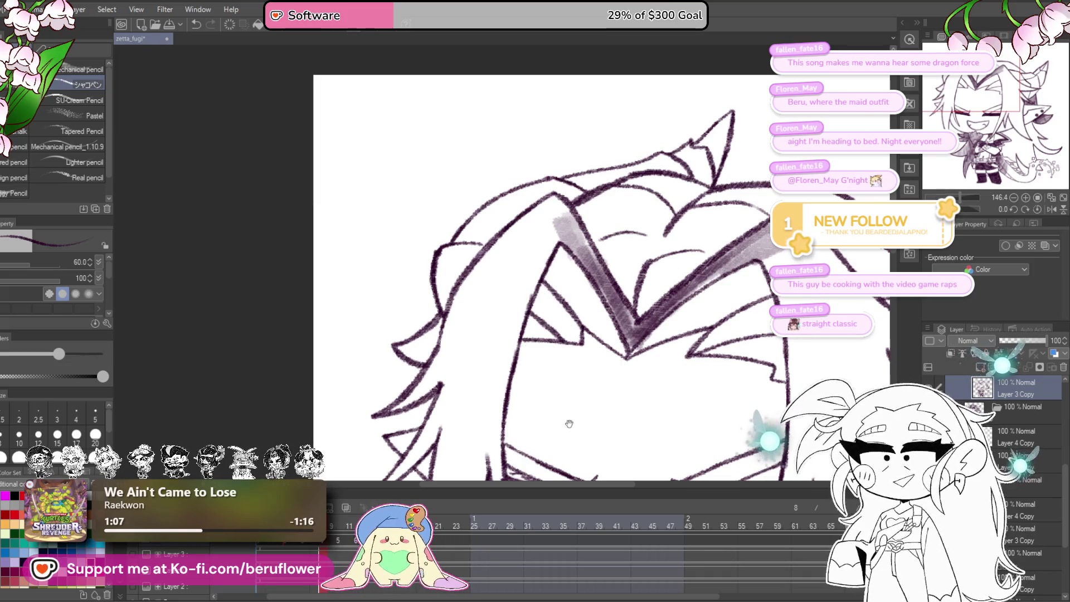
{"action": "left_click_drag", "start_coordinate": [568, 416], "coordinate": [569, 421]}
{"action": "mouse_move", "coordinate": [557, 208]}
{"action": "left_mouse_down"}
{"action": "mouse_move", "coordinate": [440, 317]}
{"action": "mouse_move", "coordinate": [476, 292]}
{"action": "mouse_move", "coordinate": [494, 259]}
{"action": "mouse_move", "coordinate": [518, 279]}
{"action": "mouse_move", "coordinate": [501, 346]}
{"action": "mouse_move", "coordinate": [578, 139]}
{"action": "left_mouse_up"}
- Shade the front hair strand on the face's left side down to the cheek
{"action": "mouse_move", "coordinate": [490, 229]}
{"action": "left_mouse_down"}
{"action": "mouse_move", "coordinate": [468, 295]}
{"action": "mouse_move", "coordinate": [454, 272]}
{"action": "mouse_move", "coordinate": [463, 223]}
{"action": "left_mouse_up"}
{"action": "mouse_move", "coordinate": [549, 320]}
{"action": "left_mouse_down"}
{"action": "mouse_move", "coordinate": [552, 300]}
{"action": "mouse_move", "coordinate": [528, 273]}
{"action": "mouse_move", "coordinate": [513, 295]}
{"action": "left_mouse_up"}
{"action": "mouse_move", "coordinate": [462, 242]}
{"action": "left_mouse_down"}
{"action": "mouse_move", "coordinate": [404, 352]}
{"action": "mouse_move", "coordinate": [496, 212]}
{"action": "mouse_move", "coordinate": [479, 279]}
{"action": "mouse_move", "coordinate": [527, 204]}
{"action": "mouse_move", "coordinate": [490, 312]}
{"action": "mouse_move", "coordinate": [524, 412]}
{"action": "mouse_move", "coordinate": [488, 334]}
{"action": "mouse_move", "coordinate": [471, 346]}
{"action": "mouse_move", "coordinate": [457, 301]}
{"action": "left_mouse_up"}
{"action": "left_click_drag", "start_coordinate": [460, 400], "coordinate": [468, 278]}
{"action": "mouse_move", "coordinate": [463, 223]}
{"action": "left_mouse_down"}
{"action": "mouse_move", "coordinate": [485, 351]}
{"action": "mouse_move", "coordinate": [479, 246]}
{"action": "mouse_move", "coordinate": [474, 318]}
{"action": "left_mouse_up"}
{"action": "scroll", "coordinate": [474, 318], "scroll_direction": "down", "scroll_amount": 5}
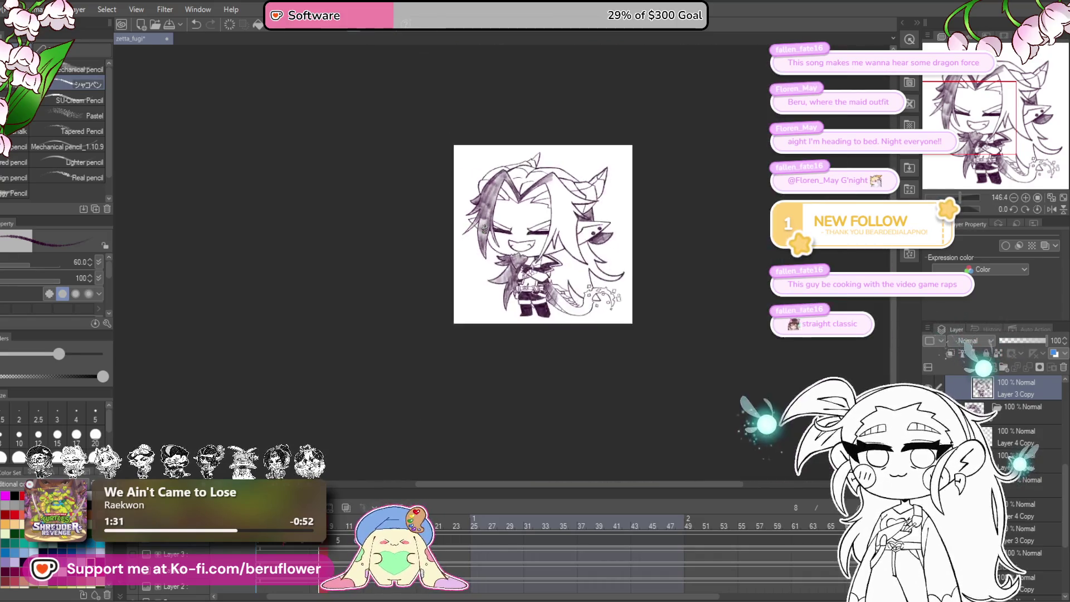
- Shade the spiky hair strand near the horn in grey-purple
{"action": "scroll", "coordinate": [557, 278], "scroll_direction": "up", "scroll_amount": 3}
{"action": "left_click_drag", "start_coordinate": [613, 268], "coordinate": [673, 374]}
{"action": "scroll", "coordinate": [513, 234], "scroll_direction": "up", "scroll_amount": 5}
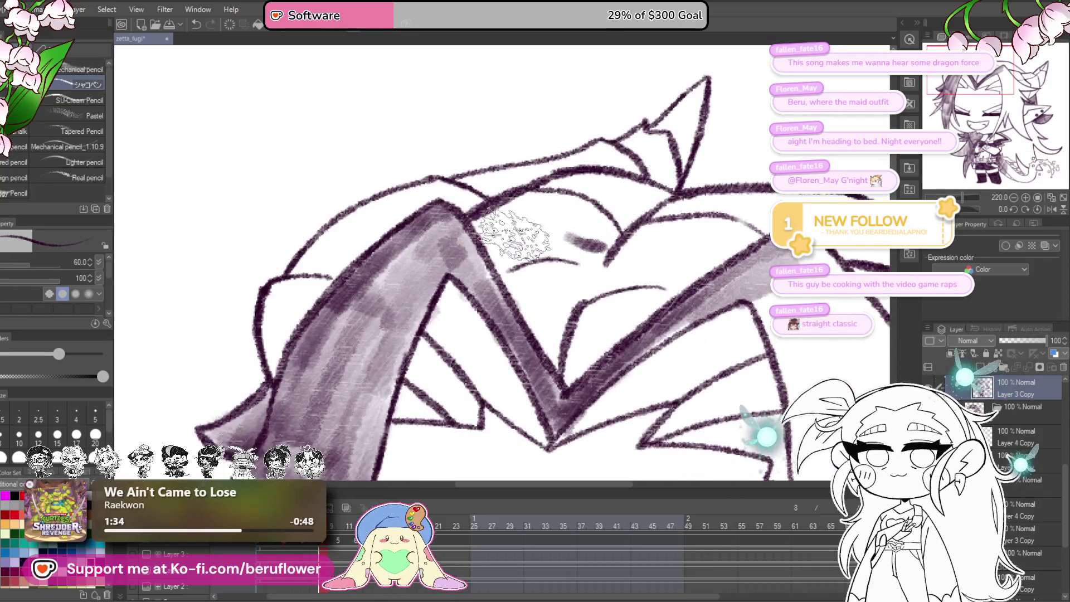
{"action": "mouse_move", "coordinate": [513, 234]}
{"action": "left_mouse_down"}
{"action": "mouse_move", "coordinate": [557, 195]}
{"action": "mouse_move", "coordinate": [508, 210]}
{"action": "mouse_move", "coordinate": [585, 227]}
{"action": "mouse_move", "coordinate": [554, 258]}
{"action": "mouse_move", "coordinate": [585, 363]}
{"action": "mouse_move", "coordinate": [613, 345]}
{"action": "mouse_move", "coordinate": [681, 246]}
{"action": "mouse_move", "coordinate": [616, 282]}
{"action": "mouse_move", "coordinate": [640, 240]}
{"action": "mouse_move", "coordinate": [635, 195]}
{"action": "mouse_move", "coordinate": [608, 211]}
{"action": "mouse_move", "coordinate": [612, 189]}
{"action": "left_mouse_up"}
{"action": "left_click_drag", "start_coordinate": [963, 198], "coordinate": [955, 199]}
- Return the tilted canvas to upright and reframe the view over the face
{"action": "mouse_move", "coordinate": [557, 251]}
{"action": "left_mouse_down"}
{"action": "mouse_move", "coordinate": [614, 283]}
{"action": "mouse_move", "coordinate": [641, 242]}
{"action": "mouse_move", "coordinate": [526, 273]}
{"action": "mouse_move", "coordinate": [446, 334]}
{"action": "mouse_move", "coordinate": [407, 401]}
{"action": "mouse_move", "coordinate": [440, 429]}
{"action": "mouse_move", "coordinate": [490, 362]}
{"action": "mouse_move", "coordinate": [513, 289]}
{"action": "mouse_move", "coordinate": [610, 245]}
{"action": "mouse_move", "coordinate": [565, 259]}
{"action": "left_mouse_up"}
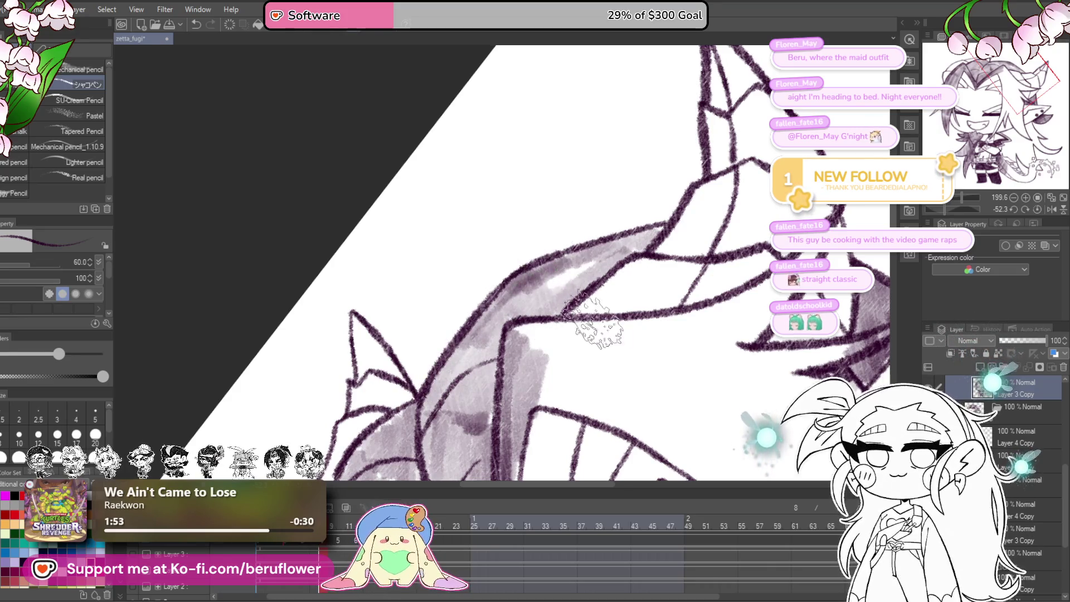
{"action": "scroll", "coordinate": [588, 281], "scroll_direction": "down", "scroll_amount": 2}
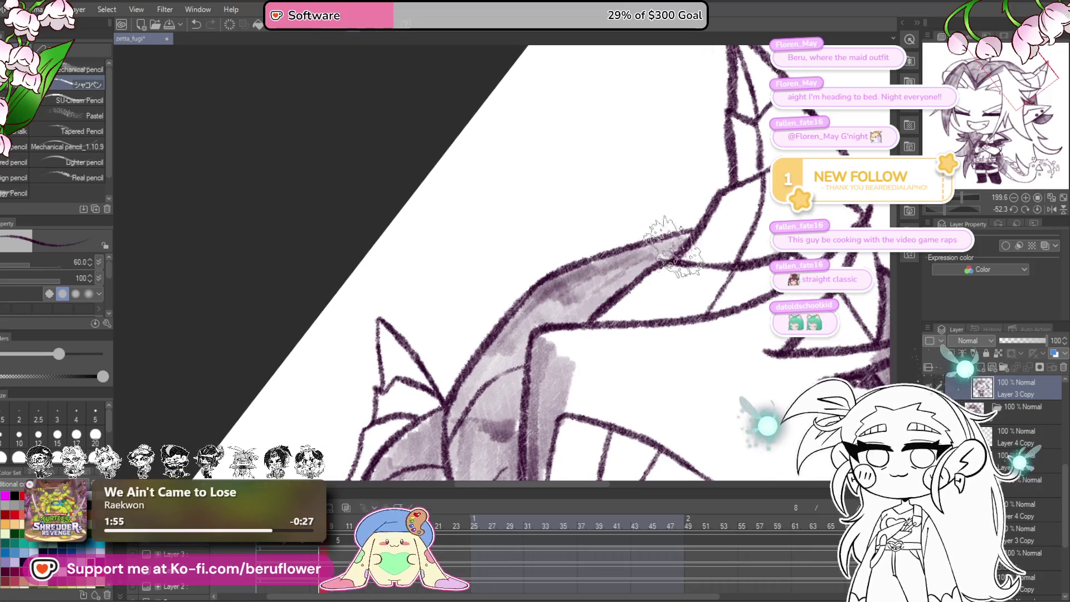
{"action": "scroll", "coordinate": [664, 242], "scroll_direction": "down", "scroll_amount": 3}
{"action": "scroll", "coordinate": [665, 243], "scroll_direction": "up", "scroll_amount": 2}
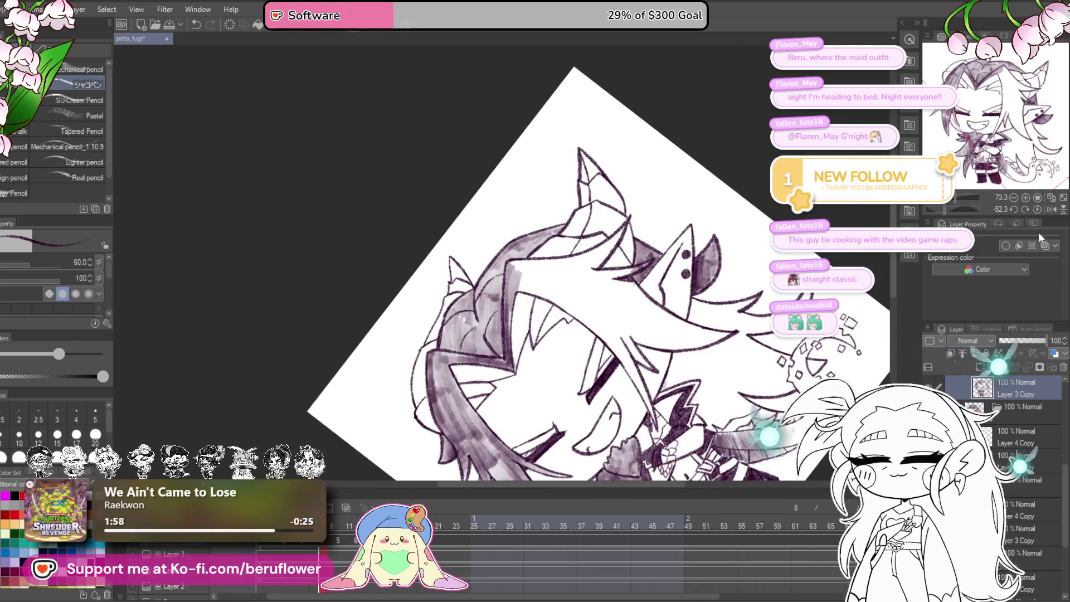
{"action": "left_click", "coordinate": [1038, 208]}
{"action": "scroll", "coordinate": [640, 295], "scroll_direction": "up", "scroll_amount": 1}
{"action": "scroll", "coordinate": [696, 315], "scroll_direction": "up", "scroll_amount": 1}
{"action": "left_click_drag", "start_coordinate": [697, 314], "coordinate": [652, 343]}
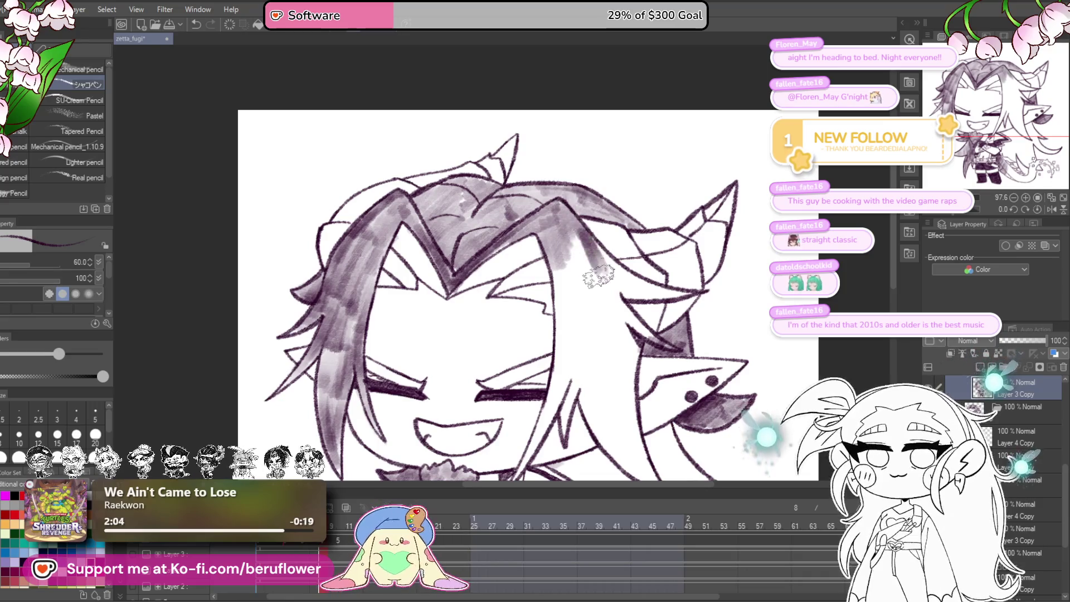
- Darken the shading on the hair strand beside the face
{"action": "scroll", "coordinate": [568, 326], "scroll_direction": "down", "scroll_amount": 3}
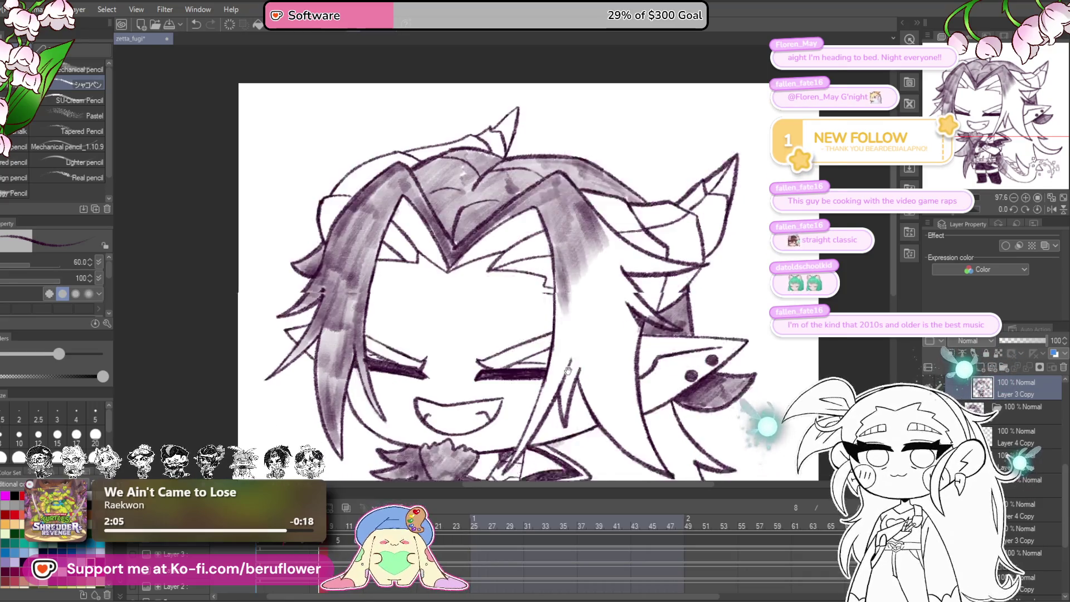
{"action": "mouse_move", "coordinate": [541, 364]}
{"action": "left_mouse_down"}
{"action": "mouse_move", "coordinate": [585, 223]}
{"action": "mouse_move", "coordinate": [576, 306]}
{"action": "left_mouse_up"}
{"action": "left_click_drag", "start_coordinate": [629, 227], "coordinate": [616, 276]}
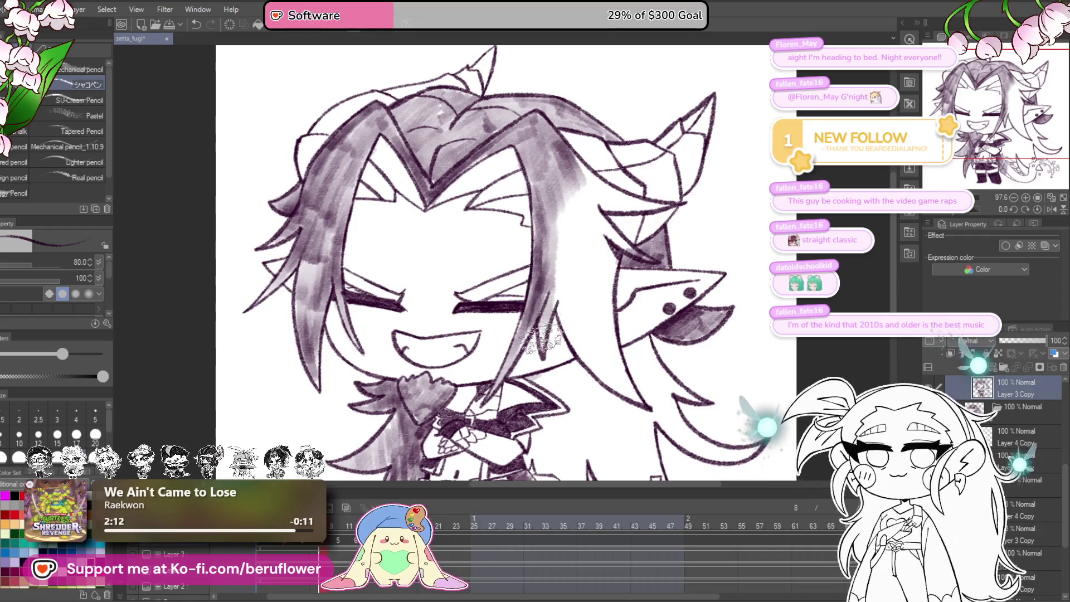
{"action": "left_click_drag", "start_coordinate": [543, 321], "coordinate": [687, 258]}
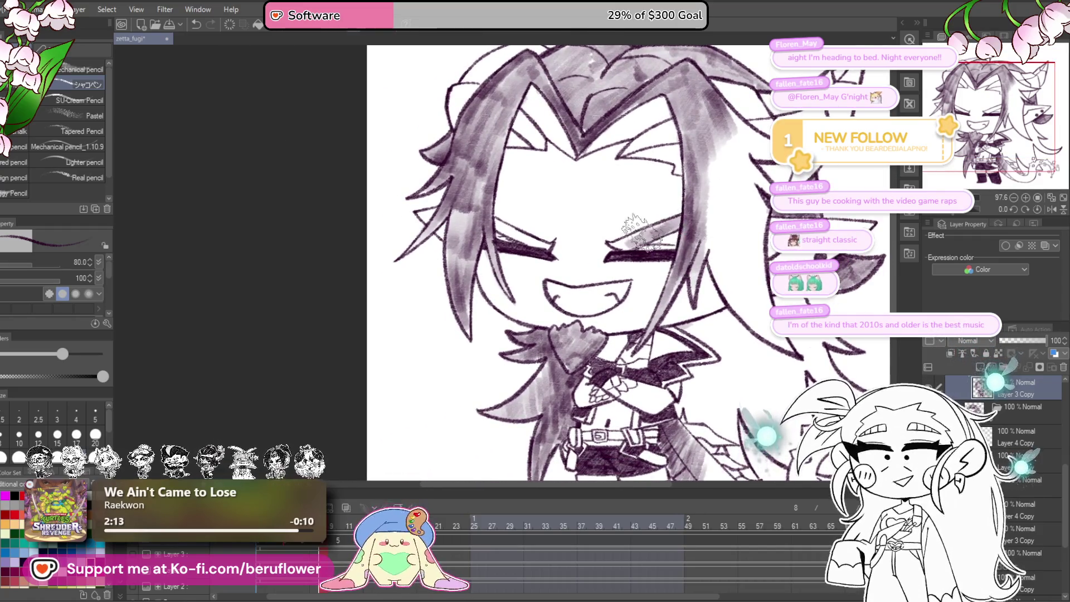
{"action": "scroll", "coordinate": [501, 245], "scroll_direction": "up", "scroll_amount": 1}
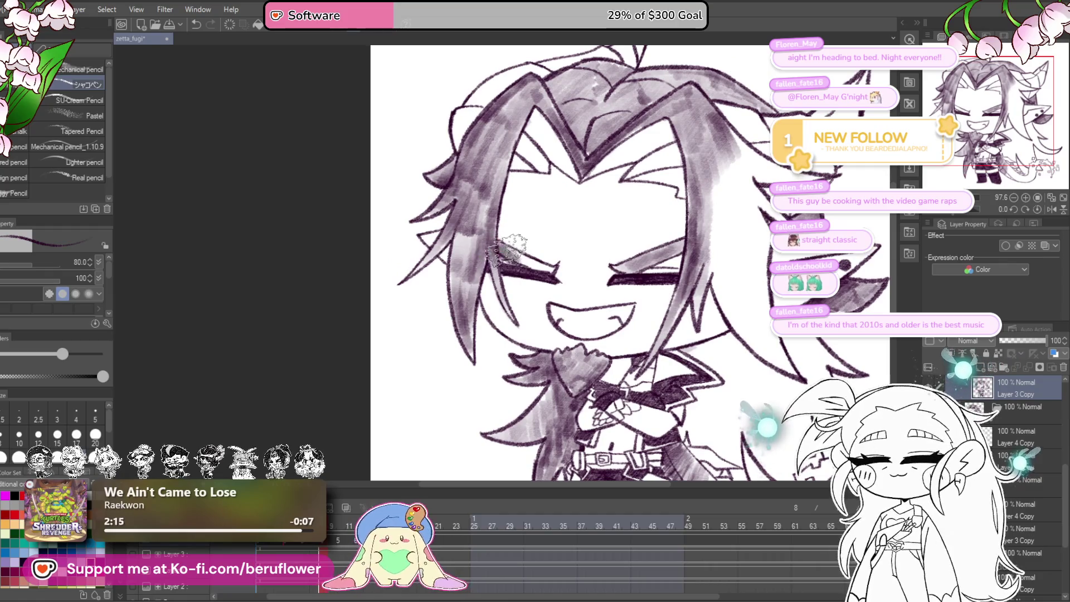
{"action": "left_click_drag", "start_coordinate": [683, 248], "coordinate": [660, 355]}
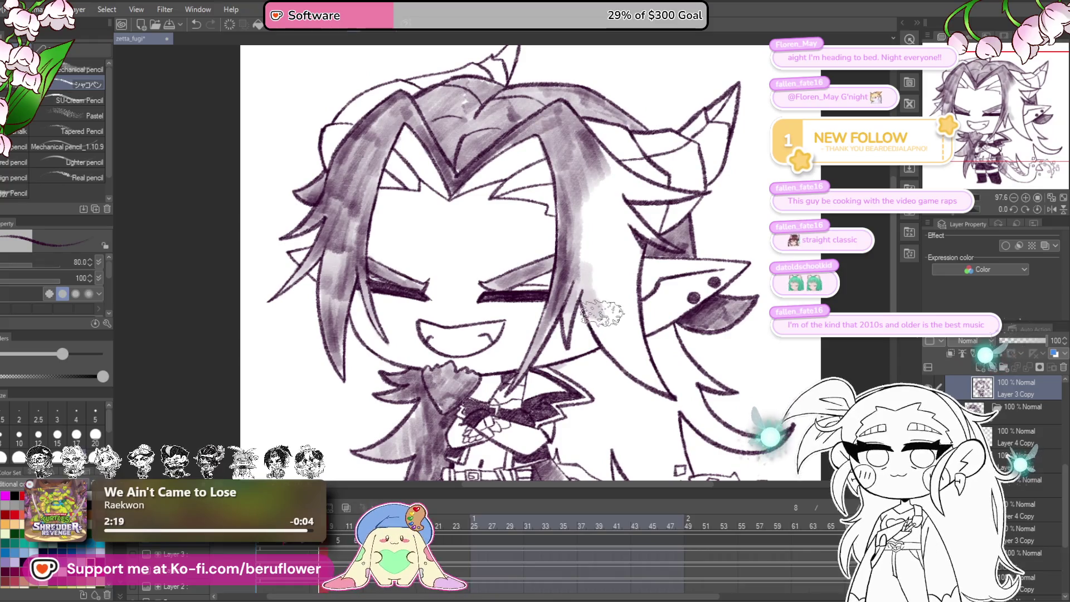
- Add more shading to the hair on the right side of the face
{"action": "mouse_move", "coordinate": [593, 307]}
{"action": "left_mouse_down"}
{"action": "mouse_move", "coordinate": [616, 328]}
{"action": "mouse_move", "coordinate": [628, 287]}
{"action": "left_mouse_up"}
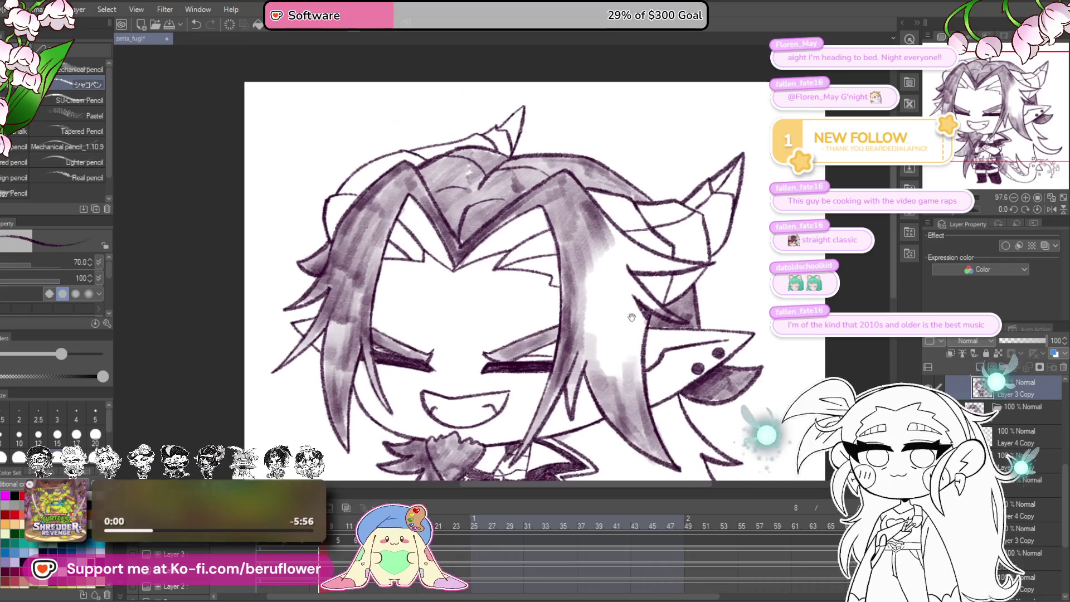
{"action": "scroll", "coordinate": [641, 363], "scroll_direction": "up", "scroll_amount": 2}
{"action": "mouse_move", "coordinate": [630, 334]}
{"action": "left_mouse_down"}
{"action": "mouse_move", "coordinate": [599, 362]}
{"action": "mouse_move", "coordinate": [591, 248]}
{"action": "left_mouse_up"}
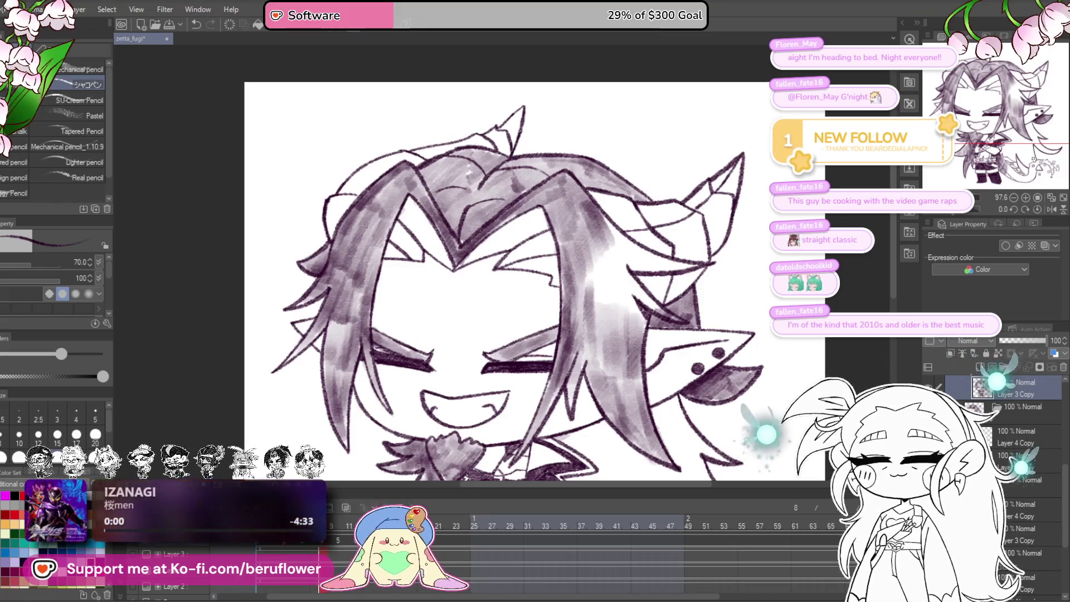
{"action": "left_click_drag", "start_coordinate": [655, 282], "coordinate": [623, 309]}
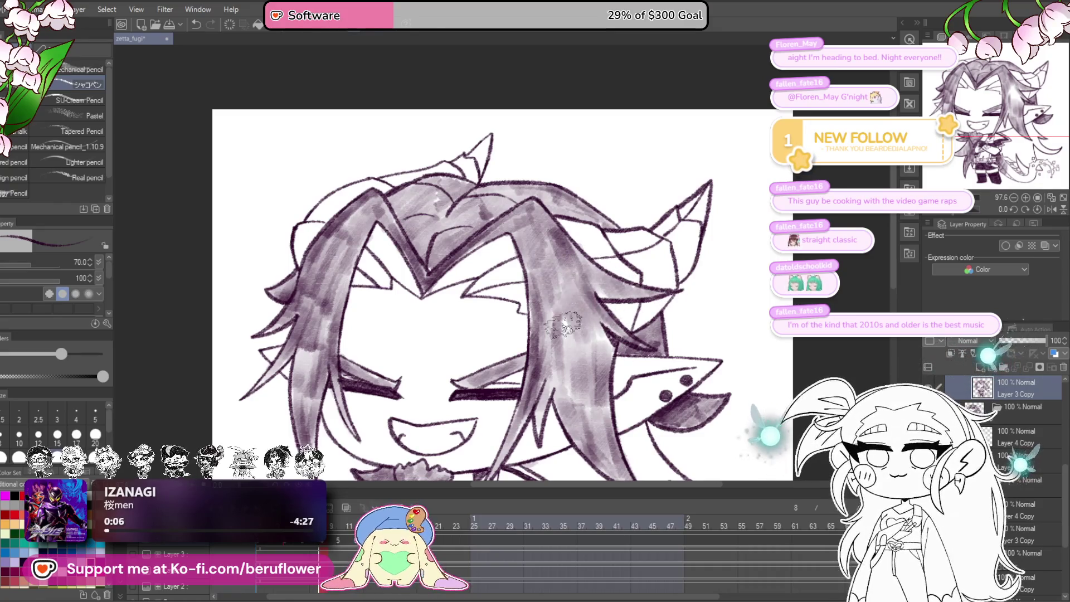
{"action": "mouse_move", "coordinate": [522, 353]}
{"action": "left_mouse_down"}
{"action": "mouse_move", "coordinate": [524, 203]}
{"action": "mouse_move", "coordinate": [593, 169]}
{"action": "mouse_move", "coordinate": [578, 144]}
{"action": "left_mouse_up"}
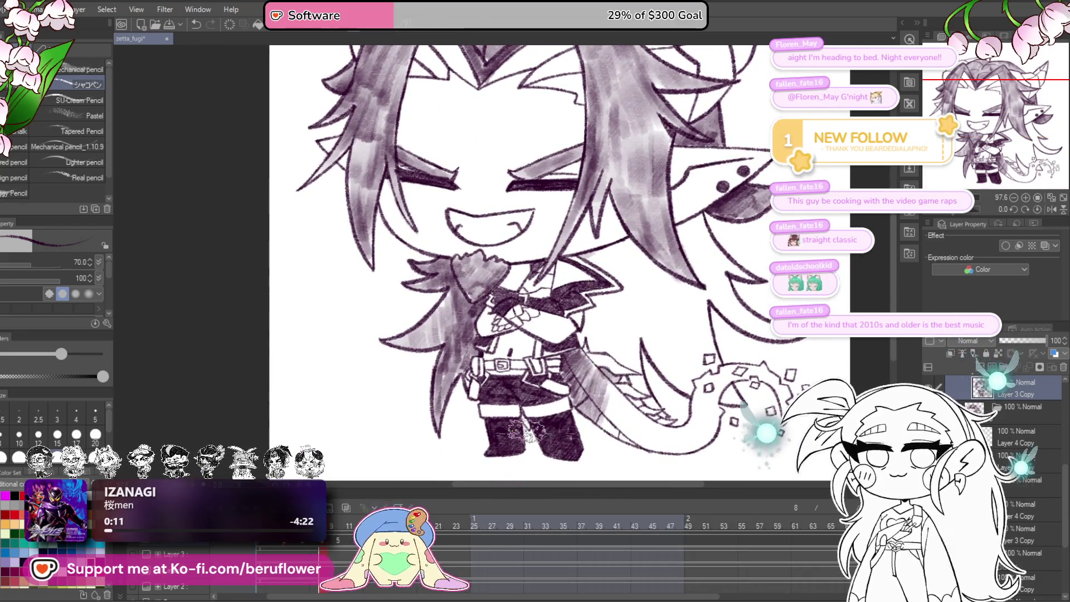
- Shade the dragon tail and the collar beside the crossed arms
{"action": "left_click_drag", "start_coordinate": [524, 422], "coordinate": [524, 433]}
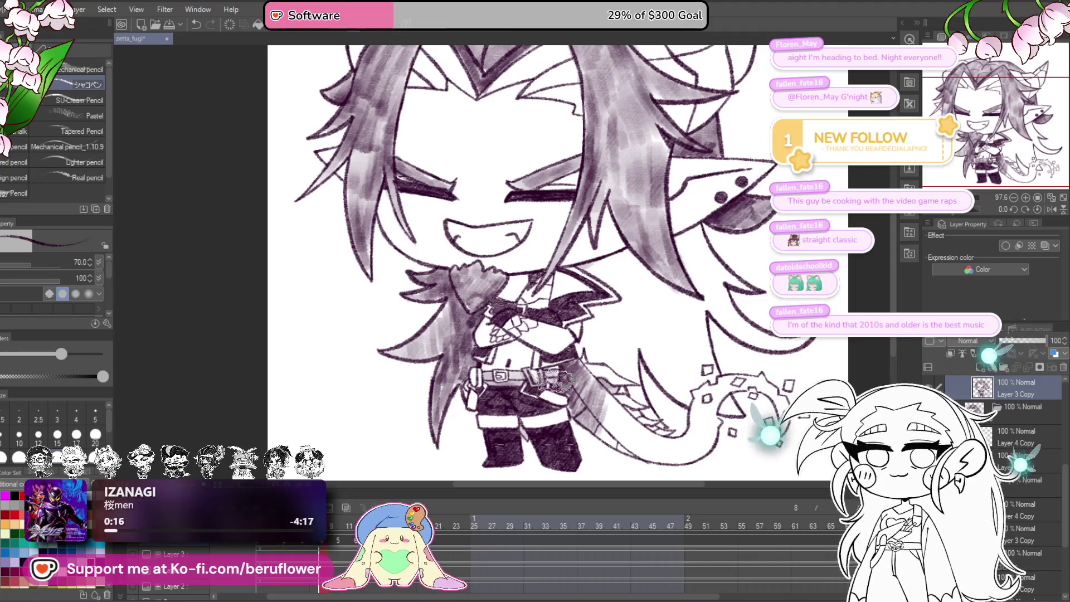
{"action": "left_click_drag", "start_coordinate": [555, 379], "coordinate": [507, 376]}
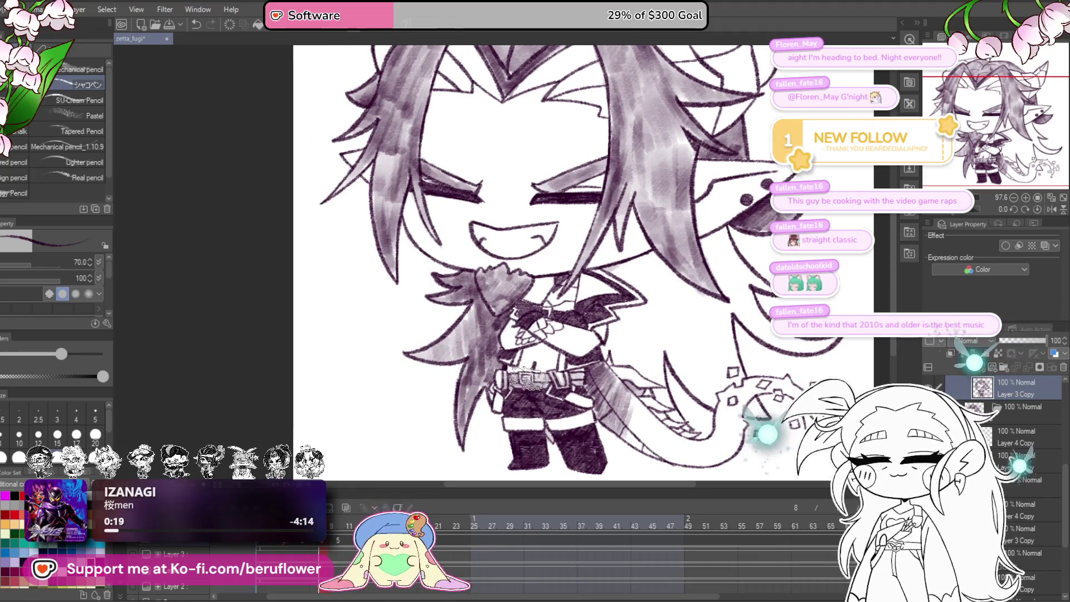
{"action": "left_click_drag", "start_coordinate": [612, 341], "coordinate": [628, 359]}
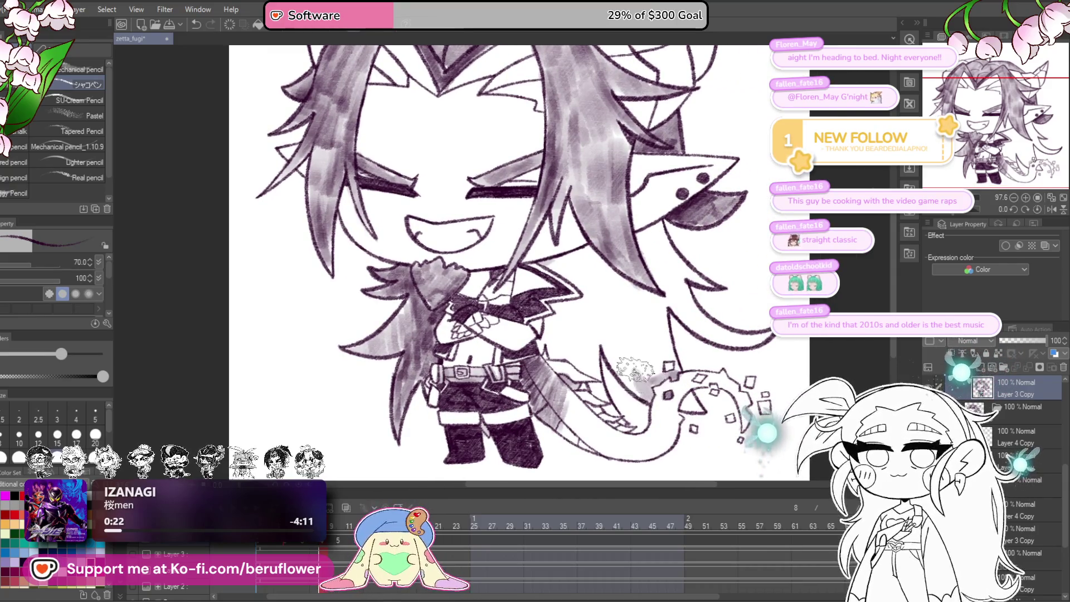
{"action": "mouse_move", "coordinate": [613, 351]}
{"action": "left_mouse_down"}
{"action": "mouse_move", "coordinate": [579, 359]}
{"action": "mouse_move", "coordinate": [557, 324]}
{"action": "left_mouse_up"}
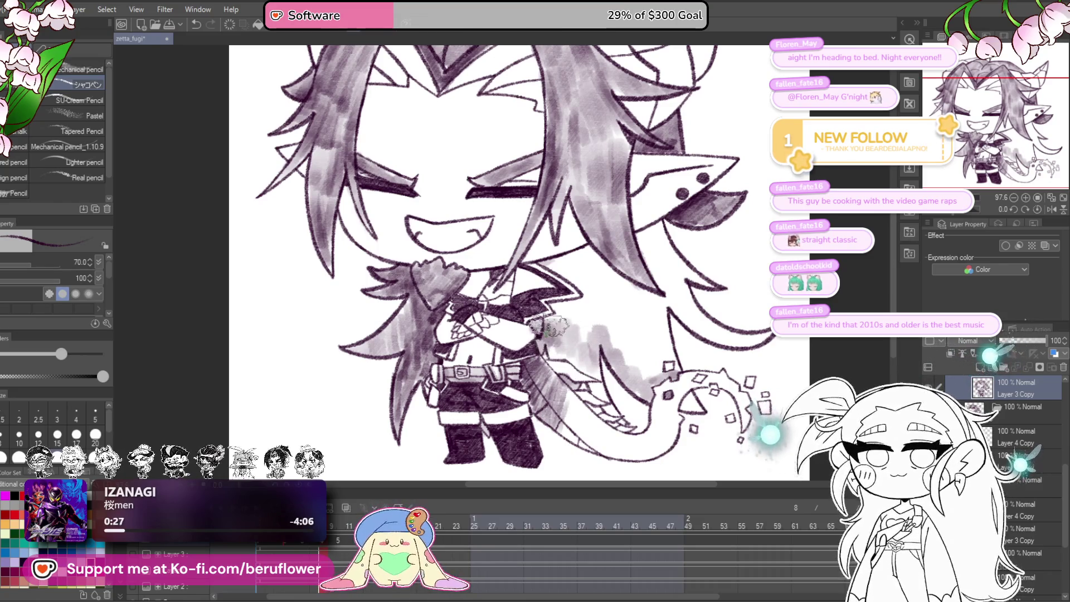
{"action": "mouse_move", "coordinate": [555, 307]}
{"action": "left_mouse_down"}
{"action": "mouse_move", "coordinate": [590, 293]}
{"action": "mouse_move", "coordinate": [549, 262]}
{"action": "mouse_move", "coordinate": [574, 279]}
{"action": "mouse_move", "coordinate": [566, 270]}
{"action": "mouse_move", "coordinate": [582, 263]}
{"action": "mouse_move", "coordinate": [621, 295]}
{"action": "mouse_move", "coordinate": [592, 334]}
{"action": "mouse_move", "coordinate": [565, 307]}
{"action": "mouse_move", "coordinate": [540, 341]}
{"action": "mouse_move", "coordinate": [613, 327]}
{"action": "left_mouse_up"}
- Recentre on the face and shade the lower right hair strands
{"action": "left_click_drag", "start_coordinate": [616, 378], "coordinate": [588, 386]}
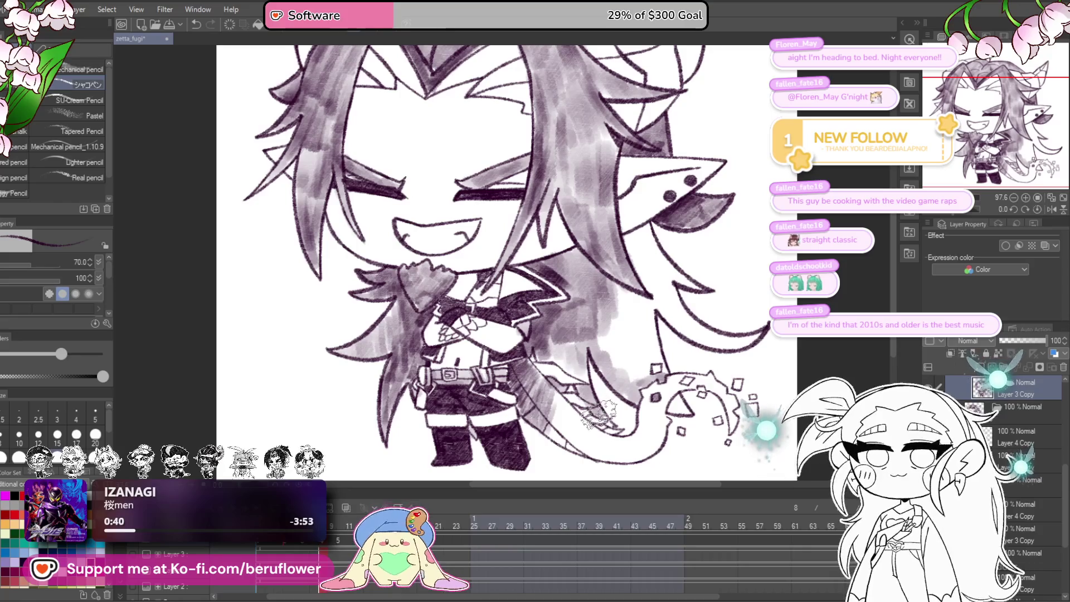
{"action": "mouse_move", "coordinate": [576, 346]}
{"action": "left_mouse_down"}
{"action": "mouse_move", "coordinate": [552, 402]}
{"action": "mouse_move", "coordinate": [552, 437]}
{"action": "left_mouse_up"}
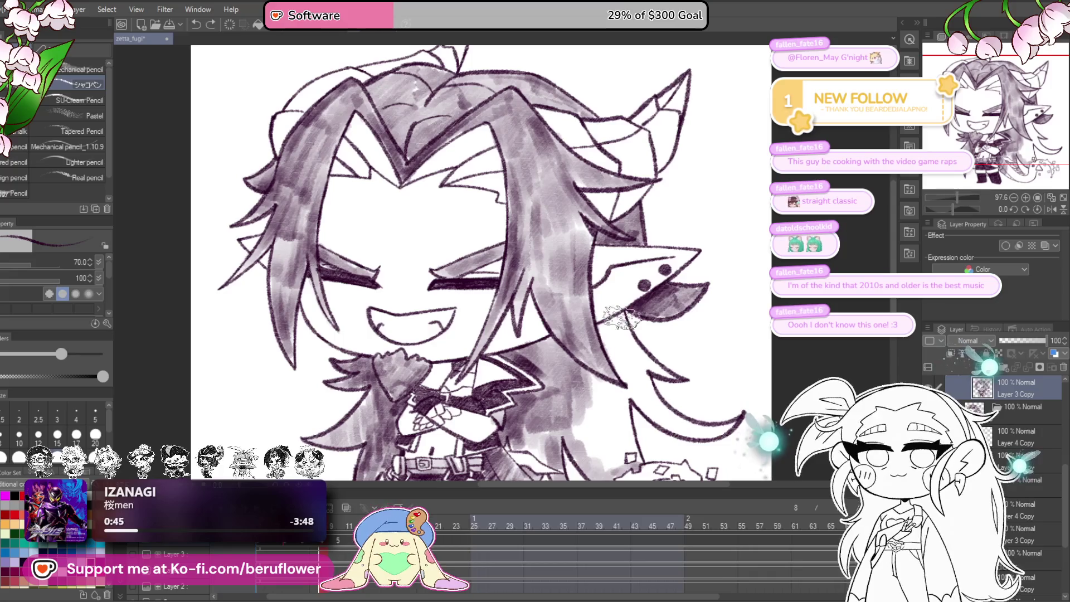
{"action": "mouse_move", "coordinate": [649, 305]}
{"action": "left_mouse_down"}
{"action": "mouse_move", "coordinate": [598, 282]}
{"action": "mouse_move", "coordinate": [603, 275]}
{"action": "left_mouse_up"}
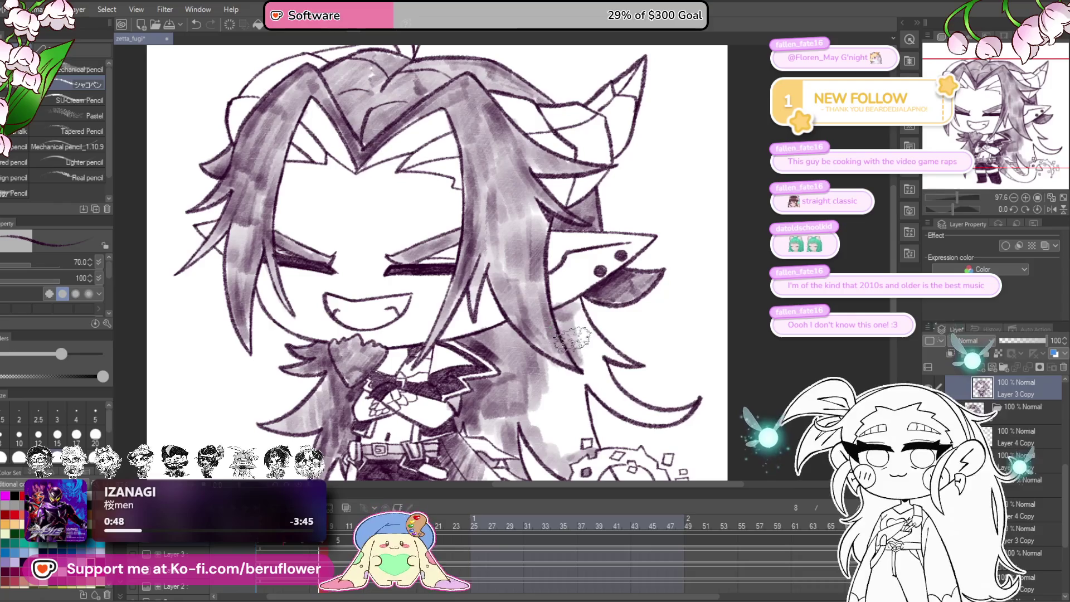
{"action": "mouse_move", "coordinate": [617, 358]}
{"action": "left_mouse_down"}
{"action": "mouse_move", "coordinate": [582, 357]}
{"action": "mouse_move", "coordinate": [593, 390]}
{"action": "mouse_move", "coordinate": [619, 399]}
{"action": "mouse_move", "coordinate": [626, 329]}
{"action": "left_mouse_up"}
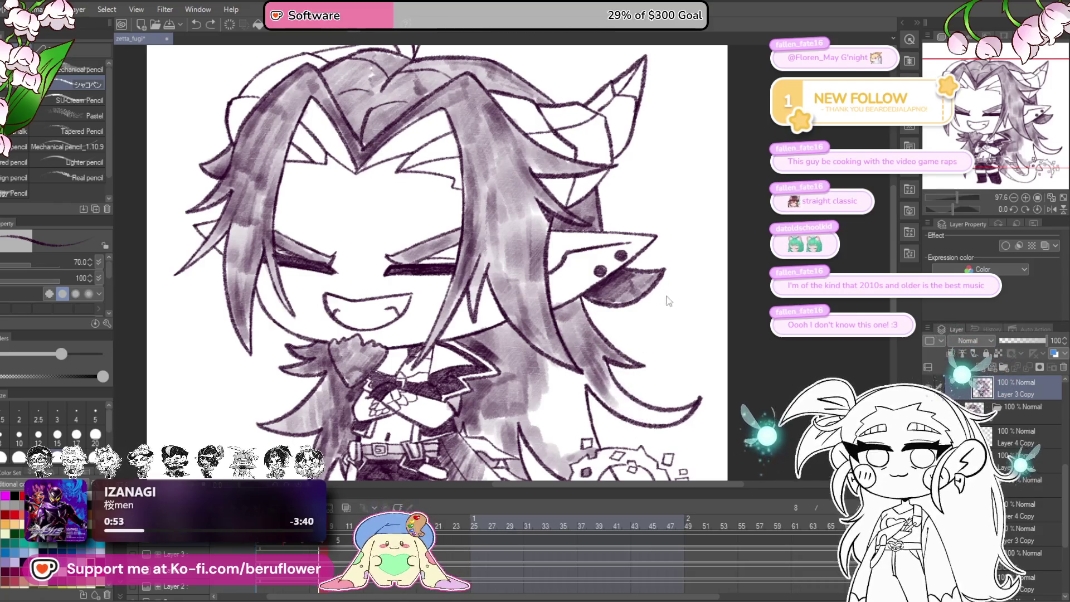
- Rotate the canvas, undo a stray horn stroke, shade the long hair strand, then straighten the view
{"action": "left_click_drag", "start_coordinate": [951, 206], "coordinate": [939, 211]}
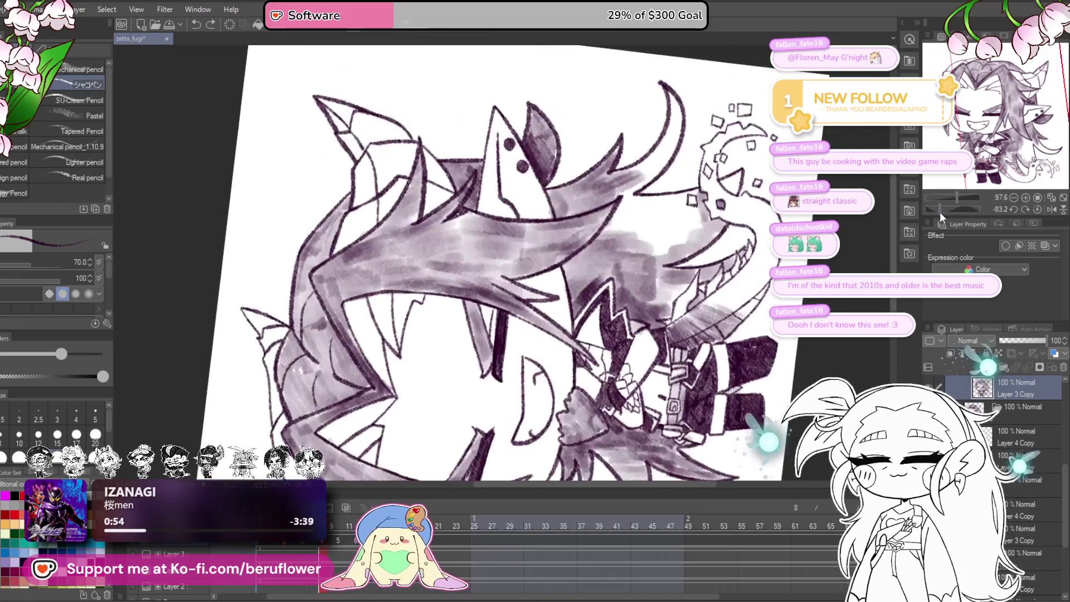
{"action": "mouse_move", "coordinate": [677, 287]}
{"action": "left_mouse_down"}
{"action": "mouse_move", "coordinate": [630, 343]}
{"action": "mouse_move", "coordinate": [663, 361]}
{"action": "left_mouse_up"}
{"action": "key", "text": "ctrl+z"}
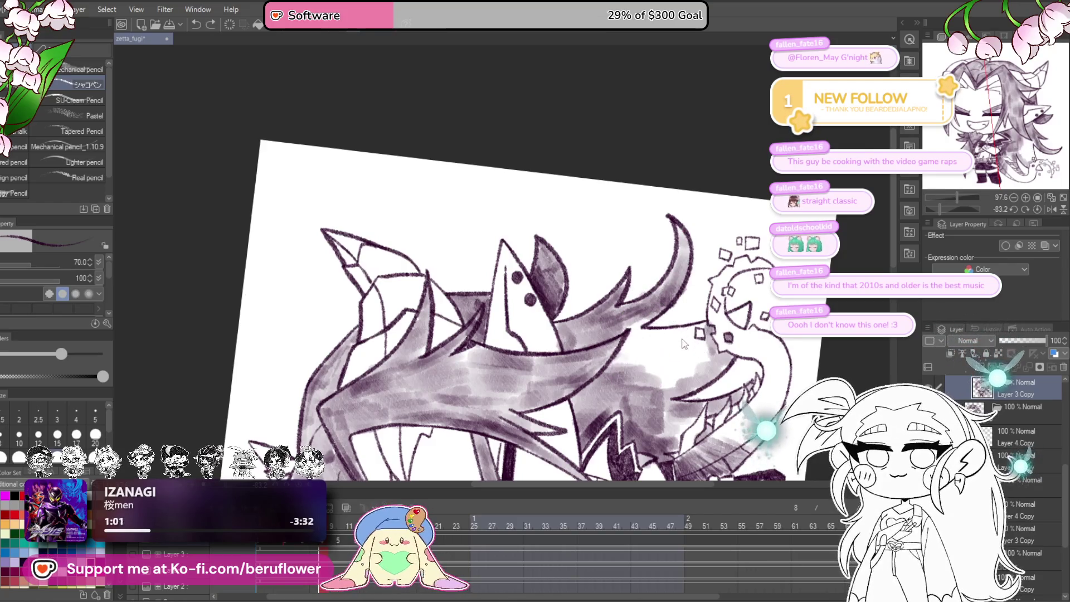
{"action": "left_click_drag", "start_coordinate": [662, 372], "coordinate": [645, 366]}
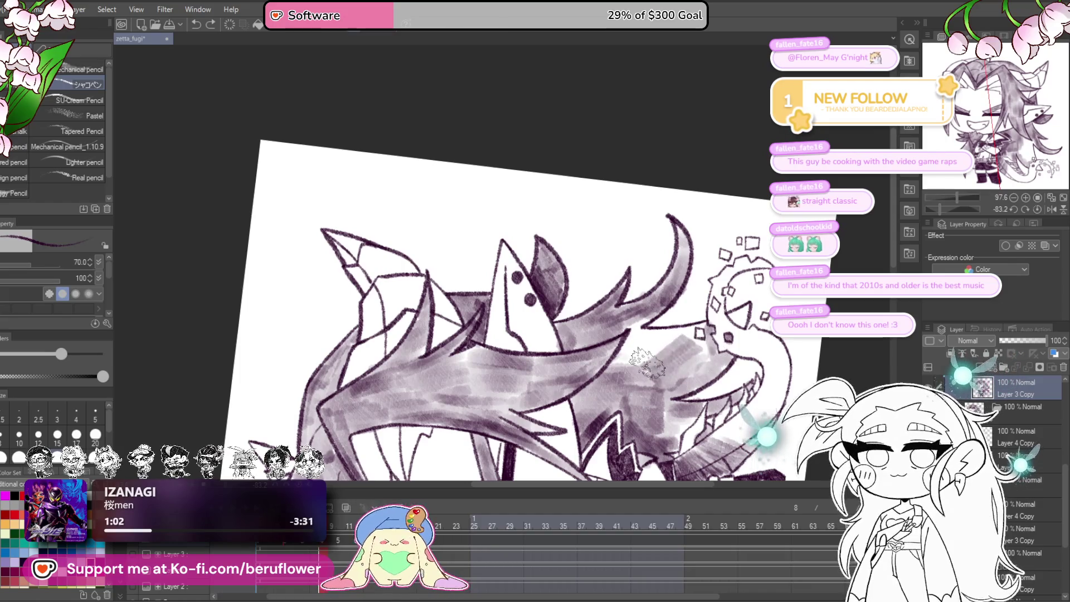
{"action": "mouse_move", "coordinate": [635, 329]}
{"action": "left_mouse_down"}
{"action": "mouse_move", "coordinate": [713, 334]}
{"action": "mouse_move", "coordinate": [736, 312]}
{"action": "left_mouse_up"}
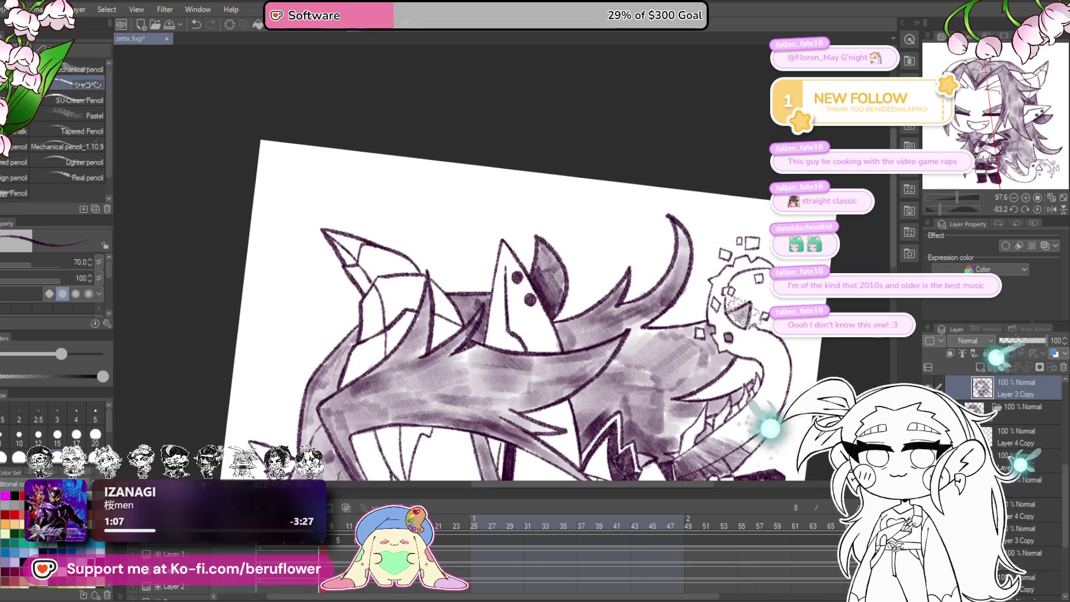
{"action": "scroll", "coordinate": [501, 278], "scroll_direction": "down", "scroll_amount": 5}
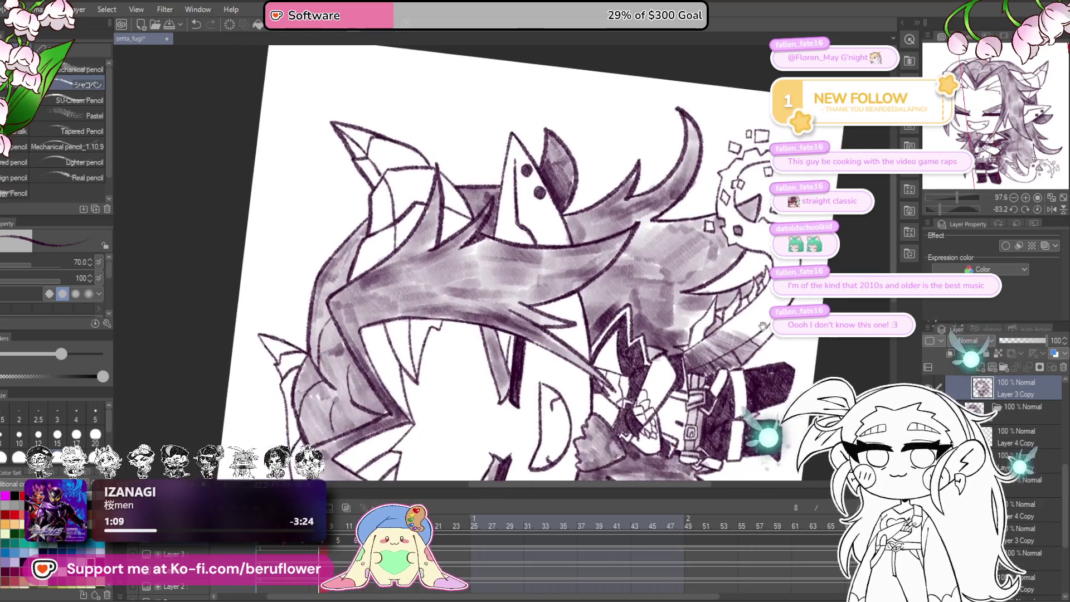
{"action": "left_click", "coordinate": [1038, 210]}
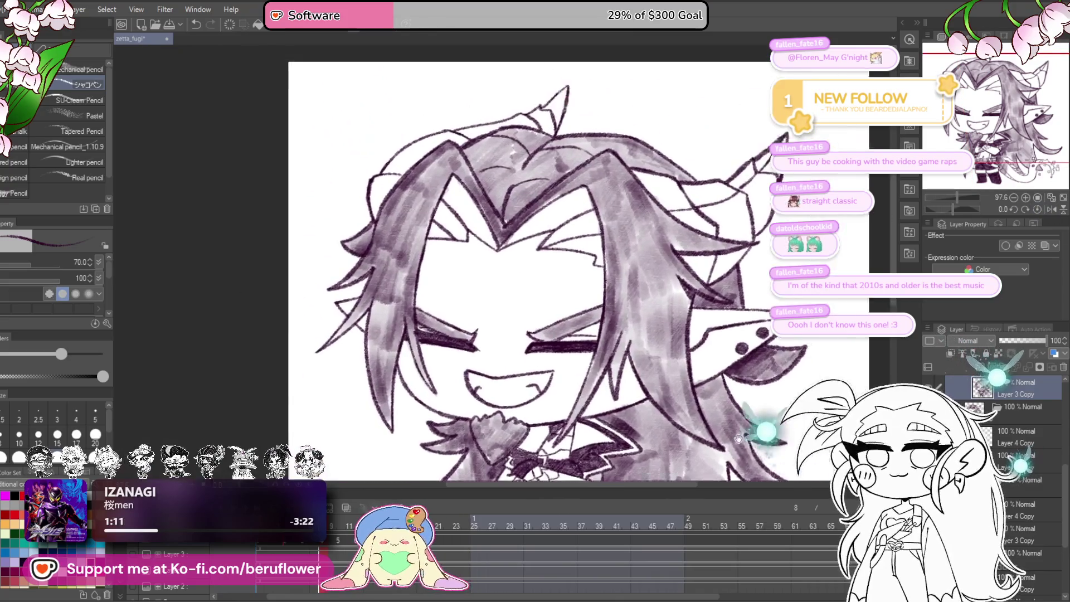
- Reduce the brush to size 60 and darken the upper, inner and left hair strands
{"action": "scroll", "coordinate": [591, 217], "scroll_direction": "up", "scroll_amount": 1}
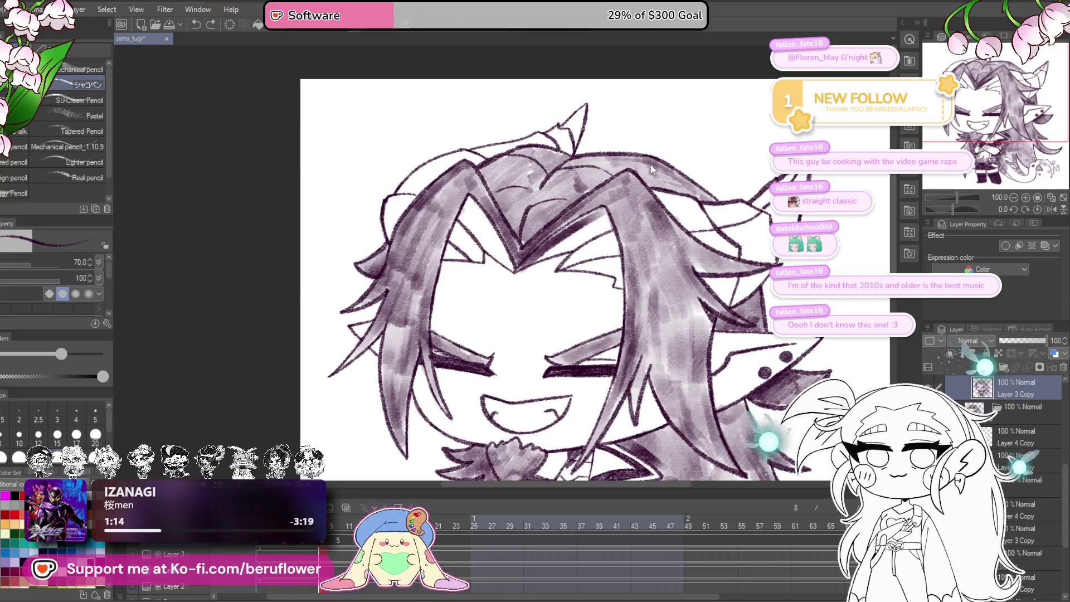
{"action": "scroll", "coordinate": [635, 195], "scroll_direction": "up", "scroll_amount": 1}
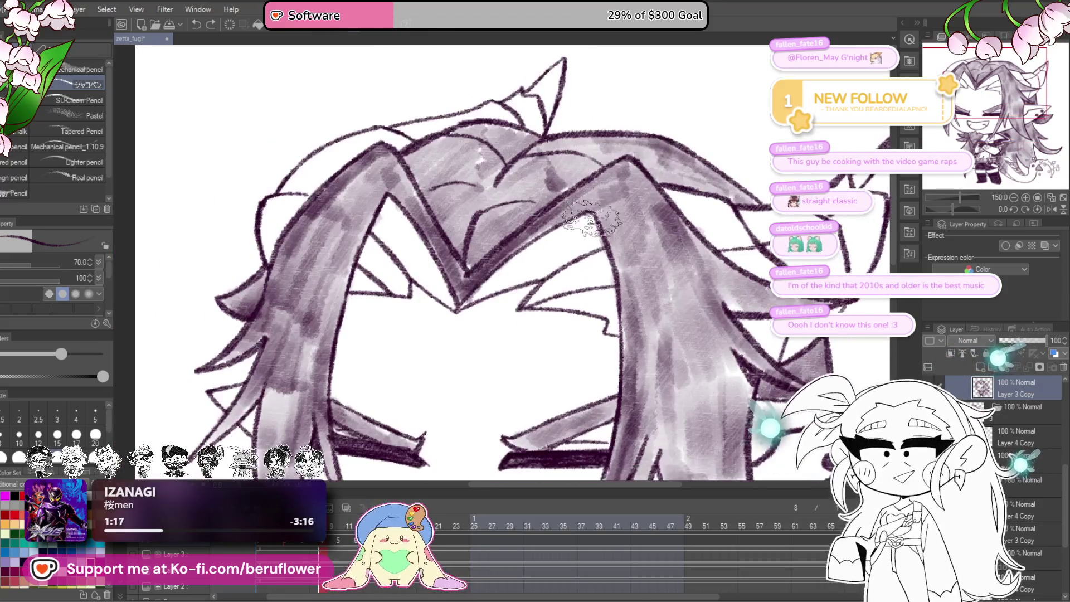
{"action": "key", "text": "bracketleft"}
{"action": "mouse_move", "coordinate": [607, 287]}
{"action": "left_mouse_down"}
{"action": "mouse_move", "coordinate": [608, 329]}
{"action": "mouse_move", "coordinate": [558, 273]}
{"action": "left_mouse_up"}
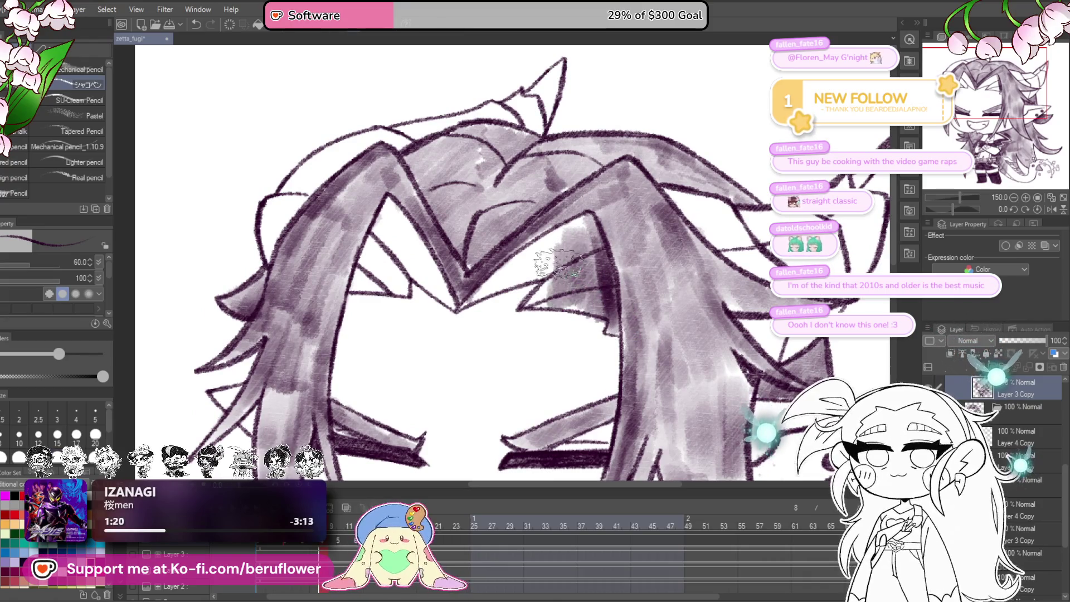
{"action": "scroll", "coordinate": [577, 308], "scroll_direction": "left", "scroll_amount": 1}
{"action": "mouse_move", "coordinate": [611, 223]}
{"action": "left_mouse_down"}
{"action": "mouse_move", "coordinate": [490, 307]}
{"action": "mouse_move", "coordinate": [535, 261]}
{"action": "mouse_move", "coordinate": [560, 273]}
{"action": "mouse_move", "coordinate": [650, 222]}
{"action": "mouse_move", "coordinate": [596, 245]}
{"action": "mouse_move", "coordinate": [613, 237]}
{"action": "mouse_move", "coordinate": [682, 268]}
{"action": "mouse_move", "coordinate": [742, 357]}
{"action": "left_mouse_up"}
{"action": "mouse_move", "coordinate": [554, 231]}
{"action": "left_mouse_down"}
{"action": "mouse_move", "coordinate": [529, 279]}
{"action": "mouse_move", "coordinate": [546, 234]}
{"action": "mouse_move", "coordinate": [537, 220]}
{"action": "mouse_move", "coordinate": [585, 295]}
{"action": "mouse_move", "coordinate": [554, 258]}
{"action": "mouse_move", "coordinate": [535, 268]}
{"action": "mouse_move", "coordinate": [527, 295]}
{"action": "mouse_move", "coordinate": [535, 298]}
{"action": "mouse_move", "coordinate": [551, 237]}
{"action": "mouse_move", "coordinate": [534, 245]}
{"action": "left_mouse_up"}
- Zoom back in and build up darker marker shading across the hair
{"action": "key", "text": "ctrl+0"}
{"action": "scroll", "coordinate": [538, 260], "scroll_direction": "up", "scroll_amount": 5}
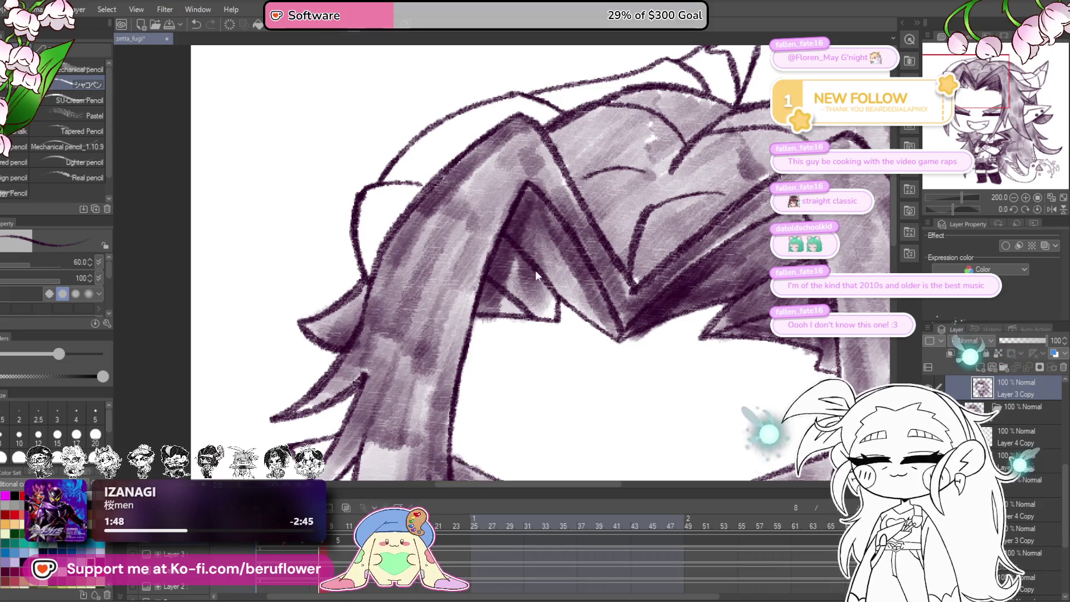
{"action": "mouse_move", "coordinate": [551, 258]}
{"action": "left_mouse_down"}
{"action": "mouse_move", "coordinate": [540, 260]}
{"action": "mouse_move", "coordinate": [549, 254]}
{"action": "mouse_move", "coordinate": [561, 327]}
{"action": "mouse_move", "coordinate": [530, 285]}
{"action": "mouse_move", "coordinate": [491, 282]}
{"action": "left_mouse_up"}
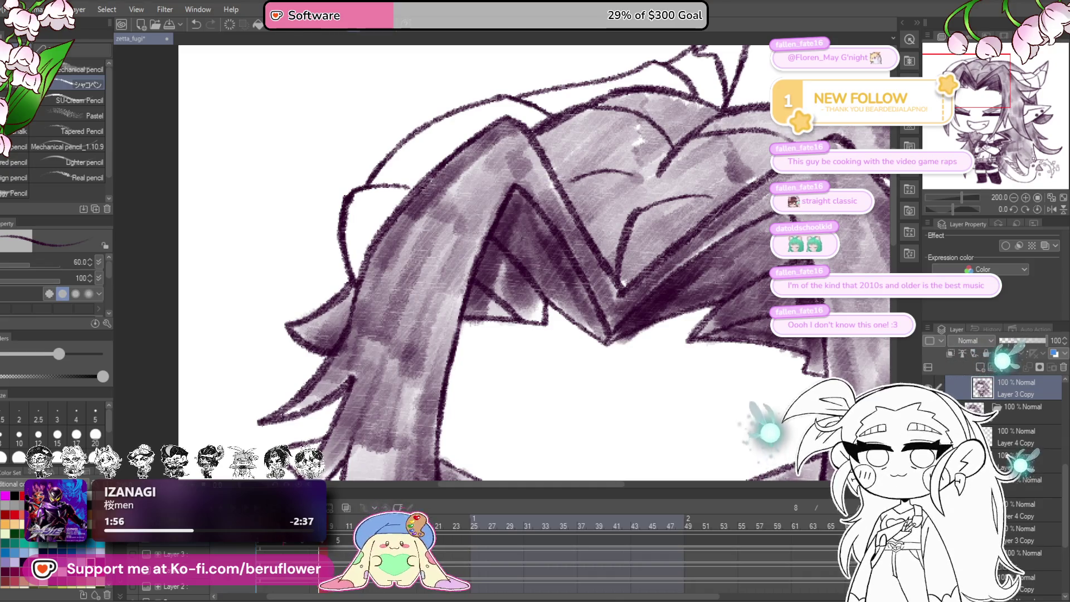
{"action": "mouse_move", "coordinate": [521, 279]}
{"action": "left_mouse_down"}
{"action": "mouse_move", "coordinate": [501, 279]}
{"action": "mouse_move", "coordinate": [507, 301]}
{"action": "mouse_move", "coordinate": [535, 312]}
{"action": "mouse_move", "coordinate": [657, 287]}
{"action": "mouse_move", "coordinate": [674, 245]}
{"action": "mouse_move", "coordinate": [730, 276]}
{"action": "mouse_move", "coordinate": [692, 324]}
{"action": "left_mouse_up"}
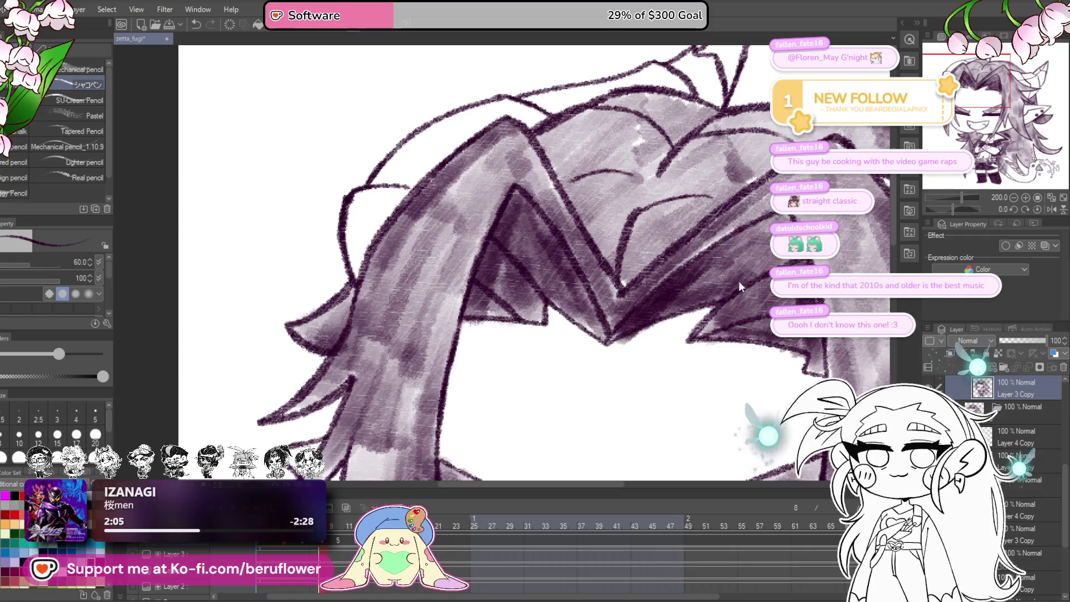
{"action": "mouse_move", "coordinate": [575, 318]}
{"action": "left_mouse_down"}
{"action": "mouse_move", "coordinate": [556, 318]}
{"action": "mouse_move", "coordinate": [569, 329]}
{"action": "mouse_move", "coordinate": [541, 305]}
{"action": "mouse_move", "coordinate": [559, 309]}
{"action": "mouse_move", "coordinate": [553, 290]}
{"action": "left_mouse_up"}
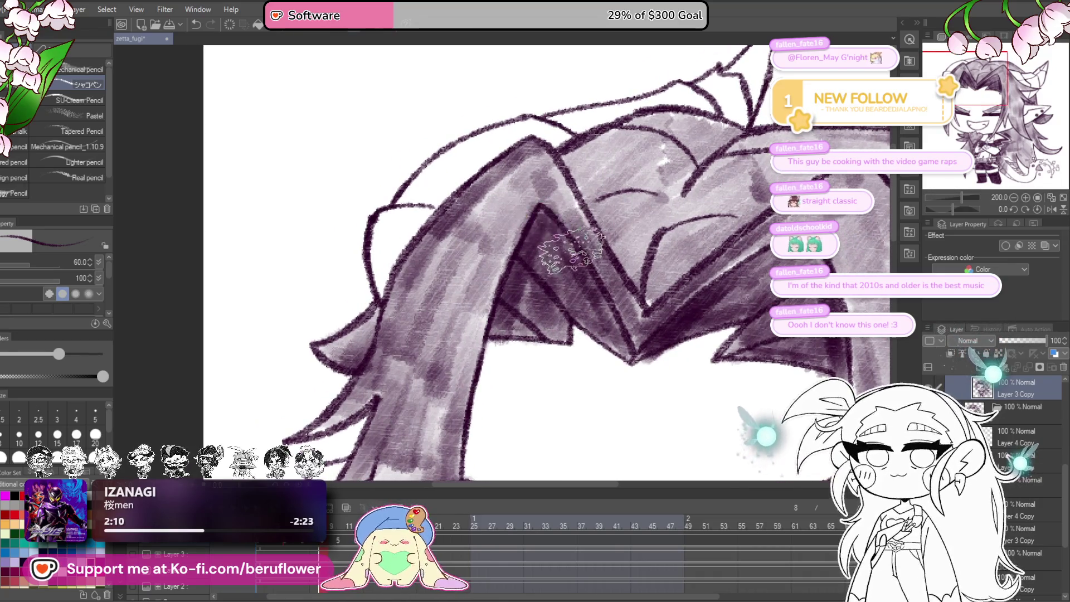
{"action": "scroll", "coordinate": [588, 318], "scroll_direction": "down", "scroll_amount": 5}
{"action": "scroll", "coordinate": [587, 319], "scroll_direction": "up", "scroll_amount": 4}
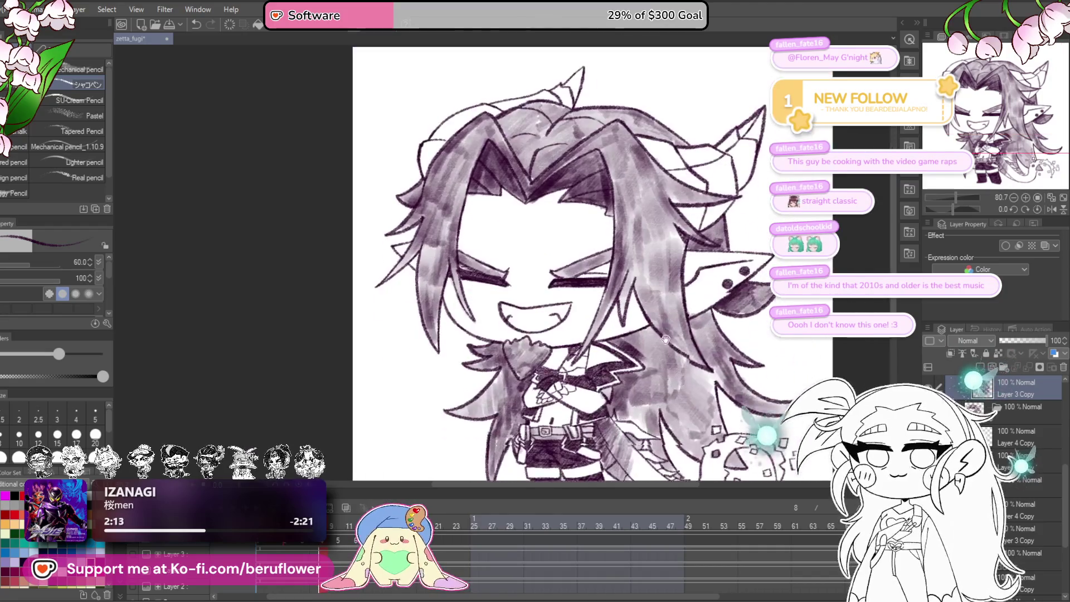
- Fit the whole chibi in view and save the drawing with Ctrl+S
{"action": "scroll", "coordinate": [574, 326], "scroll_direction": "up", "scroll_amount": 4}
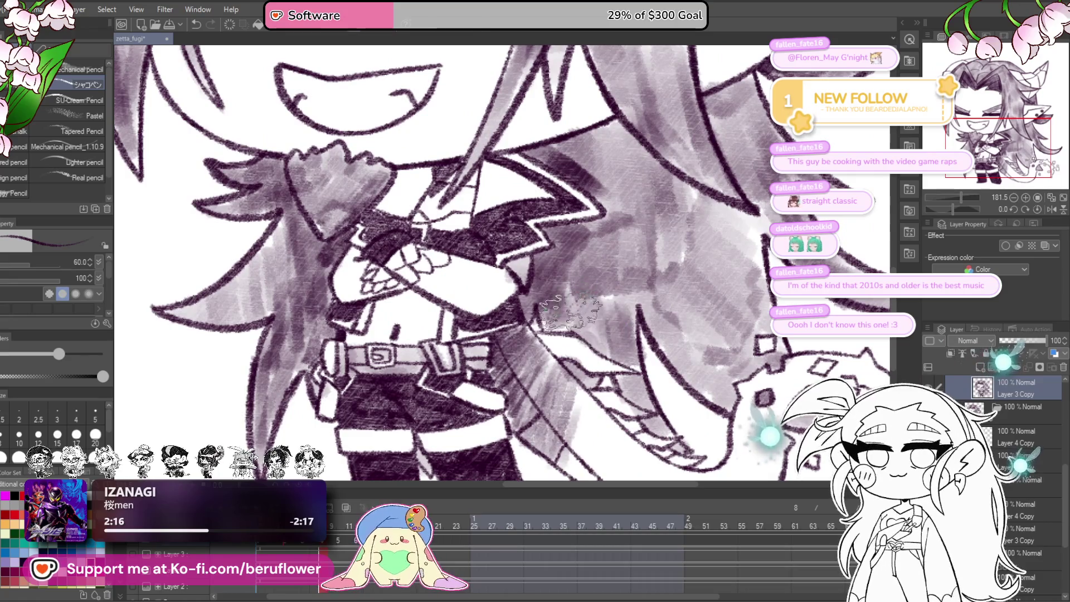
{"action": "scroll", "coordinate": [567, 303], "scroll_direction": "down", "scroll_amount": 2}
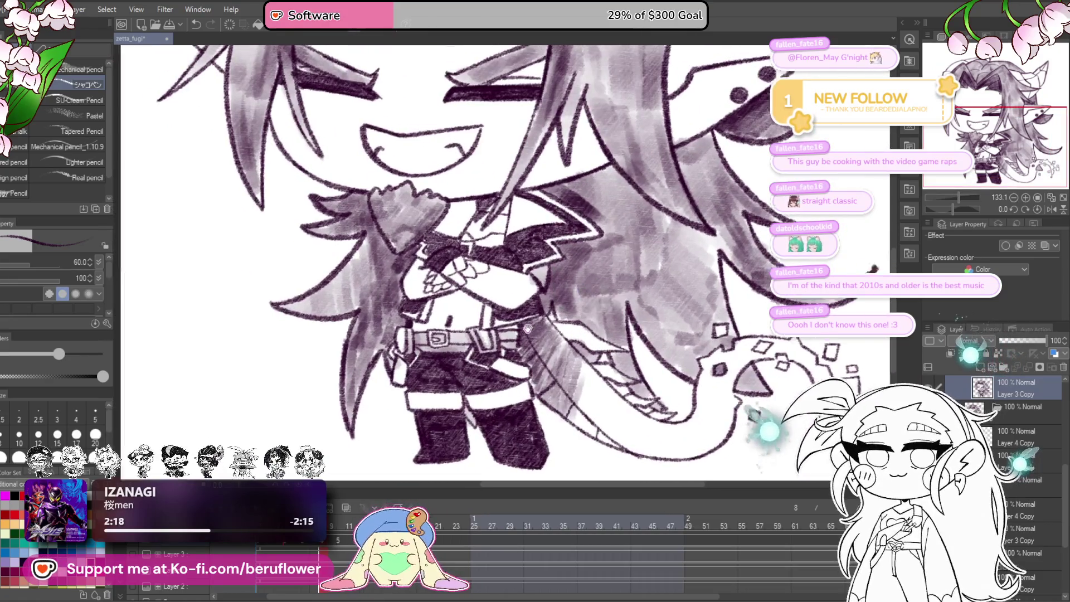
{"action": "left_click_drag", "start_coordinate": [527, 329], "coordinate": [553, 324]}
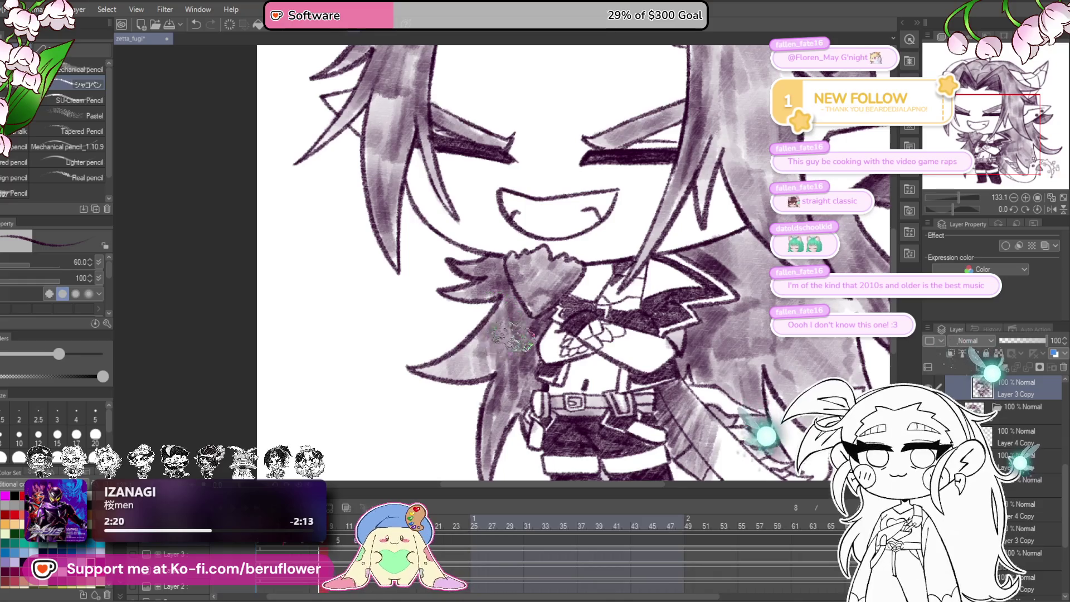
{"action": "scroll", "coordinate": [460, 368], "scroll_direction": "down", "scroll_amount": 4}
{"action": "scroll", "coordinate": [450, 365], "scroll_direction": "up", "scroll_amount": 4}
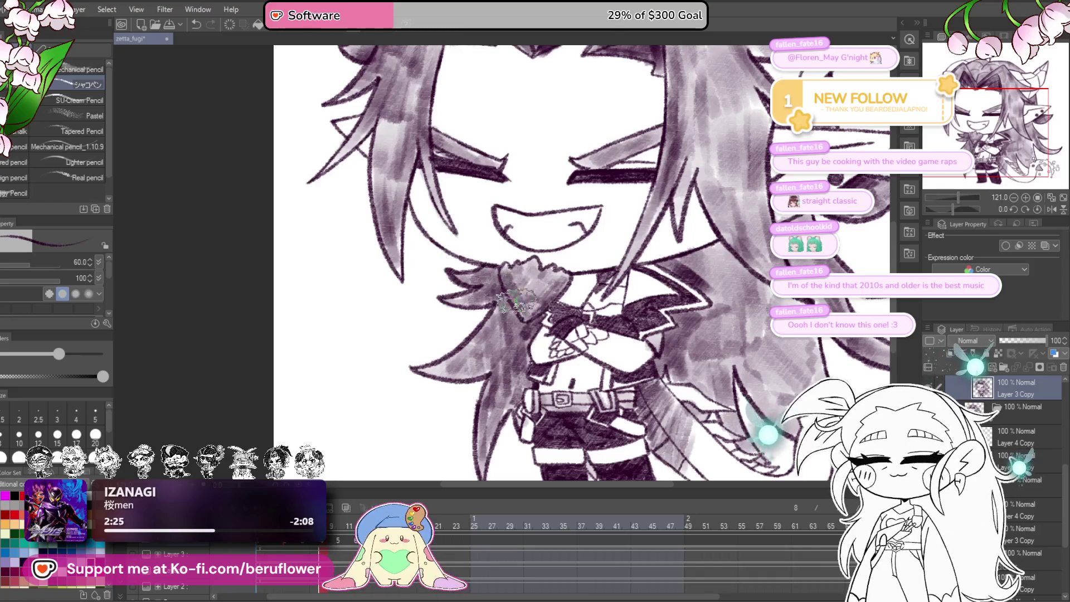
{"action": "scroll", "coordinate": [557, 284], "scroll_direction": "down", "scroll_amount": 3}
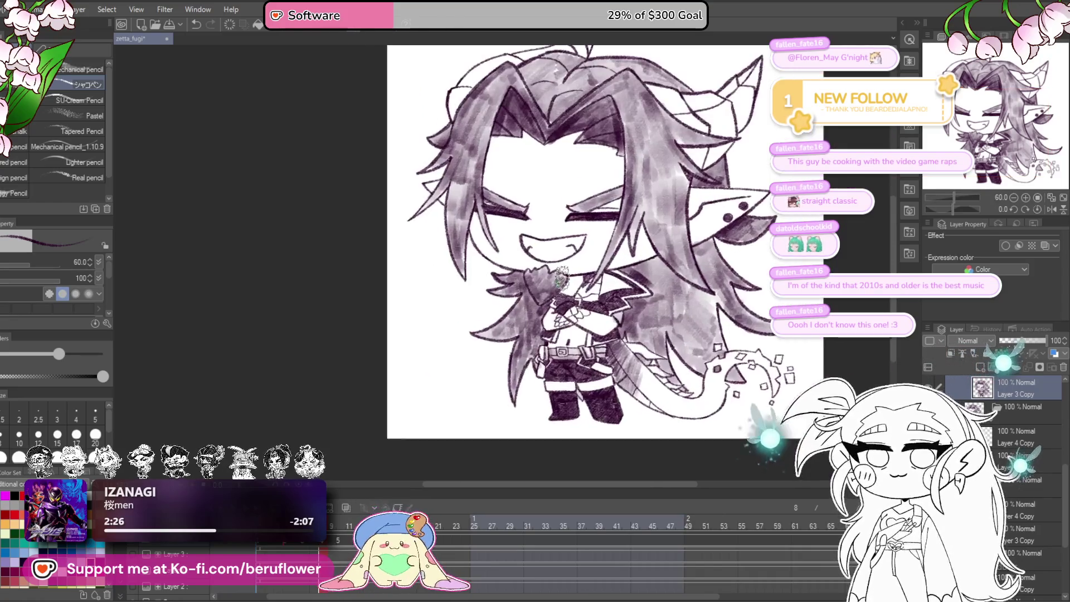
{"action": "scroll", "coordinate": [724, 301], "scroll_direction": "up", "scroll_amount": 1}
{"action": "left_click_drag", "start_coordinate": [765, 286], "coordinate": [759, 322]}
{"action": "key", "text": "ctrl+s"}
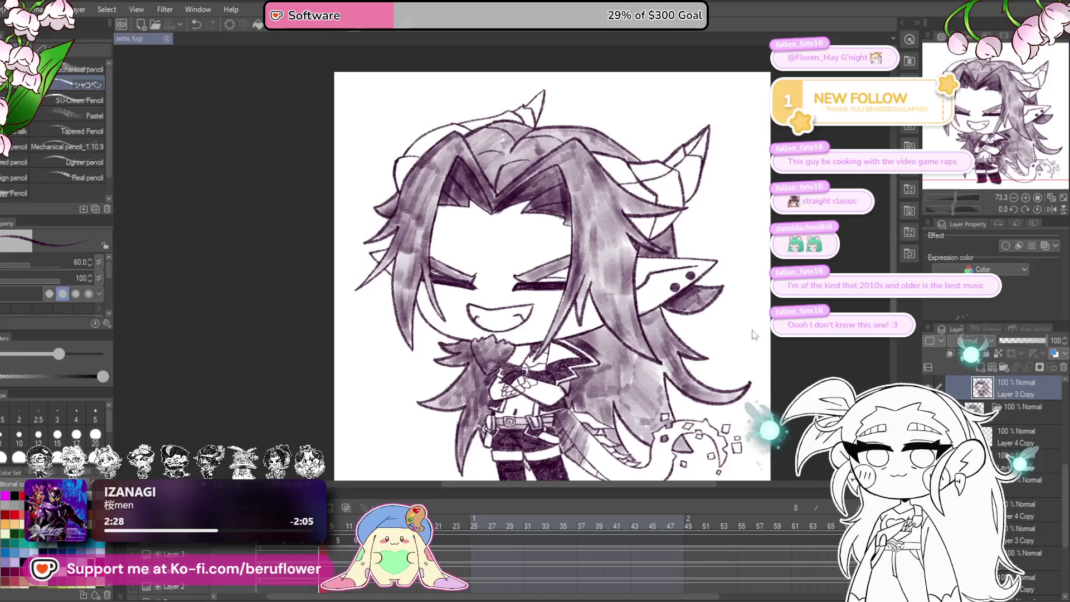
{"action": "left_click_drag", "start_coordinate": [706, 356], "coordinate": [704, 332]}
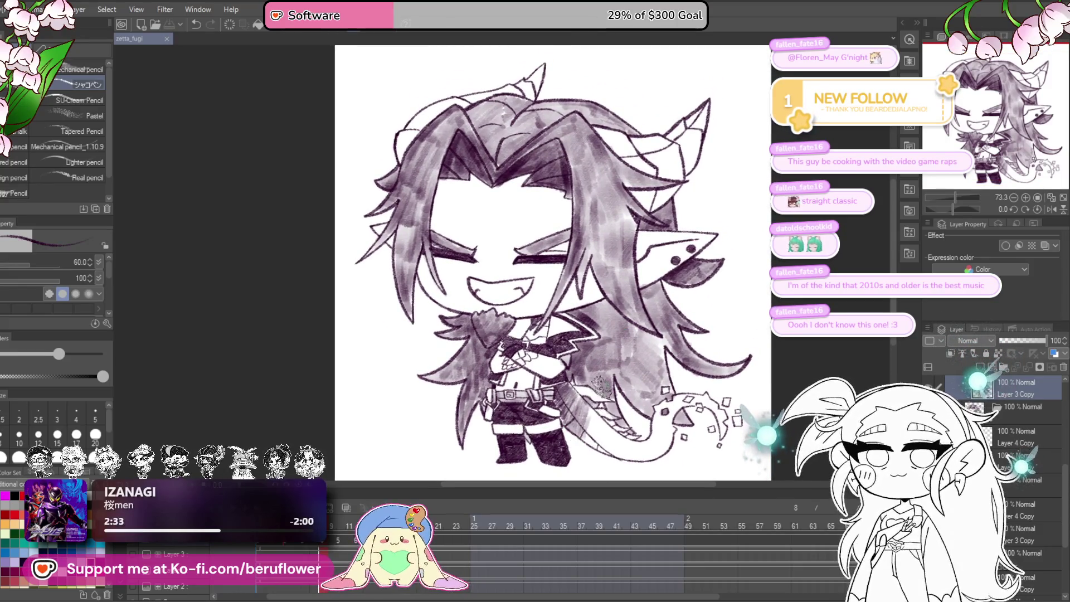
{"action": "left_click_drag", "start_coordinate": [595, 382], "coordinate": [564, 403]}
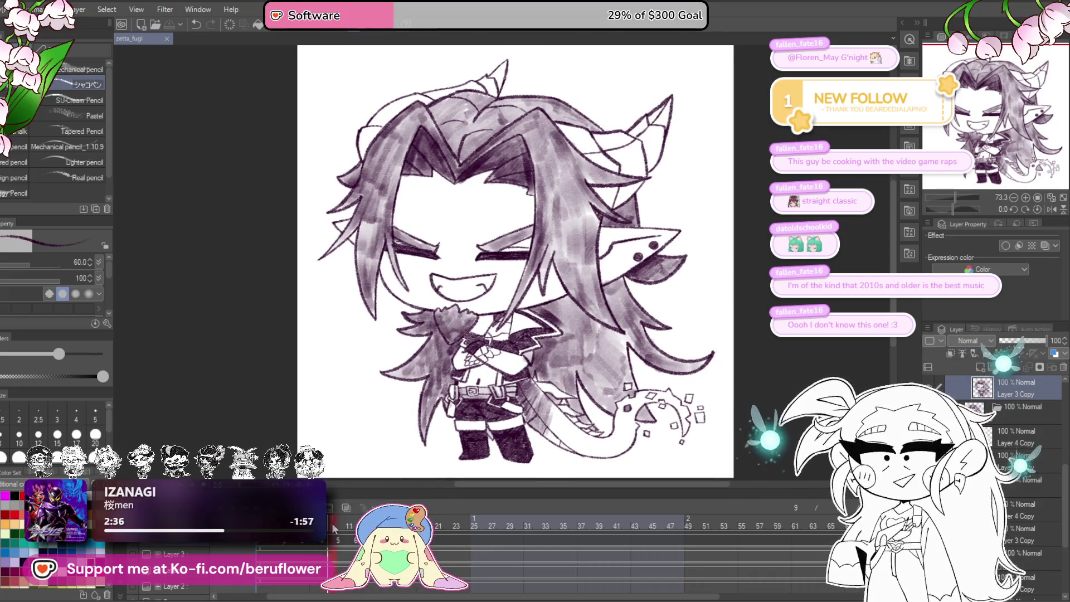
- Switch to animation frame 10 and shade the collar below the chin
{"action": "left_click_drag", "start_coordinate": [332, 528], "coordinate": [343, 528]}
{"action": "scroll", "coordinate": [440, 320], "scroll_direction": "up", "scroll_amount": 3}
{"action": "mouse_move", "coordinate": [557, 295]}
{"action": "left_mouse_down"}
{"action": "mouse_move", "coordinate": [488, 343]}
{"action": "mouse_move", "coordinate": [480, 318]}
{"action": "mouse_move", "coordinate": [426, 299]}
{"action": "mouse_move", "coordinate": [471, 285]}
{"action": "mouse_move", "coordinate": [544, 312]}
{"action": "mouse_move", "coordinate": [535, 329]}
{"action": "mouse_move", "coordinate": [526, 301]}
{"action": "mouse_move", "coordinate": [498, 360]}
{"action": "mouse_move", "coordinate": [533, 322]}
{"action": "left_mouse_up"}
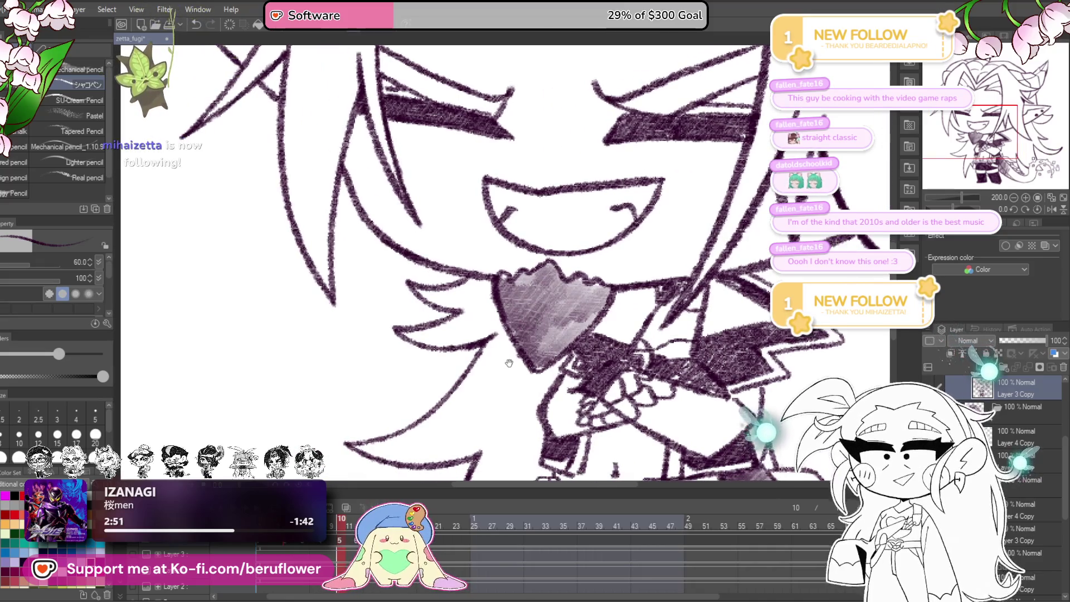
- Compare frames, then shade frame 10's hair strand beside the heart, the chest and the belt's left side
{"action": "mouse_move", "coordinate": [497, 380]}
{"action": "left_mouse_down"}
{"action": "mouse_move", "coordinate": [479, 334]}
{"action": "mouse_move", "coordinate": [451, 338]}
{"action": "left_mouse_up"}
{"action": "scroll", "coordinate": [420, 322], "scroll_direction": "down", "scroll_amount": 5}
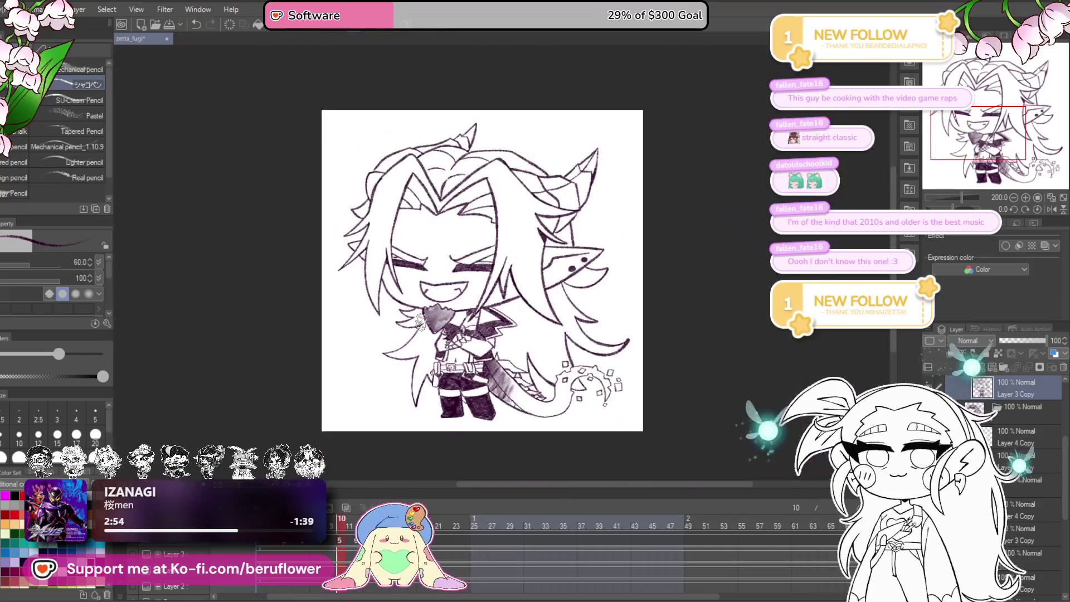
{"action": "mouse_move", "coordinate": [336, 526]}
{"action": "left_mouse_down"}
{"action": "mouse_move", "coordinate": [288, 557]}
{"action": "mouse_move", "coordinate": [337, 562]}
{"action": "left_mouse_up"}
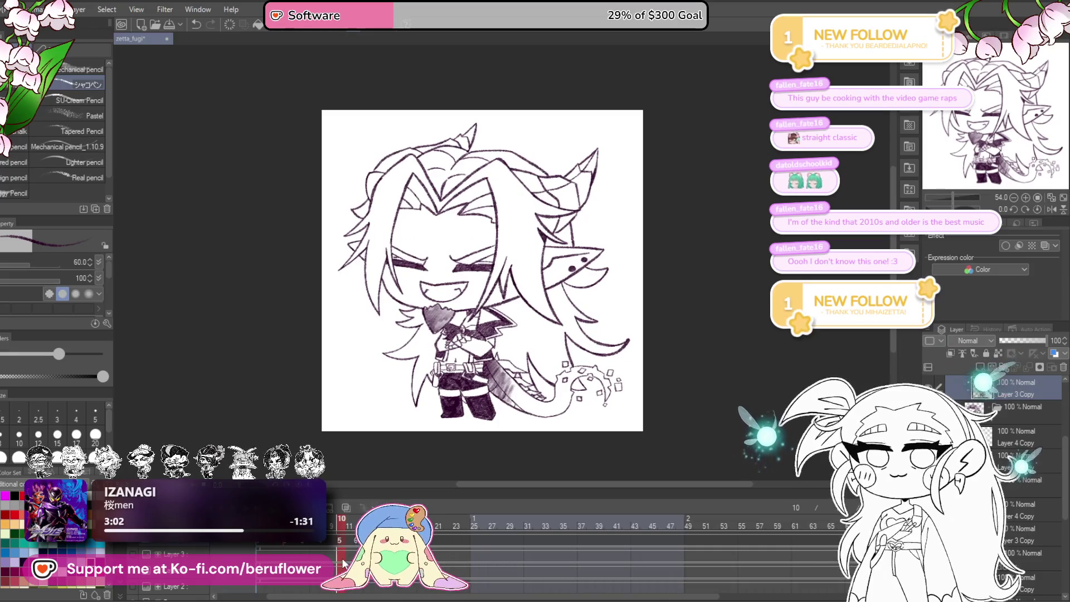
{"action": "scroll", "coordinate": [423, 318], "scroll_direction": "up", "scroll_amount": 4}
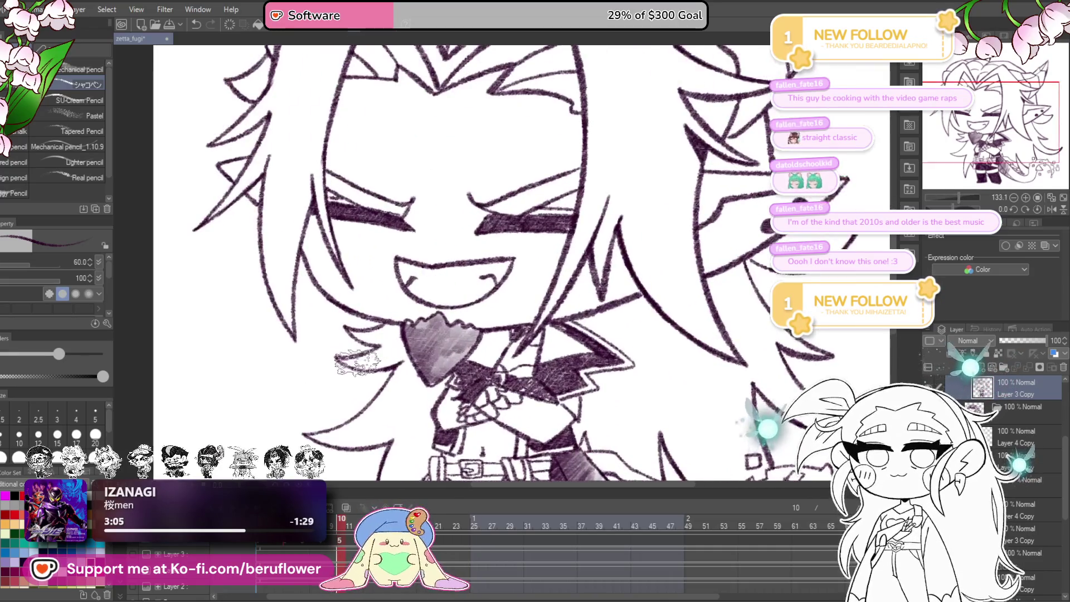
{"action": "mouse_move", "coordinate": [367, 356]}
{"action": "left_mouse_down"}
{"action": "mouse_move", "coordinate": [402, 339]}
{"action": "mouse_move", "coordinate": [373, 259]}
{"action": "left_mouse_up"}
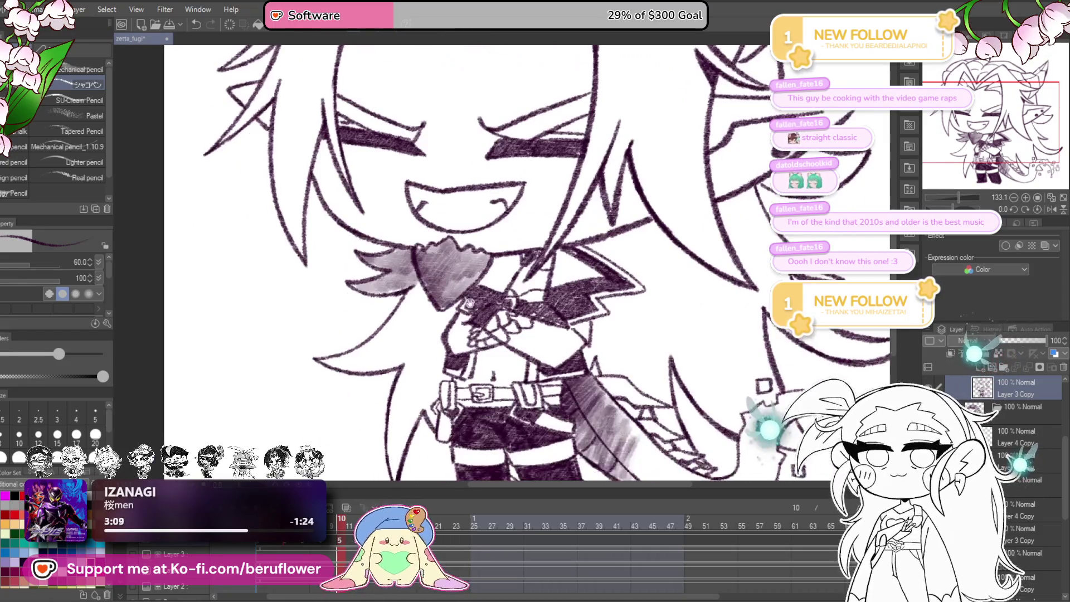
{"action": "left_click_drag", "start_coordinate": [428, 325], "coordinate": [434, 340]}
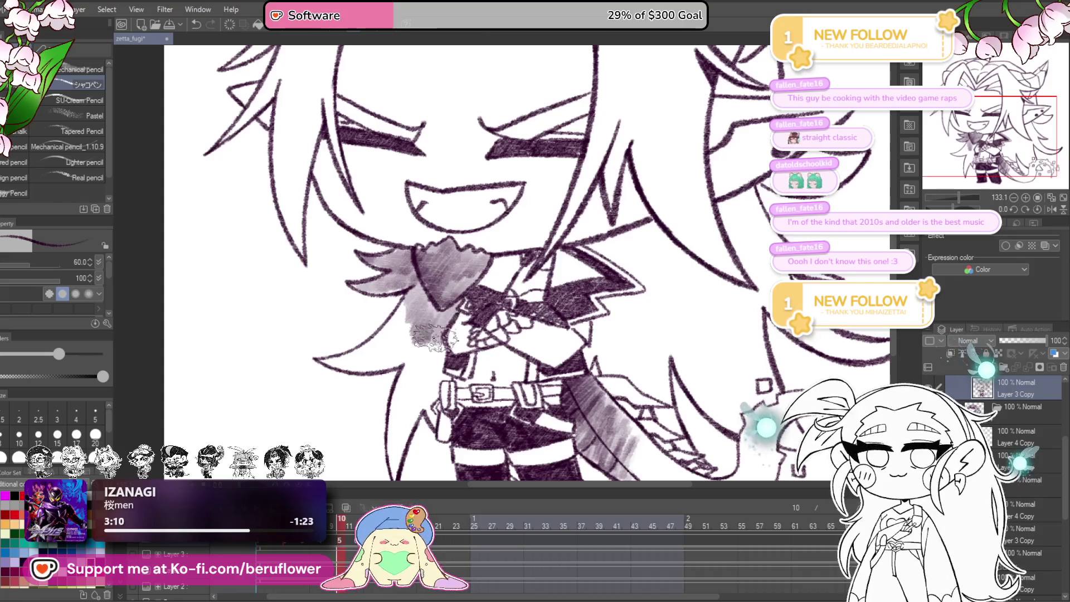
{"action": "mouse_move", "coordinate": [430, 389]}
{"action": "left_mouse_down"}
{"action": "mouse_move", "coordinate": [432, 415]}
{"action": "mouse_move", "coordinate": [435, 400]}
{"action": "mouse_move", "coordinate": [413, 401]}
{"action": "mouse_move", "coordinate": [409, 379]}
{"action": "mouse_move", "coordinate": [435, 301]}
{"action": "mouse_move", "coordinate": [450, 300]}
{"action": "left_mouse_up"}
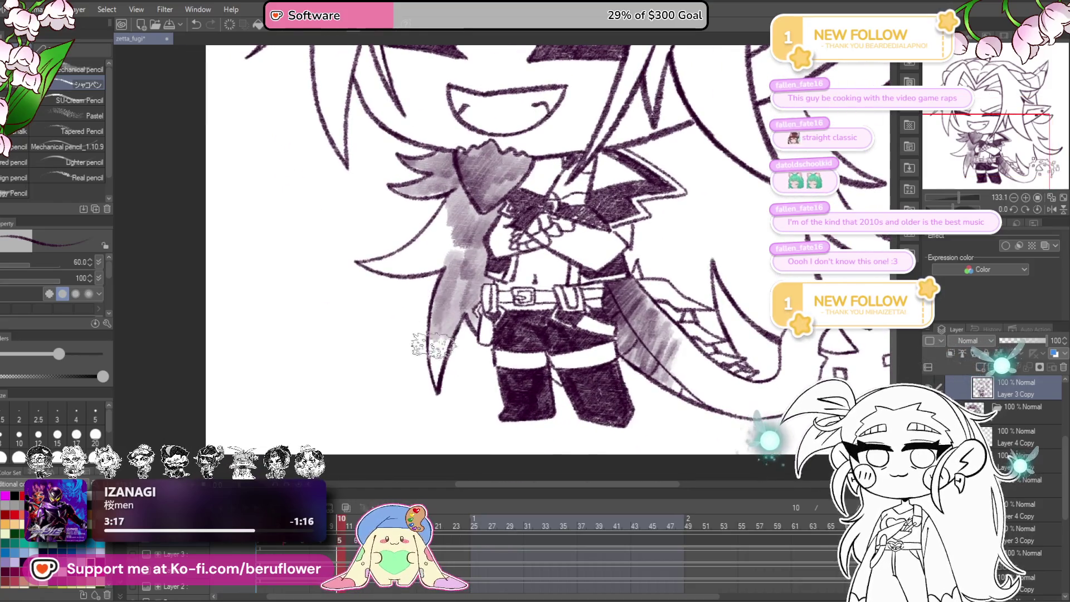
- Look over the face, collar and body, then step back to frame 8
{"action": "mouse_move", "coordinate": [457, 224]}
{"action": "left_mouse_down"}
{"action": "mouse_move", "coordinate": [463, 316]}
{"action": "mouse_move", "coordinate": [417, 351]}
{"action": "mouse_move", "coordinate": [358, 353]}
{"action": "mouse_move", "coordinate": [607, 349]}
{"action": "left_mouse_up"}
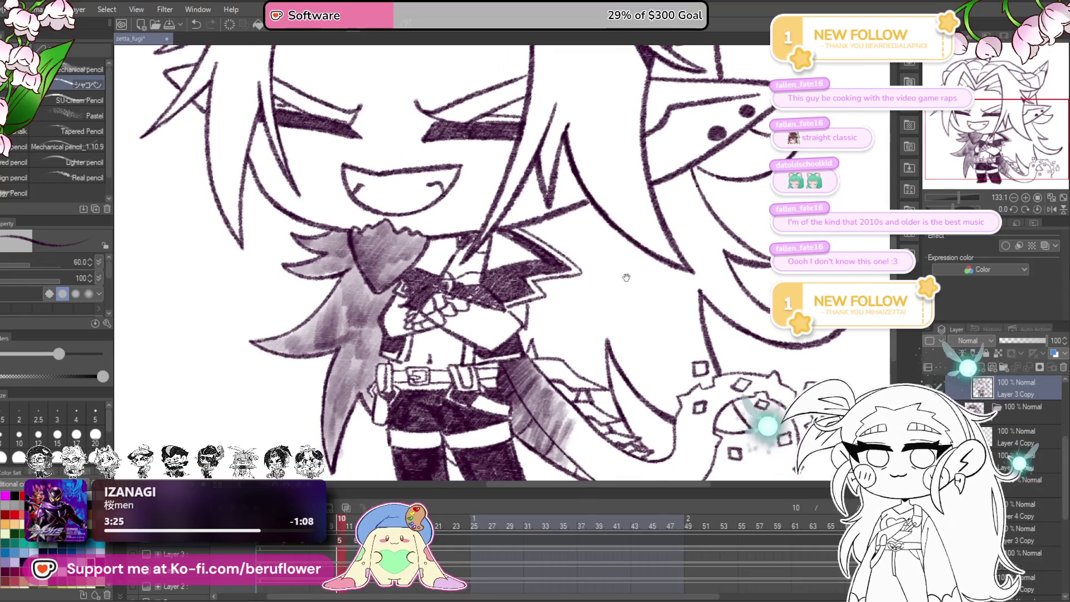
{"action": "mouse_move", "coordinate": [631, 301]}
{"action": "left_mouse_down"}
{"action": "mouse_move", "coordinate": [628, 365]}
{"action": "mouse_move", "coordinate": [648, 390]}
{"action": "left_mouse_up"}
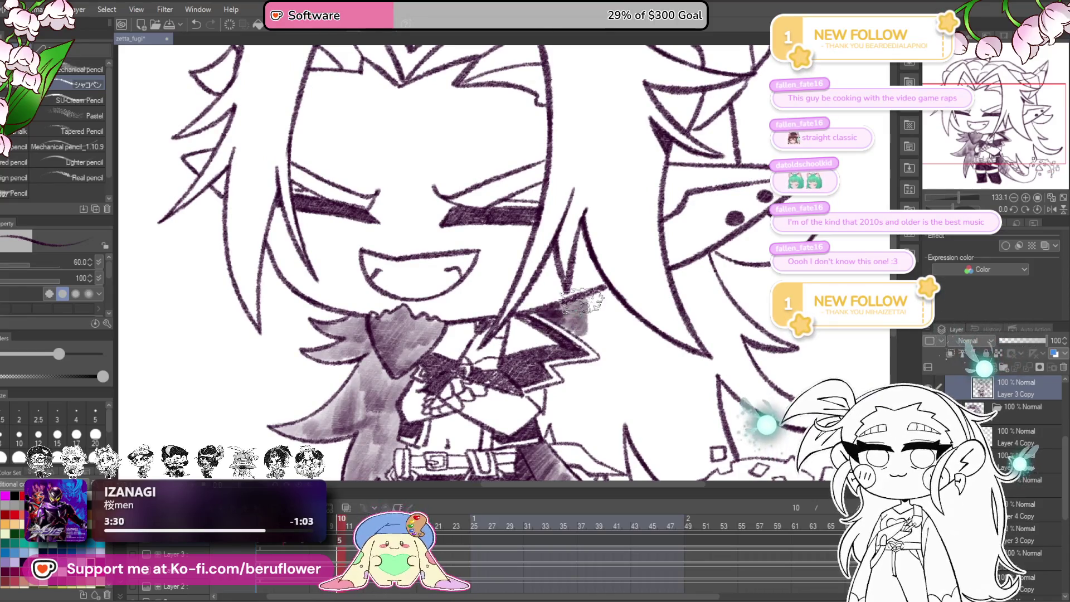
{"action": "left_click_drag", "start_coordinate": [624, 321], "coordinate": [643, 245]}
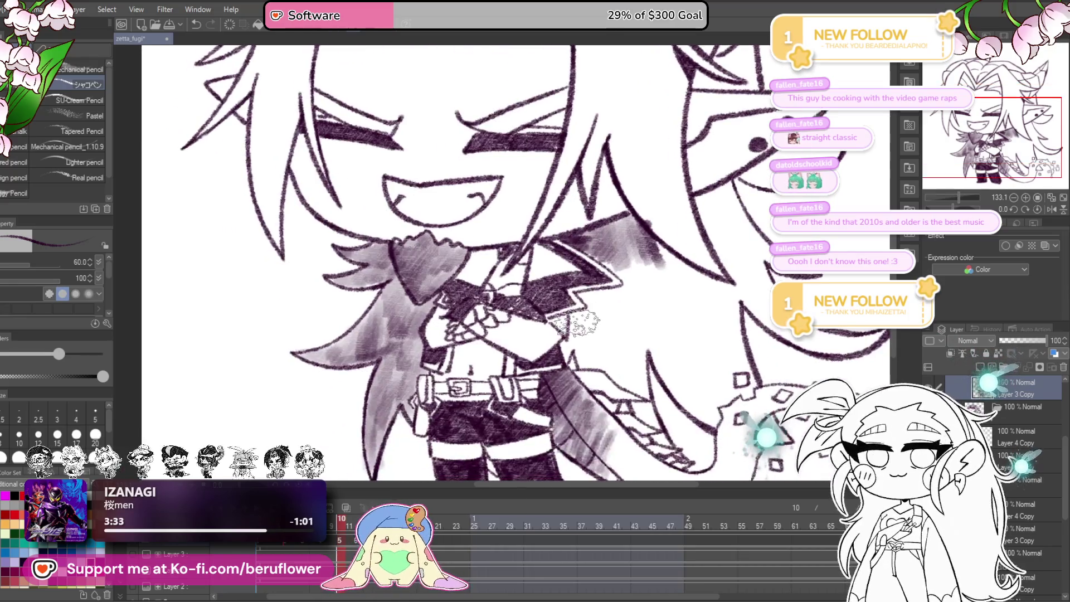
{"action": "left_click_drag", "start_coordinate": [556, 295], "coordinate": [571, 330]}
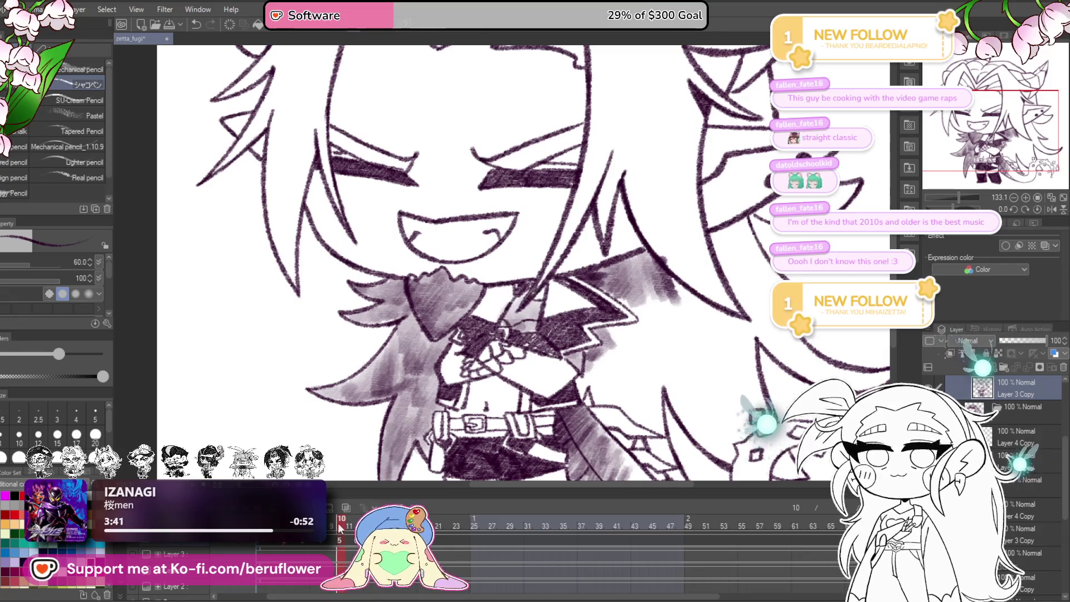
{"action": "key", "text": "Left"}
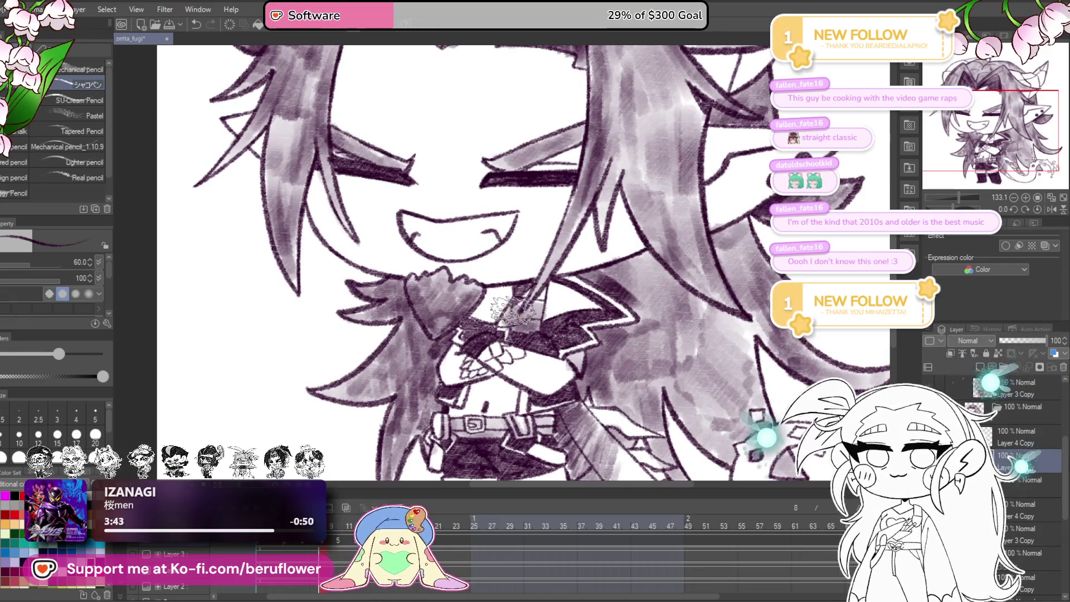
- Step back through frames 7 and 4, then forward to frame 7 to compare the blink
{"action": "left_click_drag", "start_coordinate": [539, 392], "coordinate": [535, 389]}
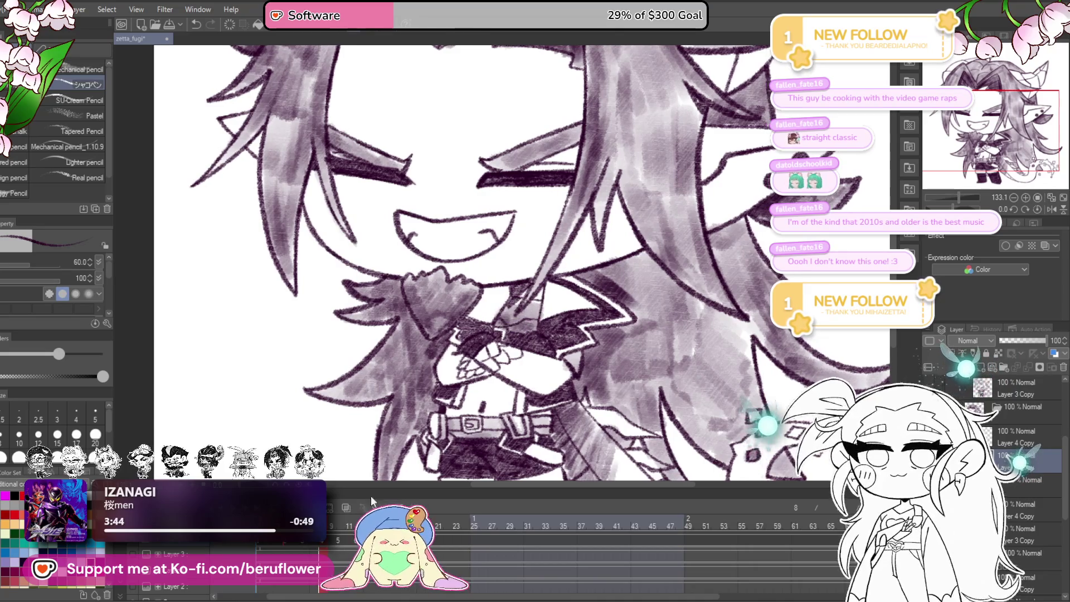
{"action": "key", "text": "Left"}
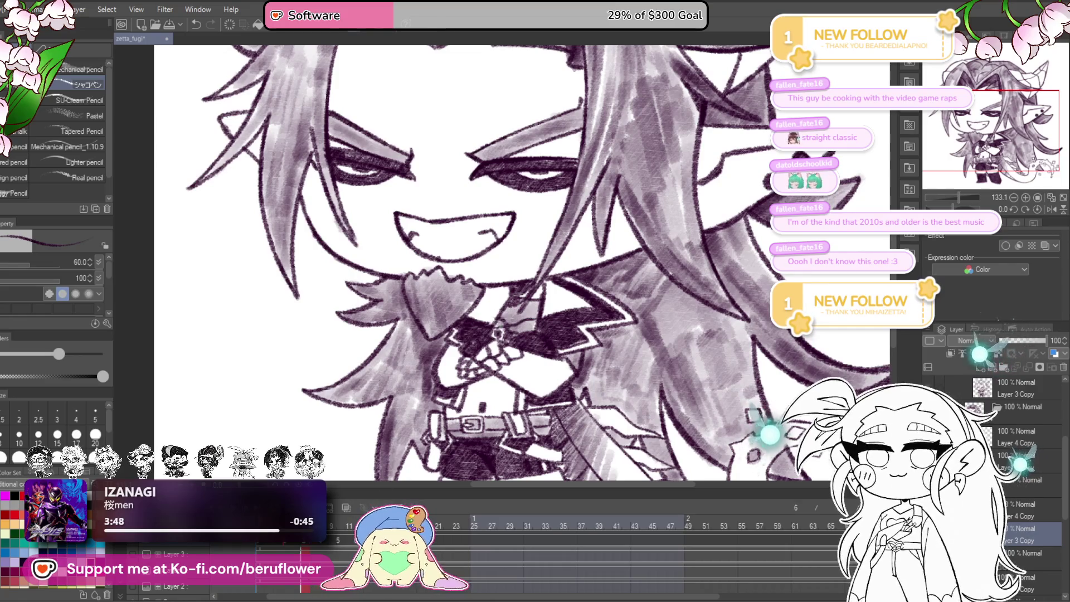
{"action": "key", "text": "Left"}
{"action": "key", "text": "Left"}
{"action": "key", "text": "Left"}
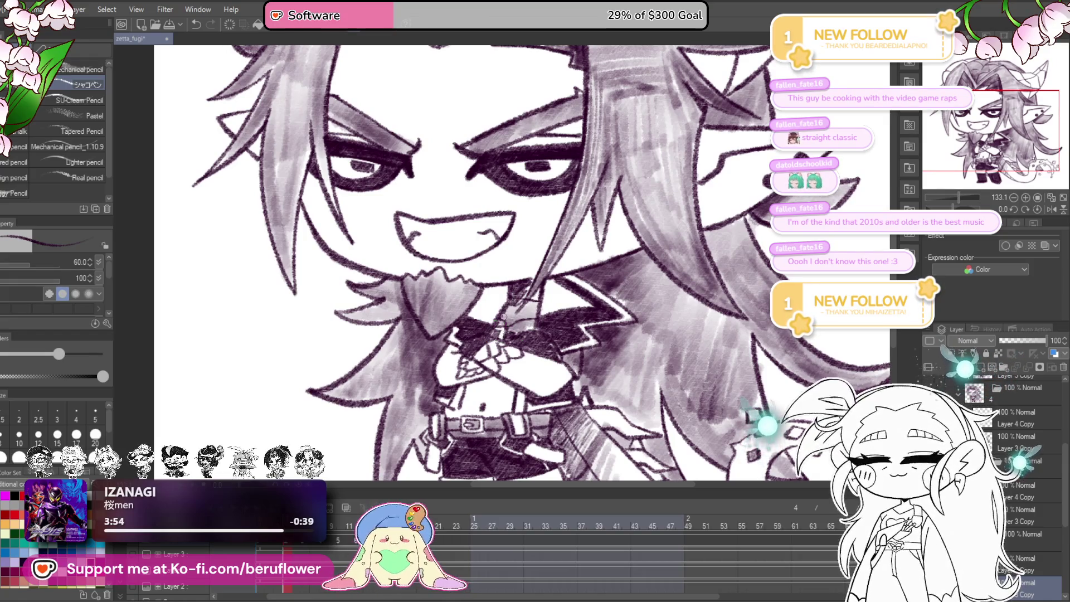
{"action": "key", "text": "Right"}
{"action": "key", "text": "Right"}
{"action": "key", "text": "Right"}
{"action": "key", "text": "Right"}
{"action": "key", "text": "Right"}
{"action": "key", "text": "Right"}
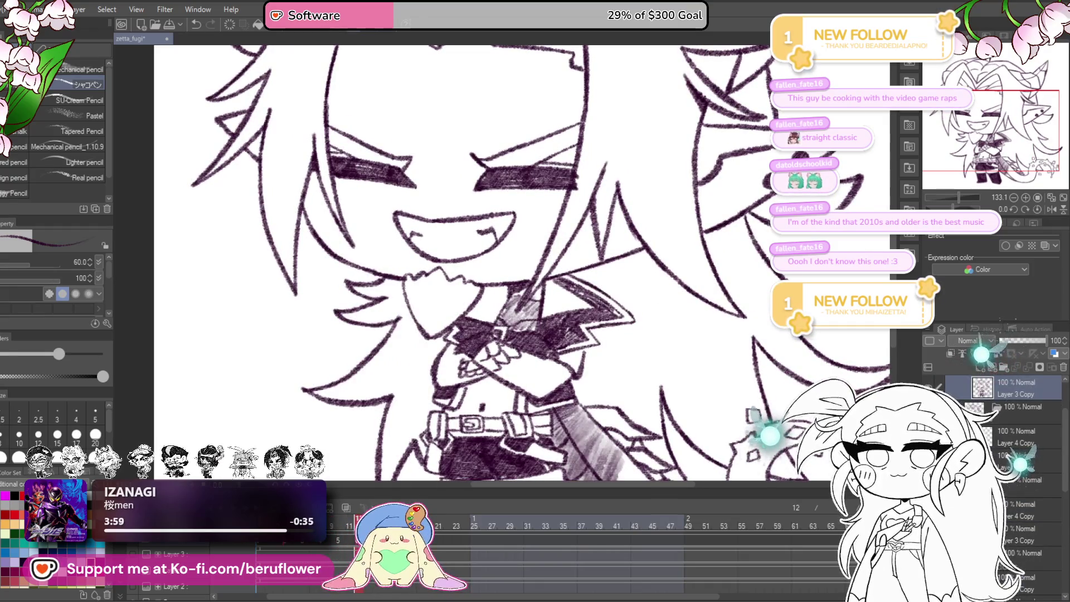
- Step back one frame and hatch dark shading along the hair strands at the top of the head
{"action": "key", "text": "Left"}
{"action": "mouse_move", "coordinate": [681, 274]}
{"action": "left_mouse_down"}
{"action": "mouse_move", "coordinate": [649, 257]}
{"action": "mouse_move", "coordinate": [604, 273]}
{"action": "left_mouse_up"}
{"action": "mouse_move", "coordinate": [557, 206]}
{"action": "left_mouse_down"}
{"action": "mouse_move", "coordinate": [618, 312]}
{"action": "mouse_move", "coordinate": [661, 332]}
{"action": "mouse_move", "coordinate": [616, 224]}
{"action": "mouse_move", "coordinate": [574, 217]}
{"action": "mouse_move", "coordinate": [552, 173]}
{"action": "mouse_move", "coordinate": [529, 251]}
{"action": "mouse_move", "coordinate": [538, 335]}
{"action": "left_mouse_up"}
{"action": "mouse_move", "coordinate": [535, 251]}
{"action": "left_mouse_down"}
{"action": "mouse_move", "coordinate": [533, 334]}
{"action": "mouse_move", "coordinate": [491, 434]}
{"action": "left_mouse_up"}
{"action": "left_click_drag", "start_coordinate": [414, 169], "coordinate": [594, 235]}
{"action": "left_click_drag", "start_coordinate": [451, 172], "coordinate": [583, 240]}
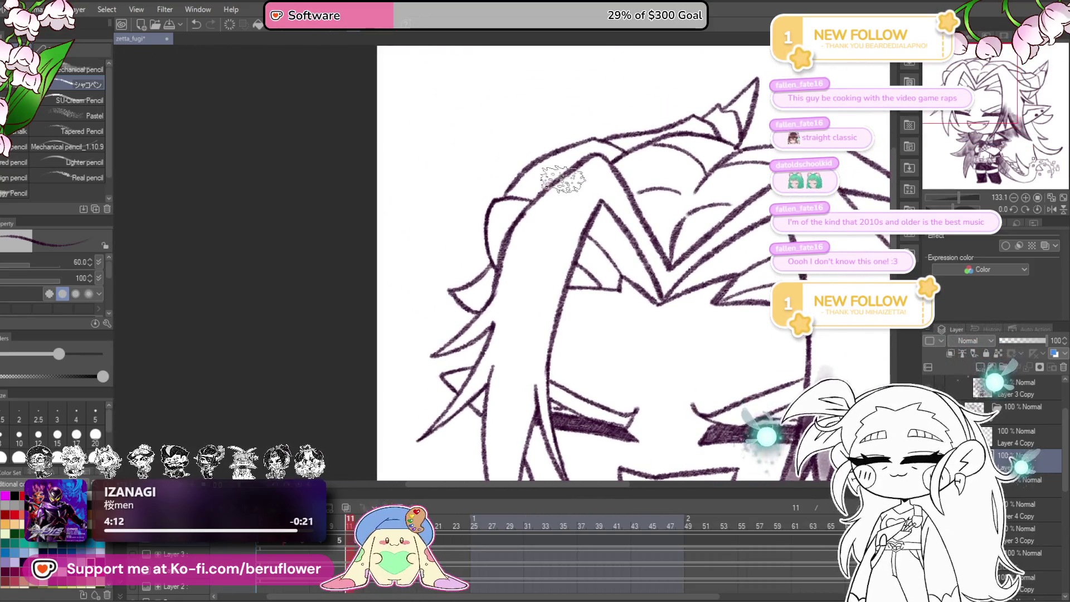
{"action": "mouse_move", "coordinate": [569, 179]}
{"action": "left_mouse_down"}
{"action": "mouse_move", "coordinate": [538, 203]}
{"action": "mouse_move", "coordinate": [485, 279]}
{"action": "mouse_move", "coordinate": [476, 273]}
{"action": "mouse_move", "coordinate": [497, 267]}
{"action": "mouse_move", "coordinate": [495, 300]}
{"action": "mouse_move", "coordinate": [429, 335]}
{"action": "mouse_move", "coordinate": [489, 306]}
{"action": "mouse_move", "coordinate": [485, 290]}
{"action": "left_mouse_up"}
- Shade another hair strand on the head and add more shading to the hair
{"action": "left_click_drag", "start_coordinate": [581, 344], "coordinate": [517, 210]}
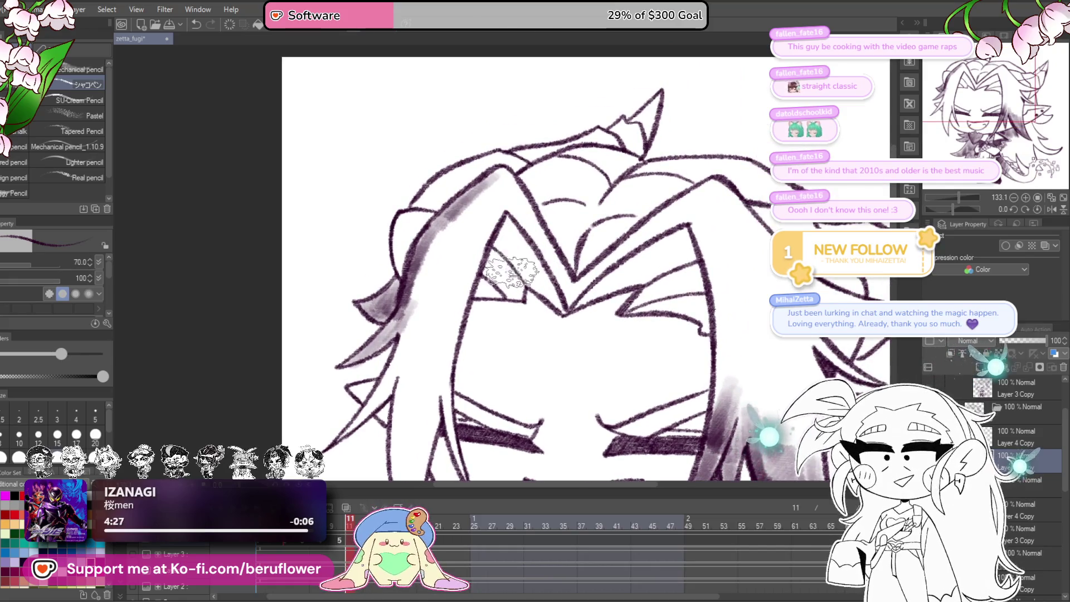
{"action": "left_click_drag", "start_coordinate": [471, 289], "coordinate": [458, 301]}
{"action": "mouse_move", "coordinate": [484, 191]}
{"action": "left_mouse_down"}
{"action": "mouse_move", "coordinate": [547, 289]}
{"action": "mouse_move", "coordinate": [549, 173]}
{"action": "mouse_move", "coordinate": [524, 201]}
{"action": "mouse_move", "coordinate": [549, 162]}
{"action": "mouse_move", "coordinate": [580, 184]}
{"action": "mouse_move", "coordinate": [601, 223]}
{"action": "mouse_move", "coordinate": [585, 262]}
{"action": "mouse_move", "coordinate": [630, 201]}
{"action": "mouse_move", "coordinate": [627, 178]}
{"action": "left_mouse_up"}
{"action": "left_click_drag", "start_coordinate": [590, 234], "coordinate": [602, 262]}
{"action": "mouse_move", "coordinate": [696, 195]}
{"action": "left_mouse_down"}
{"action": "mouse_move", "coordinate": [588, 233]}
{"action": "mouse_move", "coordinate": [558, 223]}
{"action": "mouse_move", "coordinate": [568, 232]}
{"action": "left_mouse_up"}
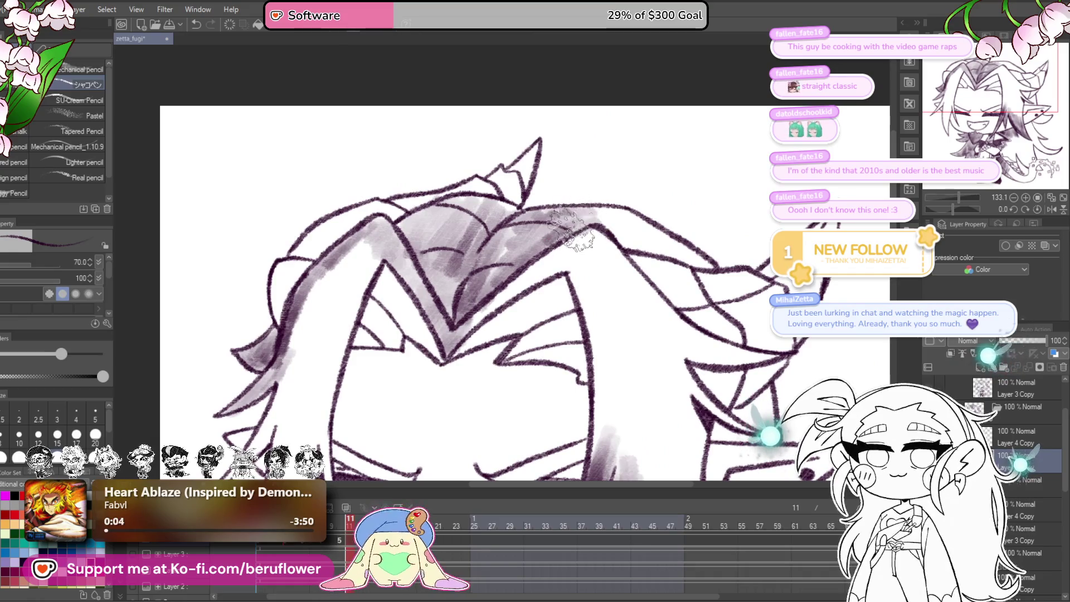
- Shade the lower hair strands with grey marker, extending it further down
{"action": "mouse_move", "coordinate": [685, 223]}
{"action": "left_mouse_down"}
{"action": "mouse_move", "coordinate": [573, 245]}
{"action": "mouse_move", "coordinate": [606, 242]}
{"action": "left_mouse_up"}
{"action": "scroll", "coordinate": [635, 259], "scroll_direction": "down", "scroll_amount": 5}
{"action": "scroll", "coordinate": [635, 259], "scroll_direction": "up", "scroll_amount": 4}
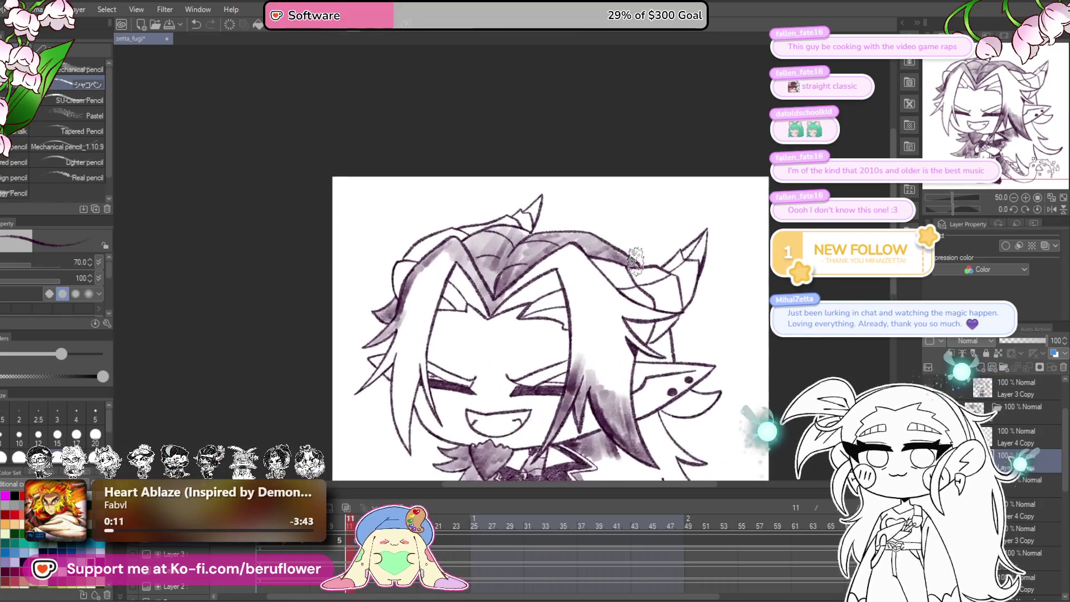
{"action": "mouse_move", "coordinate": [513, 251]}
{"action": "left_mouse_down"}
{"action": "mouse_move", "coordinate": [646, 277]}
{"action": "mouse_move", "coordinate": [652, 260]}
{"action": "mouse_move", "coordinate": [507, 250]}
{"action": "mouse_move", "coordinate": [524, 245]}
{"action": "mouse_move", "coordinate": [491, 315]}
{"action": "left_mouse_up"}
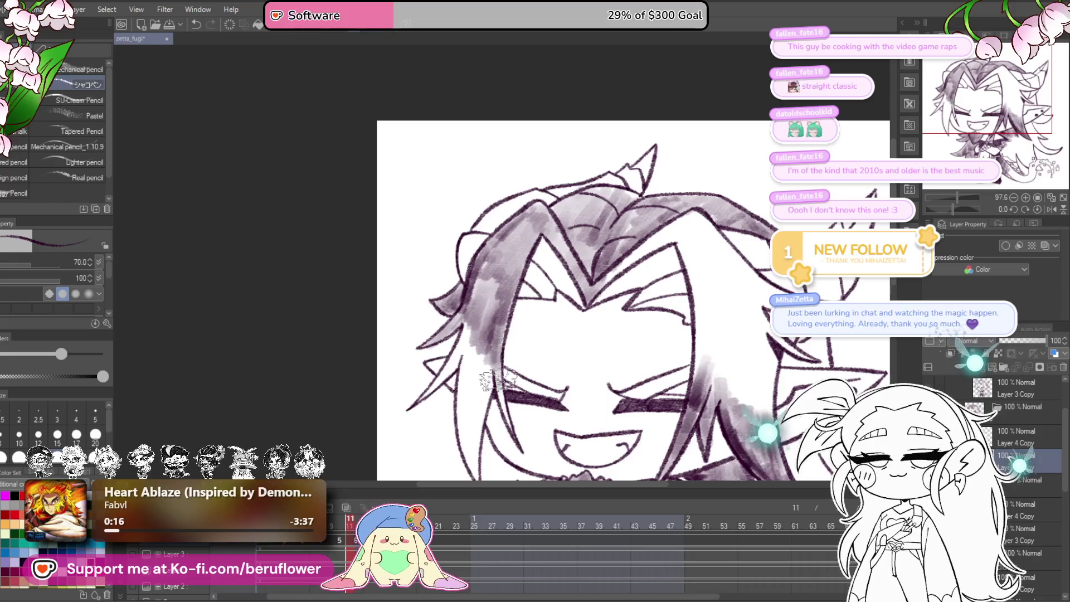
{"action": "mouse_move", "coordinate": [496, 390]}
{"action": "left_mouse_down"}
{"action": "mouse_move", "coordinate": [497, 290]}
{"action": "mouse_move", "coordinate": [460, 314]}
{"action": "mouse_move", "coordinate": [464, 377]}
{"action": "left_mouse_up"}
{"action": "left_click_drag", "start_coordinate": [461, 278], "coordinate": [498, 298]}
{"action": "mouse_move", "coordinate": [844, 405]}
{"action": "left_mouse_down"}
{"action": "mouse_move", "coordinate": [746, 360]}
{"action": "mouse_move", "coordinate": [677, 354]}
{"action": "left_mouse_up"}
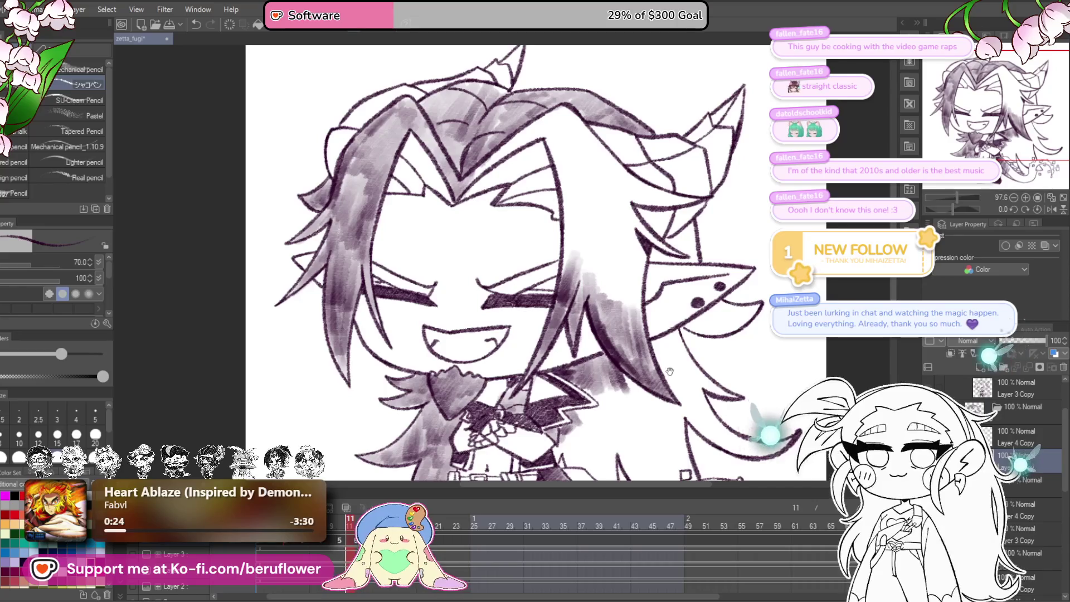
{"action": "scroll", "coordinate": [671, 372], "scroll_direction": "down", "scroll_amount": 5}
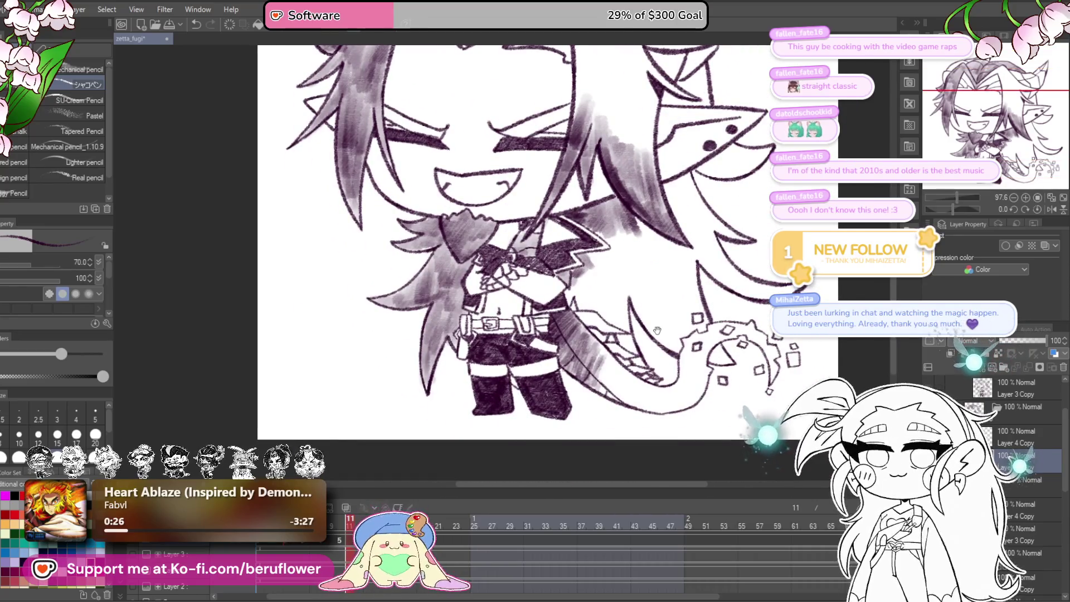
{"action": "scroll", "coordinate": [660, 344], "scroll_direction": "up", "scroll_amount": 2}
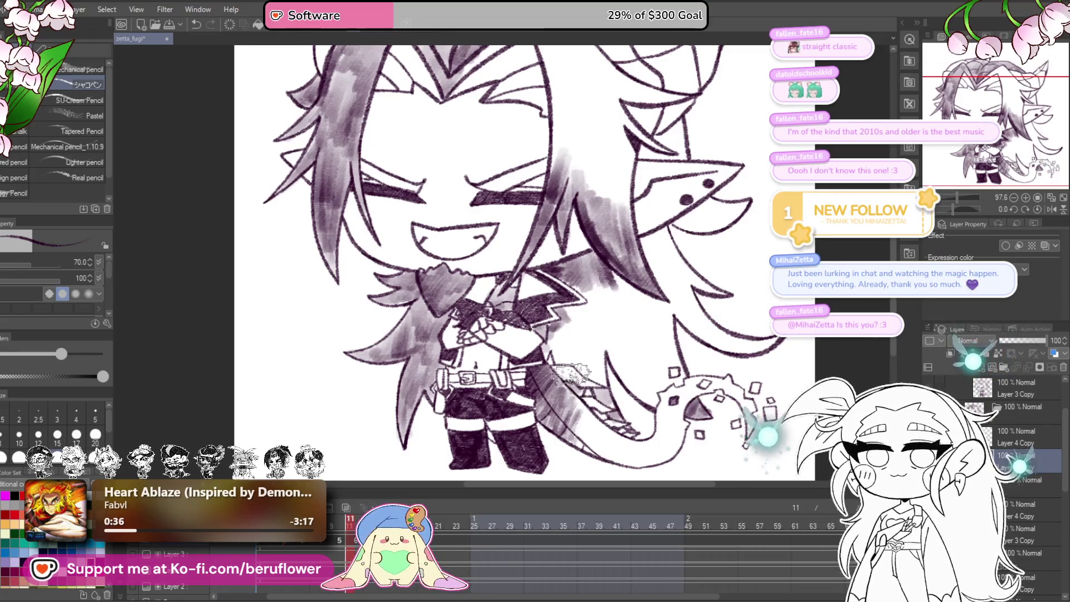
{"action": "scroll", "coordinate": [571, 379], "scroll_direction": "up", "scroll_amount": 1}
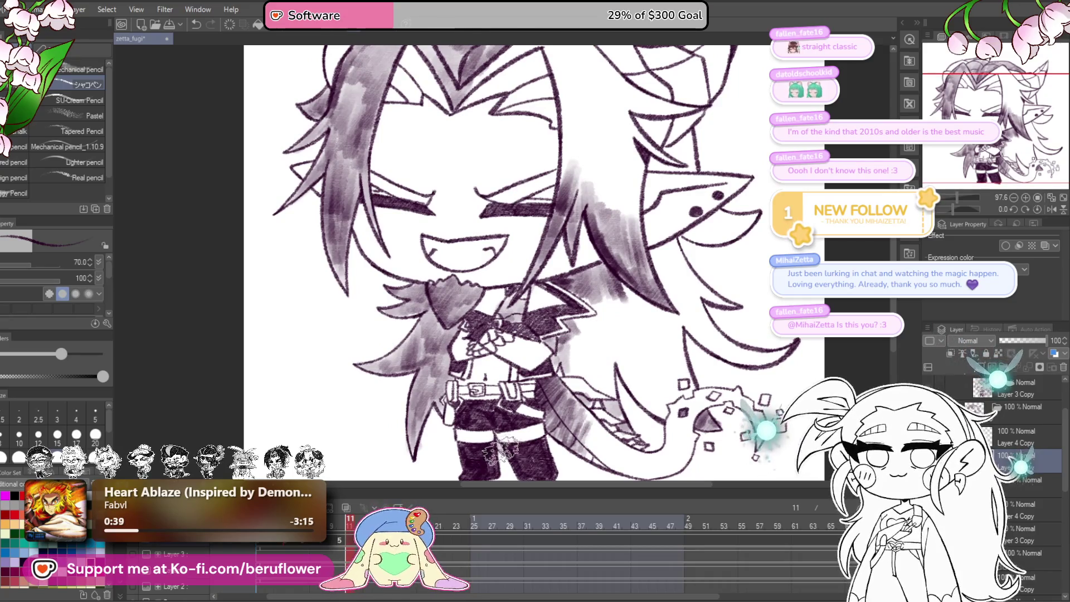
{"action": "scroll", "coordinate": [589, 351], "scroll_direction": "up", "scroll_amount": 1}
{"action": "scroll", "coordinate": [564, 371], "scroll_direction": "down", "scroll_amount": 1}
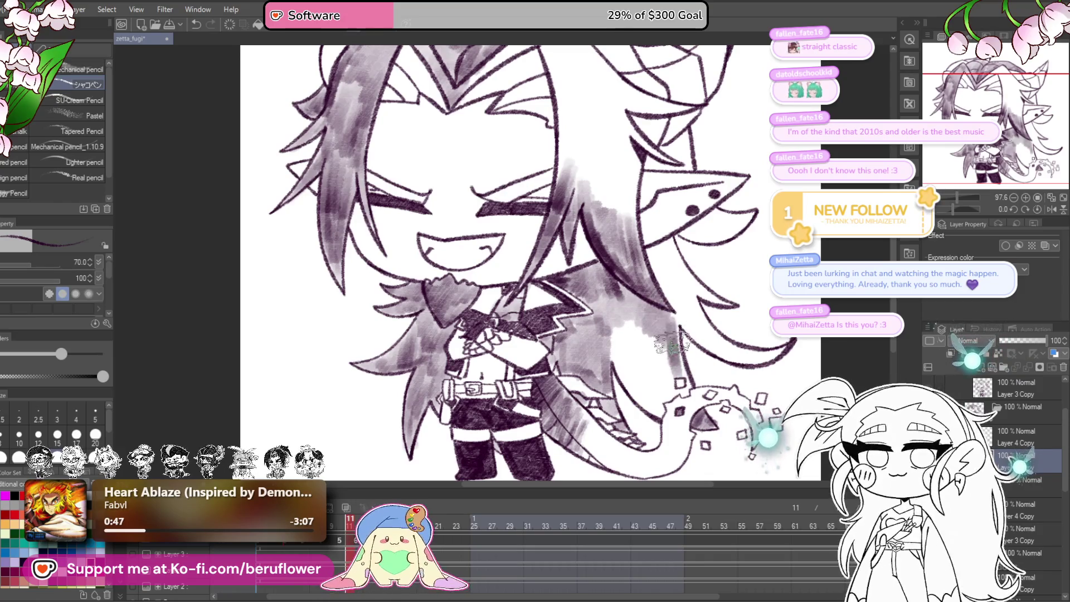
{"action": "mouse_move", "coordinate": [635, 357]}
{"action": "left_mouse_down"}
{"action": "mouse_move", "coordinate": [613, 337]}
{"action": "mouse_move", "coordinate": [641, 402]}
{"action": "left_mouse_up"}
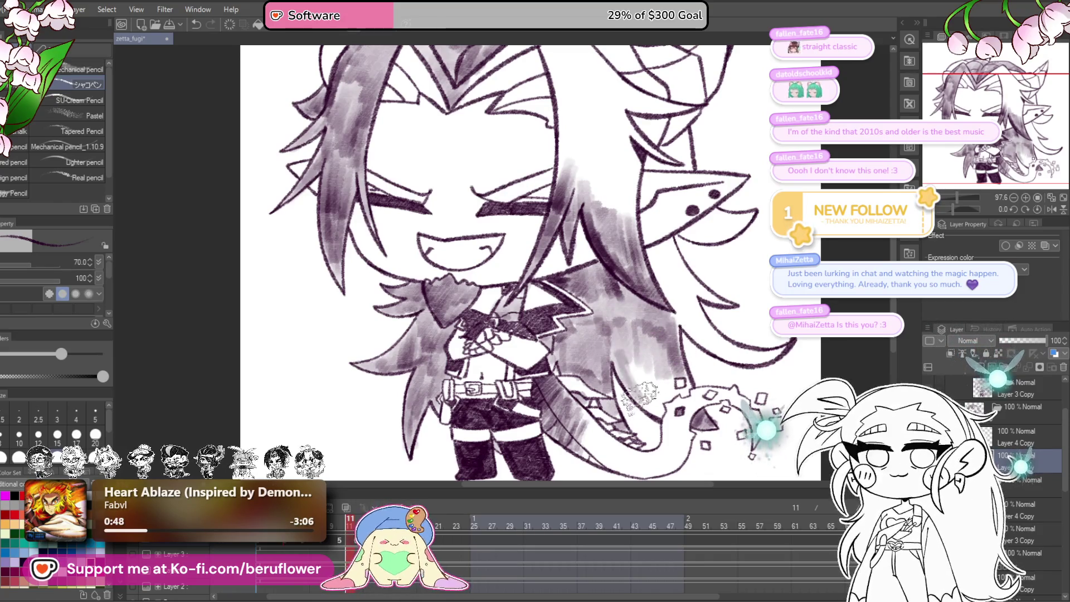
{"action": "left_click_drag", "start_coordinate": [648, 364], "coordinate": [671, 391]}
- Recentre the drawing and rotate the canvas about 56 degrees clockwise
{"action": "scroll", "coordinate": [686, 391], "scroll_direction": "up", "scroll_amount": 2}
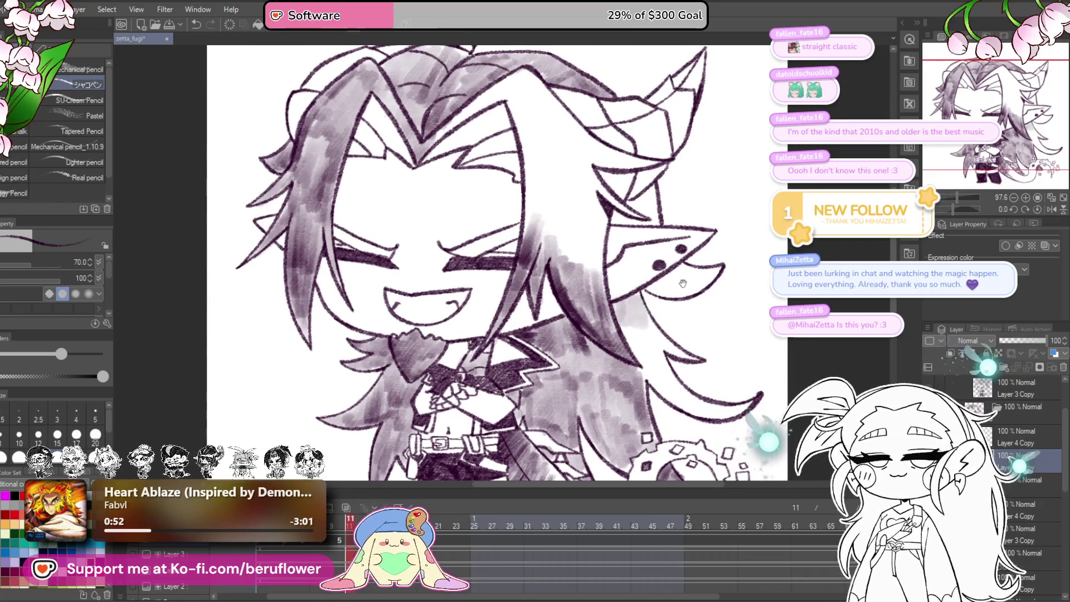
{"action": "left_click_drag", "start_coordinate": [684, 279], "coordinate": [669, 296]}
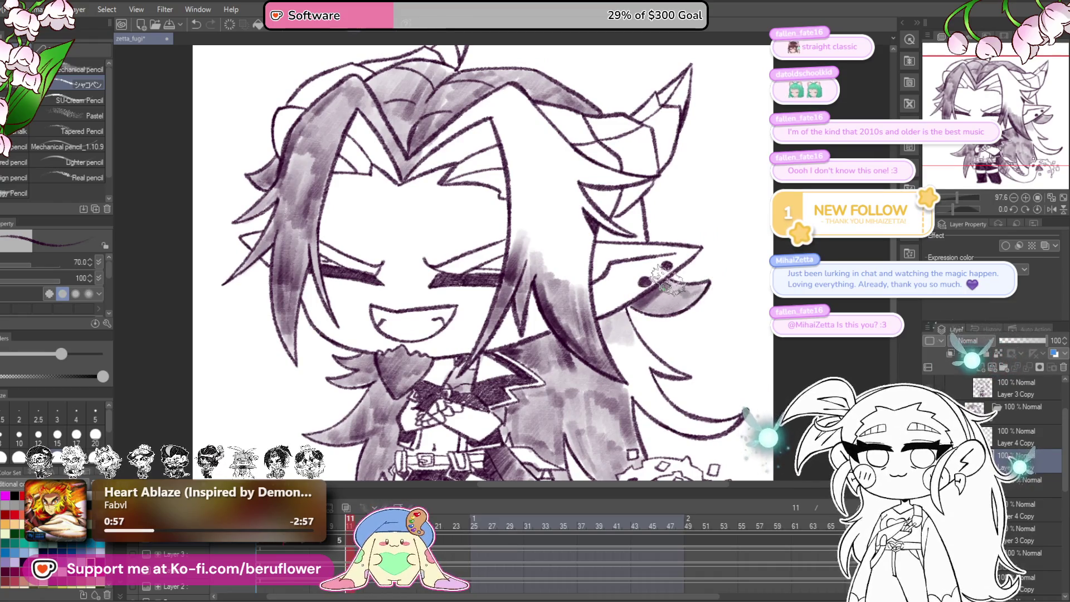
{"action": "left_click_drag", "start_coordinate": [704, 296], "coordinate": [702, 294]}
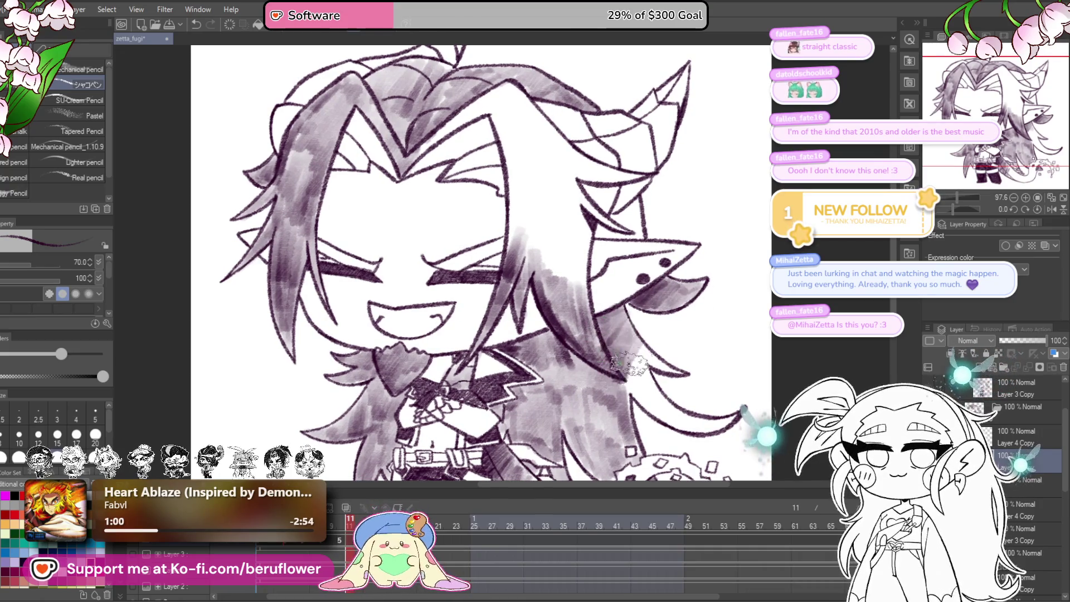
{"action": "left_click_drag", "start_coordinate": [648, 379], "coordinate": [620, 351]}
{"action": "left_click_drag", "start_coordinate": [952, 205], "coordinate": [962, 207]}
{"action": "scroll", "coordinate": [615, 252], "scroll_direction": "up", "scroll_amount": 3}
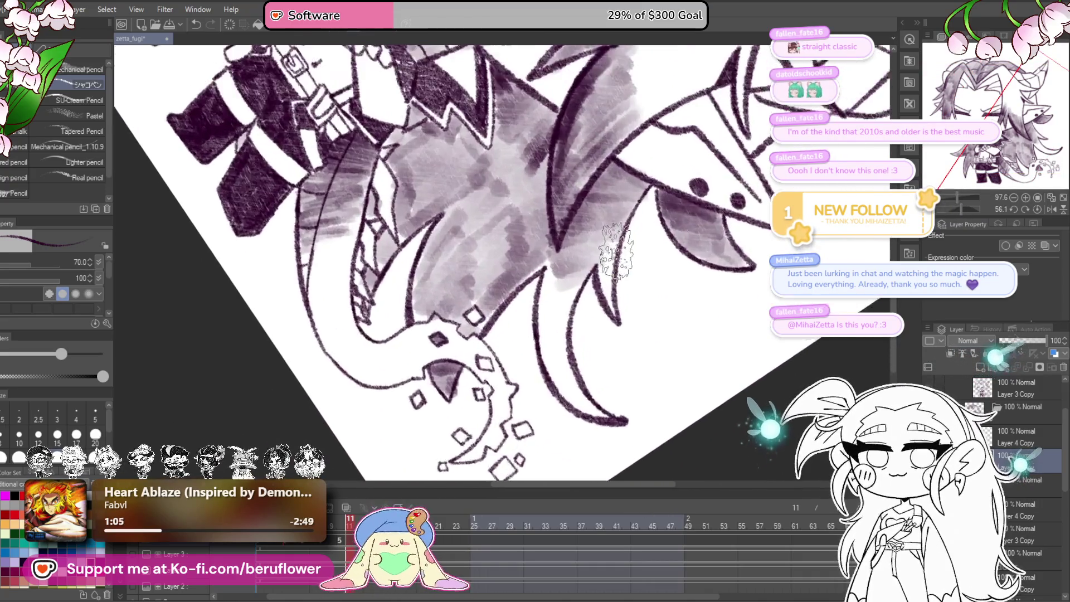
- Brush dark purple shading onto a hair strand, then rotate the view back counter-clockwise
{"action": "mouse_move", "coordinate": [617, 267]}
{"action": "left_mouse_down"}
{"action": "mouse_move", "coordinate": [582, 312]}
{"action": "mouse_move", "coordinate": [571, 304]}
{"action": "mouse_move", "coordinate": [574, 362]}
{"action": "mouse_move", "coordinate": [578, 335]}
{"action": "mouse_move", "coordinate": [607, 401]}
{"action": "left_mouse_up"}
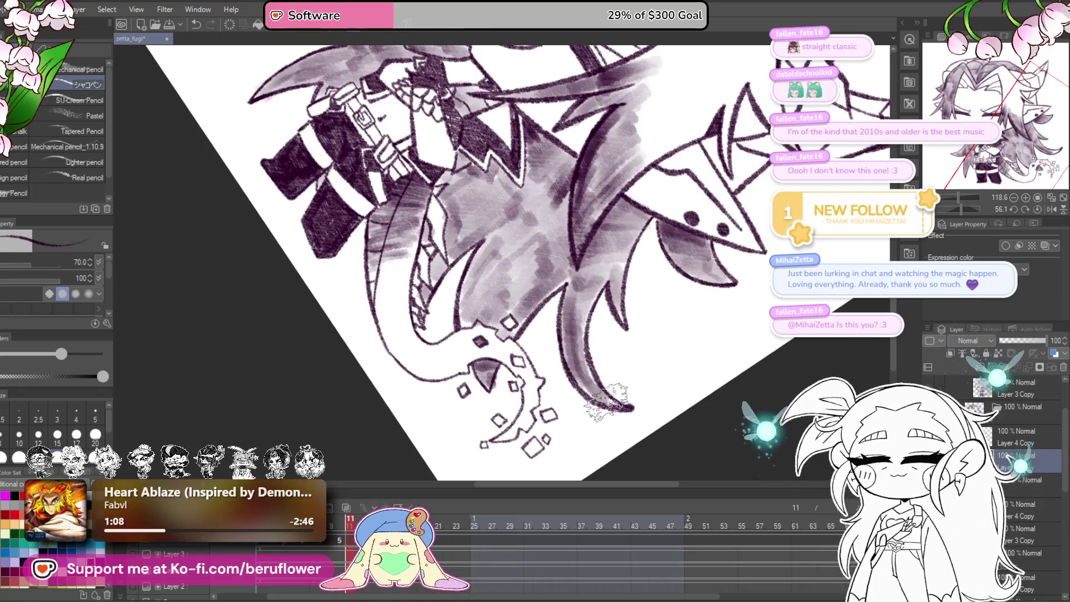
{"action": "mouse_move", "coordinate": [550, 281]}
{"action": "left_mouse_down"}
{"action": "mouse_move", "coordinate": [599, 290]}
{"action": "mouse_move", "coordinate": [641, 480]}
{"action": "mouse_move", "coordinate": [818, 194]}
{"action": "left_mouse_up"}
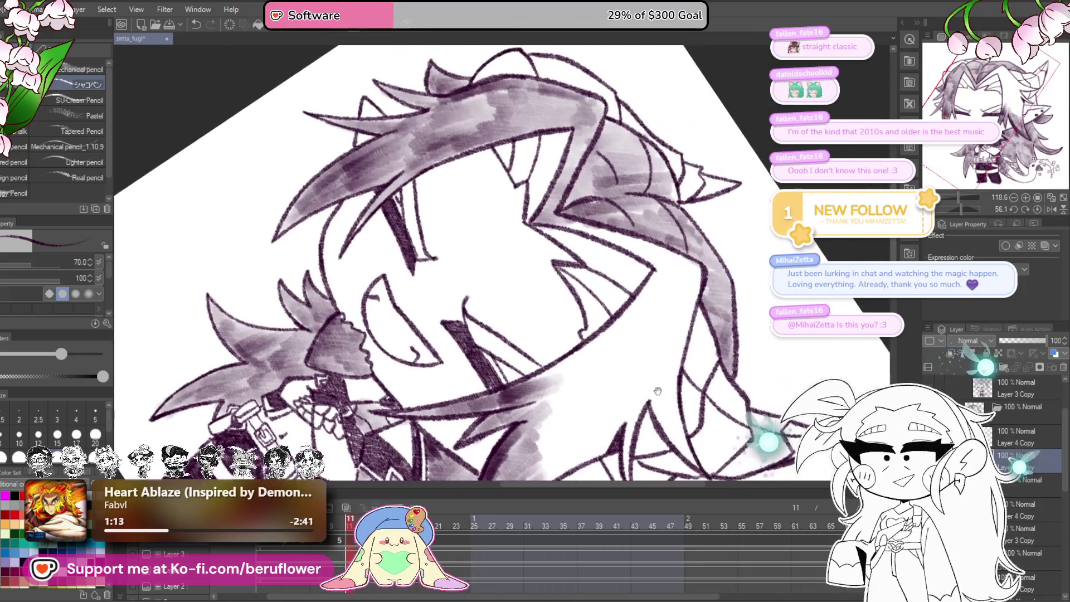
{"action": "left_click_drag", "start_coordinate": [968, 209], "coordinate": [952, 209]}
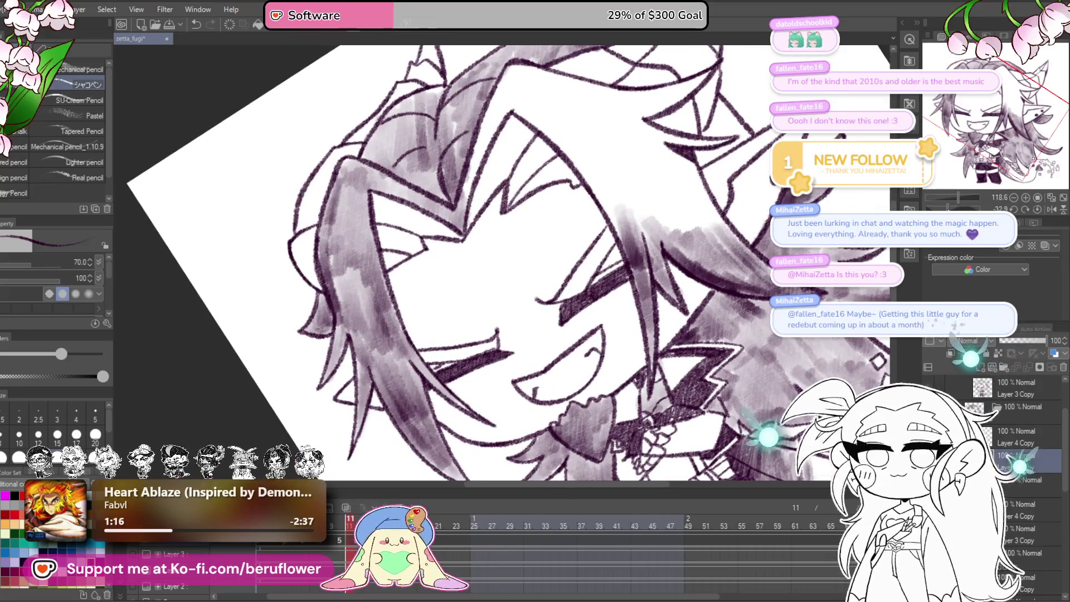
{"action": "mouse_move", "coordinate": [591, 234]}
{"action": "left_mouse_down"}
{"action": "mouse_move", "coordinate": [571, 269]}
{"action": "mouse_move", "coordinate": [643, 294]}
{"action": "left_mouse_up"}
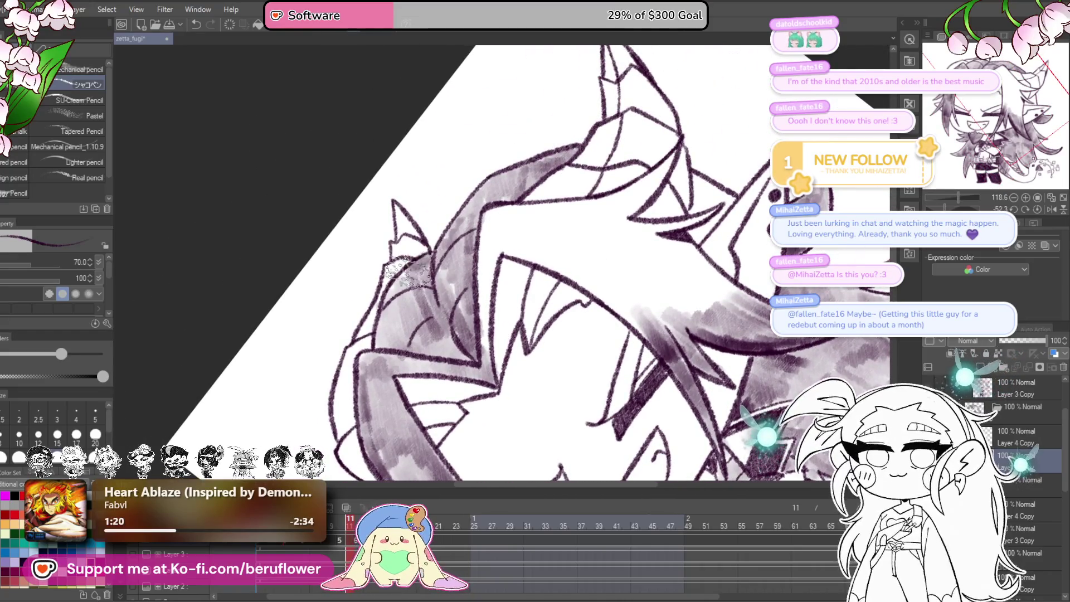
{"action": "left_click_drag", "start_coordinate": [565, 322], "coordinate": [559, 327]}
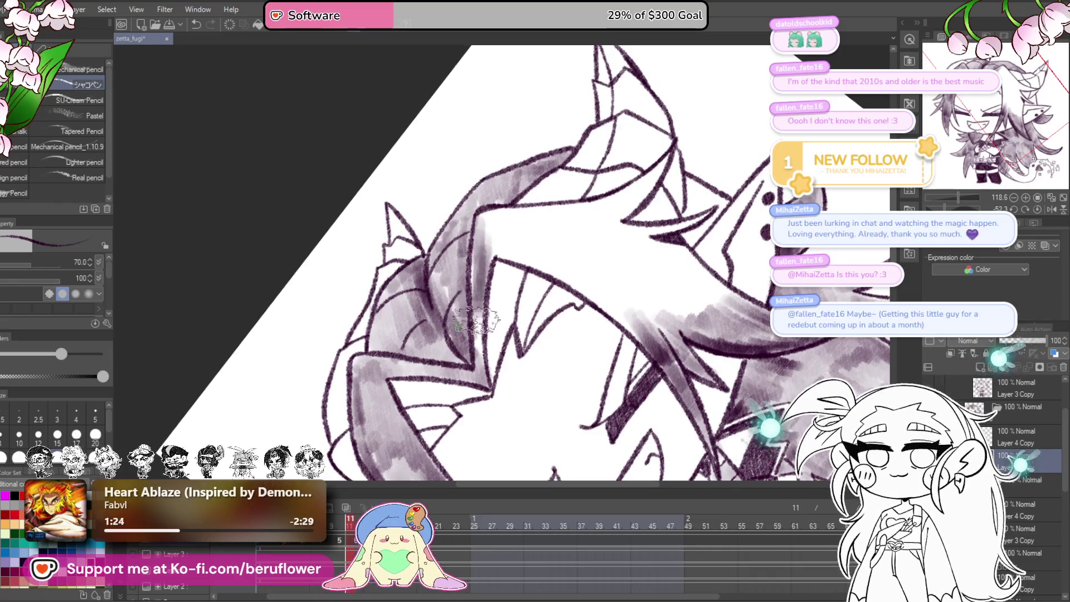
- Lightly shade hair near the face, then hatch darker diagonal strokes along the strand with the canvas turned sideways
{"action": "left_click_drag", "start_coordinate": [483, 224], "coordinate": [530, 231]}
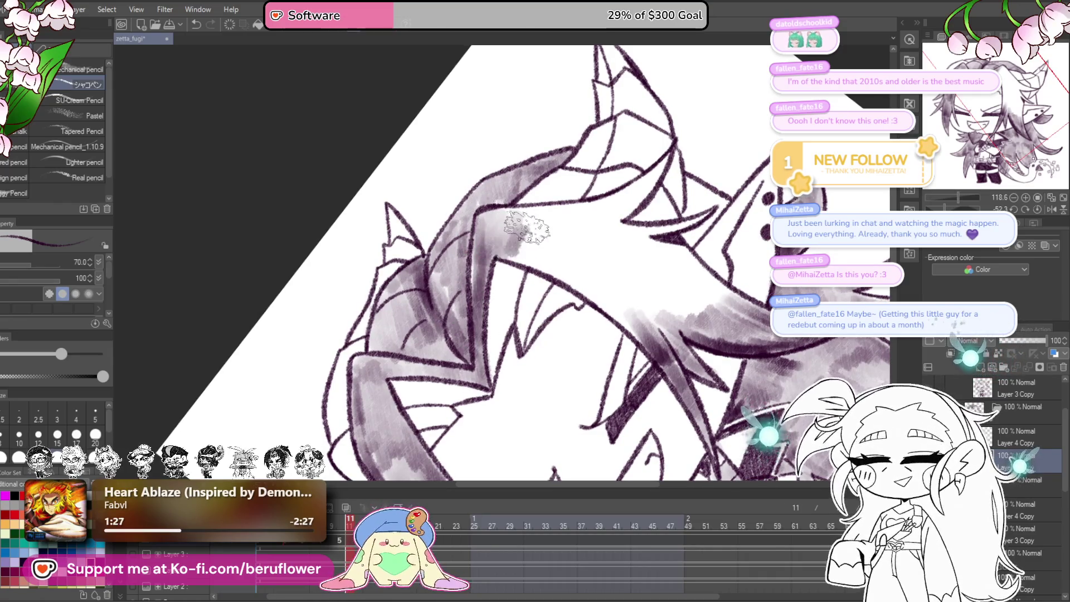
{"action": "left_click_drag", "start_coordinate": [645, 208], "coordinate": [603, 227]}
{"action": "left_click_drag", "start_coordinate": [951, 208], "coordinate": [939, 208]}
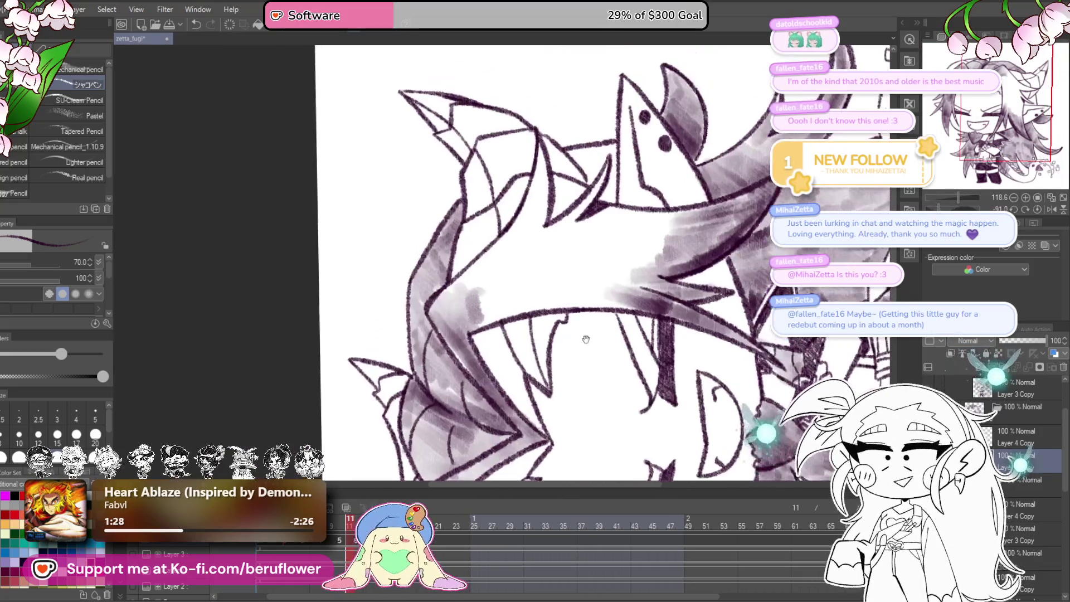
{"action": "left_click_drag", "start_coordinate": [523, 185], "coordinate": [547, 226]}
{"action": "mouse_move", "coordinate": [585, 149]}
{"action": "left_mouse_down"}
{"action": "mouse_move", "coordinate": [557, 262]}
{"action": "mouse_move", "coordinate": [499, 279]}
{"action": "mouse_move", "coordinate": [524, 304]}
{"action": "mouse_move", "coordinate": [520, 326]}
{"action": "left_mouse_up"}
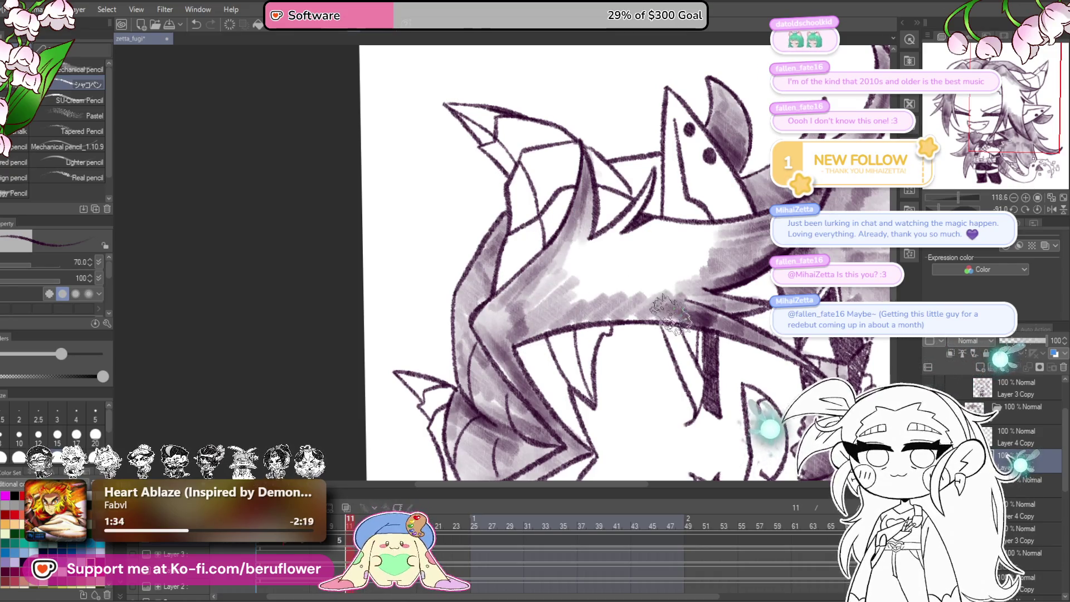
{"action": "mouse_move", "coordinate": [566, 315]}
{"action": "left_mouse_down"}
{"action": "mouse_move", "coordinate": [652, 184]}
{"action": "mouse_move", "coordinate": [568, 262]}
{"action": "mouse_move", "coordinate": [581, 298]}
{"action": "mouse_move", "coordinate": [696, 262]}
{"action": "left_mouse_up"}
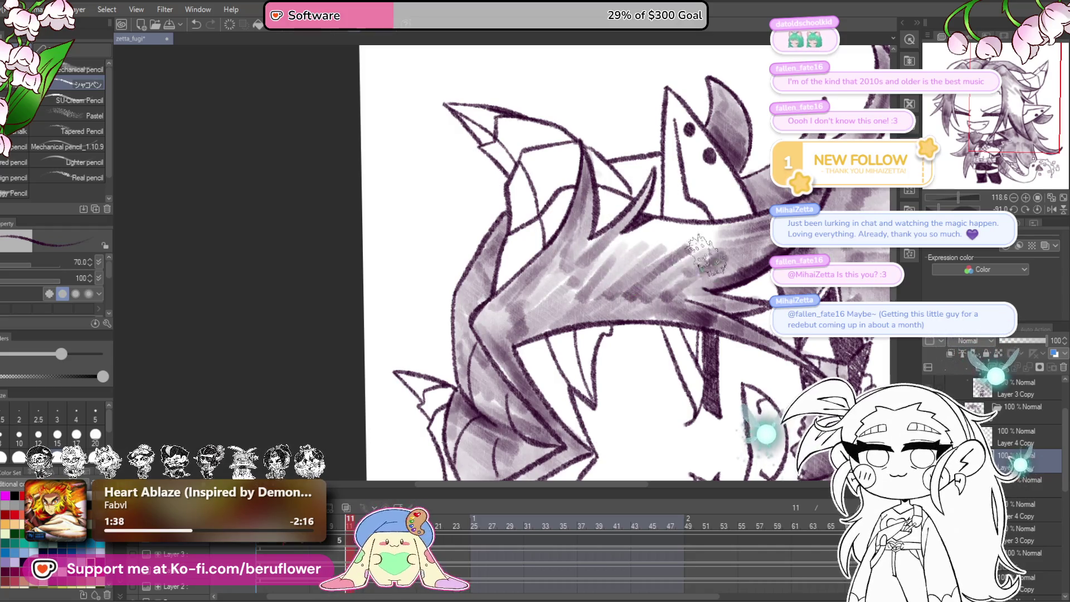
{"action": "left_click_drag", "start_coordinate": [680, 225], "coordinate": [627, 237]}
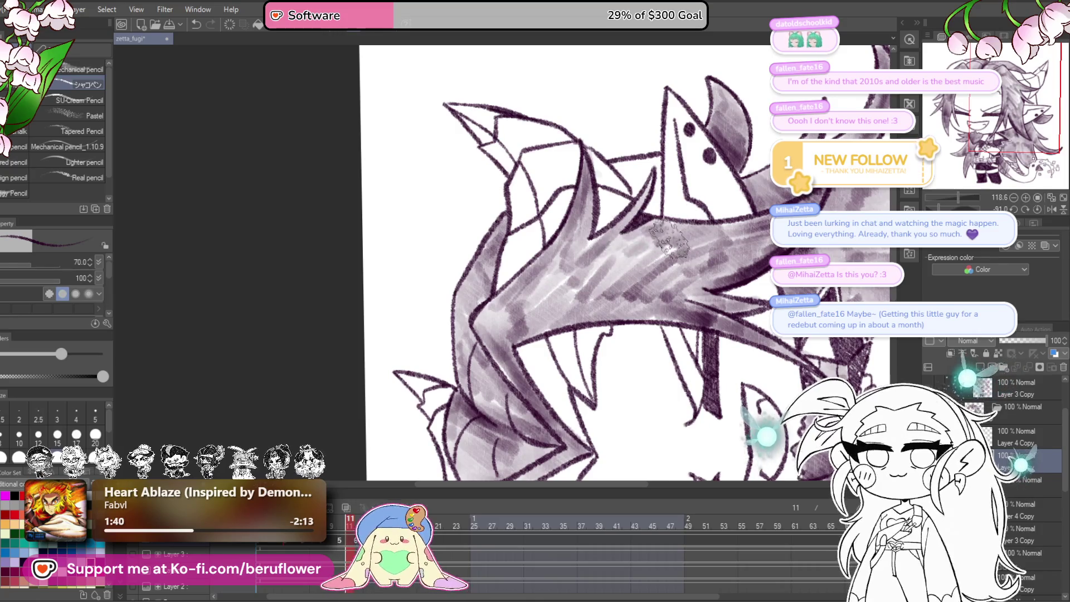
{"action": "scroll", "coordinate": [677, 254], "scroll_direction": "down", "scroll_amount": 5}
{"action": "scroll", "coordinate": [567, 225], "scroll_direction": "up", "scroll_amount": 4}
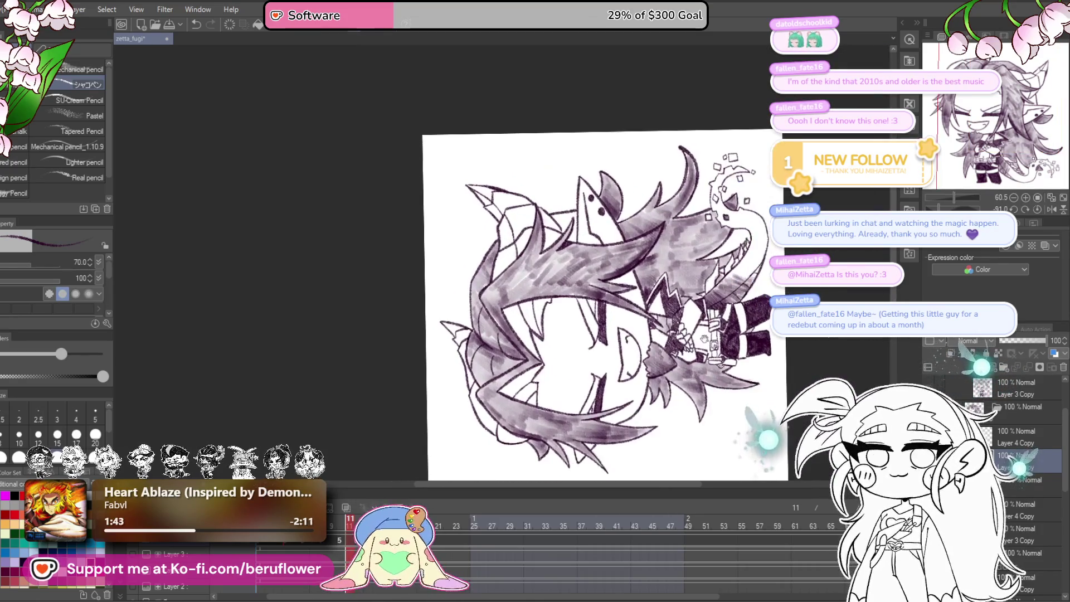
- Add more hatching to the shaded hair and reset the canvas rotation to upright
{"action": "scroll", "coordinate": [567, 226], "scroll_direction": "up", "scroll_amount": 3}
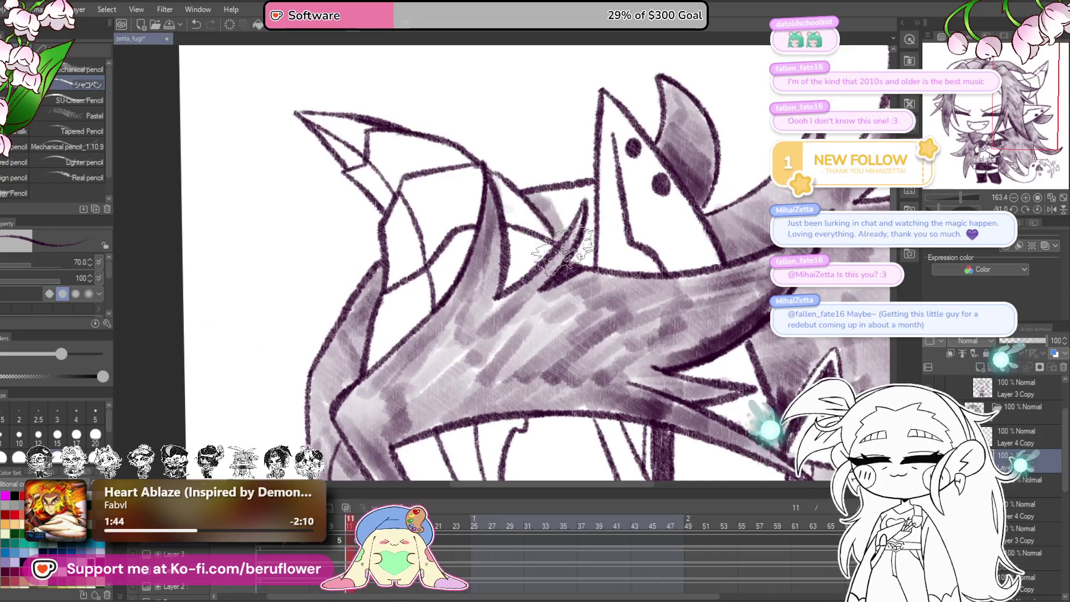
{"action": "mouse_move", "coordinate": [574, 220]}
{"action": "left_mouse_down"}
{"action": "mouse_move", "coordinate": [563, 200]}
{"action": "mouse_move", "coordinate": [577, 209]}
{"action": "left_mouse_up"}
{"action": "scroll", "coordinate": [576, 209], "scroll_direction": "down", "scroll_amount": 3}
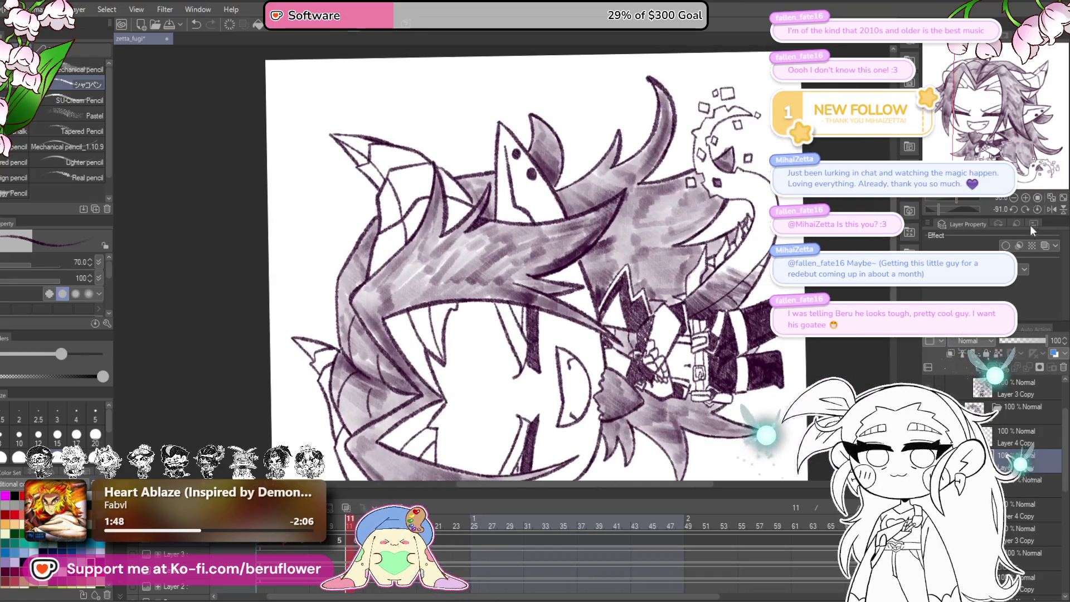
{"action": "left_click", "coordinate": [1036, 210]}
{"action": "scroll", "coordinate": [685, 370], "scroll_direction": "up", "scroll_amount": 3}
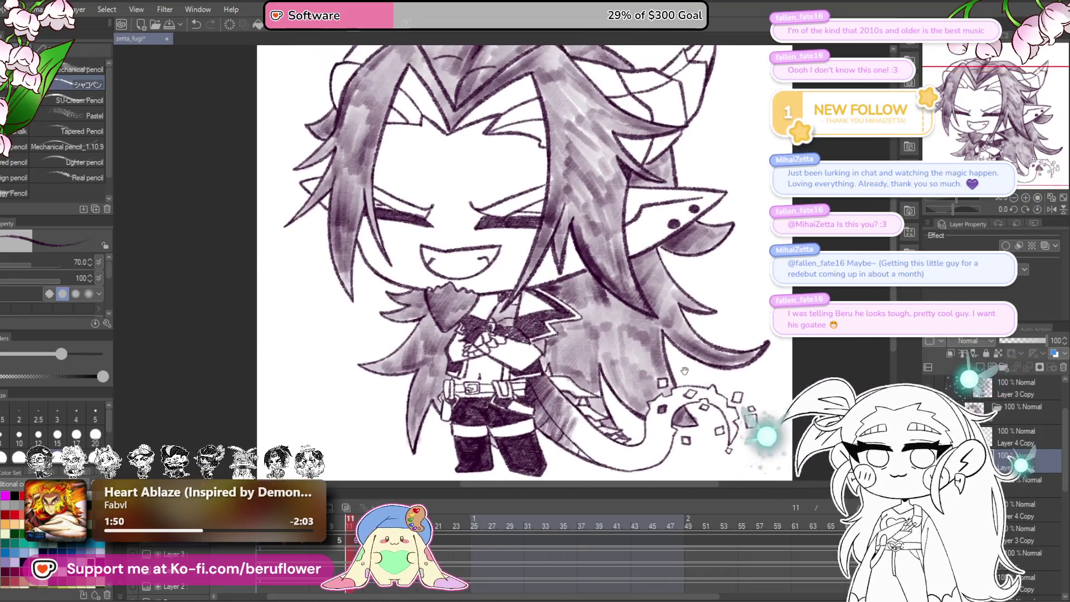
{"action": "scroll", "coordinate": [685, 370], "scroll_direction": "up", "scroll_amount": 1}
{"action": "scroll", "coordinate": [493, 222], "scroll_direction": "up", "scroll_amount": 2}
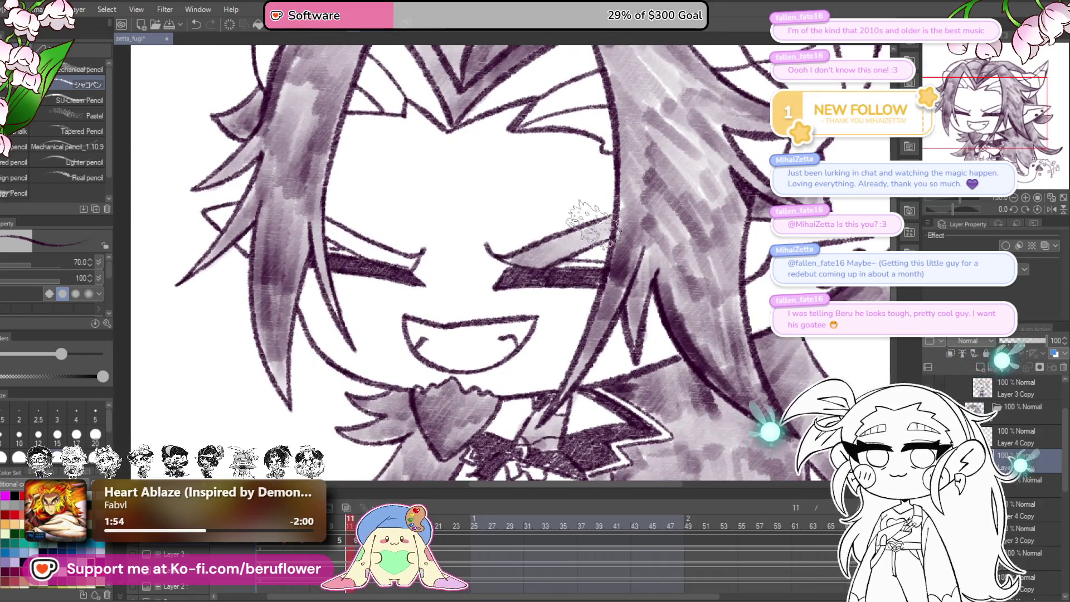
{"action": "scroll", "coordinate": [529, 251], "scroll_direction": "up", "scroll_amount": 1}
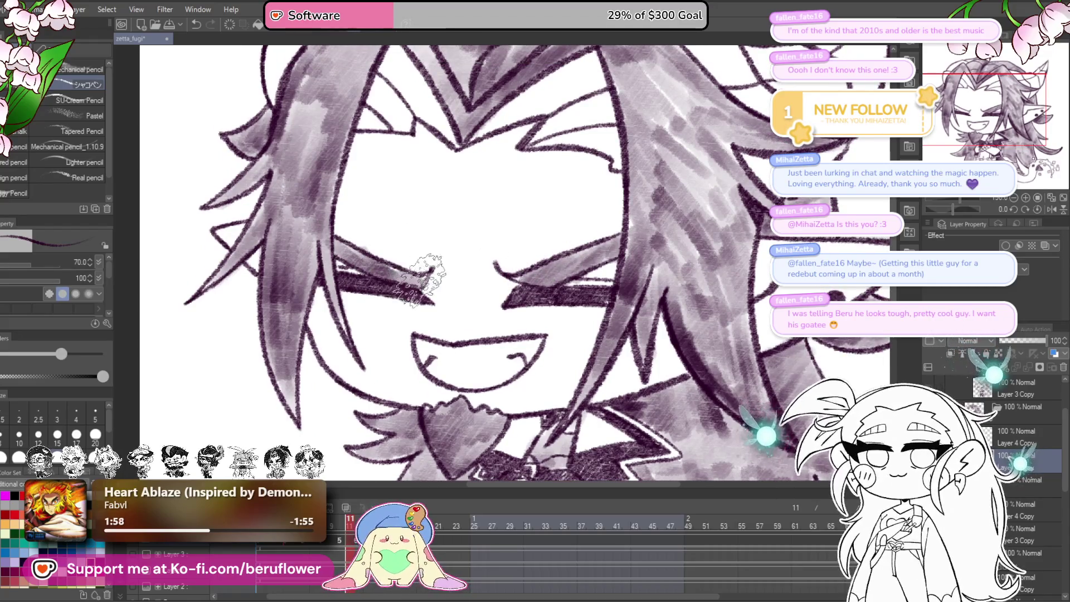
{"action": "scroll", "coordinate": [418, 279], "scroll_direction": "up", "scroll_amount": 5}
- Pencil-shade the top hair strands across the head and darken them
{"action": "mouse_move", "coordinate": [604, 229]}
{"action": "left_mouse_down"}
{"action": "mouse_move", "coordinate": [608, 312]}
{"action": "mouse_move", "coordinate": [585, 206]}
{"action": "mouse_move", "coordinate": [490, 261]}
{"action": "mouse_move", "coordinate": [579, 192]}
{"action": "mouse_move", "coordinate": [535, 268]}
{"action": "mouse_move", "coordinate": [596, 262]}
{"action": "mouse_move", "coordinate": [574, 203]}
{"action": "mouse_move", "coordinate": [535, 223]}
{"action": "mouse_move", "coordinate": [601, 268]}
{"action": "mouse_move", "coordinate": [573, 231]}
{"action": "left_mouse_up"}
{"action": "scroll", "coordinate": [573, 231], "scroll_direction": "left", "scroll_amount": 3}
{"action": "mouse_move", "coordinate": [501, 211]}
{"action": "left_mouse_down"}
{"action": "mouse_move", "coordinate": [479, 198]}
{"action": "mouse_move", "coordinate": [525, 303]}
{"action": "mouse_move", "coordinate": [480, 212]}
{"action": "mouse_move", "coordinate": [454, 257]}
{"action": "mouse_move", "coordinate": [485, 245]}
{"action": "mouse_move", "coordinate": [521, 287]}
{"action": "left_mouse_up"}
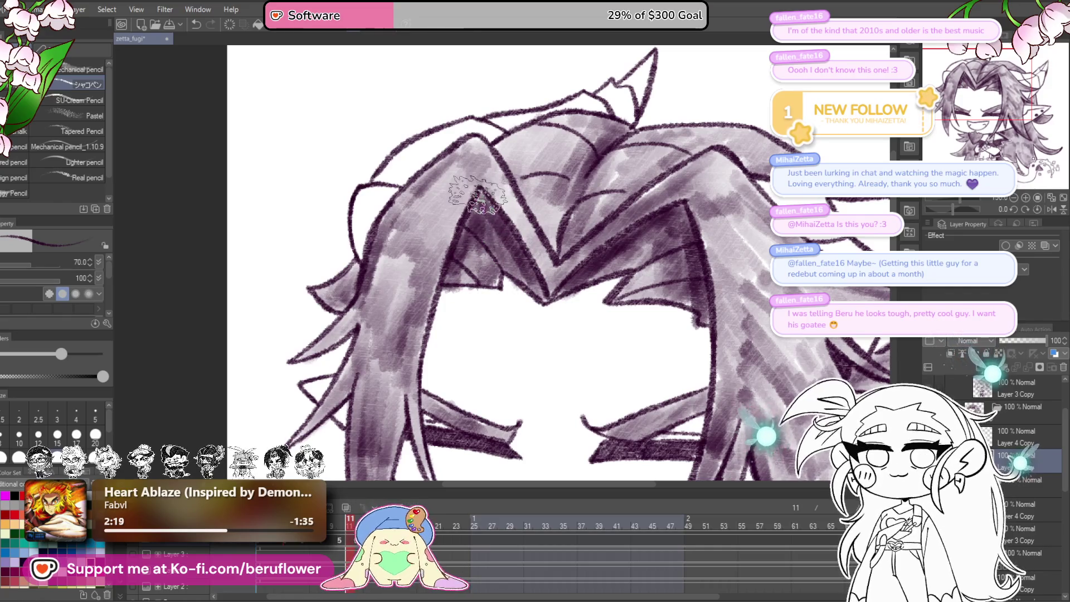
{"action": "scroll", "coordinate": [478, 196], "scroll_direction": "down", "scroll_amount": 5}
{"action": "scroll", "coordinate": [478, 194], "scroll_direction": "up", "scroll_amount": 5}
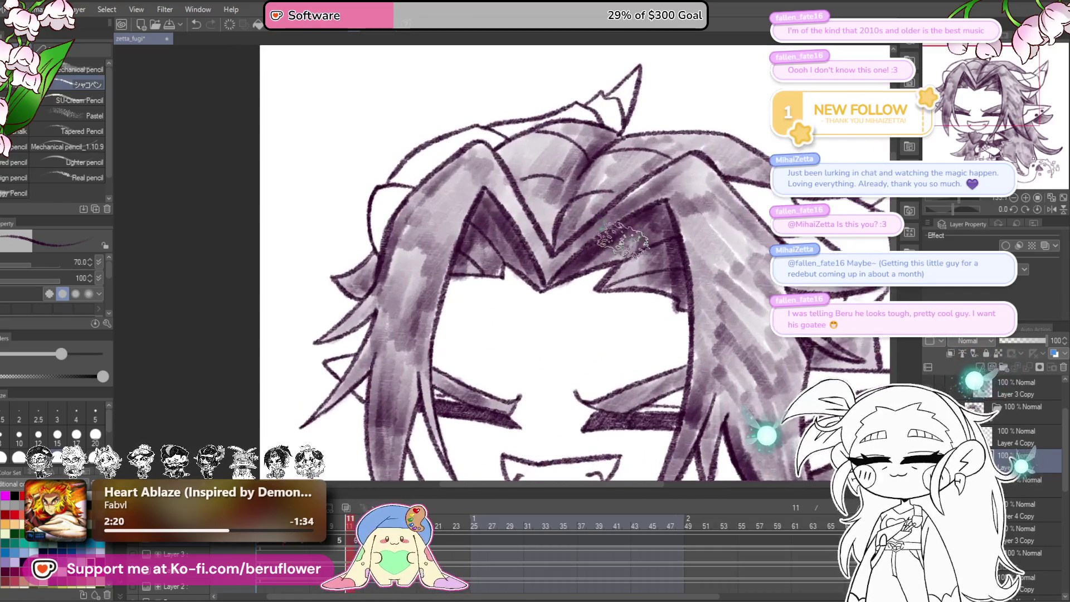
{"action": "mouse_move", "coordinate": [619, 258]}
{"action": "left_mouse_down"}
{"action": "mouse_move", "coordinate": [636, 267]}
{"action": "mouse_move", "coordinate": [669, 262]}
{"action": "mouse_move", "coordinate": [619, 278]}
{"action": "mouse_move", "coordinate": [624, 232]}
{"action": "left_mouse_up"}
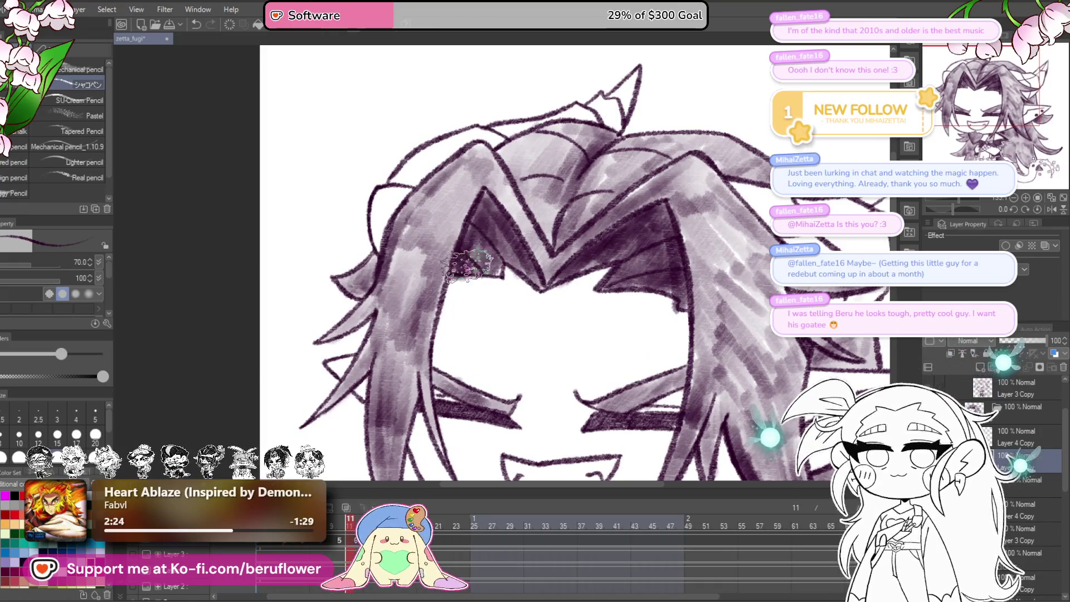
{"action": "scroll", "coordinate": [508, 245], "scroll_direction": "down", "scroll_amount": 5}
{"action": "scroll", "coordinate": [695, 327], "scroll_direction": "up", "scroll_amount": 3}
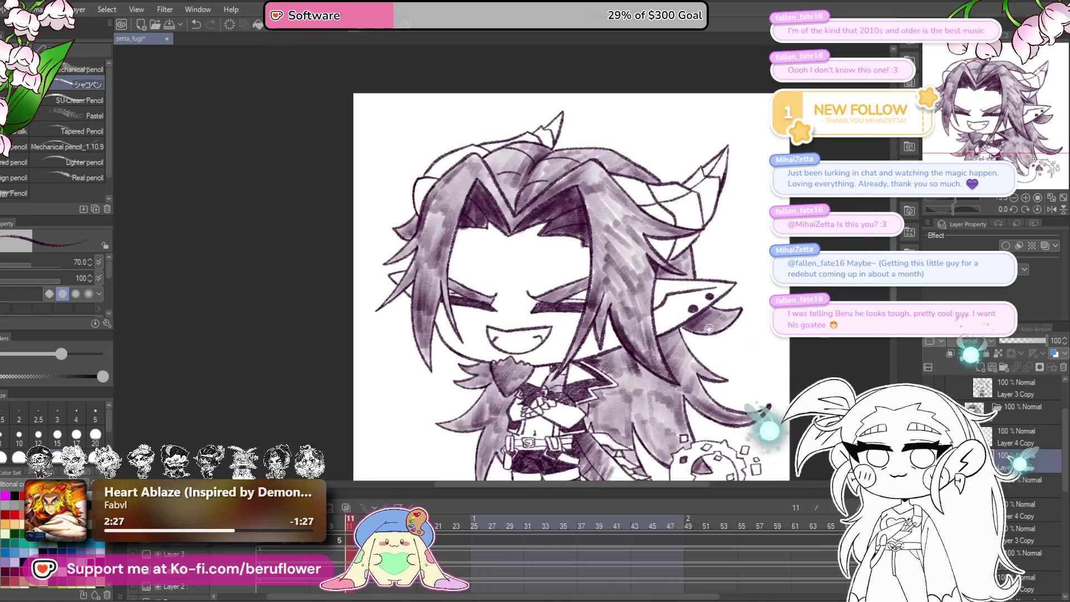
{"action": "scroll", "coordinate": [695, 328], "scroll_direction": "down", "scroll_amount": 1}
- Recentre the figure and change the brush size to 30, then 50
{"action": "left_click_drag", "start_coordinate": [691, 383], "coordinate": [675, 388]}
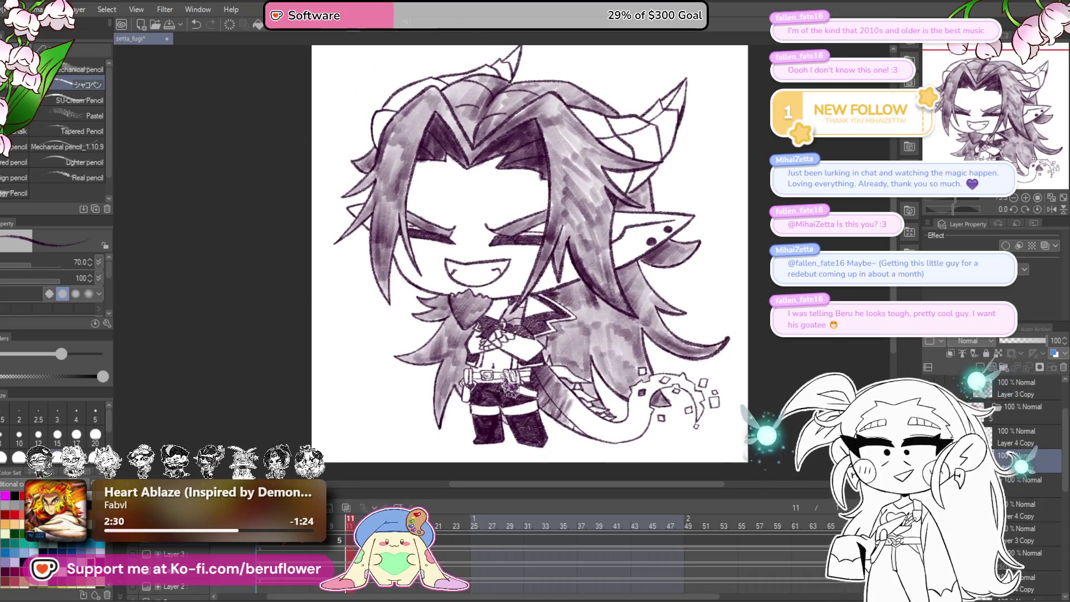
{"action": "scroll", "coordinate": [509, 382], "scroll_direction": "up", "scroll_amount": 3}
{"action": "key", "text": "bracketleft"}
{"action": "key", "text": "bracketleft"}
{"action": "key", "text": "bracketleft"}
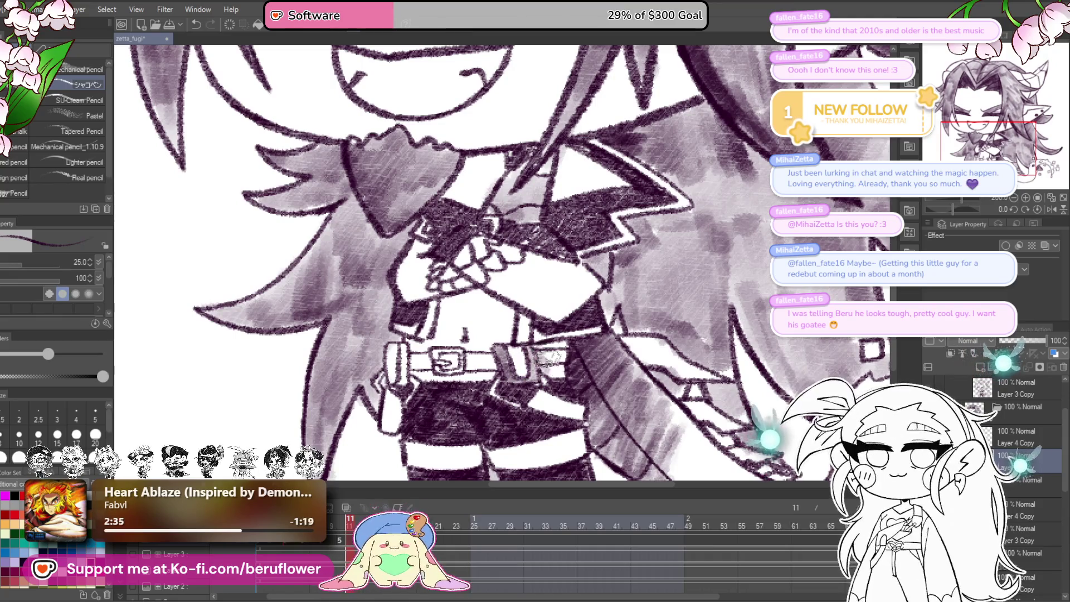
{"action": "scroll", "coordinate": [504, 365], "scroll_direction": "left", "scroll_amount": 2}
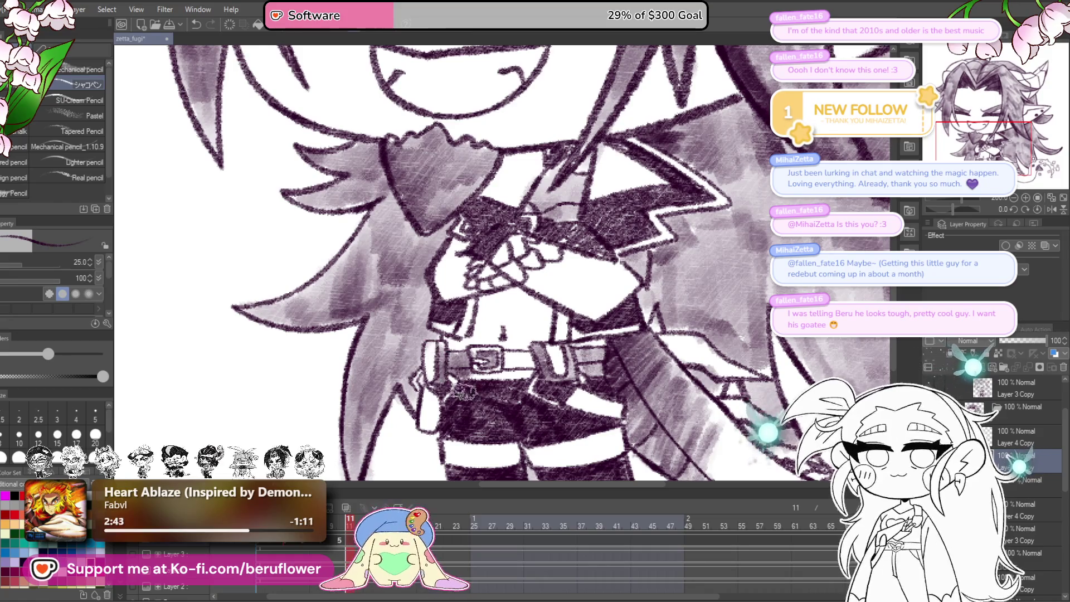
{"action": "key", "text": "ctrl+minus"}
- Pan over to the dragon tail's head and hatch purple-grey marker shading into the dark area below it
{"action": "left_click_drag", "start_coordinate": [797, 420], "coordinate": [691, 368]}
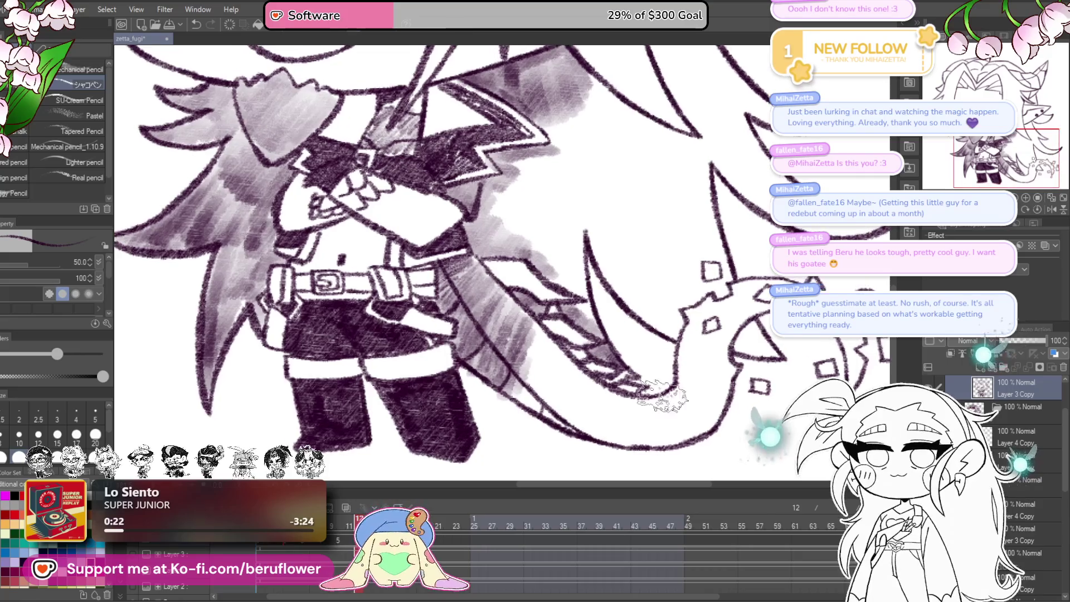
{"action": "mouse_move", "coordinate": [825, 292]}
{"action": "left_mouse_down"}
{"action": "mouse_move", "coordinate": [672, 287]}
{"action": "mouse_move", "coordinate": [677, 301]}
{"action": "left_mouse_up"}
{"action": "left_click_drag", "start_coordinate": [620, 325], "coordinate": [635, 346]}
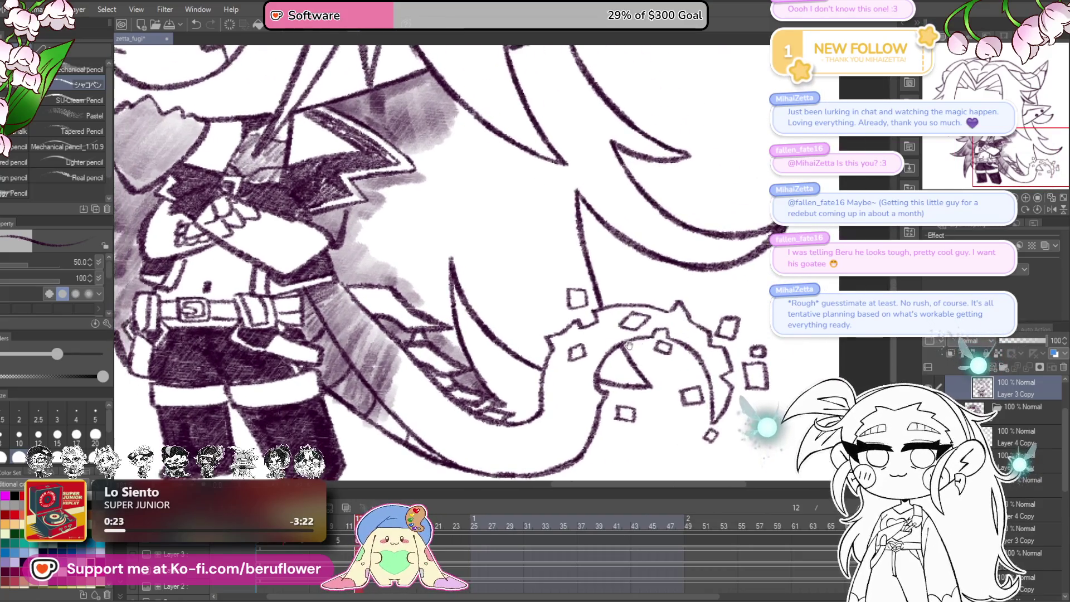
{"action": "mouse_move", "coordinate": [596, 309]}
{"action": "left_mouse_down"}
{"action": "mouse_move", "coordinate": [667, 382]}
{"action": "mouse_move", "coordinate": [693, 389]}
{"action": "left_mouse_up"}
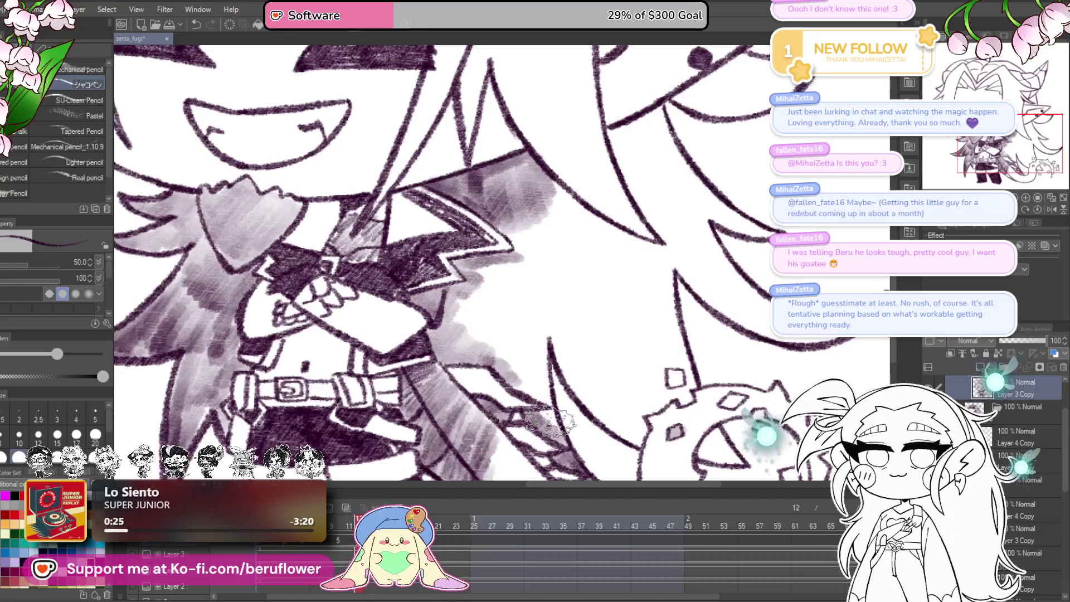
{"action": "mouse_move", "coordinate": [519, 355]}
{"action": "left_mouse_down"}
{"action": "mouse_move", "coordinate": [571, 390]}
{"action": "mouse_move", "coordinate": [601, 383]}
{"action": "mouse_move", "coordinate": [587, 398]}
{"action": "mouse_move", "coordinate": [562, 404]}
{"action": "mouse_move", "coordinate": [537, 385]}
{"action": "mouse_move", "coordinate": [552, 352]}
{"action": "mouse_move", "coordinate": [619, 359]}
{"action": "mouse_move", "coordinate": [624, 306]}
{"action": "mouse_move", "coordinate": [591, 287]}
{"action": "left_mouse_up"}
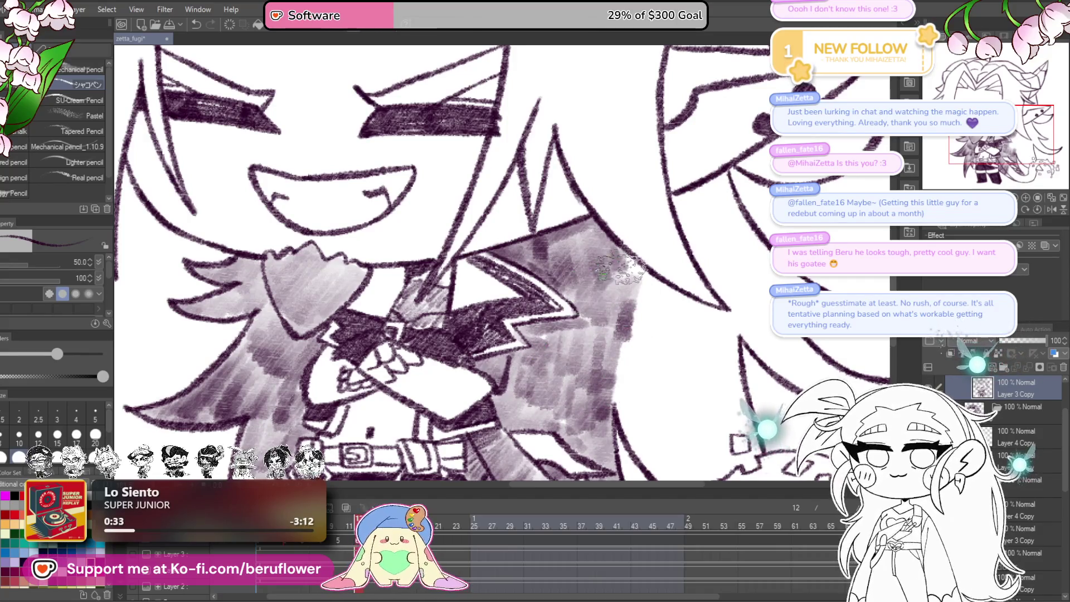
{"action": "left_click_drag", "start_coordinate": [658, 279], "coordinate": [597, 317]}
{"action": "mouse_move", "coordinate": [640, 139]}
{"action": "left_mouse_down"}
{"action": "mouse_move", "coordinate": [677, 248]}
{"action": "mouse_move", "coordinate": [715, 243]}
{"action": "left_mouse_up"}
{"action": "mouse_move", "coordinate": [557, 334]}
{"action": "left_mouse_down"}
{"action": "mouse_move", "coordinate": [724, 390]}
{"action": "mouse_move", "coordinate": [697, 345]}
{"action": "mouse_move", "coordinate": [665, 342]}
{"action": "left_mouse_up"}
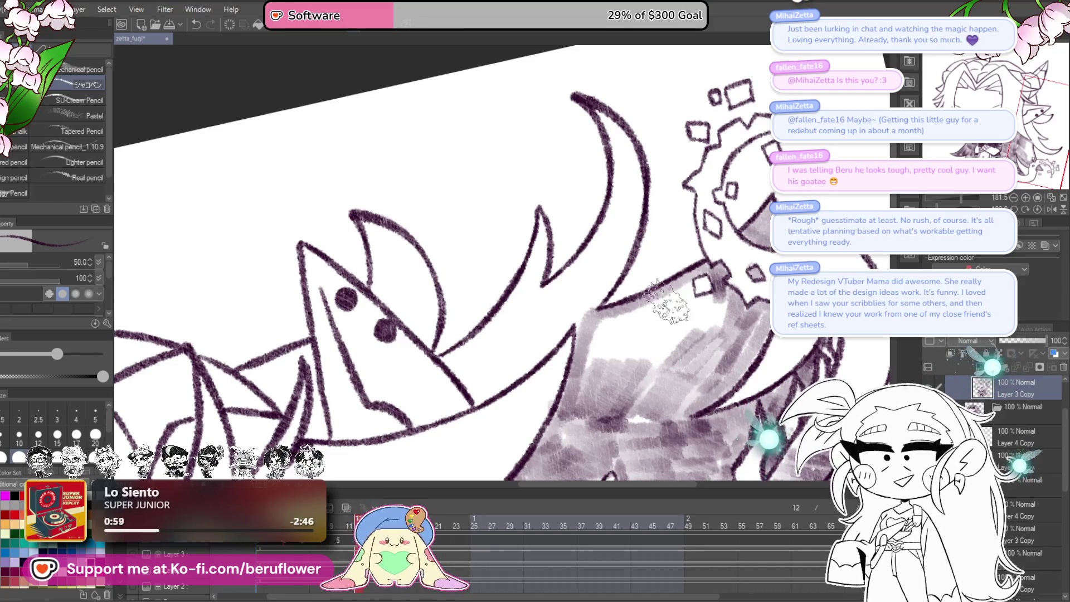
- Shade the tail's crescent horn, lower spike and inner jaw edge with darker marker strokes
{"action": "mouse_move", "coordinate": [635, 355]}
{"action": "left_mouse_down"}
{"action": "mouse_move", "coordinate": [666, 354]}
{"action": "mouse_move", "coordinate": [621, 319]}
{"action": "left_mouse_up"}
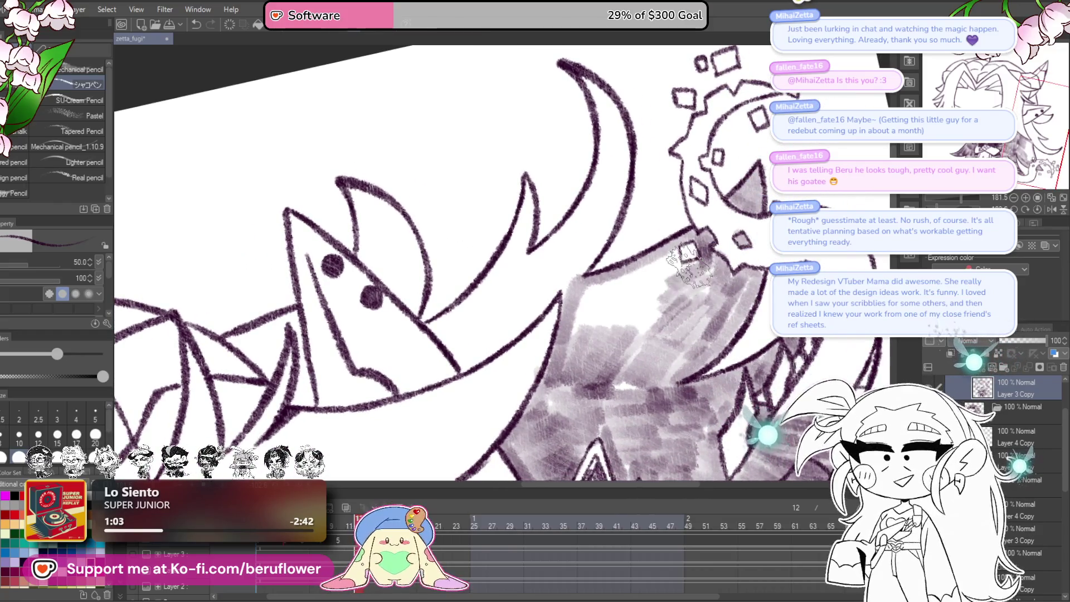
{"action": "mouse_move", "coordinate": [594, 301]}
{"action": "left_mouse_down"}
{"action": "mouse_move", "coordinate": [630, 311]}
{"action": "mouse_move", "coordinate": [641, 334]}
{"action": "mouse_move", "coordinate": [625, 390]}
{"action": "mouse_move", "coordinate": [703, 325]}
{"action": "left_mouse_up"}
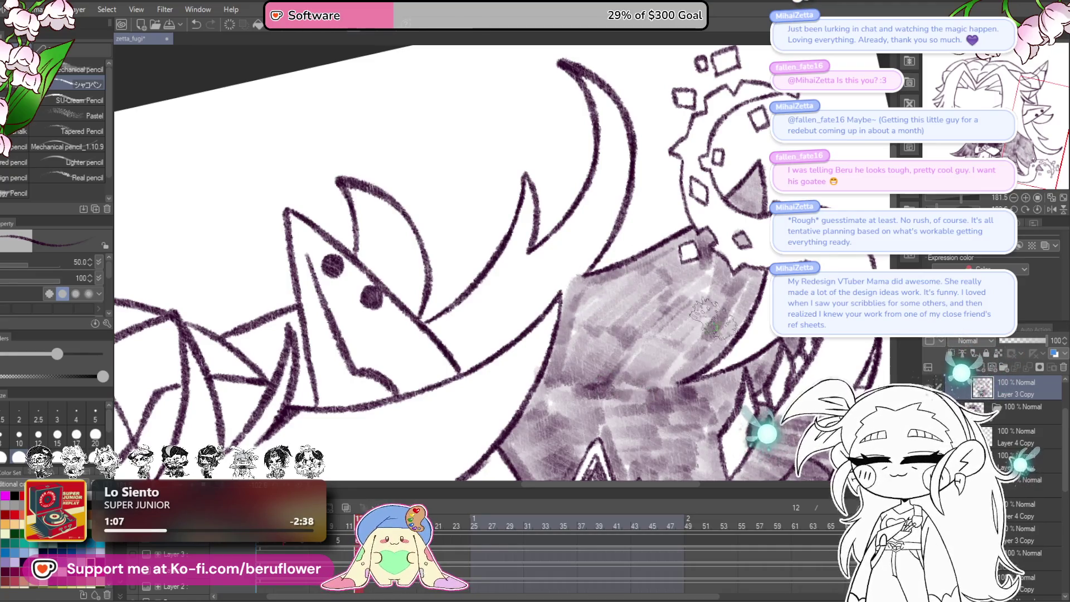
{"action": "left_click_drag", "start_coordinate": [744, 281], "coordinate": [714, 319]}
{"action": "mouse_move", "coordinate": [574, 145]}
{"action": "left_mouse_down"}
{"action": "mouse_move", "coordinate": [624, 191]}
{"action": "mouse_move", "coordinate": [621, 234]}
{"action": "mouse_move", "coordinate": [647, 220]}
{"action": "mouse_move", "coordinate": [640, 200]}
{"action": "mouse_move", "coordinate": [660, 206]}
{"action": "mouse_move", "coordinate": [663, 274]}
{"action": "mouse_move", "coordinate": [640, 270]}
{"action": "mouse_move", "coordinate": [641, 251]}
{"action": "mouse_move", "coordinate": [708, 200]}
{"action": "mouse_move", "coordinate": [640, 282]}
{"action": "mouse_move", "coordinate": [617, 282]}
{"action": "mouse_move", "coordinate": [633, 244]}
{"action": "mouse_move", "coordinate": [613, 265]}
{"action": "mouse_move", "coordinate": [624, 296]}
{"action": "left_mouse_up"}
{"action": "mouse_move", "coordinate": [468, 287]}
{"action": "left_mouse_down"}
{"action": "mouse_move", "coordinate": [521, 326]}
{"action": "mouse_move", "coordinate": [504, 259]}
{"action": "mouse_move", "coordinate": [461, 216]}
{"action": "mouse_move", "coordinate": [480, 262]}
{"action": "mouse_move", "coordinate": [474, 239]}
{"action": "mouse_move", "coordinate": [510, 284]}
{"action": "mouse_move", "coordinate": [499, 307]}
{"action": "mouse_move", "coordinate": [518, 334]}
{"action": "left_mouse_up"}
{"action": "mouse_move", "coordinate": [608, 292]}
{"action": "left_mouse_down"}
{"action": "mouse_move", "coordinate": [563, 348]}
{"action": "mouse_move", "coordinate": [538, 357]}
{"action": "mouse_move", "coordinate": [568, 384]}
{"action": "mouse_move", "coordinate": [617, 357]}
{"action": "mouse_move", "coordinate": [685, 276]}
{"action": "mouse_move", "coordinate": [641, 312]}
{"action": "mouse_move", "coordinate": [613, 303]}
{"action": "mouse_move", "coordinate": [557, 362]}
{"action": "mouse_move", "coordinate": [657, 323]}
{"action": "mouse_move", "coordinate": [696, 268]}
{"action": "left_mouse_up"}
- Zoom out to the whole drawing and reset the canvas rotation to upright
{"action": "scroll", "coordinate": [688, 248], "scroll_direction": "down", "scroll_amount": 5}
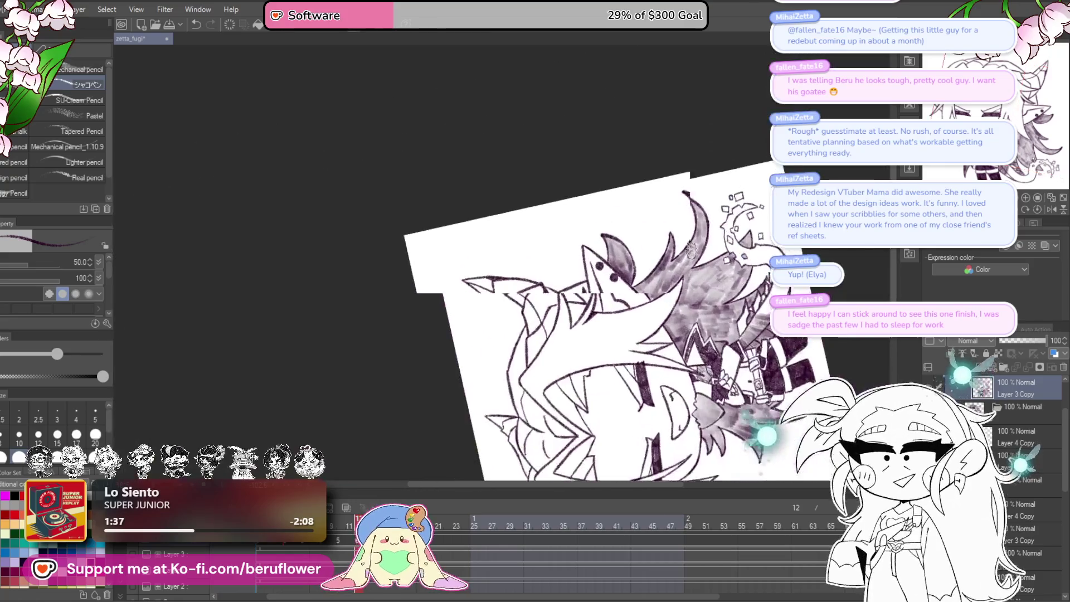
{"action": "left_click_drag", "start_coordinate": [947, 312], "coordinate": [855, 290]}
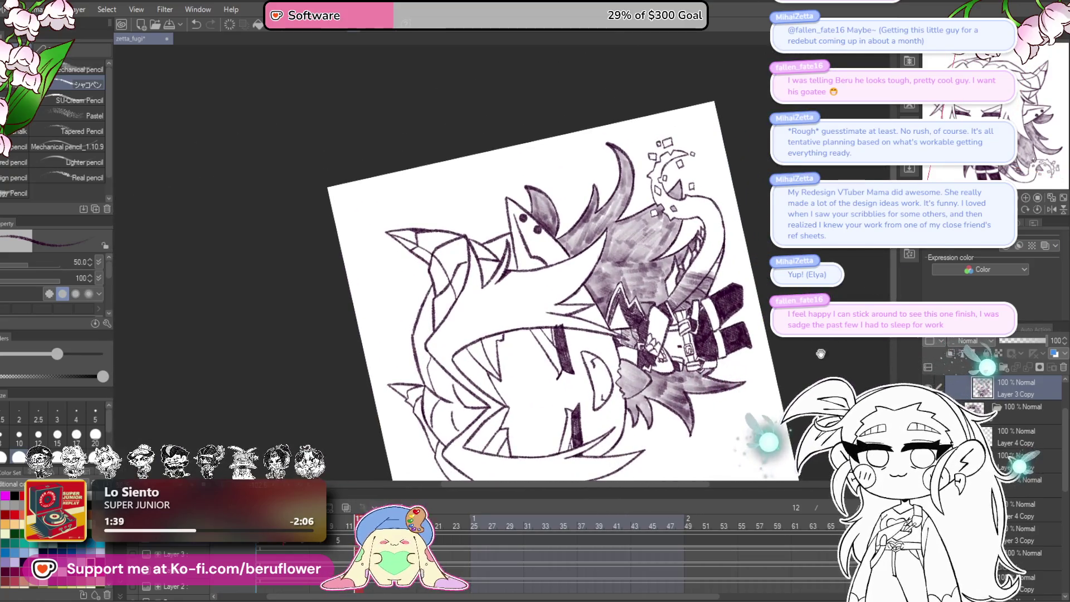
{"action": "left_click_drag", "start_coordinate": [826, 350], "coordinate": [806, 350]}
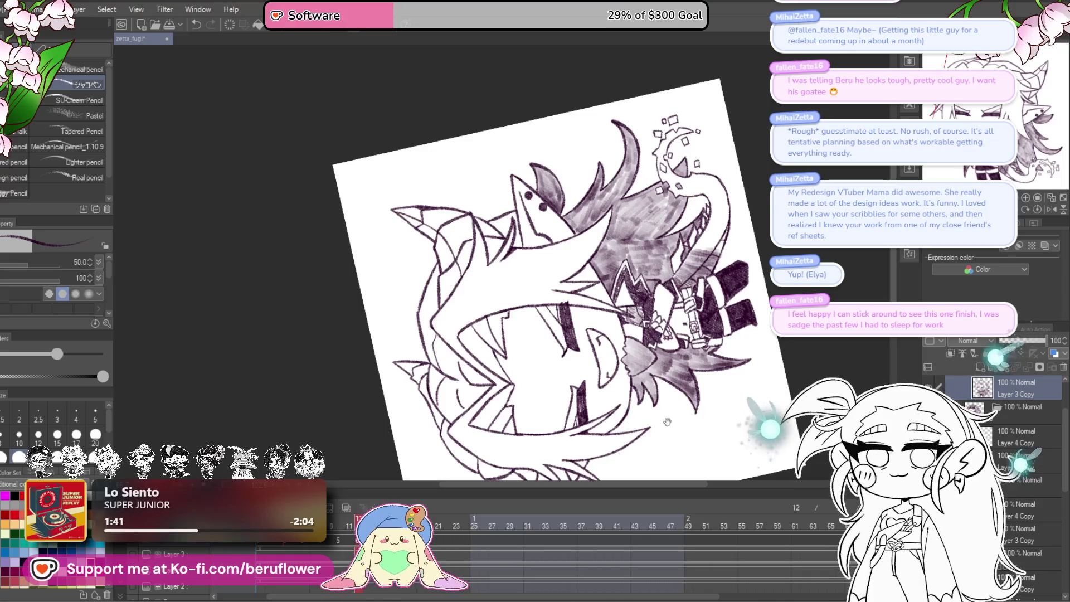
{"action": "left_click_drag", "start_coordinate": [670, 419], "coordinate": [706, 339]}
{"action": "left_click", "coordinate": [1039, 206]}
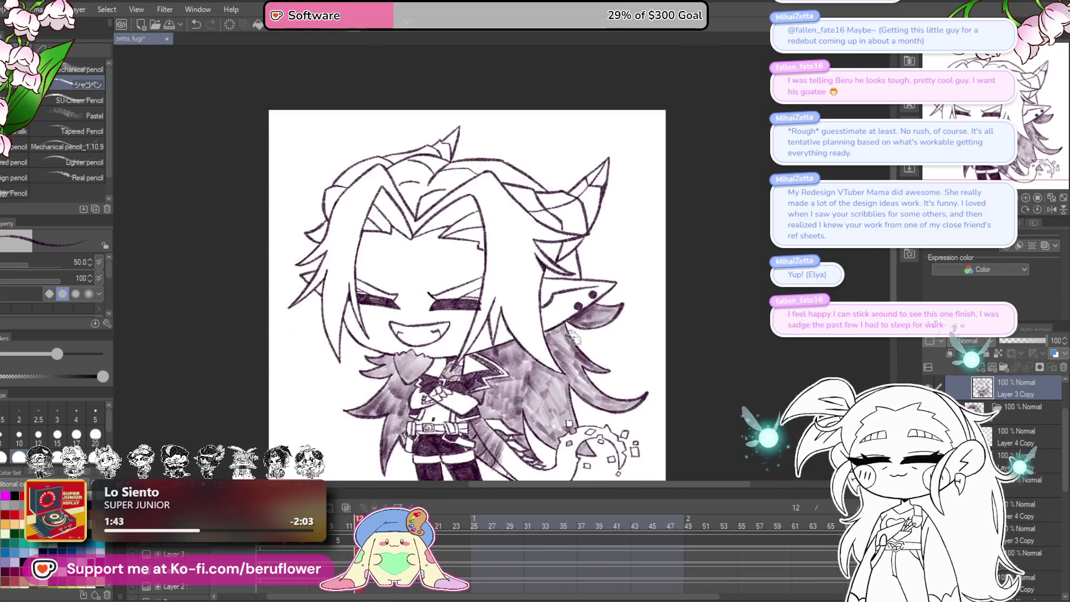
- Paint a dark marker stroke over the shirt beneath the crossed arms
{"action": "scroll", "coordinate": [515, 239], "scroll_direction": "up", "scroll_amount": 5}
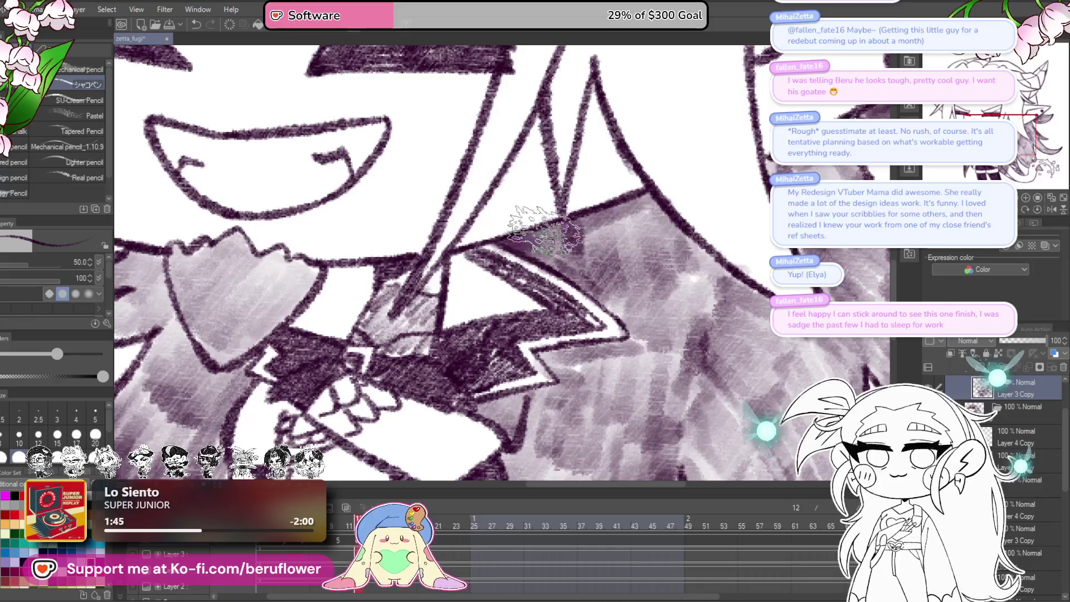
{"action": "scroll", "coordinate": [557, 334], "scroll_direction": "down", "scroll_amount": 2}
{"action": "mouse_move", "coordinate": [552, 392]}
{"action": "left_mouse_down"}
{"action": "mouse_move", "coordinate": [537, 416]}
{"action": "mouse_move", "coordinate": [557, 368]}
{"action": "mouse_move", "coordinate": [589, 334]}
{"action": "left_mouse_up"}
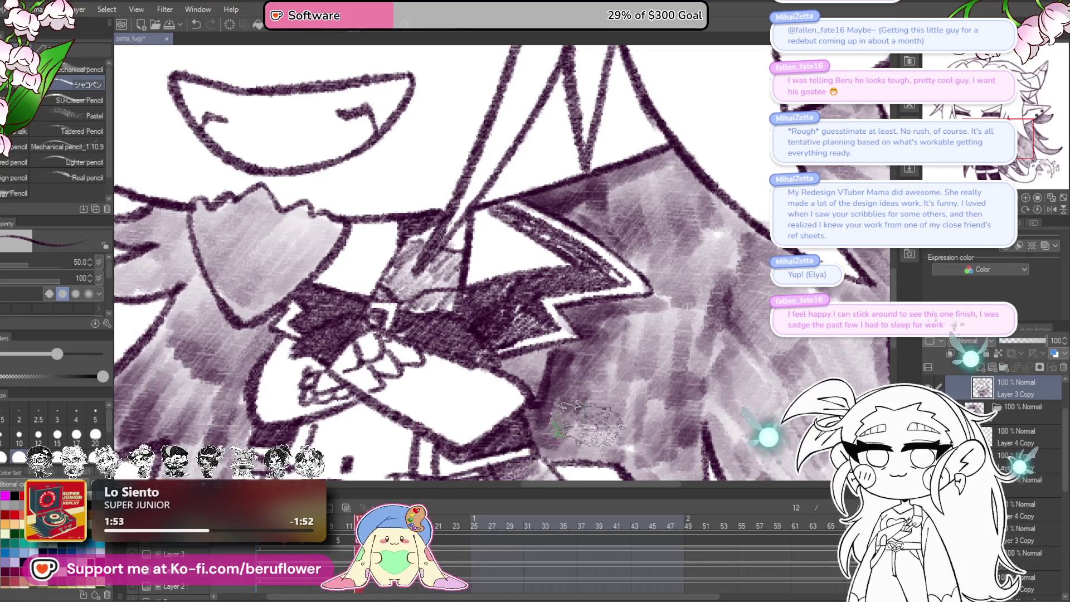
- Pan and zoom around the torso and head to check the new shading
{"action": "mouse_move", "coordinate": [509, 441]}
{"action": "left_mouse_down"}
{"action": "mouse_move", "coordinate": [592, 391]}
{"action": "mouse_move", "coordinate": [741, 387]}
{"action": "mouse_move", "coordinate": [651, 392]}
{"action": "mouse_move", "coordinate": [619, 413]}
{"action": "mouse_move", "coordinate": [632, 437]}
{"action": "left_mouse_up"}
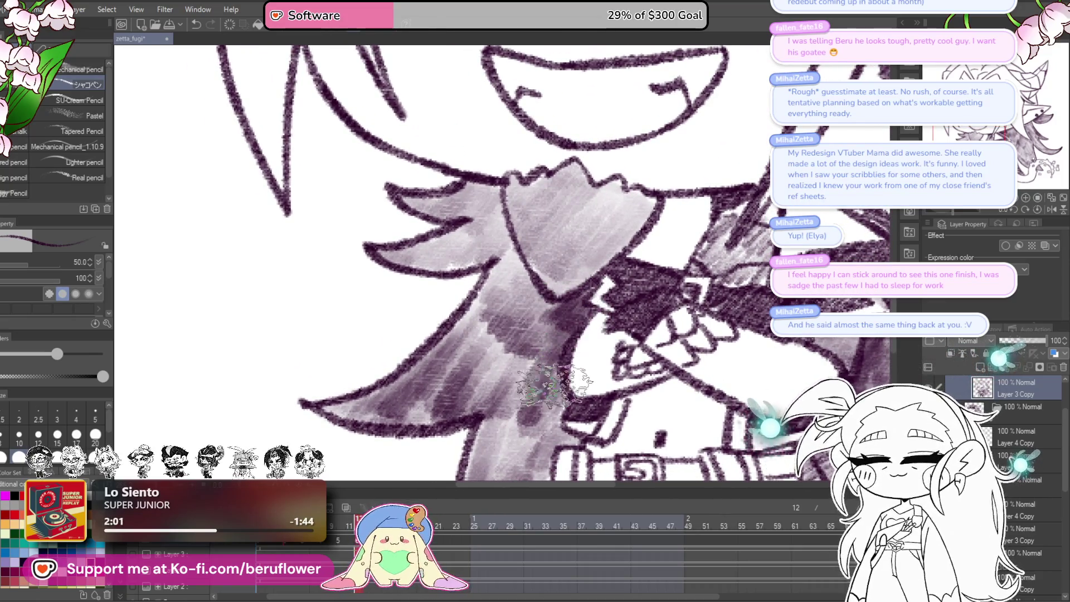
{"action": "scroll", "coordinate": [560, 379], "scroll_direction": "down", "scroll_amount": 3}
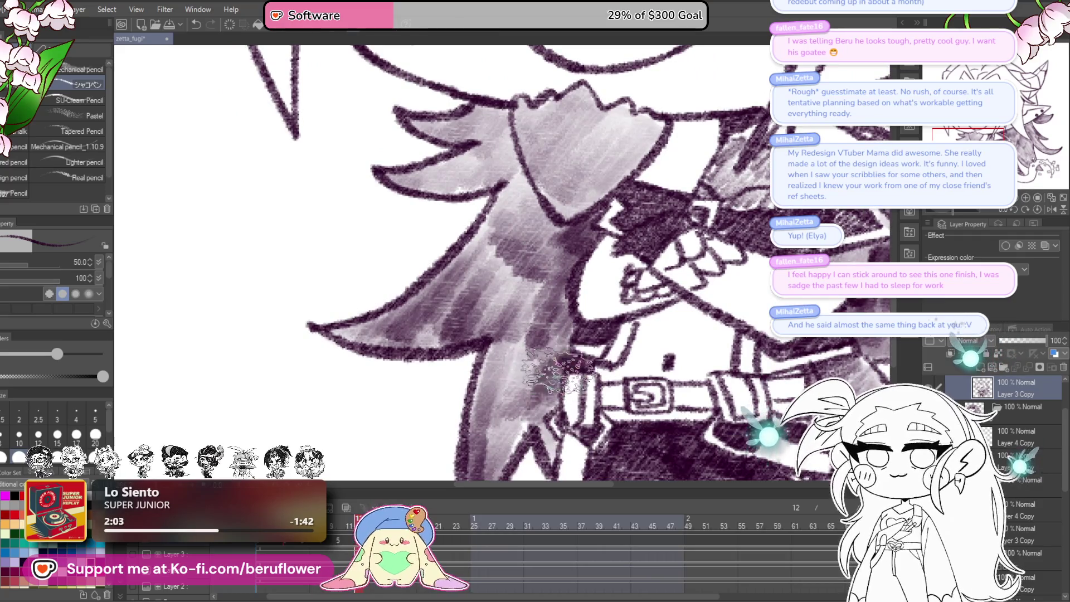
{"action": "scroll", "coordinate": [557, 276], "scroll_direction": "up", "scroll_amount": 3}
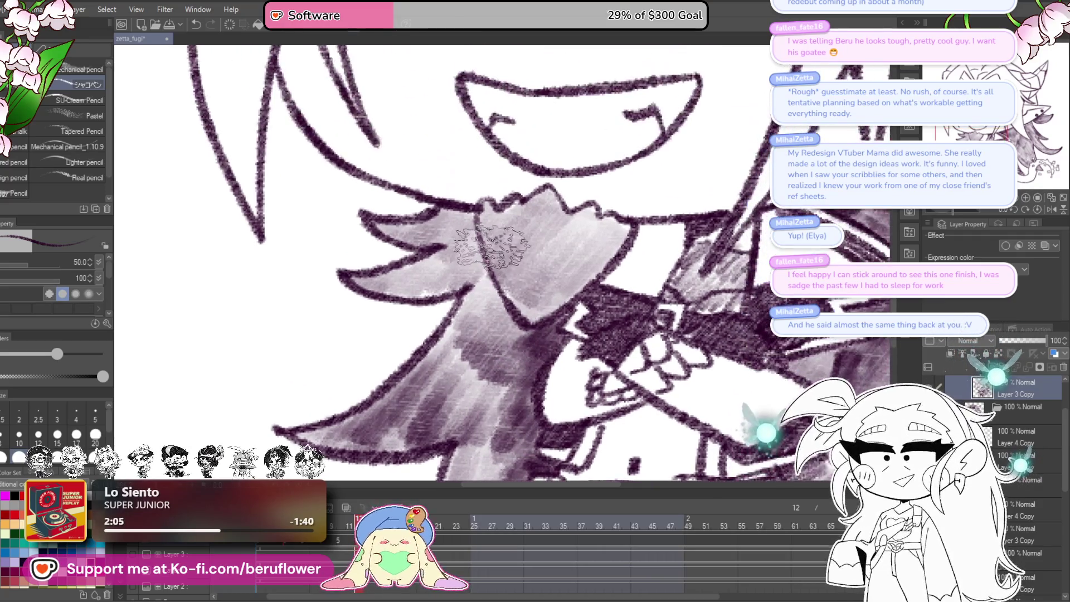
{"action": "scroll", "coordinate": [524, 332], "scroll_direction": "down", "scroll_amount": 5}
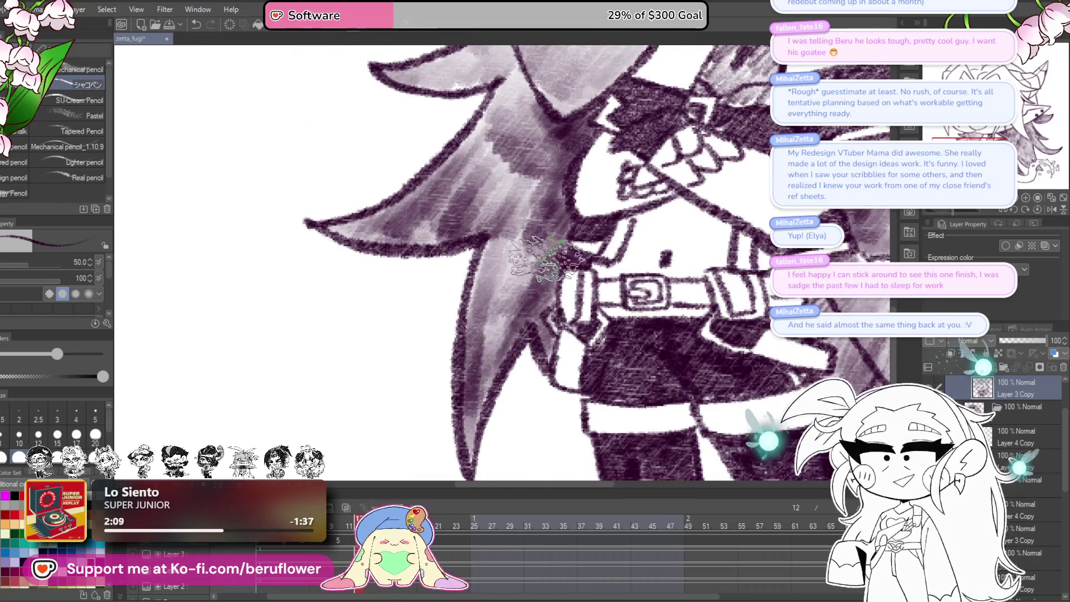
{"action": "scroll", "coordinate": [557, 326], "scroll_direction": "up", "scroll_amount": 3}
{"action": "scroll", "coordinate": [620, 326], "scroll_direction": "down", "scroll_amount": 5}
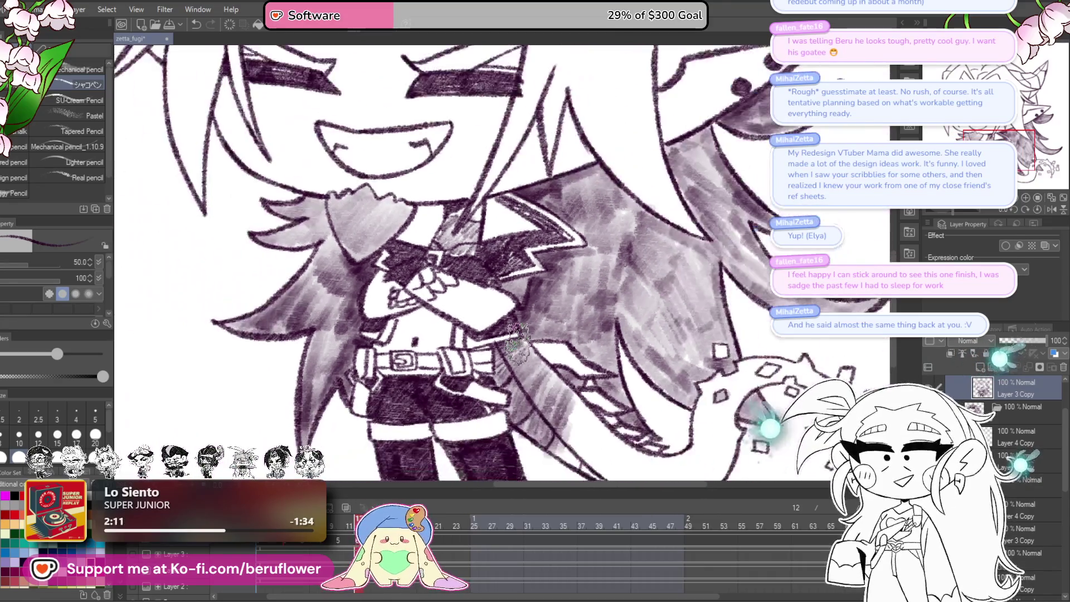
{"action": "scroll", "coordinate": [517, 341], "scroll_direction": "up", "scroll_amount": 2}
{"action": "scroll", "coordinate": [517, 341], "scroll_direction": "up", "scroll_amount": 2}
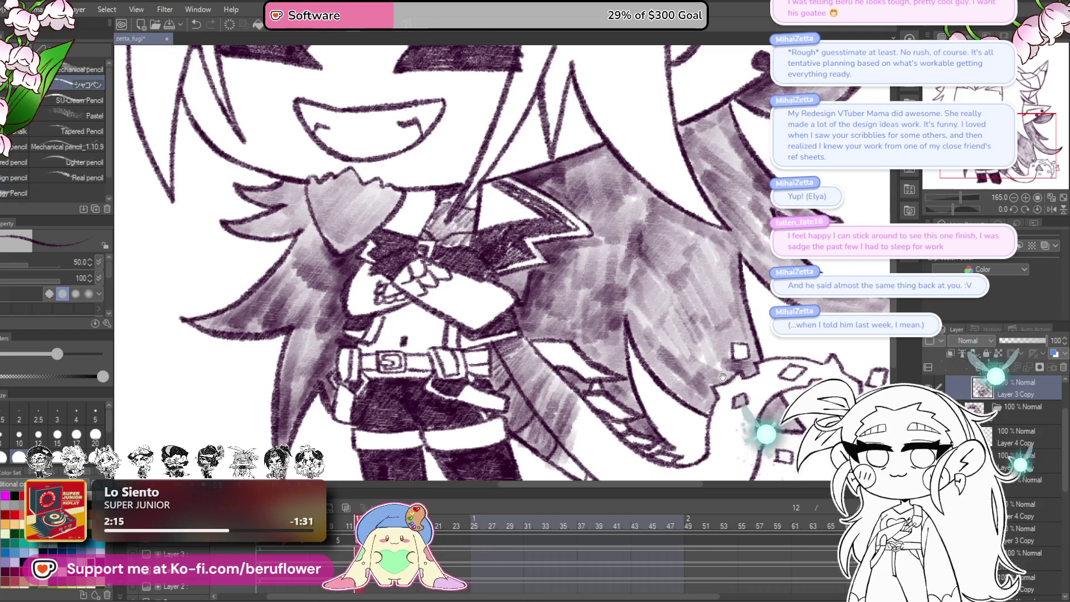
{"action": "left_click_drag", "start_coordinate": [724, 373], "coordinate": [697, 402]}
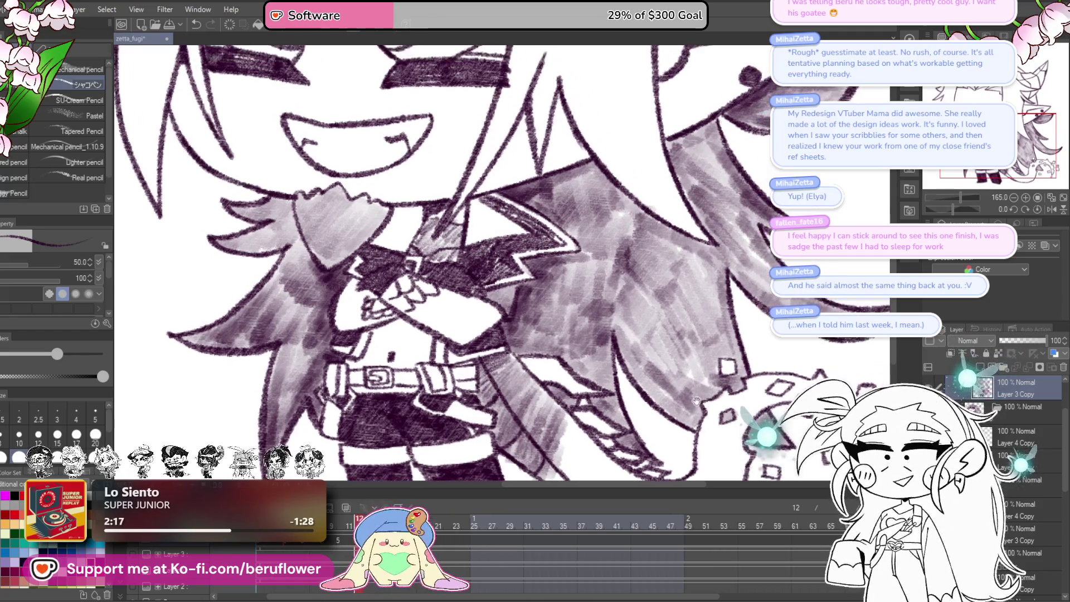
{"action": "scroll", "coordinate": [573, 337], "scroll_direction": "down", "scroll_amount": 4}
{"action": "scroll", "coordinate": [660, 237], "scroll_direction": "up", "scroll_amount": 7}
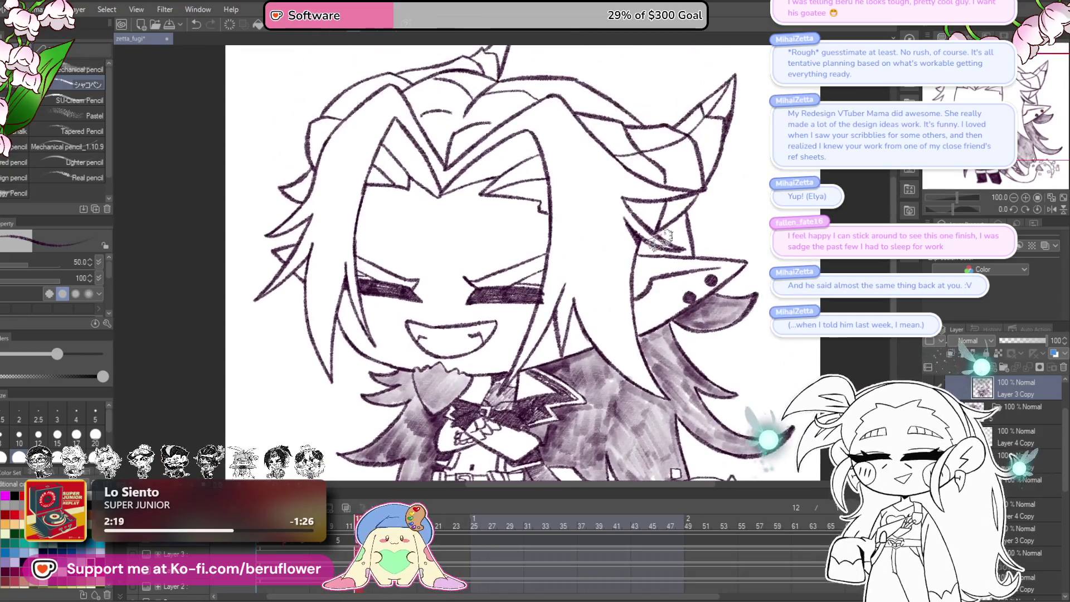
- Shade the inside of the pointed ear in purple-grey marker
{"action": "scroll", "coordinate": [576, 315], "scroll_direction": "down", "scroll_amount": 2}
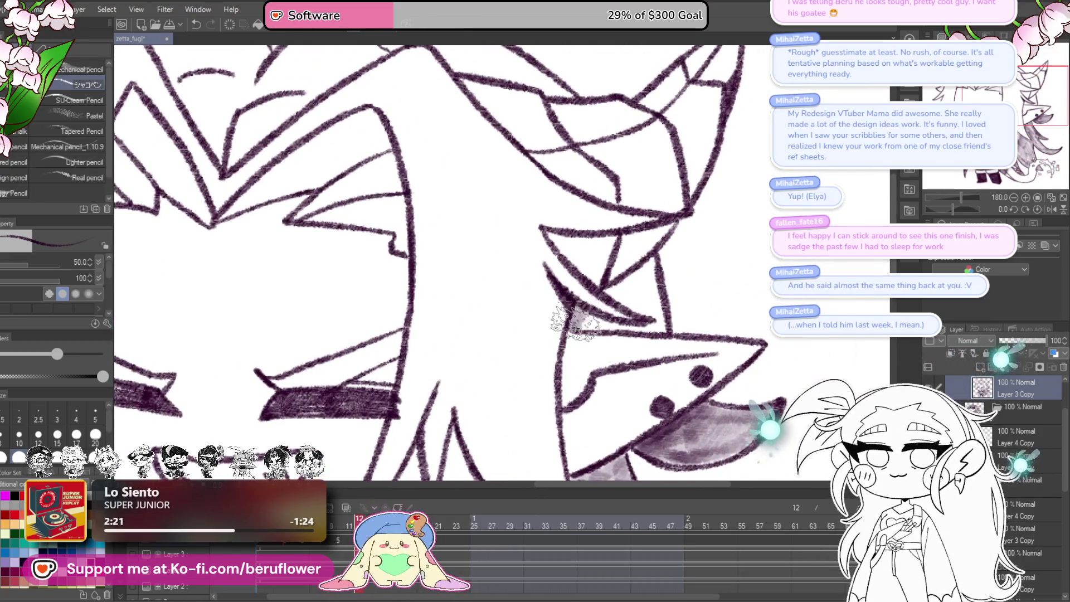
{"action": "left_click_drag", "start_coordinate": [611, 292], "coordinate": [659, 314]}
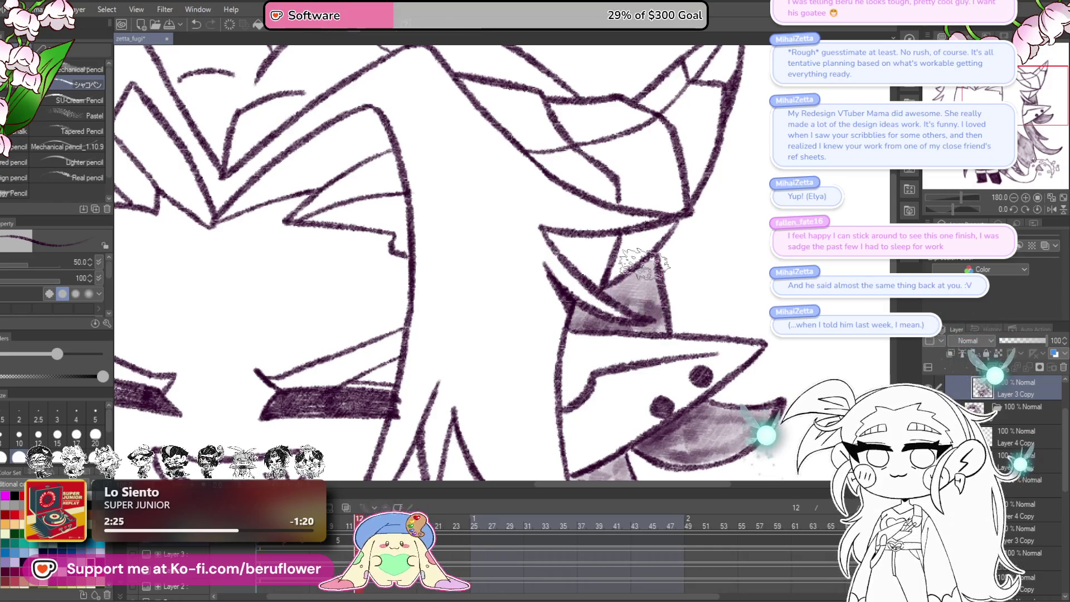
{"action": "scroll", "coordinate": [643, 262], "scroll_direction": "down", "scroll_amount": 8}
{"action": "scroll", "coordinate": [668, 312], "scroll_direction": "up", "scroll_amount": 6}
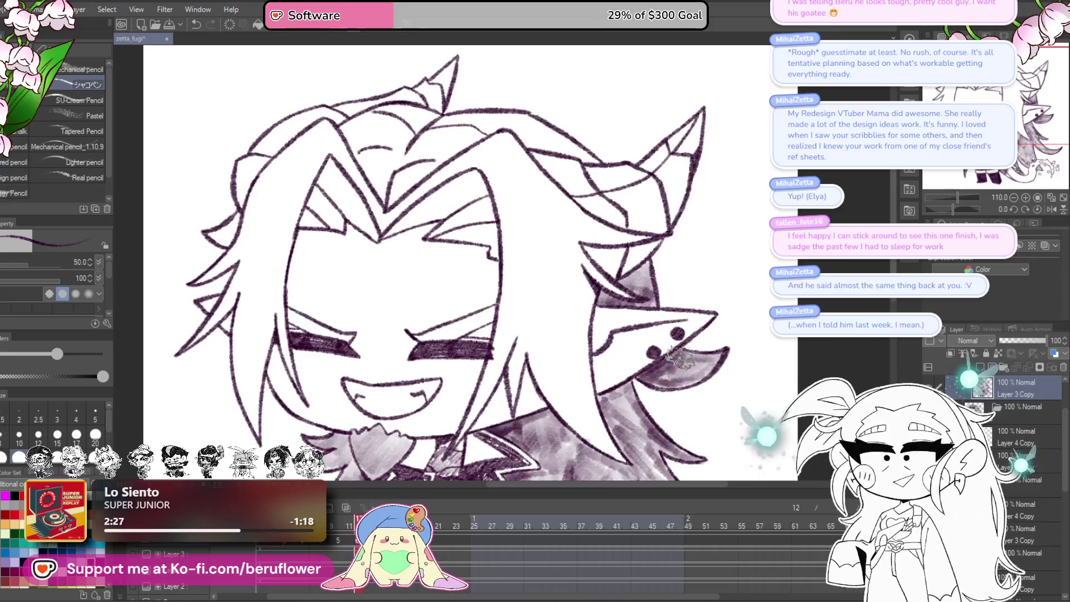
- Shade the spiky hair on top of the head, spreading across the upper-left spikes
{"action": "left_click_drag", "start_coordinate": [396, 163], "coordinate": [592, 219]}
{"action": "scroll", "coordinate": [593, 162], "scroll_direction": "up", "scroll_amount": 4}
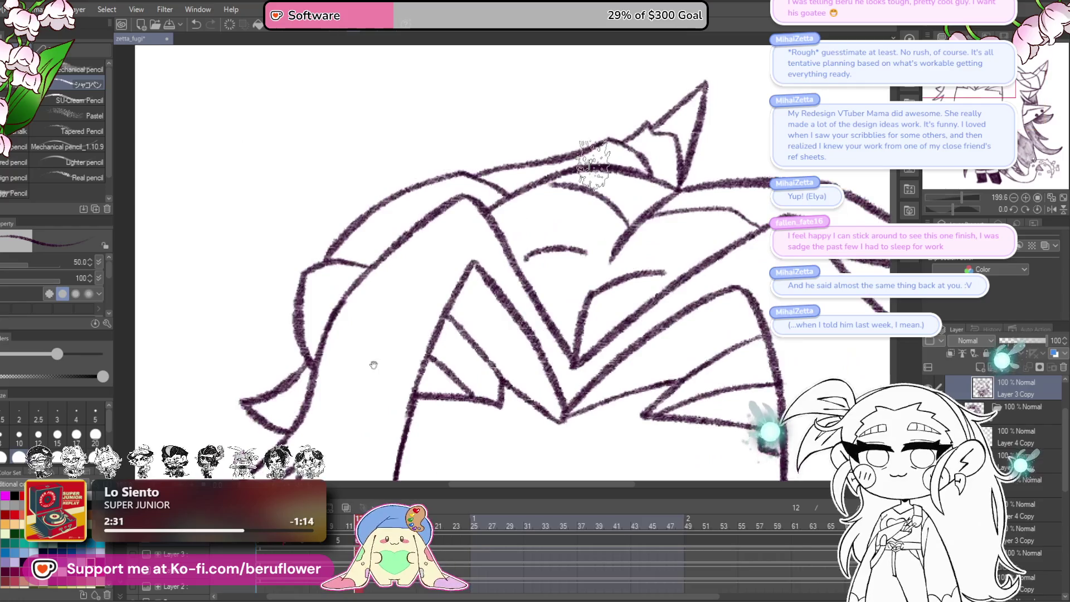
{"action": "mouse_move", "coordinate": [468, 283]}
{"action": "left_mouse_down"}
{"action": "mouse_move", "coordinate": [429, 329]}
{"action": "mouse_move", "coordinate": [469, 306]}
{"action": "left_mouse_up"}
{"action": "mouse_move", "coordinate": [717, 240]}
{"action": "left_mouse_down"}
{"action": "mouse_move", "coordinate": [611, 307]}
{"action": "mouse_move", "coordinate": [501, 354]}
{"action": "mouse_move", "coordinate": [534, 365]}
{"action": "mouse_move", "coordinate": [590, 426]}
{"action": "left_mouse_up"}
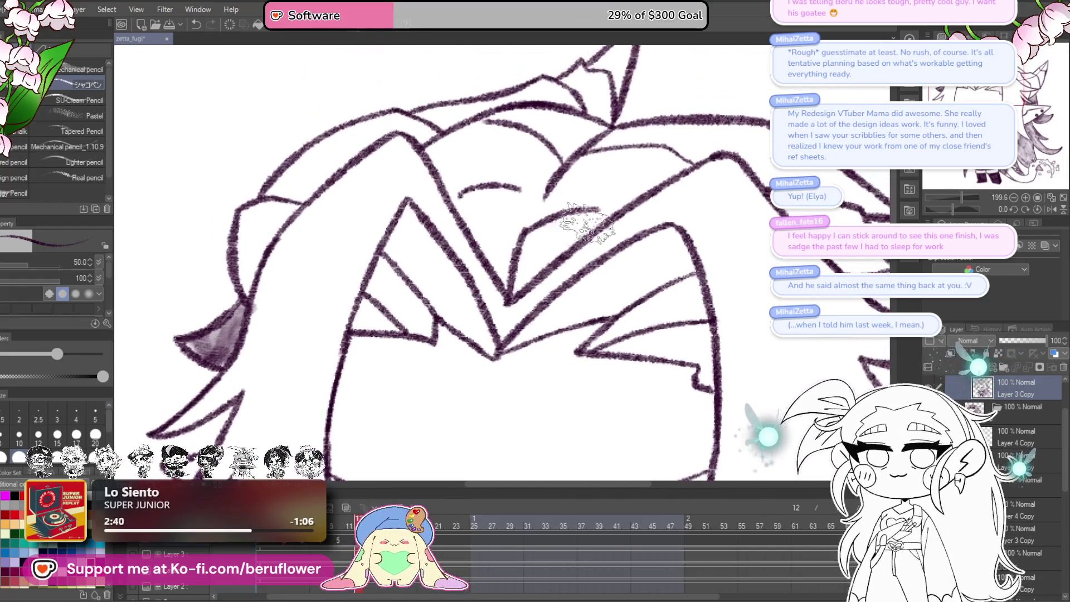
{"action": "mouse_move", "coordinate": [569, 239]}
{"action": "left_mouse_down"}
{"action": "mouse_move", "coordinate": [574, 223]}
{"action": "mouse_move", "coordinate": [524, 268]}
{"action": "mouse_move", "coordinate": [534, 212]}
{"action": "mouse_move", "coordinate": [573, 178]}
{"action": "mouse_move", "coordinate": [520, 175]}
{"action": "mouse_move", "coordinate": [513, 191]}
{"action": "mouse_move", "coordinate": [529, 131]}
{"action": "mouse_move", "coordinate": [441, 145]}
{"action": "mouse_move", "coordinate": [502, 290]}
{"action": "mouse_move", "coordinate": [438, 167]}
{"action": "left_mouse_up"}
{"action": "mouse_move", "coordinate": [647, 213]}
{"action": "left_mouse_down"}
{"action": "mouse_move", "coordinate": [638, 245]}
{"action": "mouse_move", "coordinate": [607, 240]}
{"action": "mouse_move", "coordinate": [657, 190]}
{"action": "mouse_move", "coordinate": [574, 223]}
{"action": "mouse_move", "coordinate": [585, 187]}
{"action": "mouse_move", "coordinate": [563, 145]}
{"action": "mouse_move", "coordinate": [518, 145]}
{"action": "mouse_move", "coordinate": [552, 211]}
{"action": "left_mouse_up"}
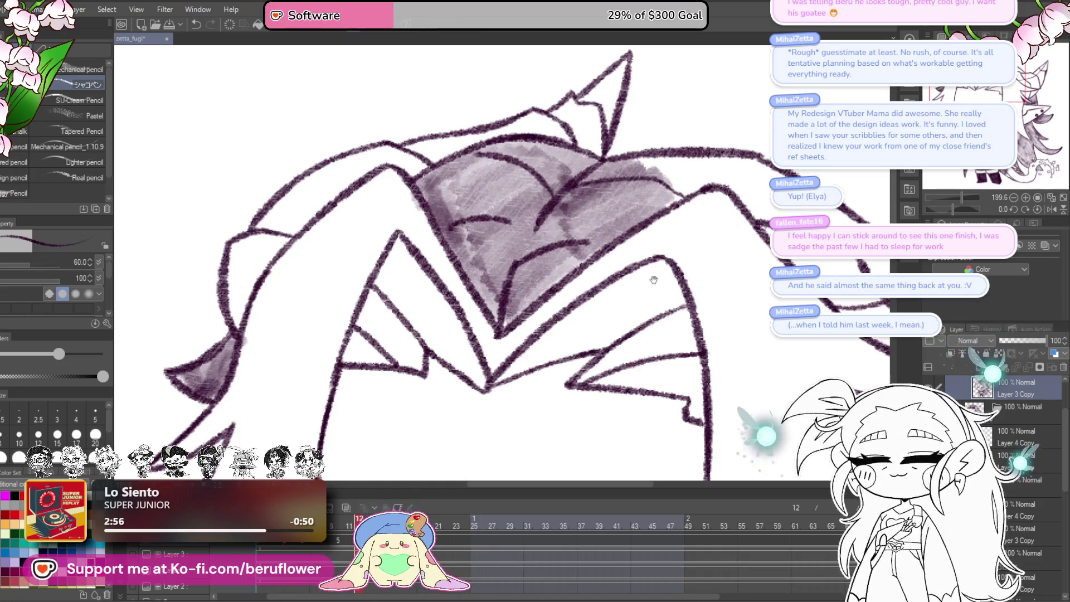
- Rotate the canvas -48° and shade along a hair strand
{"action": "left_click_drag", "start_coordinate": [650, 277], "coordinate": [530, 334]}
{"action": "left_click_drag", "start_coordinate": [616, 318], "coordinate": [585, 324]}
{"action": "left_click_drag", "start_coordinate": [967, 201], "coordinate": [941, 208]}
{"action": "mouse_move", "coordinate": [677, 189]}
{"action": "left_mouse_down"}
{"action": "mouse_move", "coordinate": [644, 187]}
{"action": "mouse_move", "coordinate": [624, 223]}
{"action": "mouse_move", "coordinate": [557, 240]}
{"action": "mouse_move", "coordinate": [532, 262]}
{"action": "mouse_move", "coordinate": [502, 239]}
{"action": "mouse_move", "coordinate": [474, 290]}
{"action": "mouse_move", "coordinate": [506, 233]}
{"action": "mouse_move", "coordinate": [513, 287]}
{"action": "mouse_move", "coordinate": [612, 179]}
{"action": "mouse_move", "coordinate": [607, 201]}
{"action": "mouse_move", "coordinate": [579, 193]}
{"action": "mouse_move", "coordinate": [571, 256]}
{"action": "left_mouse_up"}
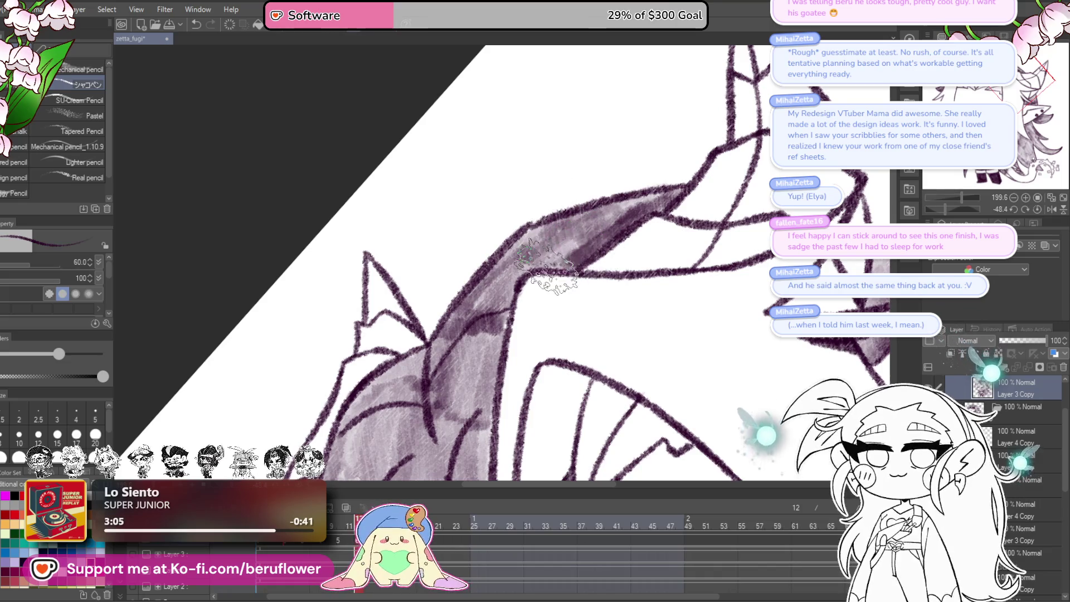
{"action": "scroll", "coordinate": [571, 257], "scroll_direction": "down", "scroll_amount": 5}
{"action": "scroll", "coordinate": [688, 278], "scroll_direction": "up", "scroll_amount": 3}
- Straighten the canvas, reduce the brush size to 25, and zoom in close on the grinning face
{"action": "left_click_drag", "start_coordinate": [690, 288], "coordinate": [652, 272]}
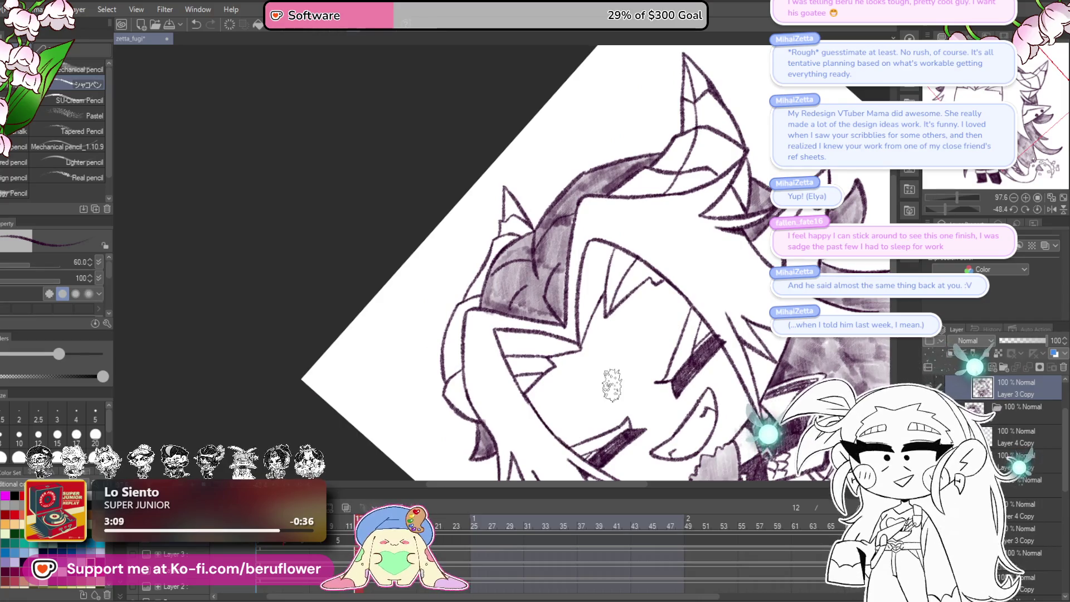
{"action": "left_click_drag", "start_coordinate": [579, 348], "coordinate": [550, 270]}
{"action": "left_click_drag", "start_coordinate": [545, 206], "coordinate": [769, 271]}
{"action": "scroll", "coordinate": [602, 357], "scroll_direction": "down", "scroll_amount": 4}
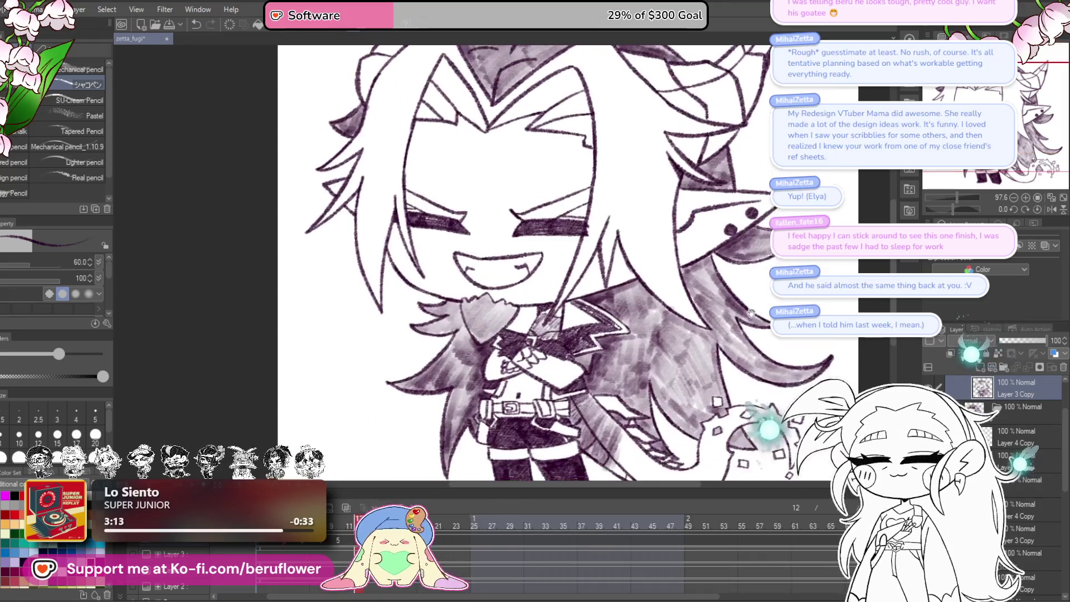
{"action": "scroll", "coordinate": [607, 359], "scroll_direction": "up", "scroll_amount": 5}
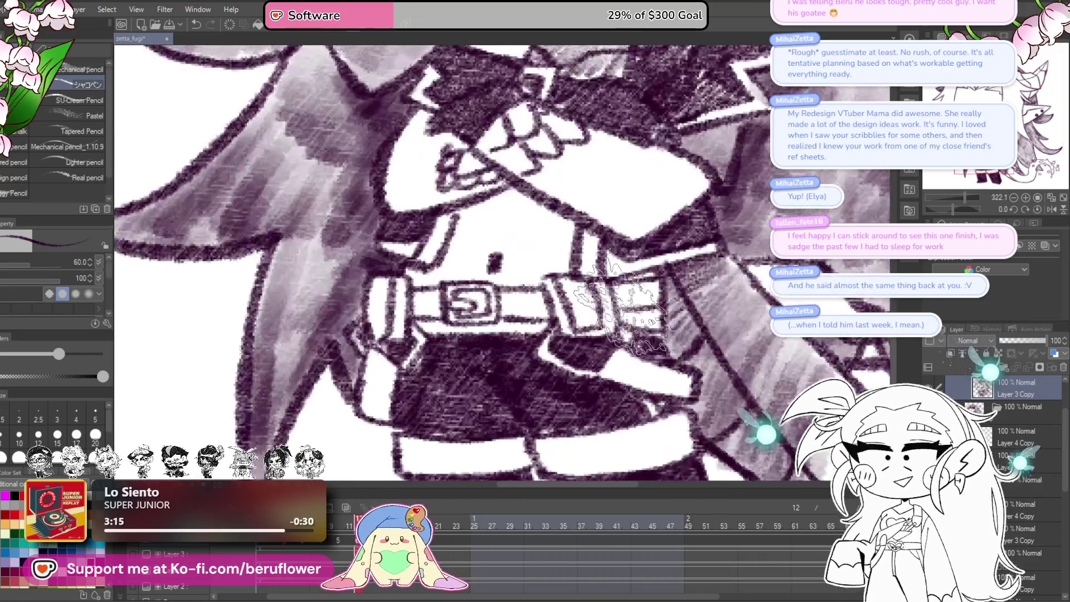
{"action": "mouse_move", "coordinate": [567, 341]}
{"action": "left_mouse_down"}
{"action": "mouse_move", "coordinate": [617, 350]}
{"action": "mouse_move", "coordinate": [628, 371]}
{"action": "left_mouse_up"}
{"action": "key", "text": "bracketleft"}
{"action": "key", "text": "bracketleft"}
{"action": "key", "text": "bracketleft"}
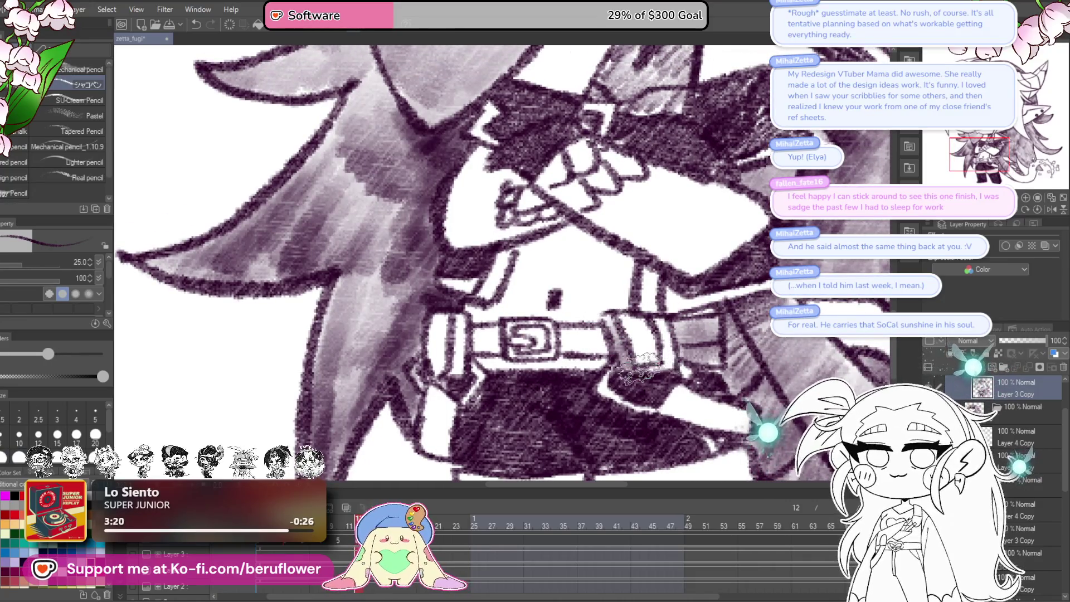
{"action": "scroll", "coordinate": [669, 371], "scroll_direction": "left", "scroll_amount": 2}
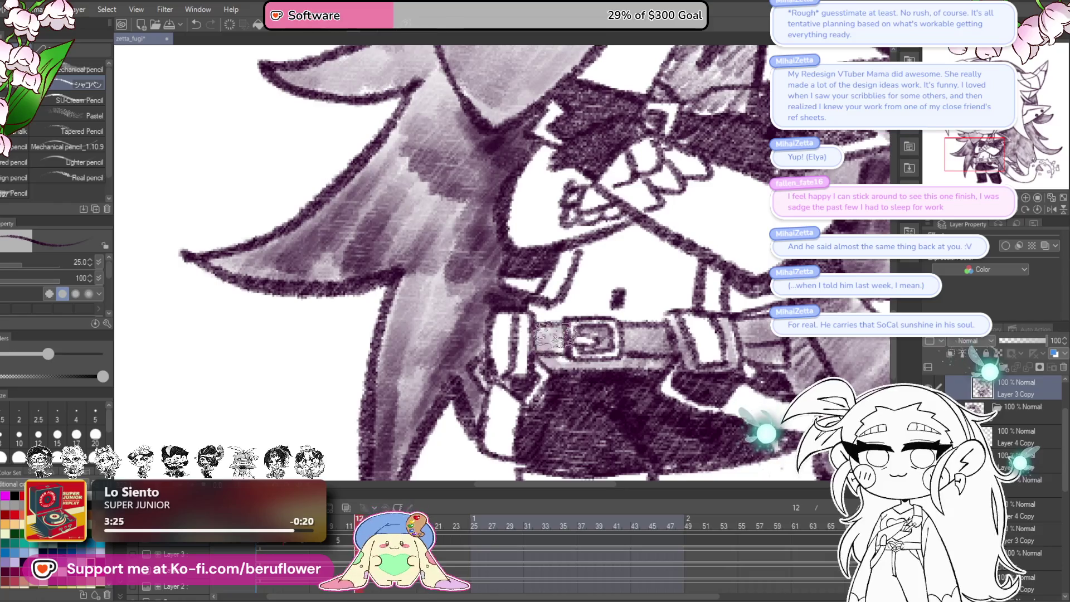
{"action": "key", "text": "ctrl+0"}
{"action": "scroll", "coordinate": [654, 335], "scroll_direction": "up", "scroll_amount": 5}
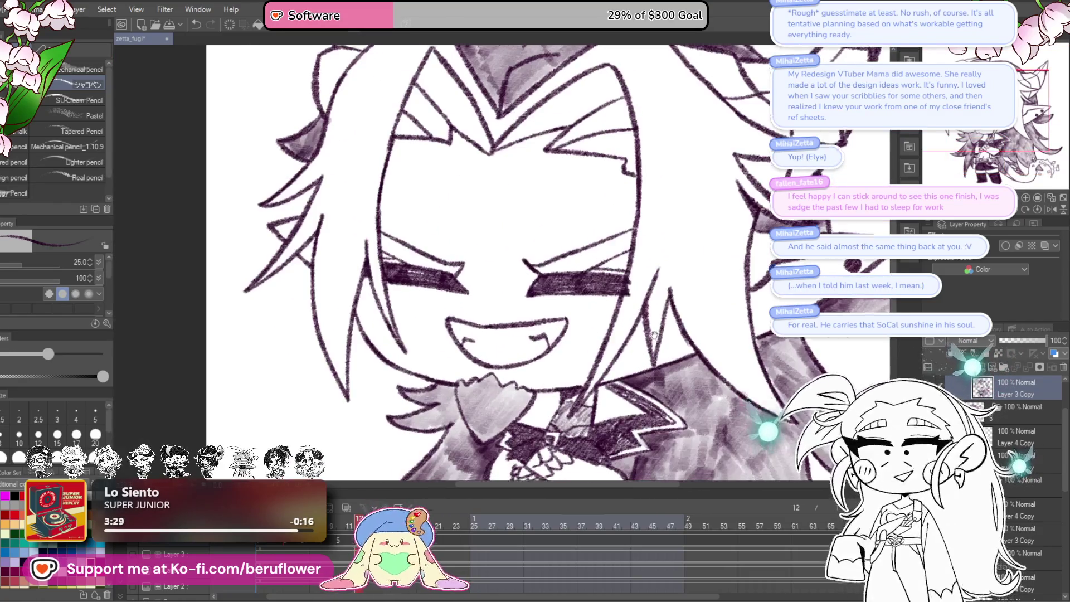
- Deepen the dark shading on a hair strand and thicken the line below the shaded wedge
{"action": "mouse_move", "coordinate": [664, 157]}
{"action": "left_mouse_down"}
{"action": "mouse_move", "coordinate": [680, 241]}
{"action": "mouse_move", "coordinate": [635, 275]}
{"action": "left_mouse_up"}
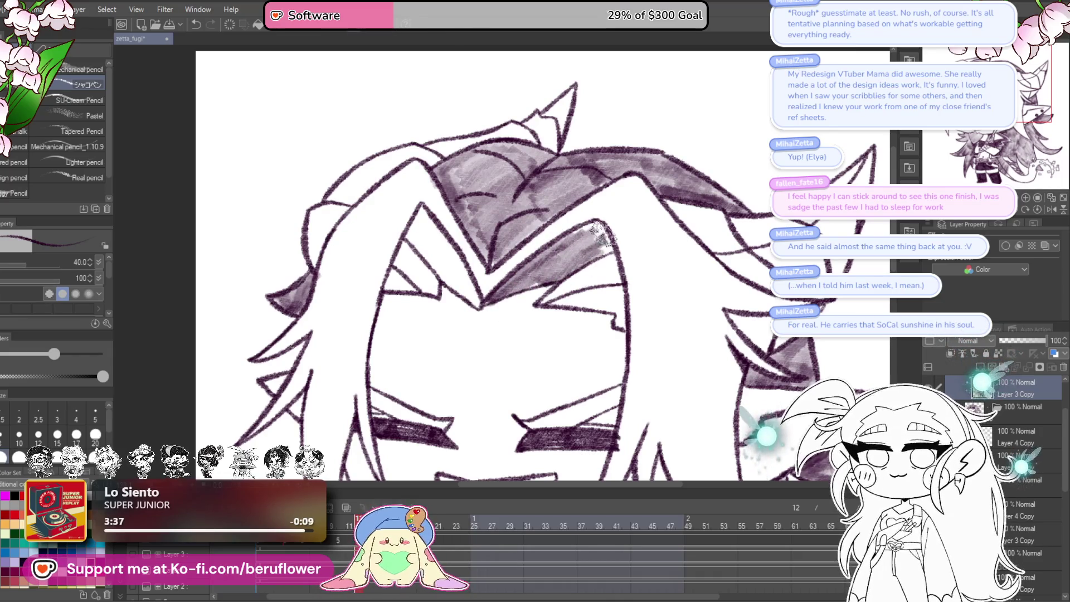
{"action": "left_click_drag", "start_coordinate": [557, 251], "coordinate": [639, 256]}
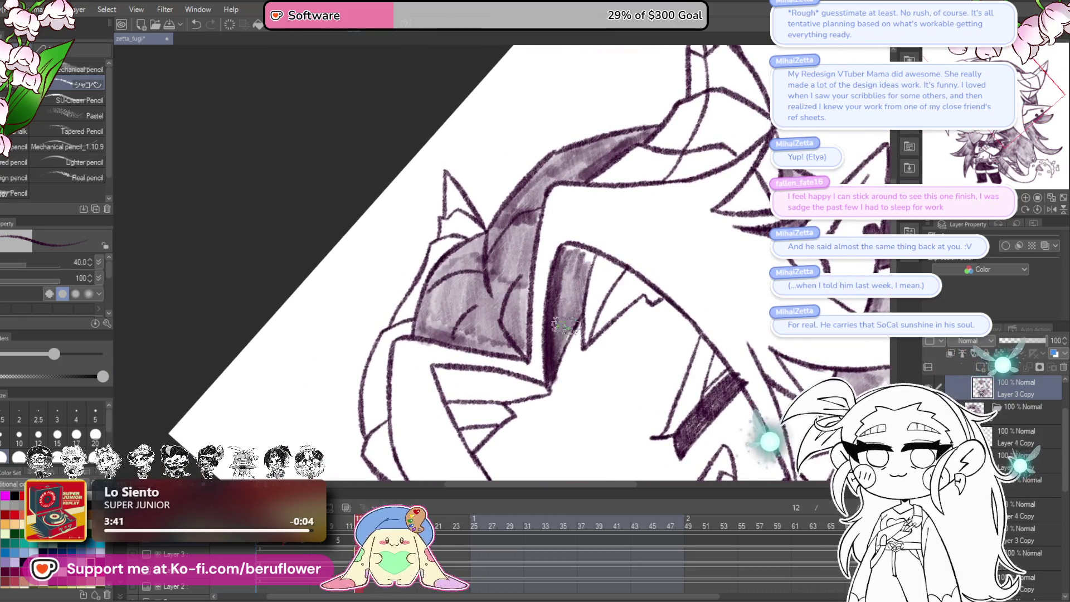
{"action": "left_click_drag", "start_coordinate": [571, 308], "coordinate": [563, 303]}
{"action": "left_click", "coordinate": [1038, 211]}
{"action": "left_click_drag", "start_coordinate": [669, 359], "coordinate": [633, 316]}
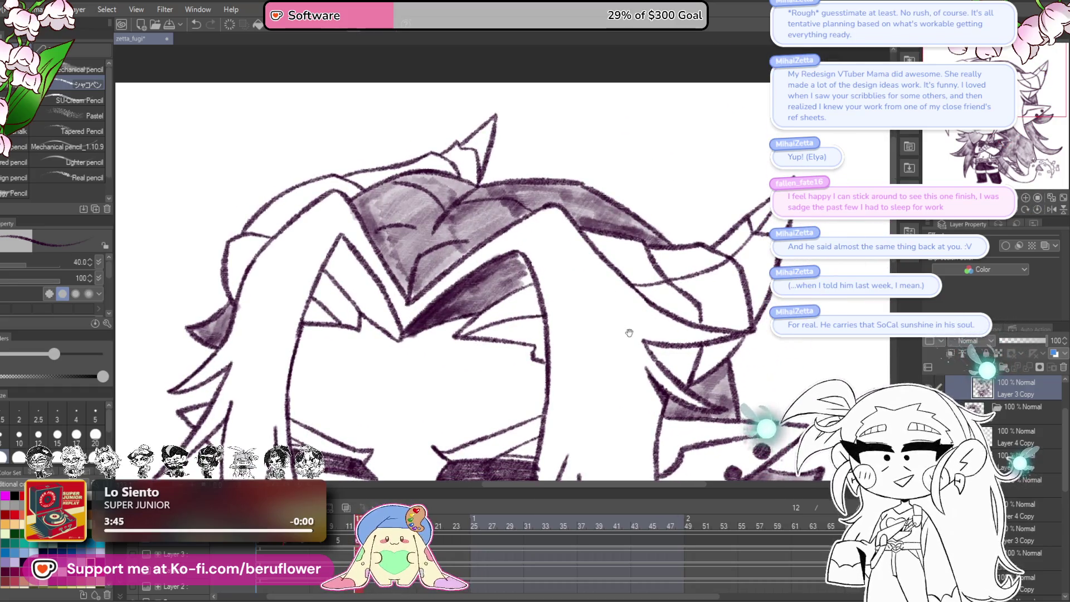
{"action": "left_click_drag", "start_coordinate": [610, 357], "coordinate": [609, 362]}
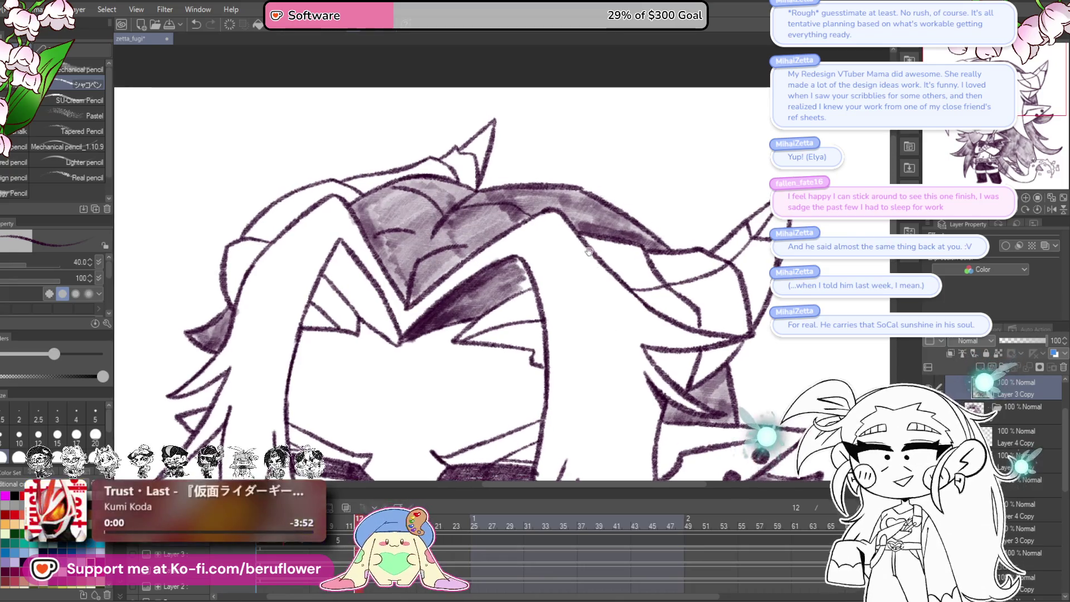
{"action": "left_click_drag", "start_coordinate": [515, 265], "coordinate": [541, 354]}
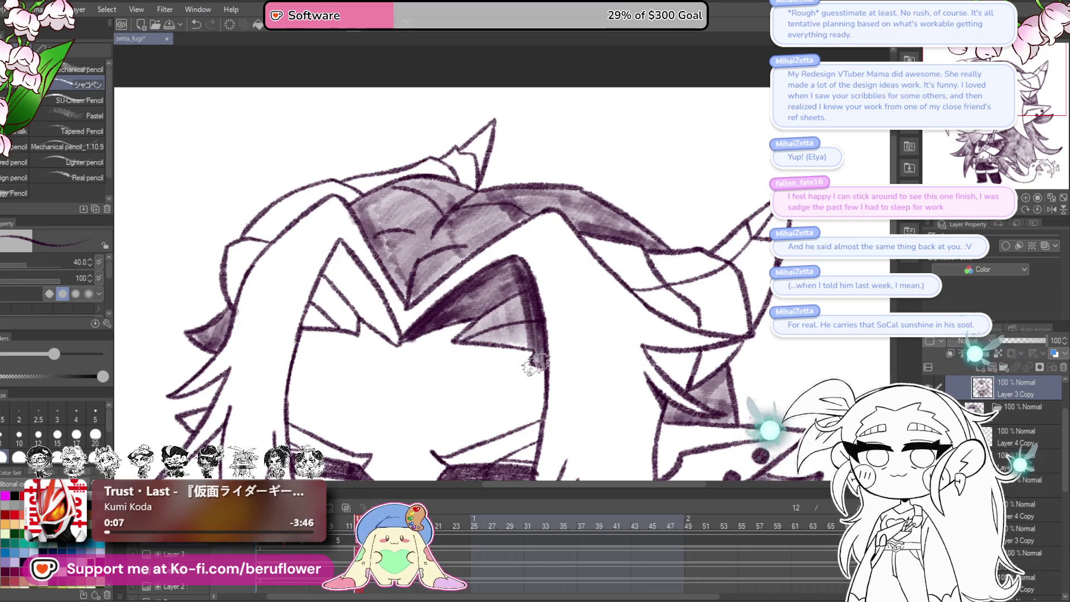
- Set the brush size to 60 and layer darker grey shading over the hair
{"action": "scroll", "coordinate": [534, 365], "scroll_direction": "left", "scroll_amount": 5}
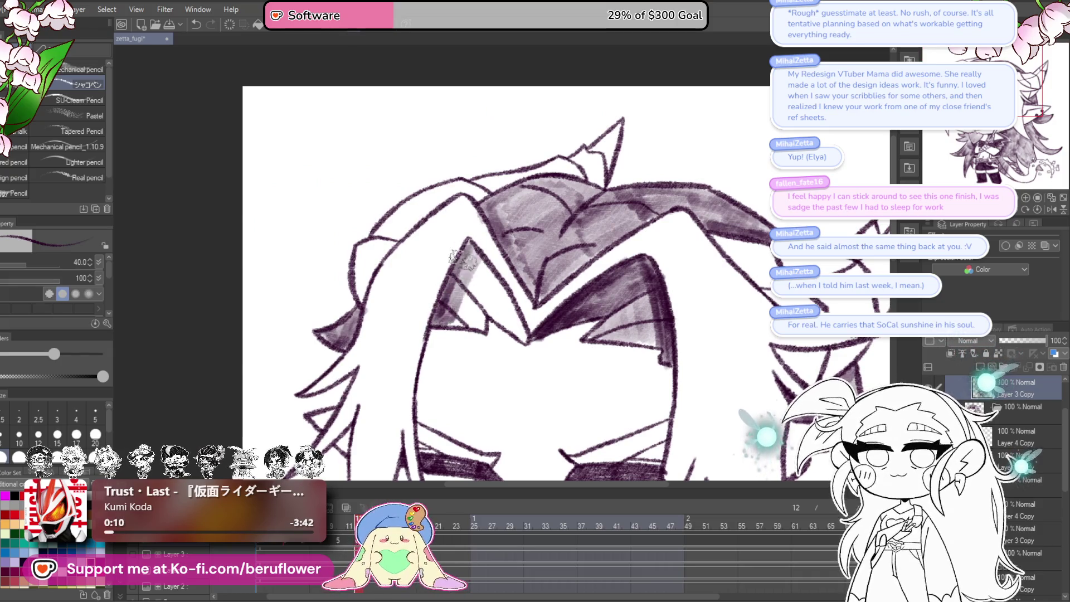
{"action": "left_click_drag", "start_coordinate": [501, 263], "coordinate": [494, 255]}
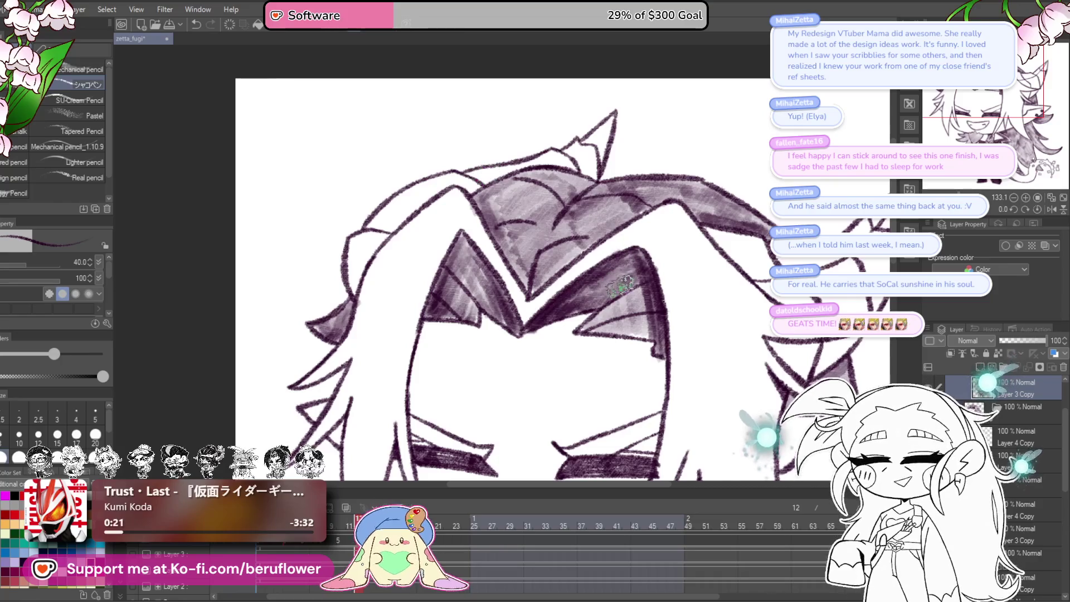
{"action": "left_click_drag", "start_coordinate": [605, 303], "coordinate": [507, 217]}
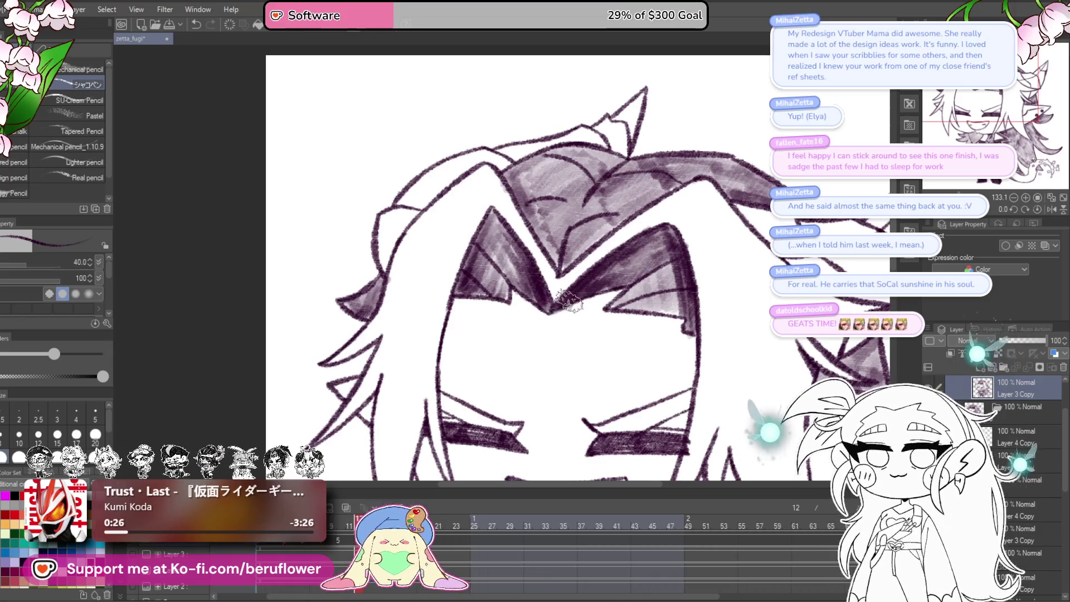
{"action": "left_click_drag", "start_coordinate": [646, 207], "coordinate": [579, 269]}
{"action": "key", "text": "bracketright"}
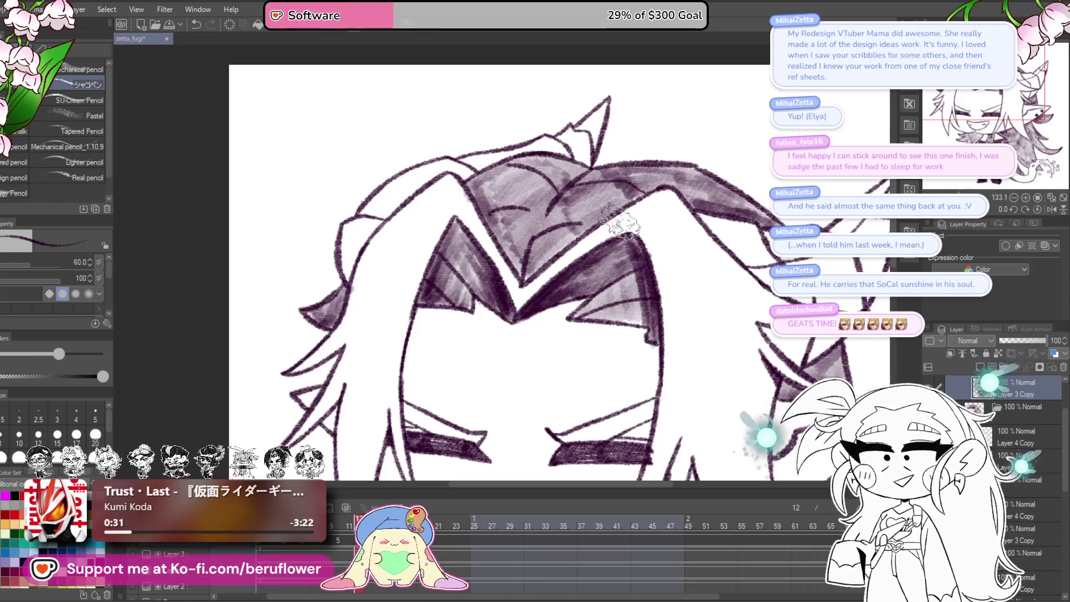
{"action": "key", "text": "bracketleft"}
{"action": "left_click_drag", "start_coordinate": [545, 274], "coordinate": [601, 246]}
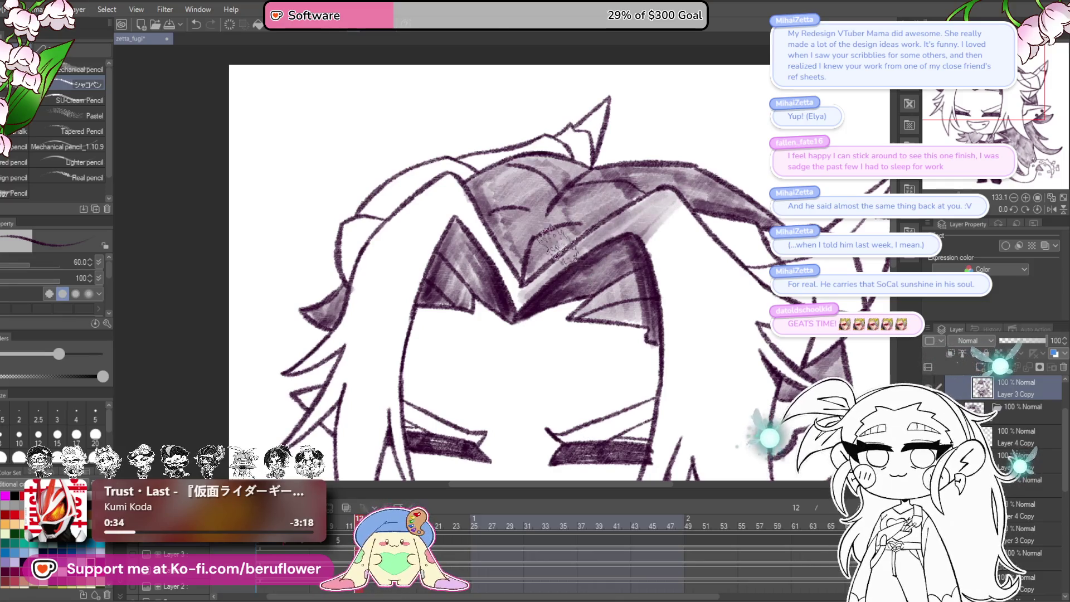
{"action": "mouse_move", "coordinate": [579, 221]}
{"action": "left_mouse_down"}
{"action": "mouse_move", "coordinate": [549, 251]}
{"action": "mouse_move", "coordinate": [526, 254]}
{"action": "left_mouse_up"}
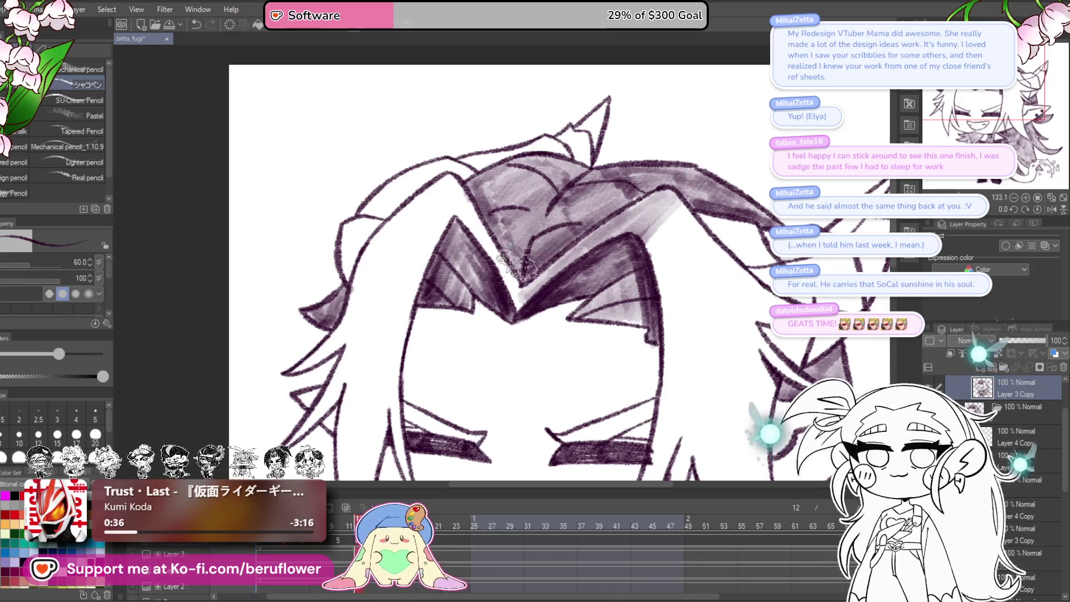
- Shade down the left side of the hair and along the long left strand
{"action": "left_click_drag", "start_coordinate": [538, 178], "coordinate": [574, 161]}
{"action": "mouse_move", "coordinate": [501, 195]}
{"action": "left_mouse_down"}
{"action": "mouse_move", "coordinate": [535, 262]}
{"action": "mouse_move", "coordinate": [521, 209]}
{"action": "left_mouse_up"}
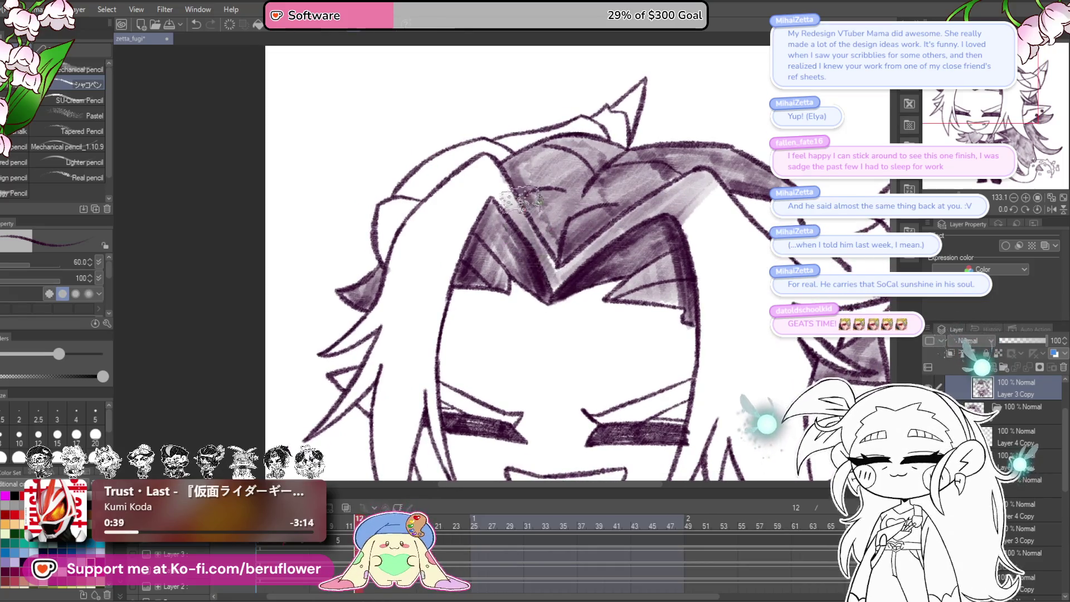
{"action": "mouse_move", "coordinate": [472, 169]}
{"action": "left_mouse_down"}
{"action": "mouse_move", "coordinate": [442, 238]}
{"action": "mouse_move", "coordinate": [464, 255]}
{"action": "mouse_move", "coordinate": [529, 241]}
{"action": "mouse_move", "coordinate": [522, 252]}
{"action": "left_mouse_up"}
{"action": "mouse_move", "coordinate": [529, 184]}
{"action": "left_mouse_down"}
{"action": "mouse_move", "coordinate": [496, 201]}
{"action": "mouse_move", "coordinate": [446, 257]}
{"action": "mouse_move", "coordinate": [467, 270]}
{"action": "mouse_move", "coordinate": [479, 315]}
{"action": "mouse_move", "coordinate": [458, 341]}
{"action": "left_mouse_up"}
{"action": "left_click_drag", "start_coordinate": [425, 386], "coordinate": [459, 357]}
{"action": "mouse_move", "coordinate": [468, 290]}
{"action": "left_mouse_down"}
{"action": "mouse_move", "coordinate": [446, 345]}
{"action": "mouse_move", "coordinate": [443, 317]}
{"action": "mouse_move", "coordinate": [485, 284]}
{"action": "mouse_move", "coordinate": [517, 228]}
{"action": "left_mouse_up"}
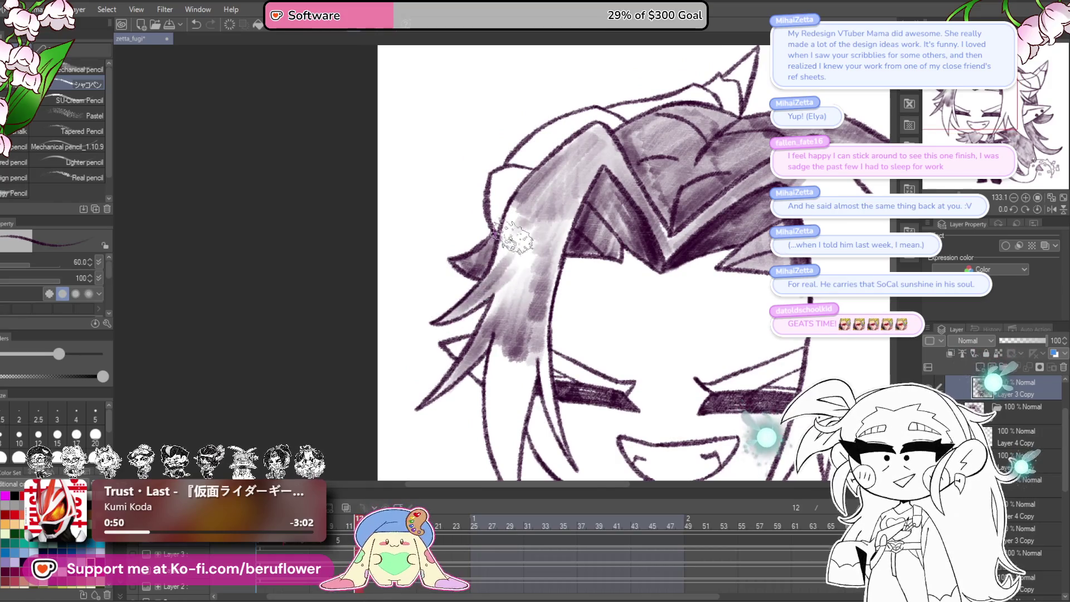
{"action": "left_click_drag", "start_coordinate": [533, 377], "coordinate": [518, 254]}
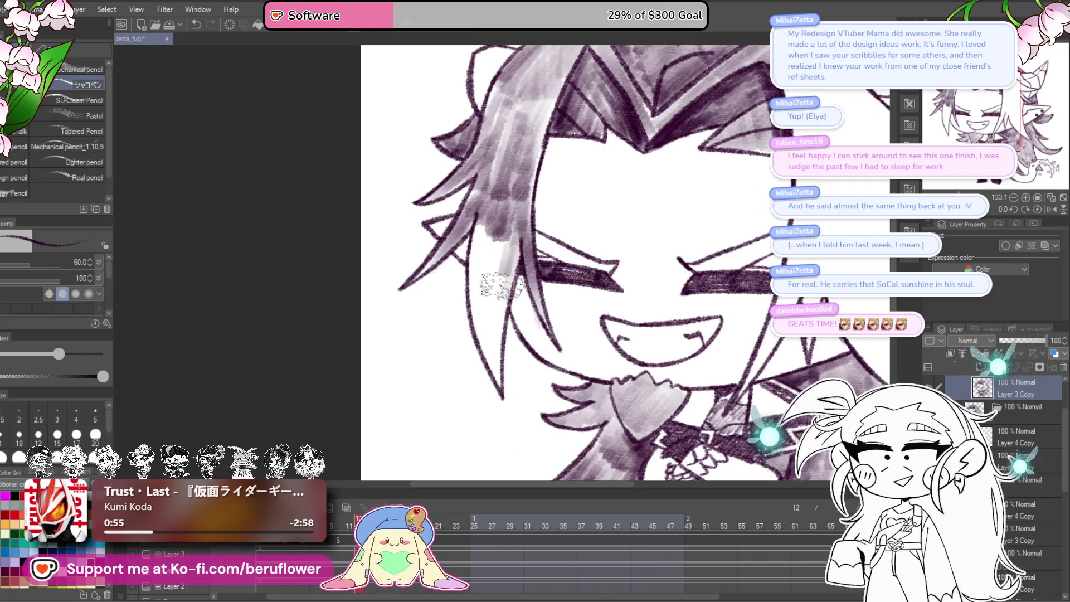
{"action": "mouse_move", "coordinate": [485, 220]}
{"action": "left_mouse_down"}
{"action": "mouse_move", "coordinate": [480, 296]}
{"action": "mouse_move", "coordinate": [493, 383]}
{"action": "mouse_move", "coordinate": [500, 229]}
{"action": "left_mouse_up"}
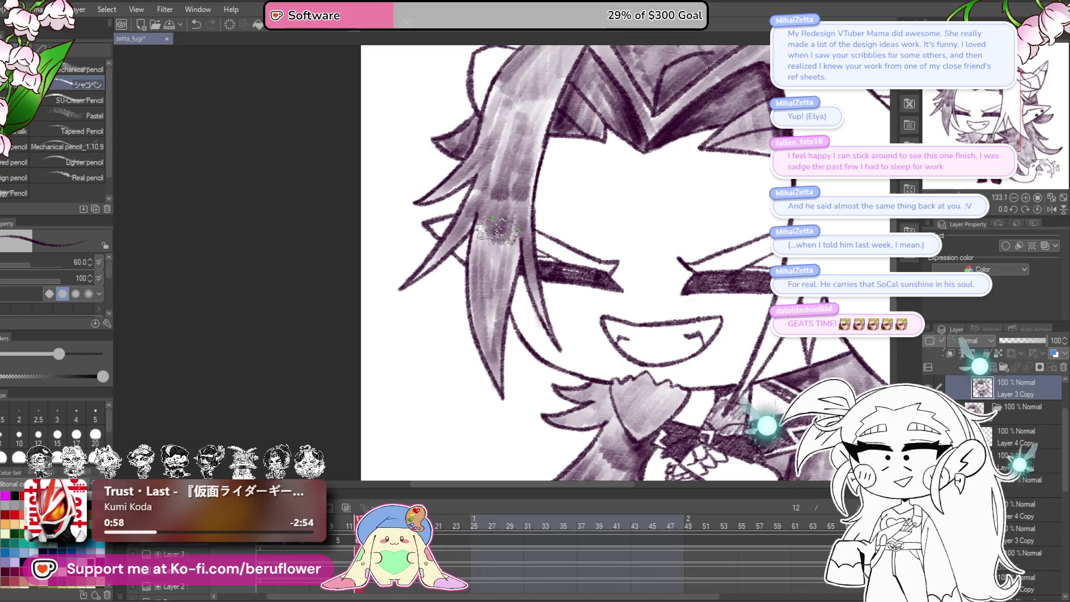
- Recentre the view on the face and rotate the canvas sideways
{"action": "scroll", "coordinate": [496, 279], "scroll_direction": "down", "scroll_amount": 5}
{"action": "scroll", "coordinate": [557, 312], "scroll_direction": "up", "scroll_amount": 4}
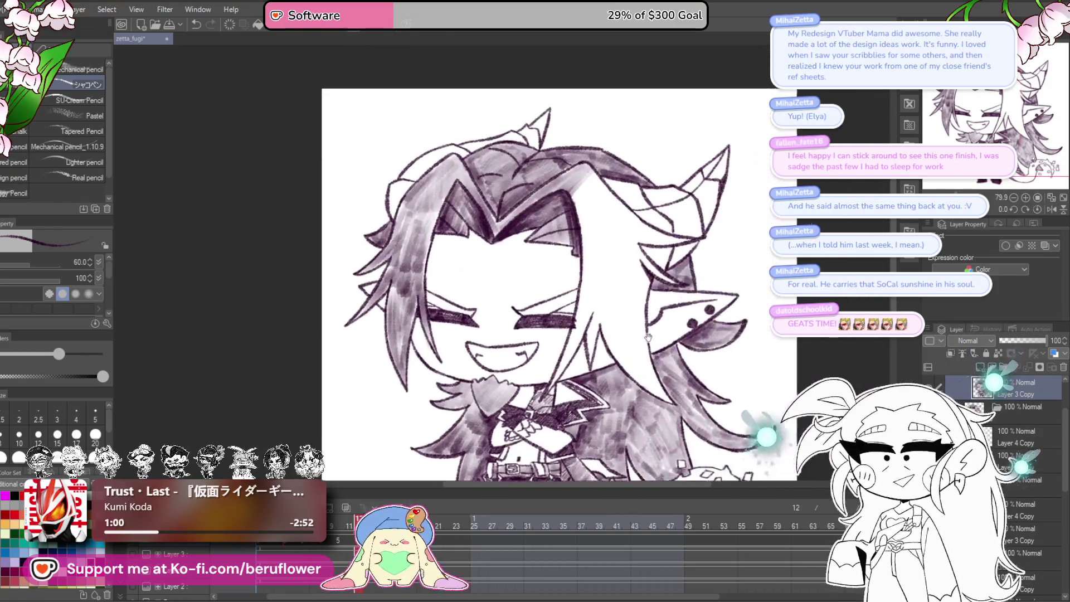
{"action": "left_click_drag", "start_coordinate": [595, 271], "coordinate": [565, 235]}
{"action": "mouse_move", "coordinate": [390, 180]}
{"action": "left_mouse_down"}
{"action": "mouse_move", "coordinate": [426, 215]}
{"action": "mouse_move", "coordinate": [494, 222]}
{"action": "left_mouse_up"}
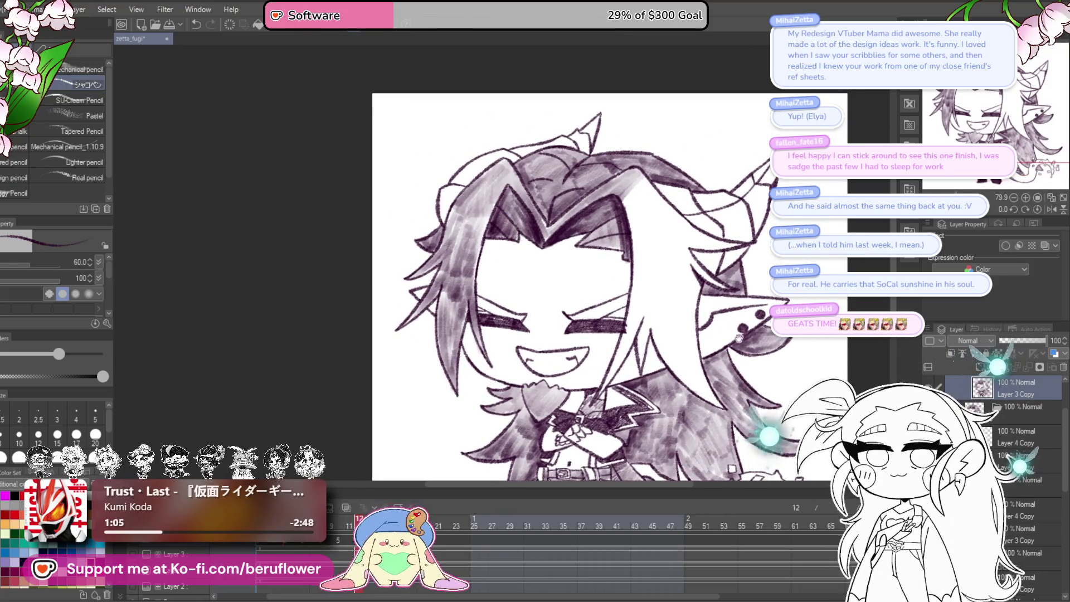
{"action": "scroll", "coordinate": [634, 260], "scroll_direction": "up", "scroll_amount": 2}
{"action": "scroll", "coordinate": [634, 259], "scroll_direction": "down", "scroll_amount": 4}
{"action": "scroll", "coordinate": [634, 259], "scroll_direction": "up", "scroll_amount": 4}
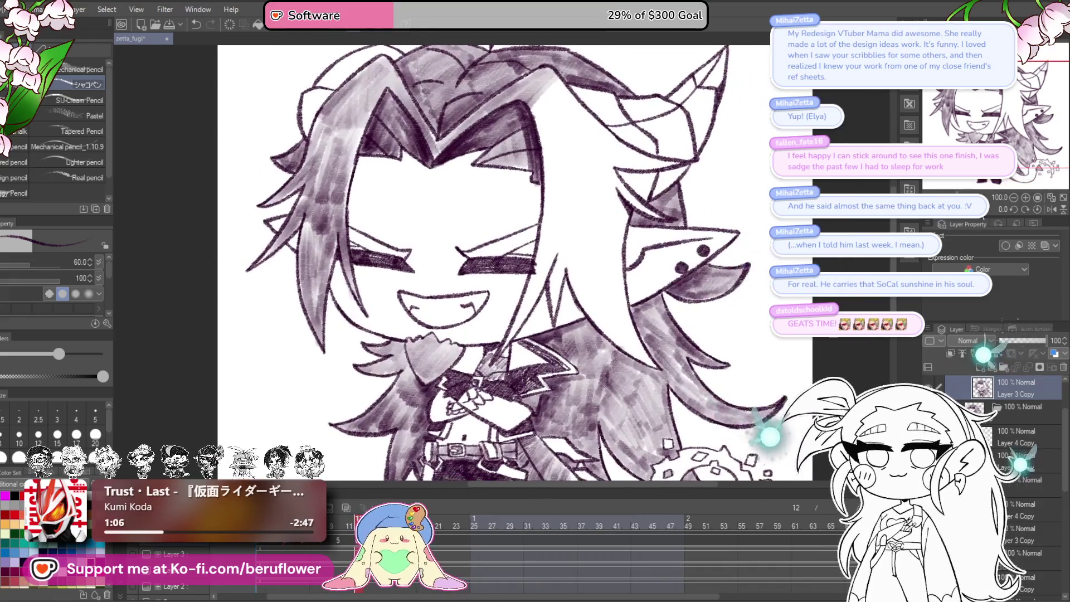
{"action": "mouse_move", "coordinate": [398, 387]}
{"action": "left_mouse_down"}
{"action": "mouse_move", "coordinate": [600, 410]}
{"action": "mouse_move", "coordinate": [662, 347]}
{"action": "mouse_move", "coordinate": [680, 307]}
{"action": "left_mouse_up"}
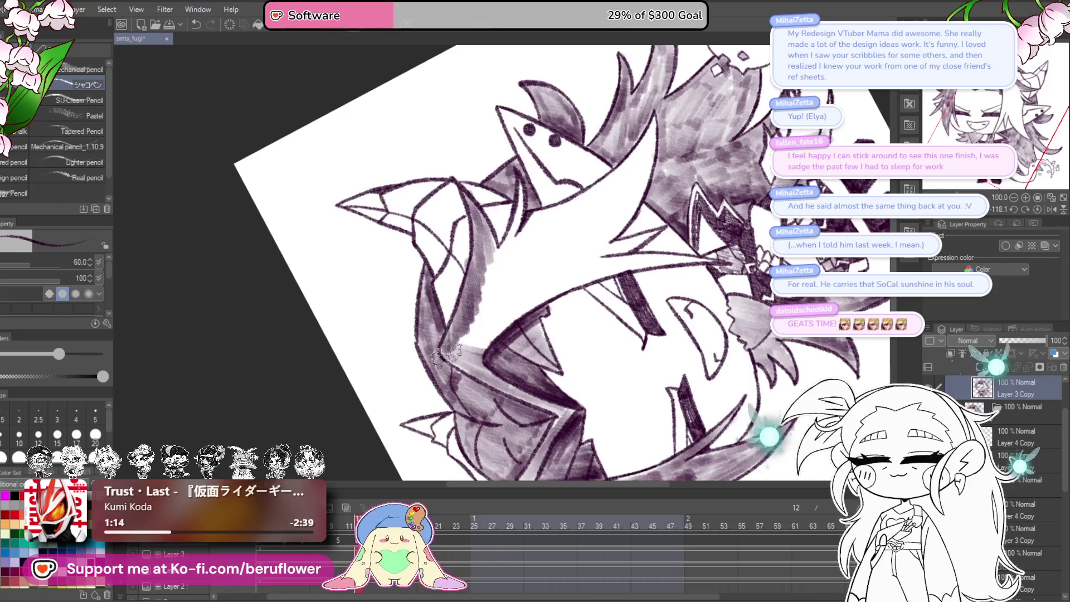
- Paint darker marker shading down the spiky hair locks, including the central lock
{"action": "left_click_drag", "start_coordinate": [526, 331], "coordinate": [544, 338]}
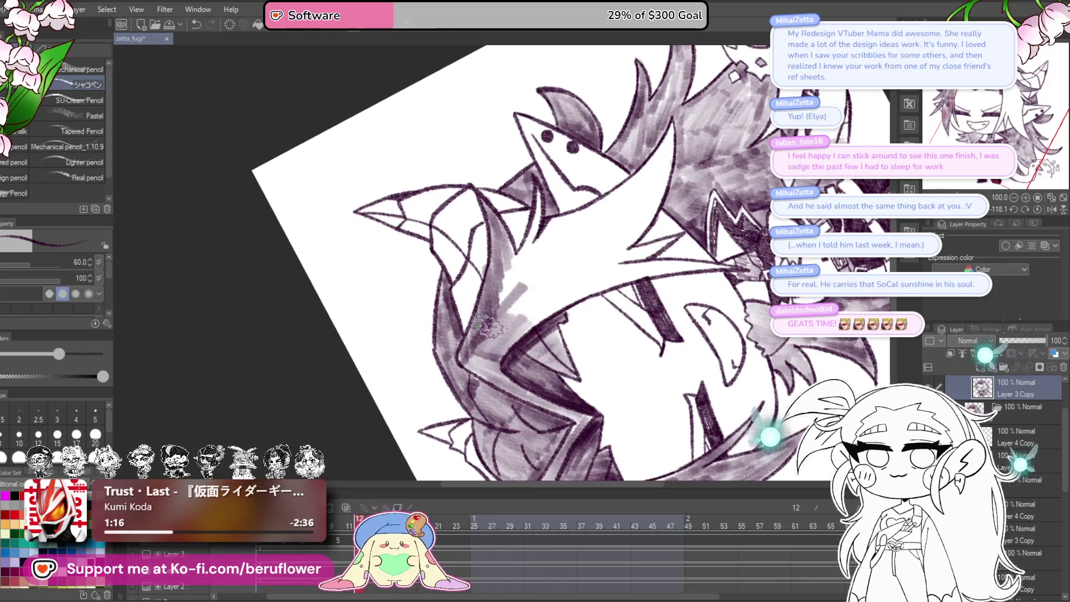
{"action": "left_click_drag", "start_coordinate": [520, 254], "coordinate": [525, 278]}
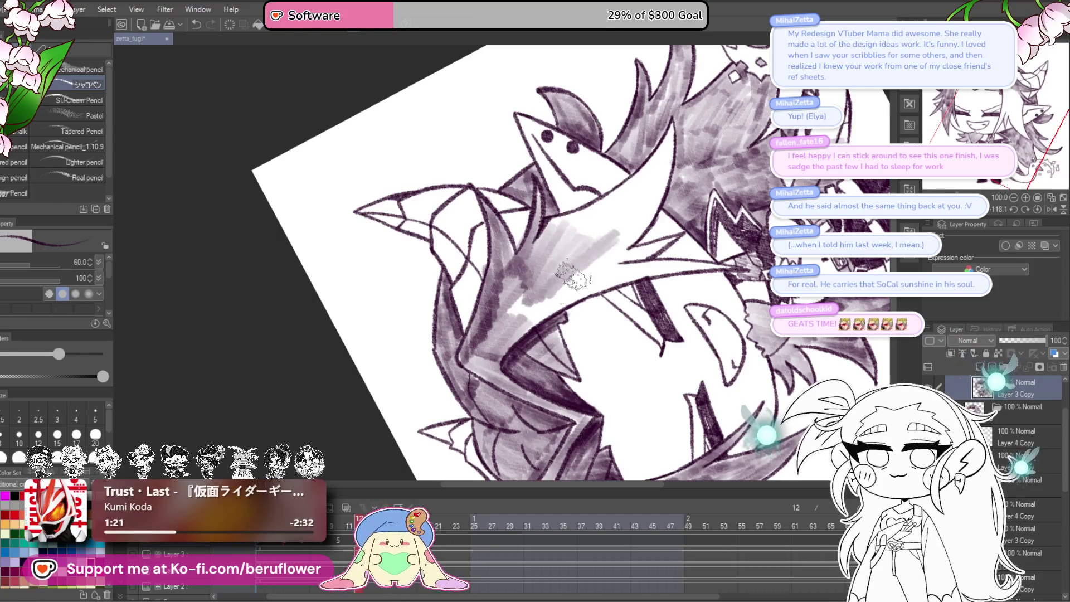
{"action": "mouse_move", "coordinate": [640, 262]}
{"action": "left_mouse_down"}
{"action": "mouse_move", "coordinate": [602, 217]}
{"action": "mouse_move", "coordinate": [535, 268]}
{"action": "mouse_move", "coordinate": [579, 228]}
{"action": "mouse_move", "coordinate": [487, 367]}
{"action": "left_mouse_up"}
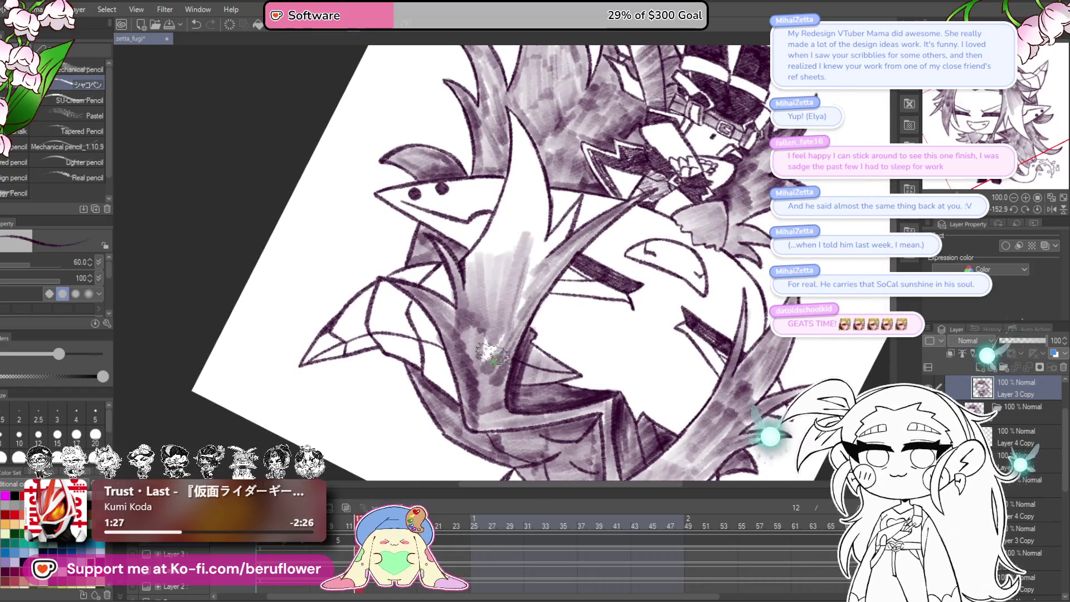
{"action": "scroll", "coordinate": [530, 236], "scroll_direction": "up", "scroll_amount": 3}
{"action": "mouse_move", "coordinate": [523, 204]}
{"action": "left_mouse_down"}
{"action": "mouse_move", "coordinate": [534, 240]}
{"action": "mouse_move", "coordinate": [480, 316]}
{"action": "left_mouse_up"}
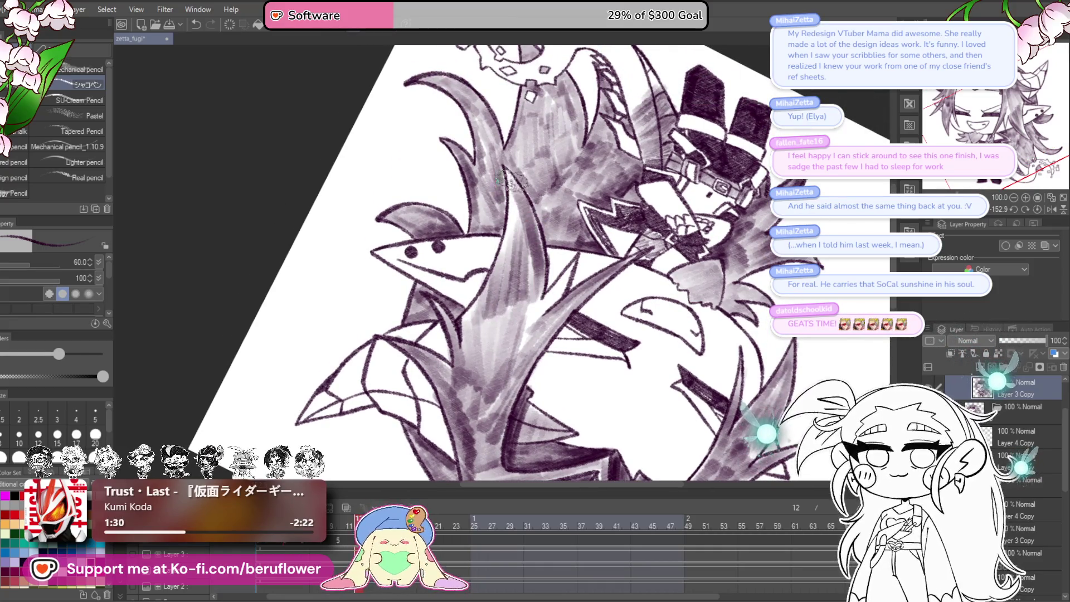
{"action": "left_click_drag", "start_coordinate": [510, 176], "coordinate": [541, 272]}
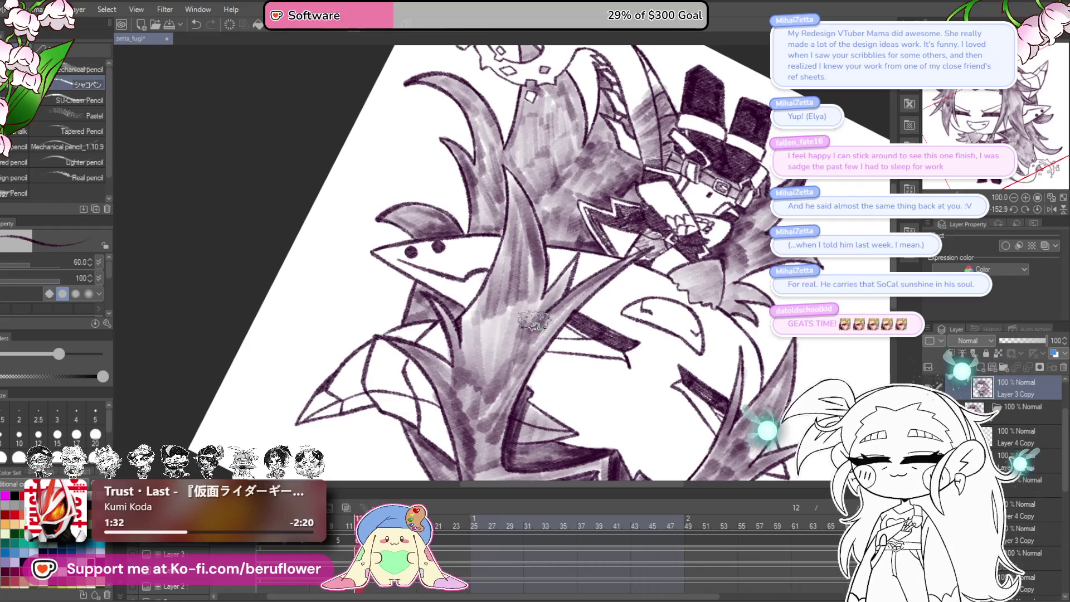
- Reset the canvas rotation to upright and pan the drawing back into view
{"action": "scroll", "coordinate": [529, 326], "scroll_direction": "down", "scroll_amount": 5}
{"action": "scroll", "coordinate": [706, 408], "scroll_direction": "up", "scroll_amount": 4}
{"action": "left_click_drag", "start_coordinate": [705, 408], "coordinate": [684, 404]}
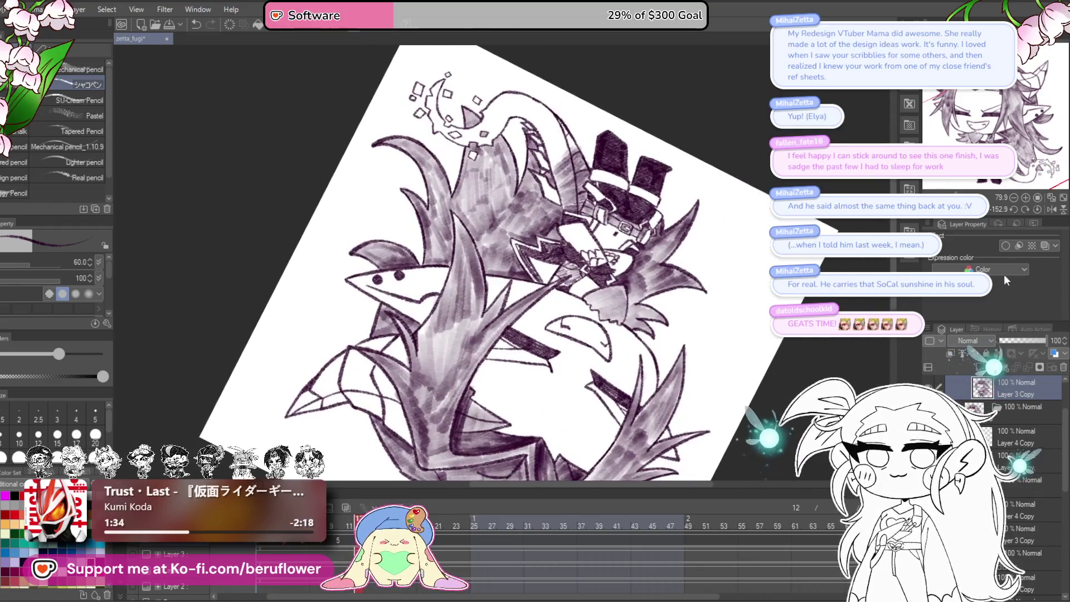
{"action": "left_click", "coordinate": [1035, 209]}
{"action": "left_click_drag", "start_coordinate": [631, 379], "coordinate": [695, 382]}
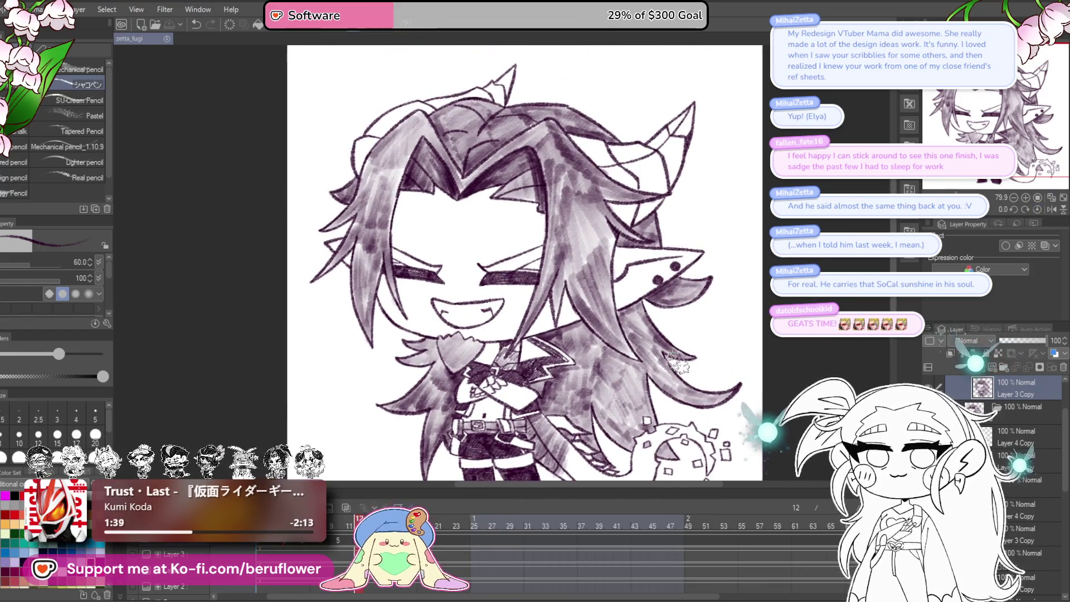
- Fit the drawing to the window and zoom in to inspect the eye, arms and hair shading
{"action": "scroll", "coordinate": [684, 380], "scroll_direction": "down", "scroll_amount": 5}
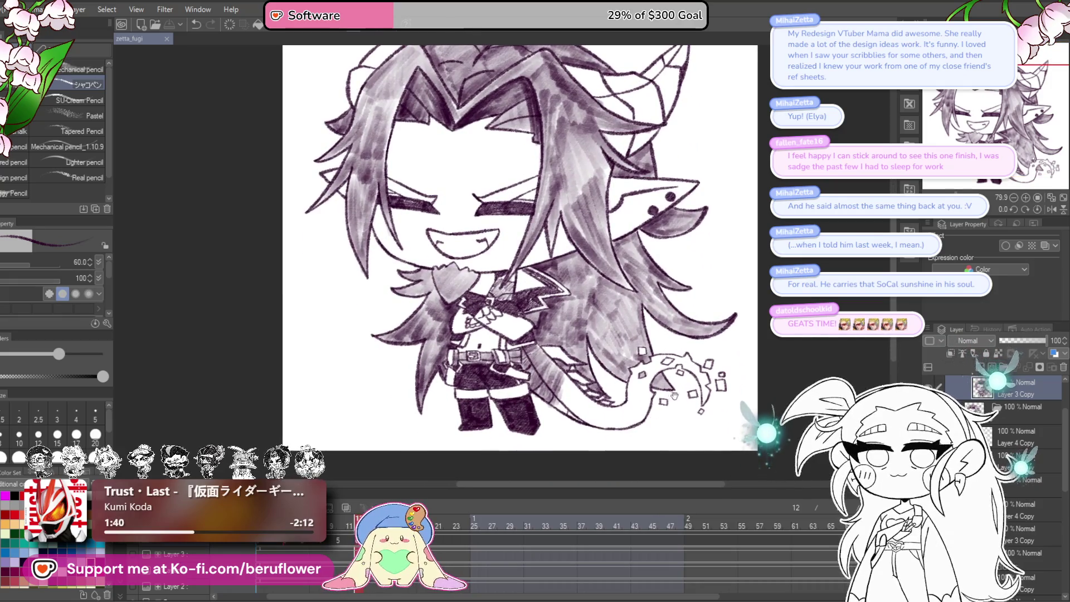
{"action": "scroll", "coordinate": [673, 395], "scroll_direction": "up", "scroll_amount": 1}
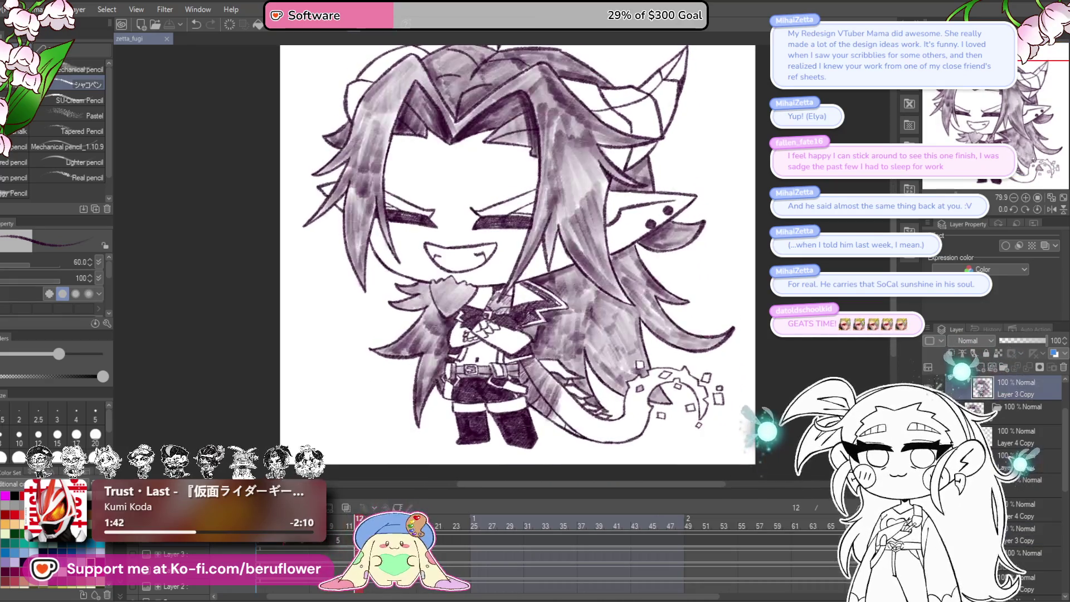
{"action": "scroll", "coordinate": [521, 212], "scroll_direction": "up", "scroll_amount": 4}
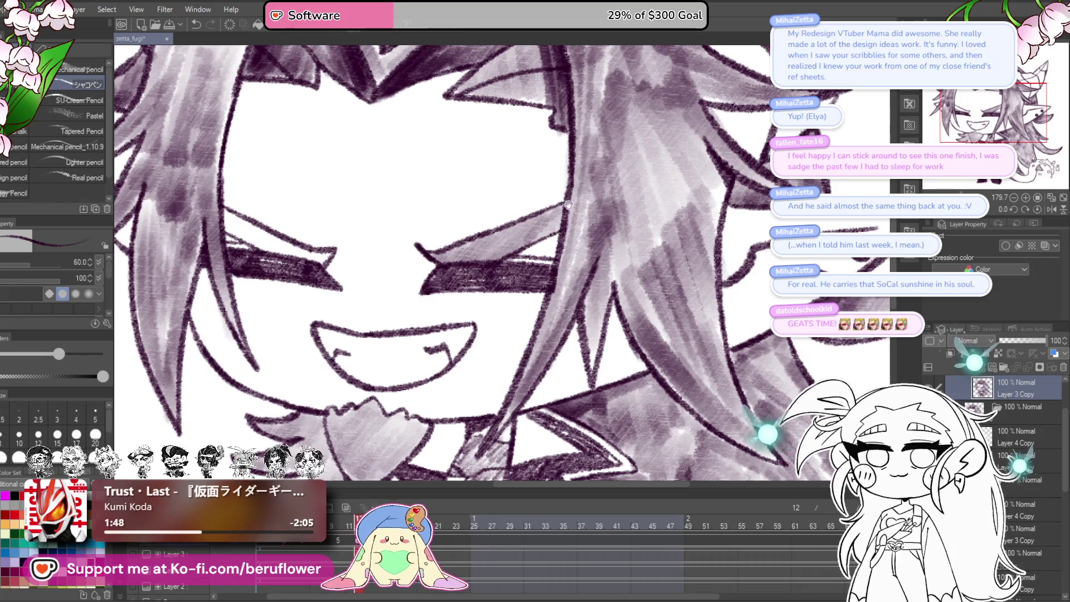
{"action": "left_click_drag", "start_coordinate": [568, 205], "coordinate": [646, 229]}
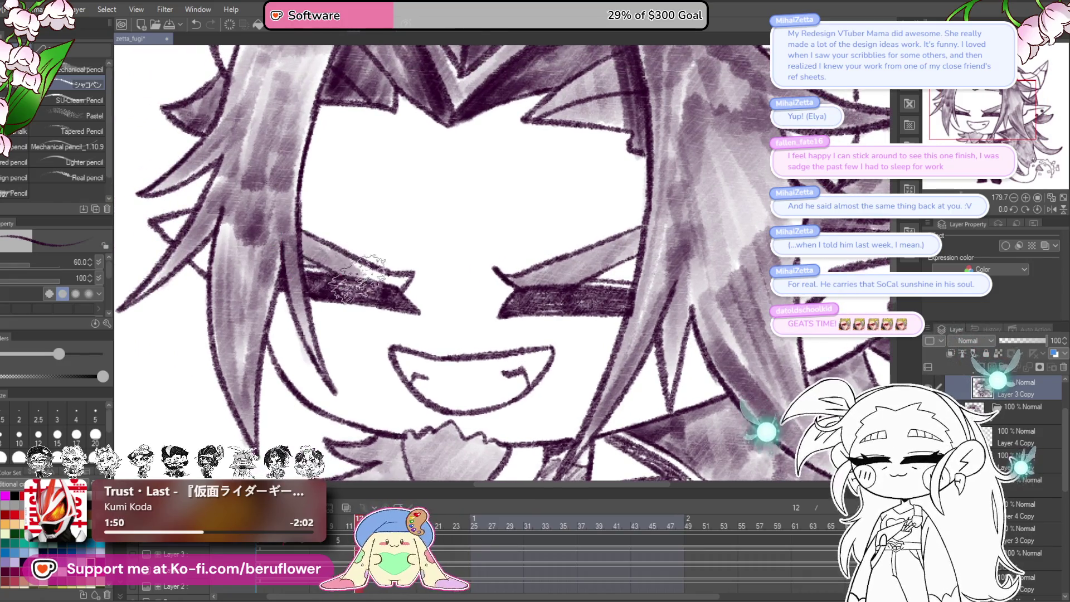
{"action": "key", "text": "ctrl+0"}
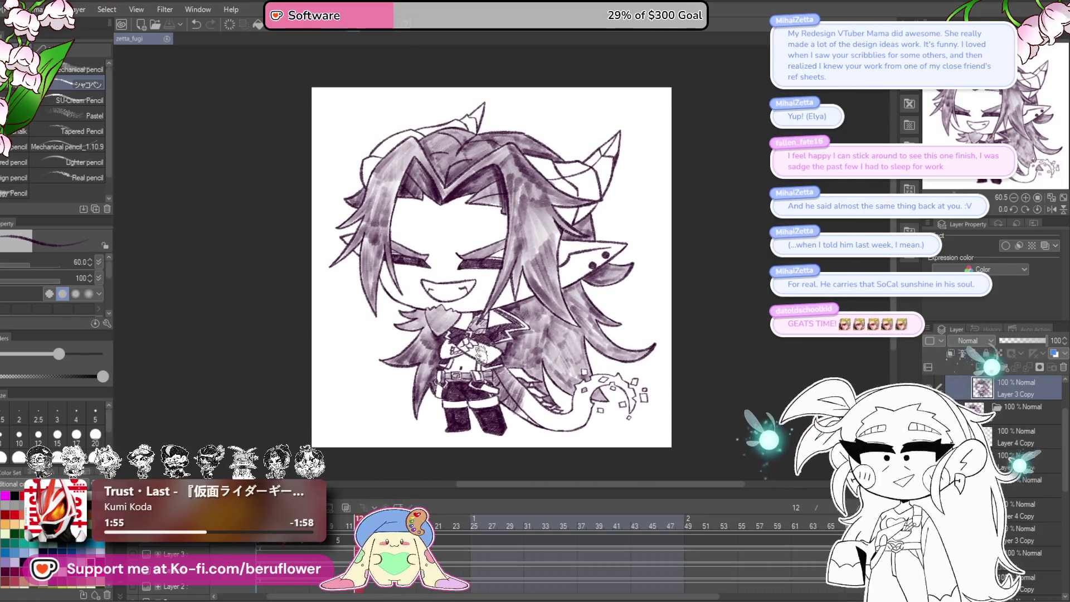
{"action": "scroll", "coordinate": [419, 305], "scroll_direction": "up", "scroll_amount": 3}
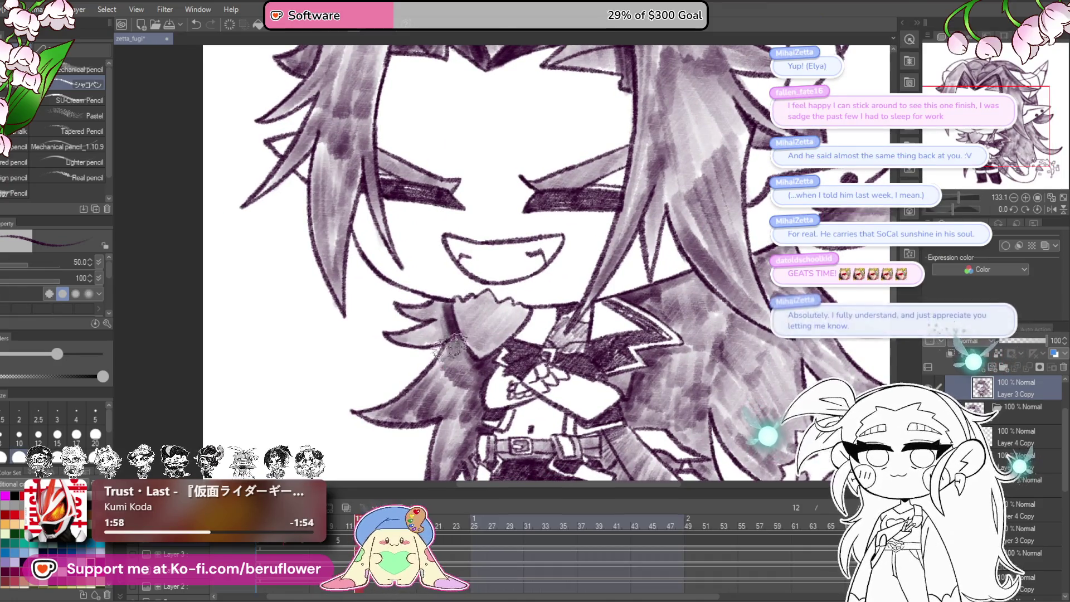
{"action": "mouse_move", "coordinate": [722, 374]}
{"action": "left_mouse_down"}
{"action": "mouse_move", "coordinate": [626, 381]}
{"action": "mouse_move", "coordinate": [562, 432]}
{"action": "mouse_move", "coordinate": [585, 404]}
{"action": "left_mouse_up"}
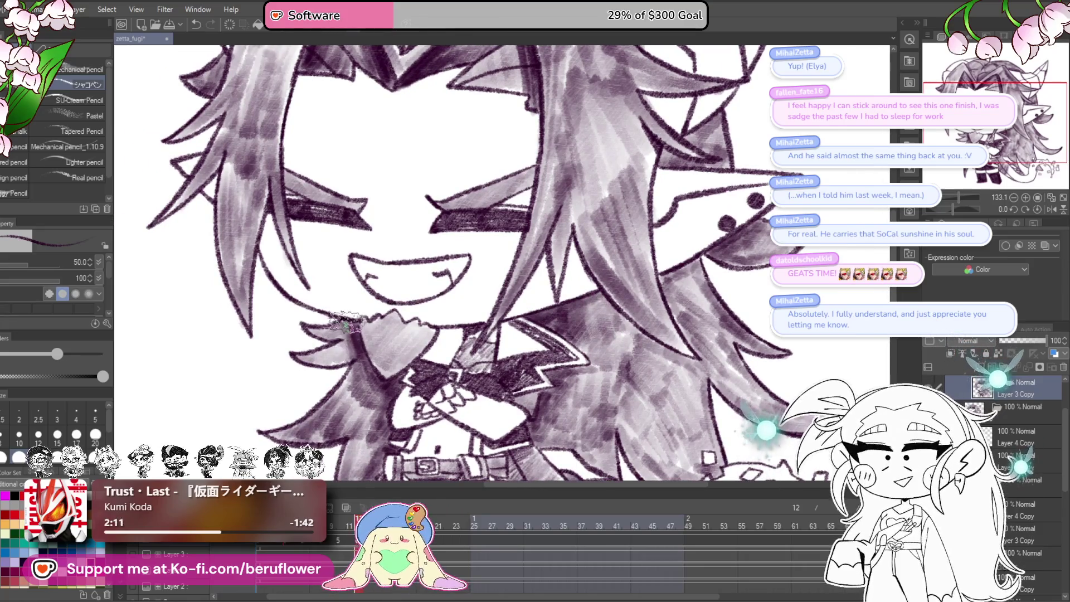
- Zoom out, centre the drawing and drag the timeline playhead back through the blink frames
{"action": "scroll", "coordinate": [390, 345], "scroll_direction": "down", "scroll_amount": 2}
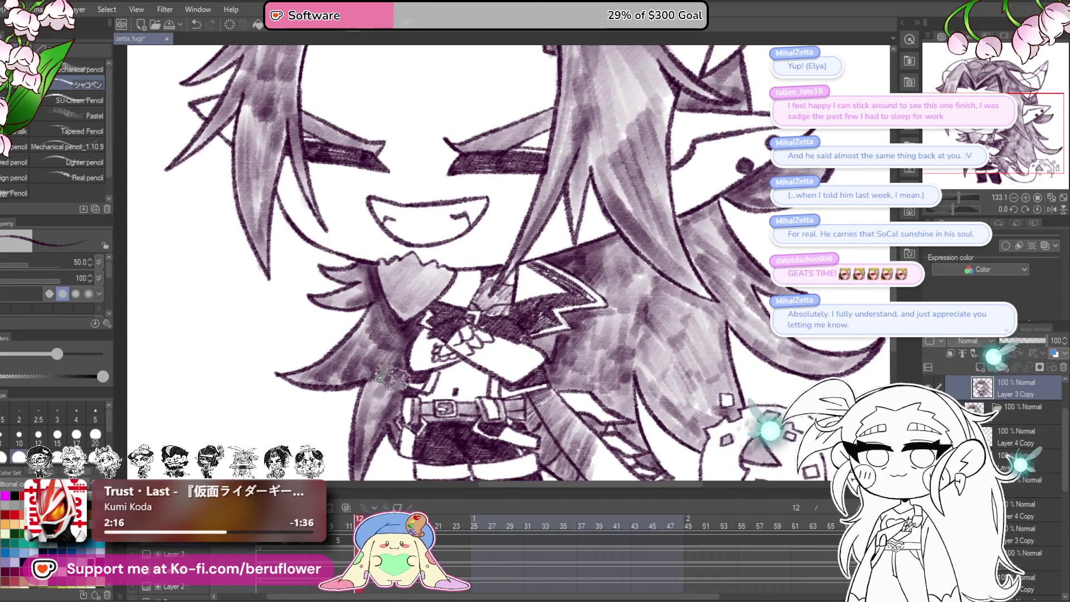
{"action": "scroll", "coordinate": [346, 446], "scroll_direction": "down", "scroll_amount": 3}
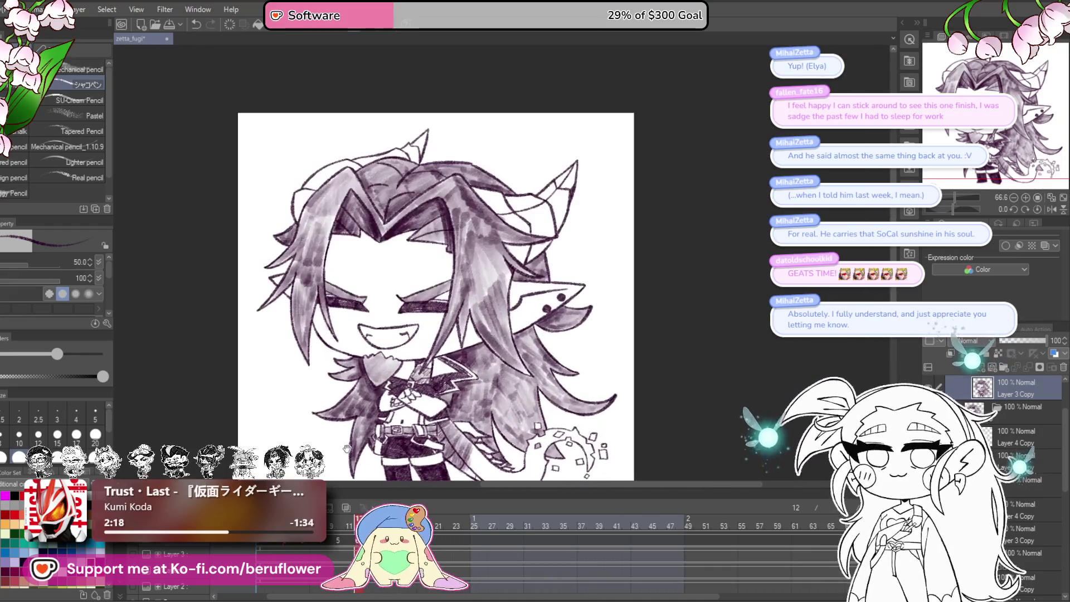
{"action": "mouse_move", "coordinate": [552, 406]}
{"action": "left_mouse_down"}
{"action": "mouse_move", "coordinate": [605, 354]}
{"action": "mouse_move", "coordinate": [553, 396]}
{"action": "left_mouse_up"}
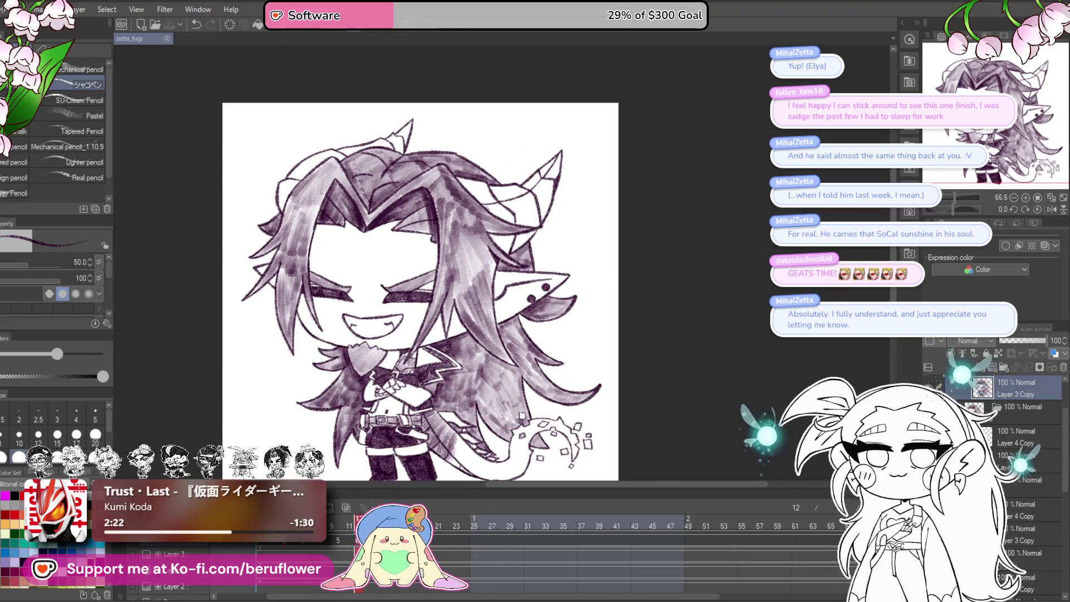
{"action": "left_click_drag", "start_coordinate": [358, 544], "coordinate": [259, 552]}
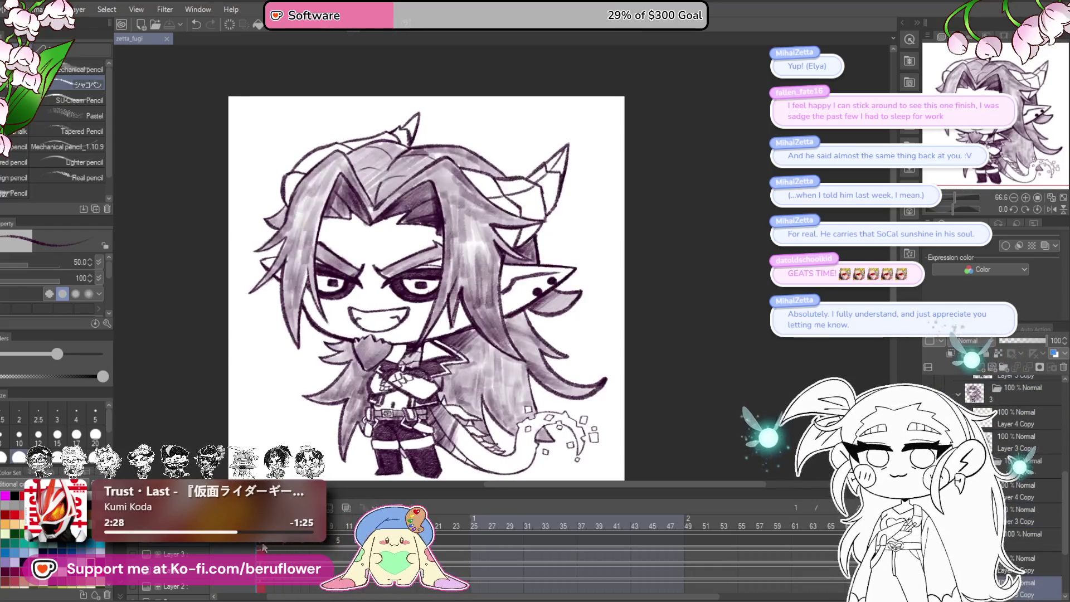
- Preview the blink frames 12, 6, 4 and 14 for closed, open and narrowed eyes
{"action": "left_click", "coordinate": [358, 543]}
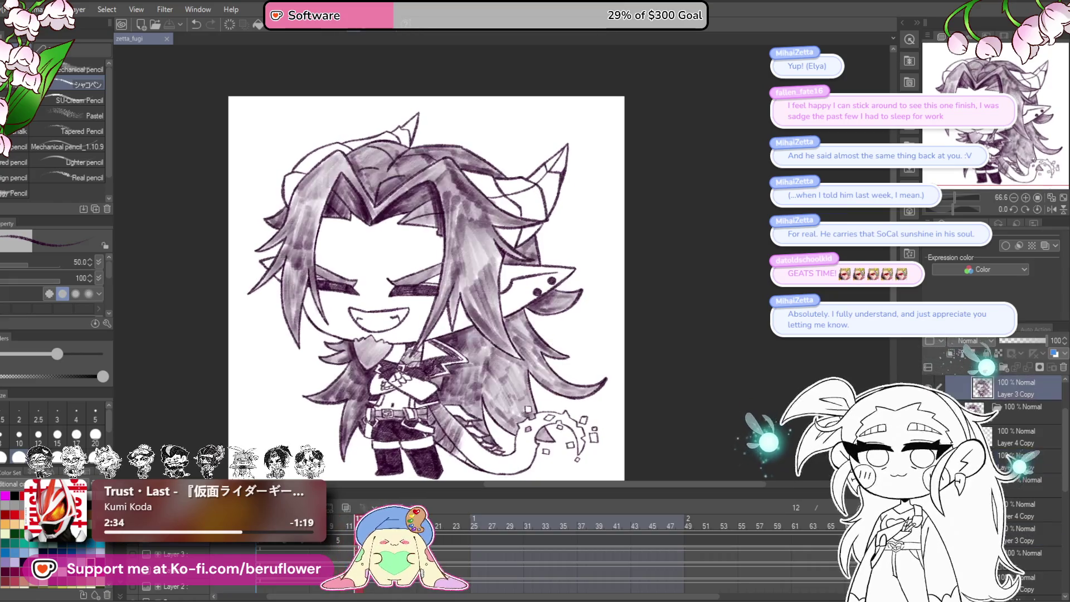
{"action": "left_click", "coordinate": [305, 544]}
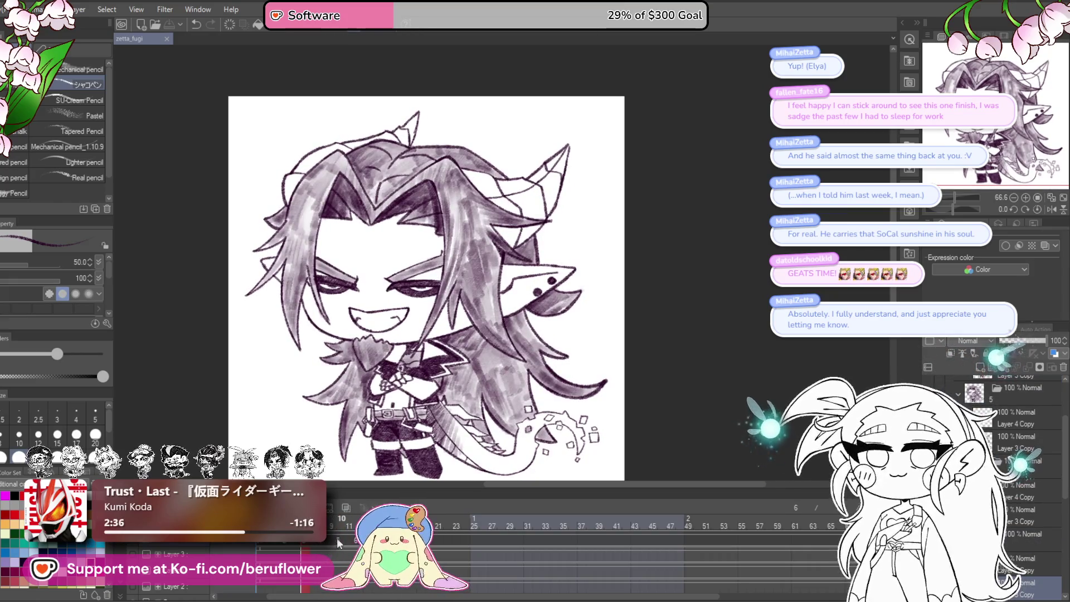
{"action": "key", "text": "Left"}
{"action": "key", "text": "Left"}
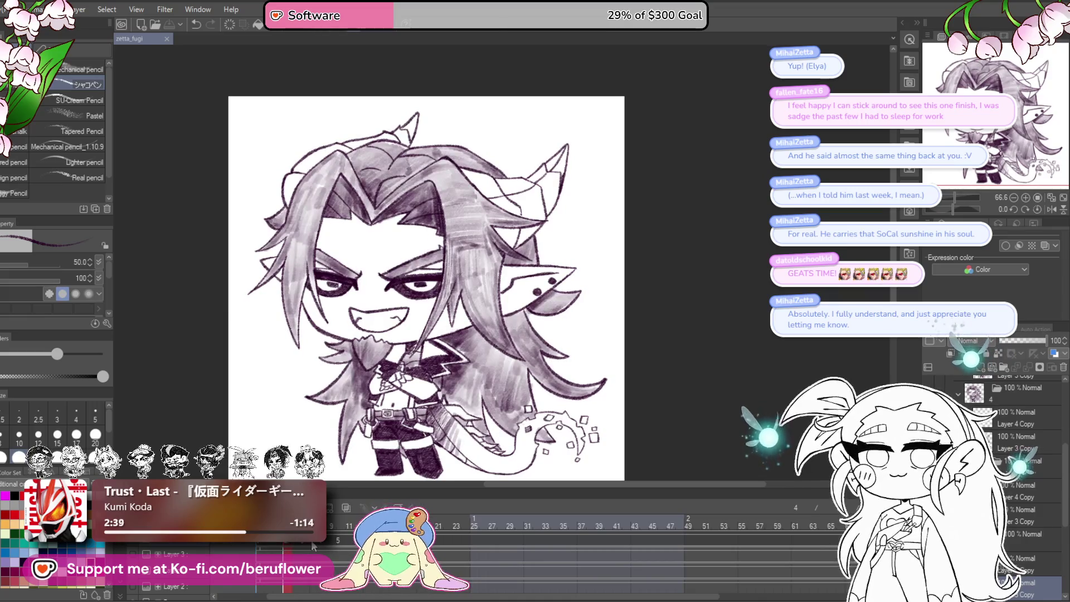
{"action": "key", "text": "space"}
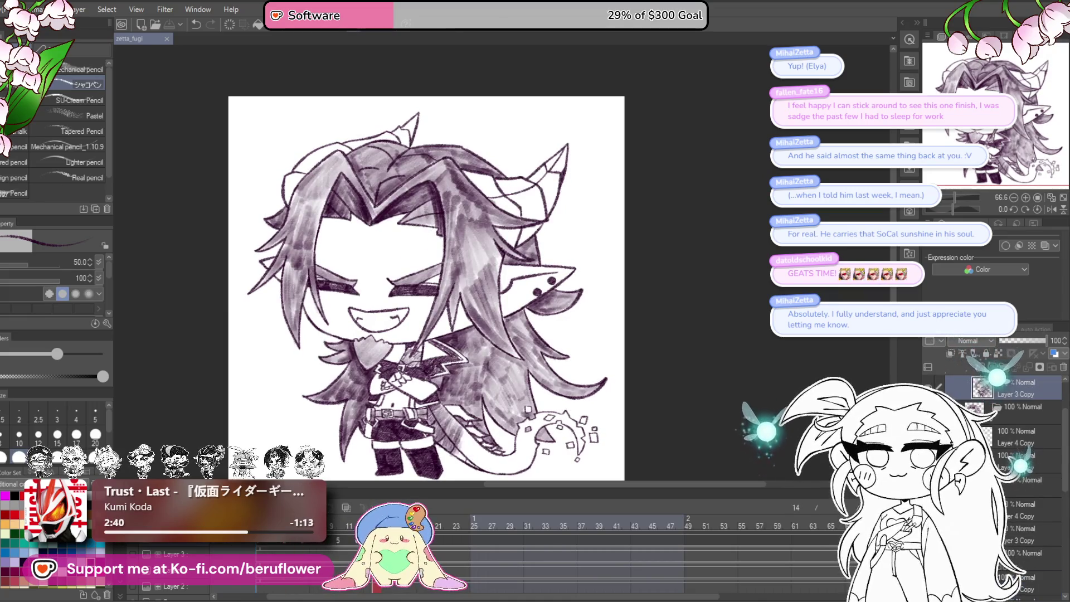
- Clear and restore the drawing to get Layer 3 Copy 2, then select Layer 4 Copy and reorder it
{"action": "key", "text": "Delete"}
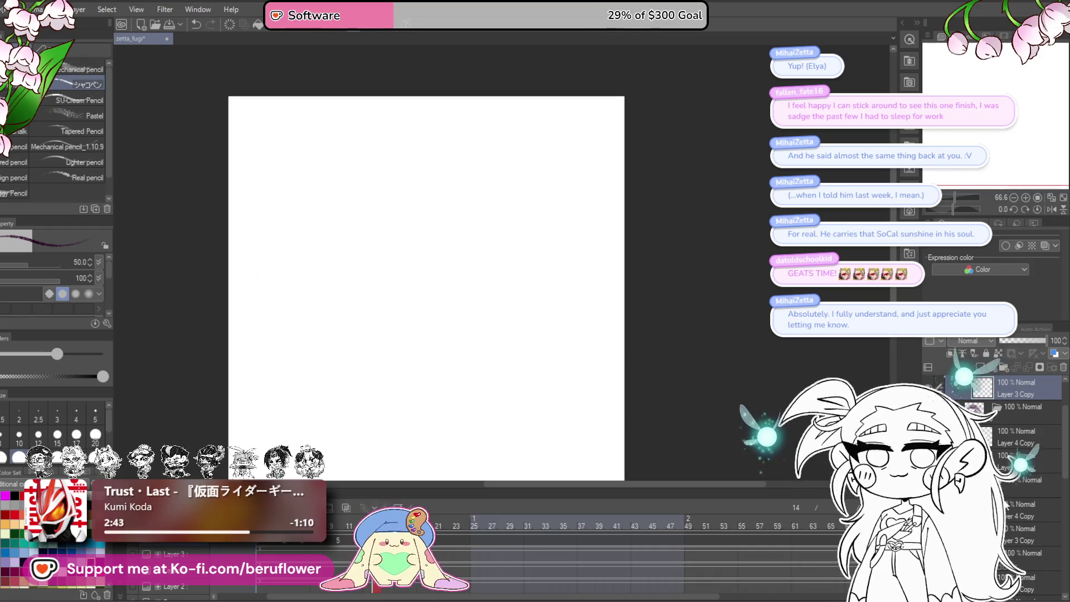
{"action": "key", "text": "ctrl+z"}
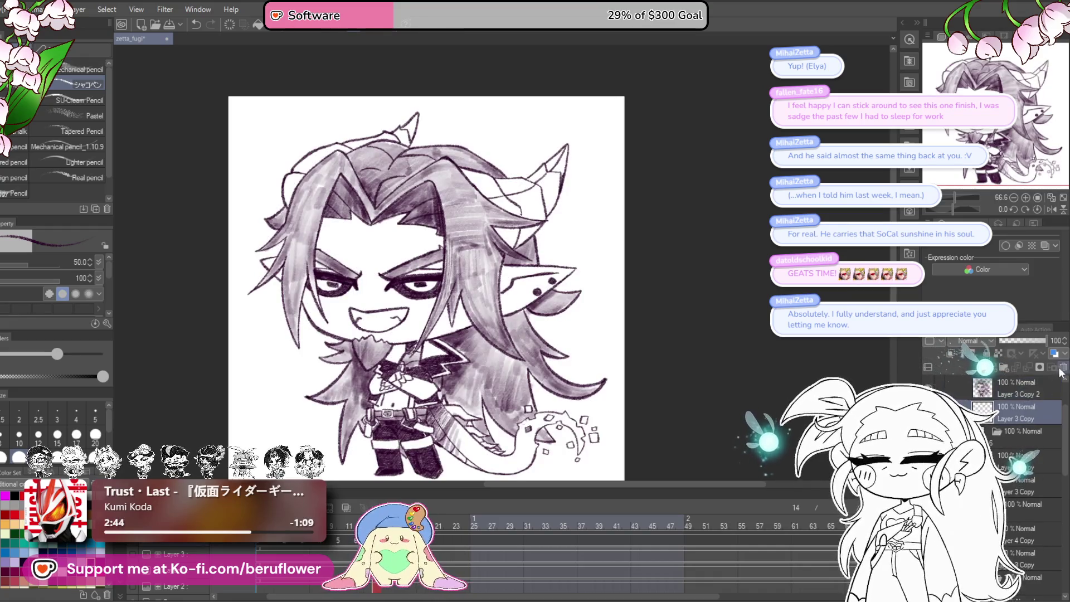
{"action": "left_click", "coordinate": [1021, 429]}
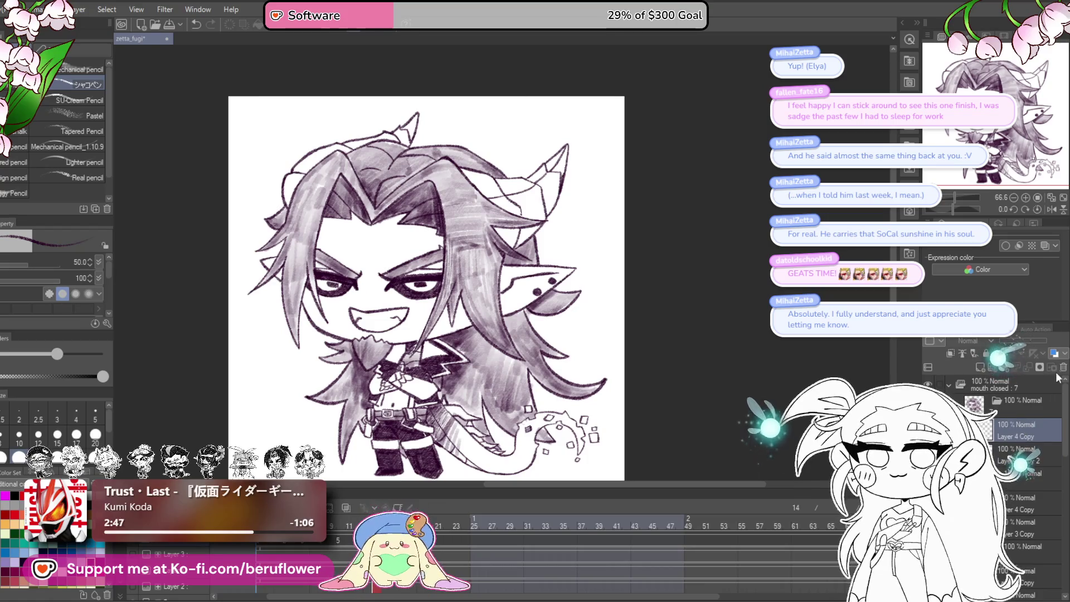
{"action": "key", "text": "ctrl+z"}
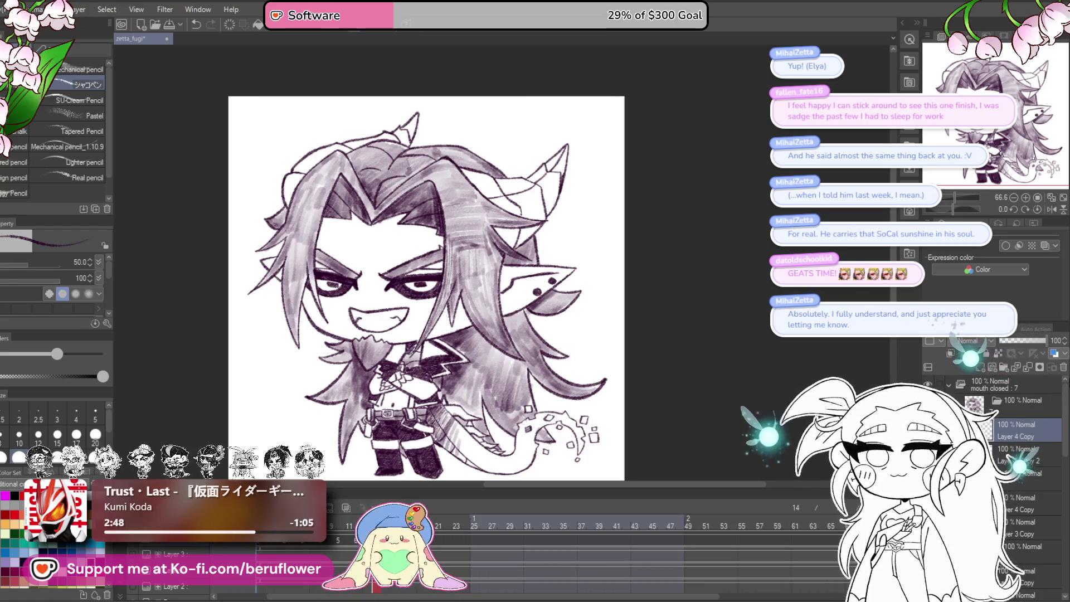
- Step through frames 12, 10 and 1 to preview the blink
{"action": "left_click", "coordinate": [1020, 472]}
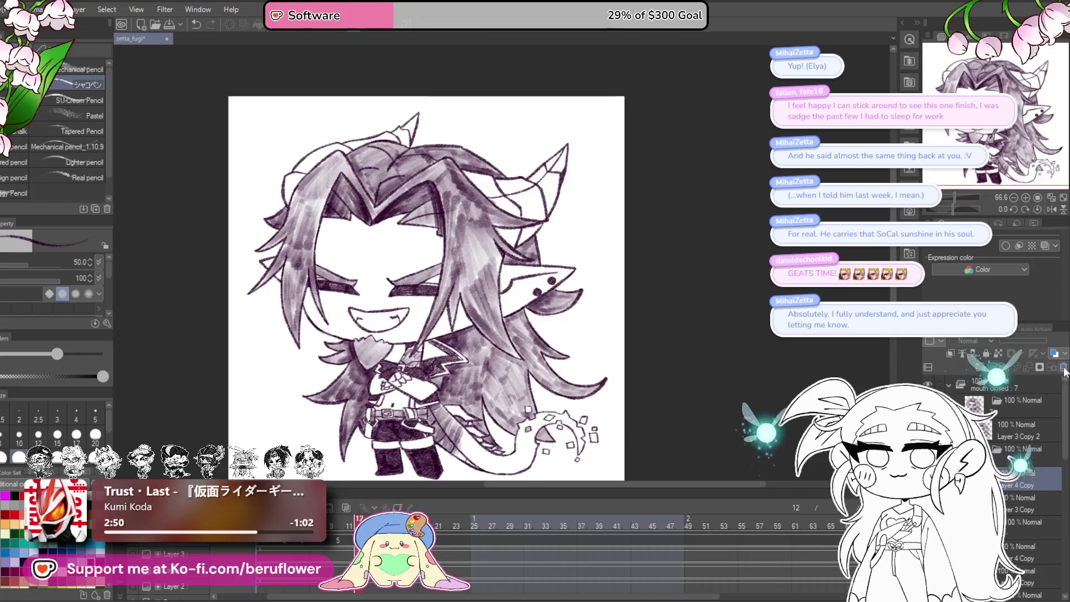
{"action": "left_click", "coordinate": [1028, 477]}
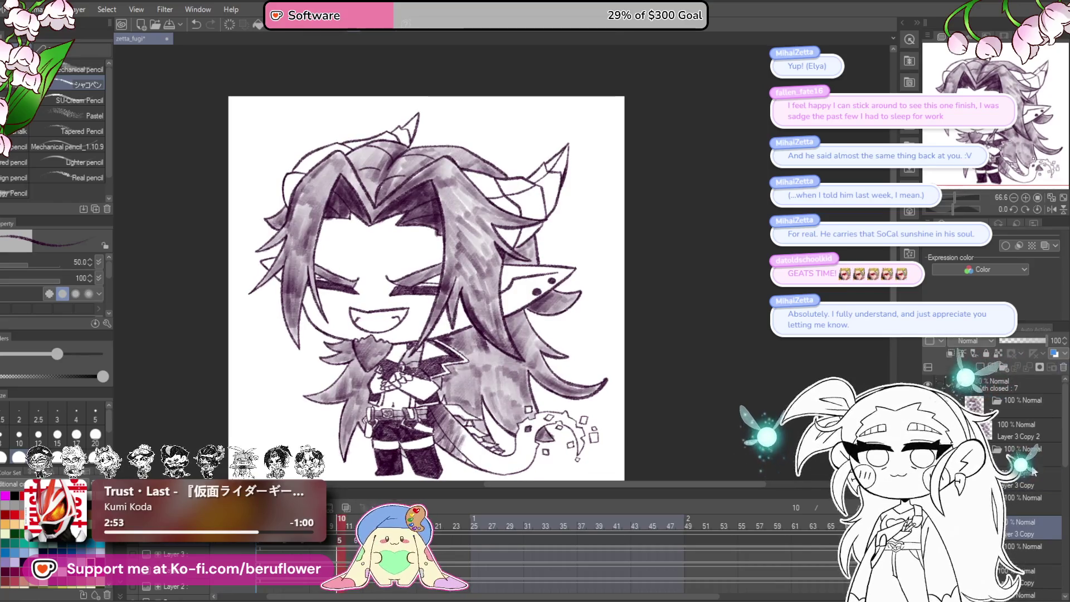
{"action": "left_click", "coordinate": [1026, 468]}
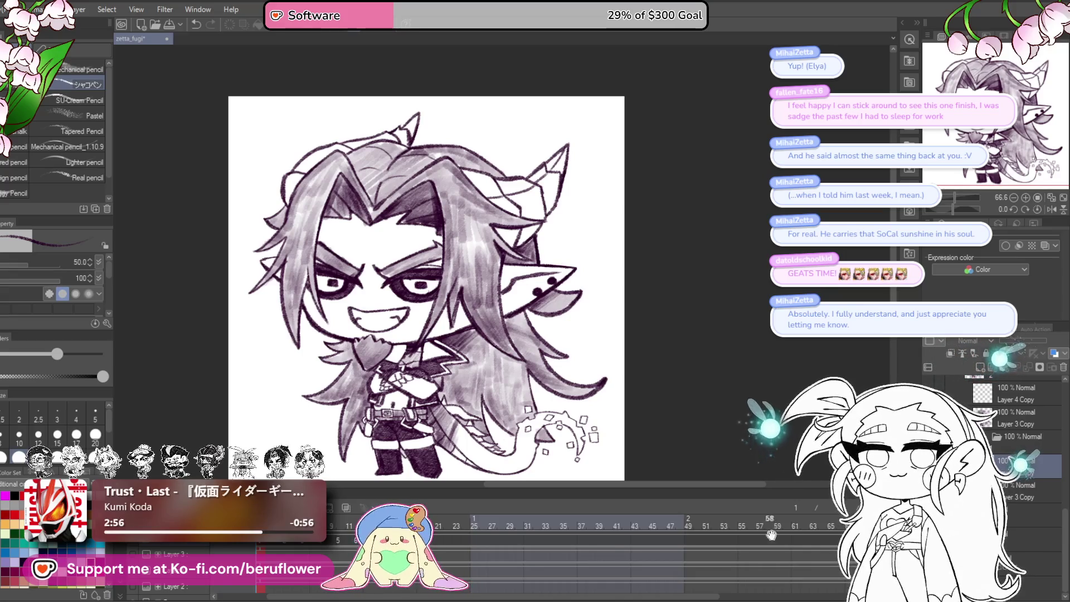
{"action": "left_click", "coordinate": [1025, 468]}
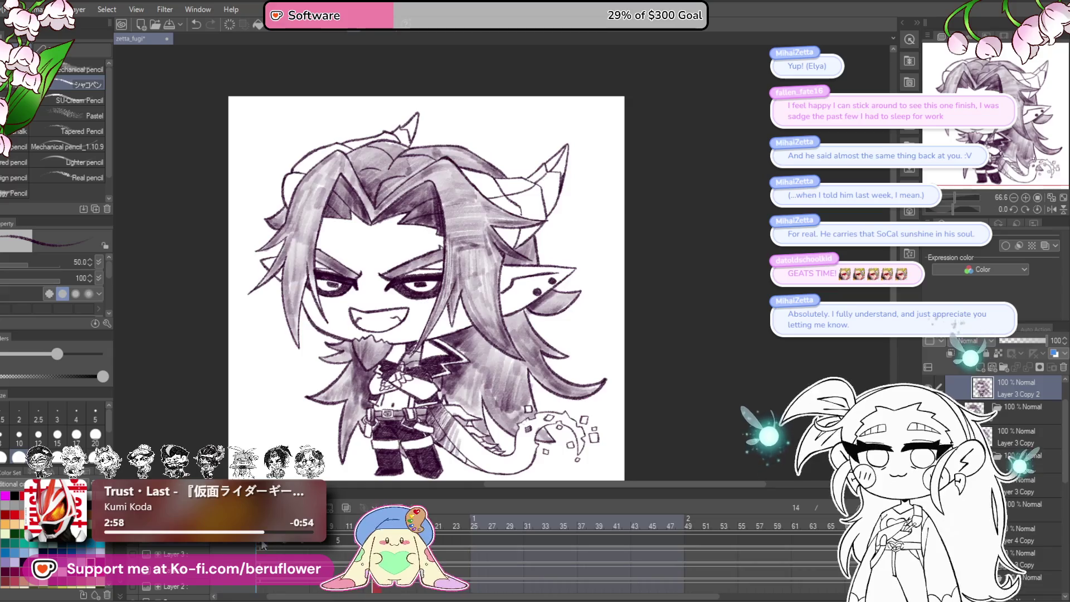
{"action": "left_click", "coordinate": [1025, 468]}
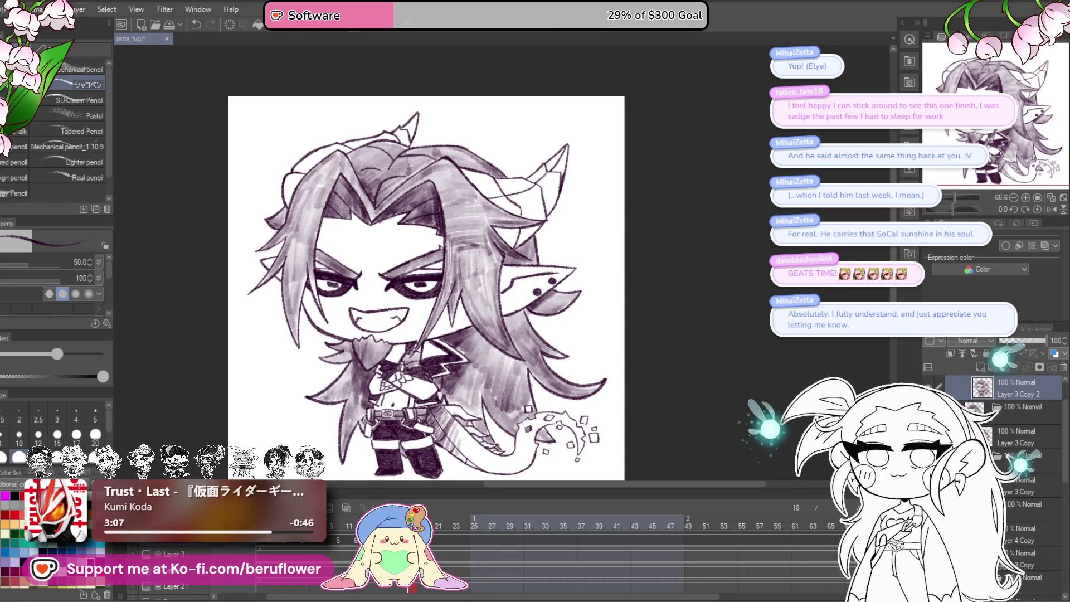
- Clear and undo on Layer 3 Copy 2, then clear frame 21's drawing on Layer 4 Copy
{"action": "key", "text": "Delete"}
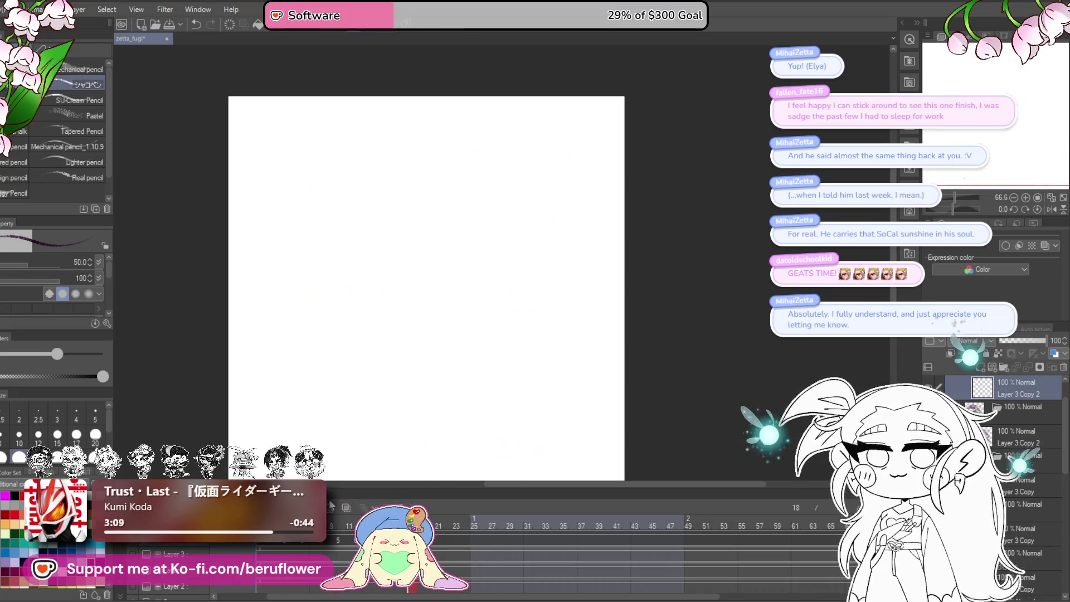
{"action": "key", "text": "ctrl+z"}
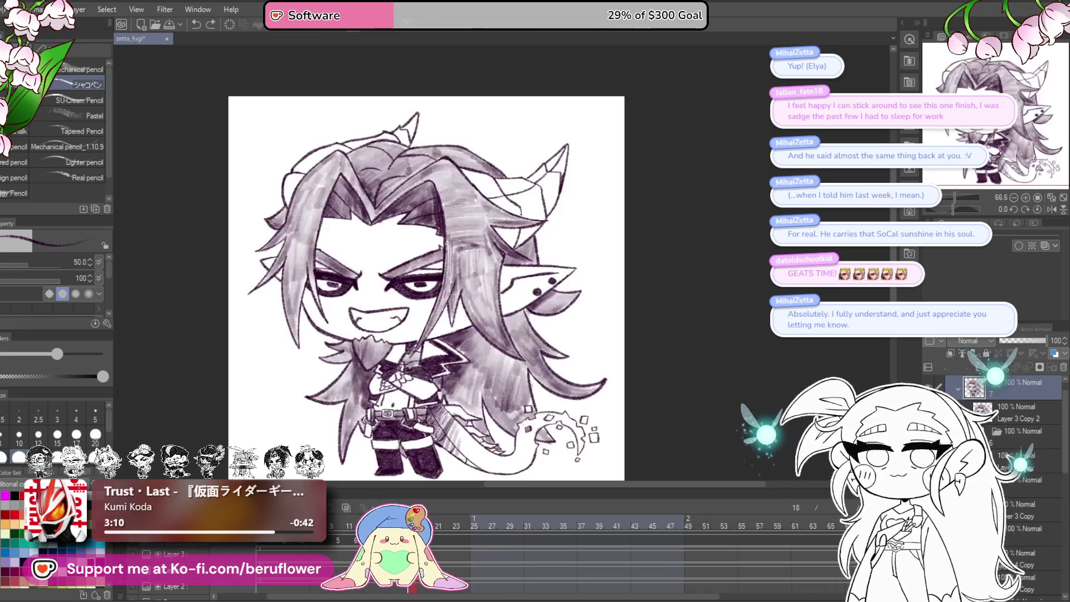
{"action": "left_click", "coordinate": [439, 567]}
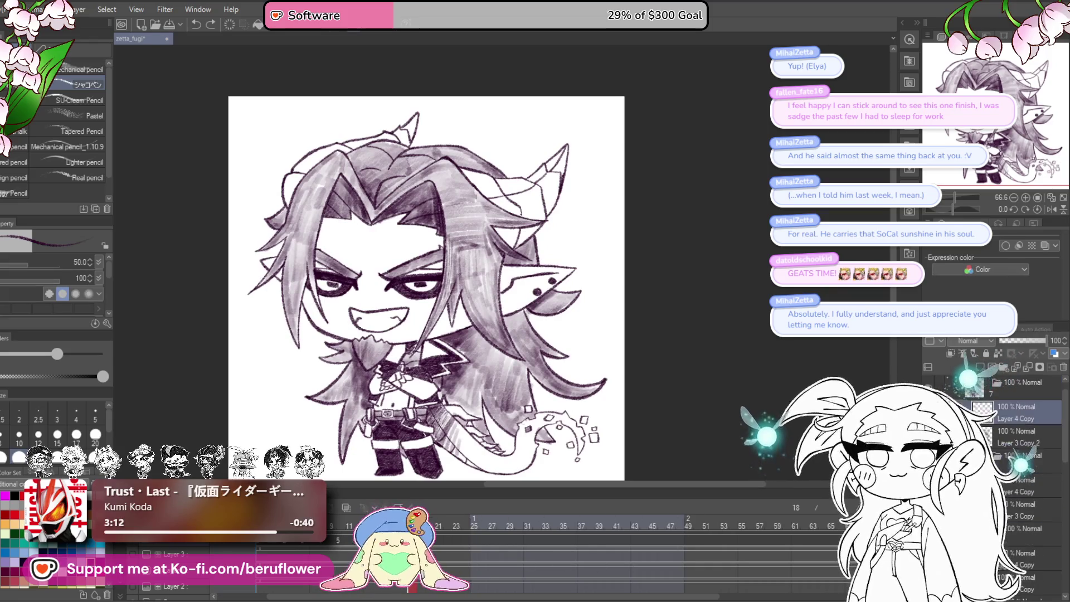
{"action": "key", "text": "Delete"}
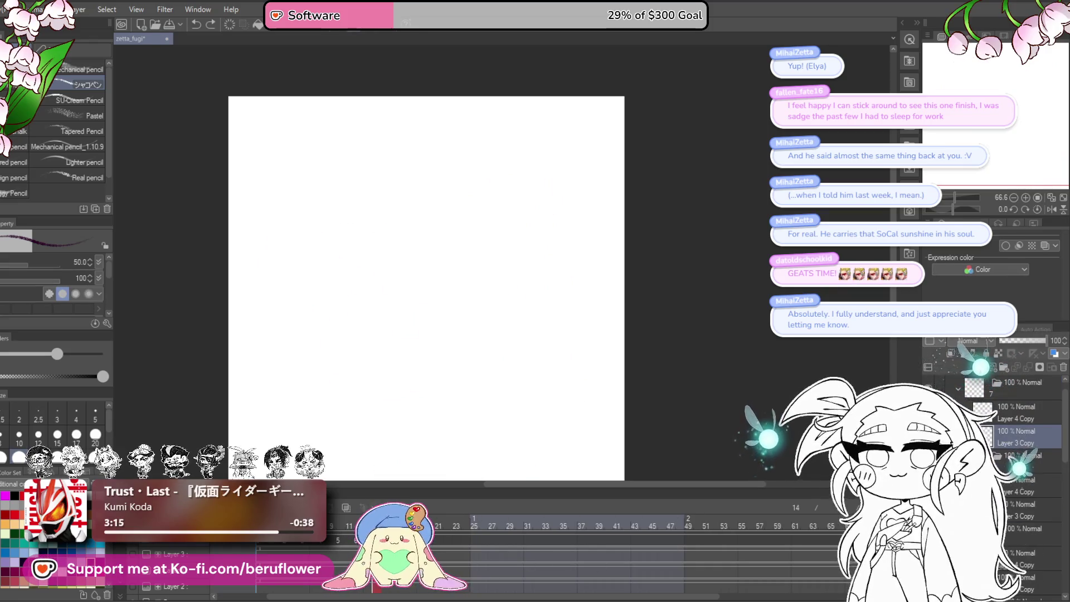
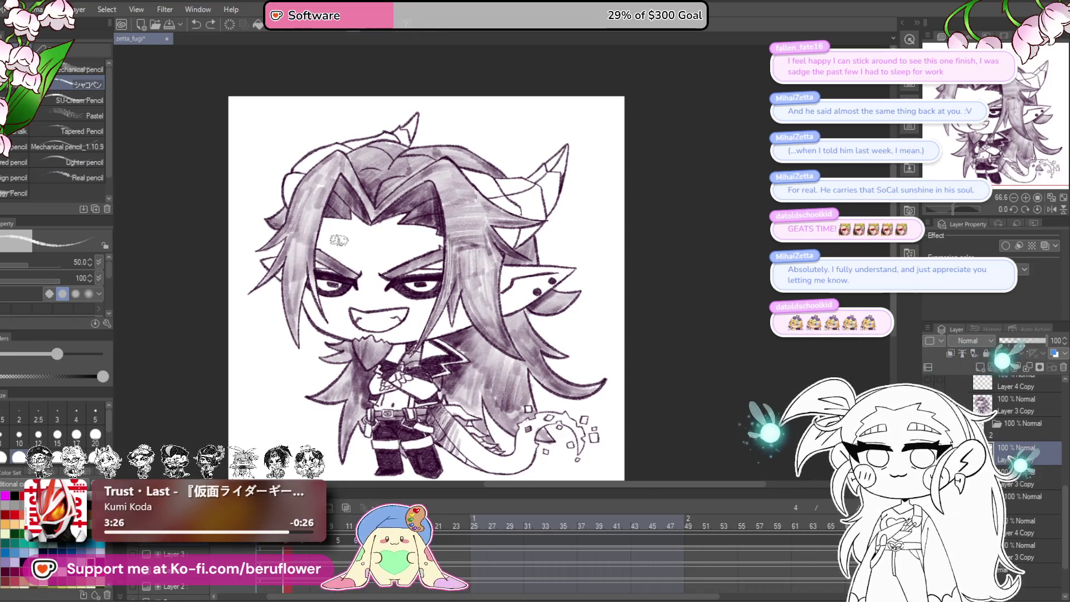
- Zoom in and pan down the figure to inspect the belt and legs
{"action": "scroll", "coordinate": [411, 294], "scroll_direction": "up", "scroll_amount": 5}
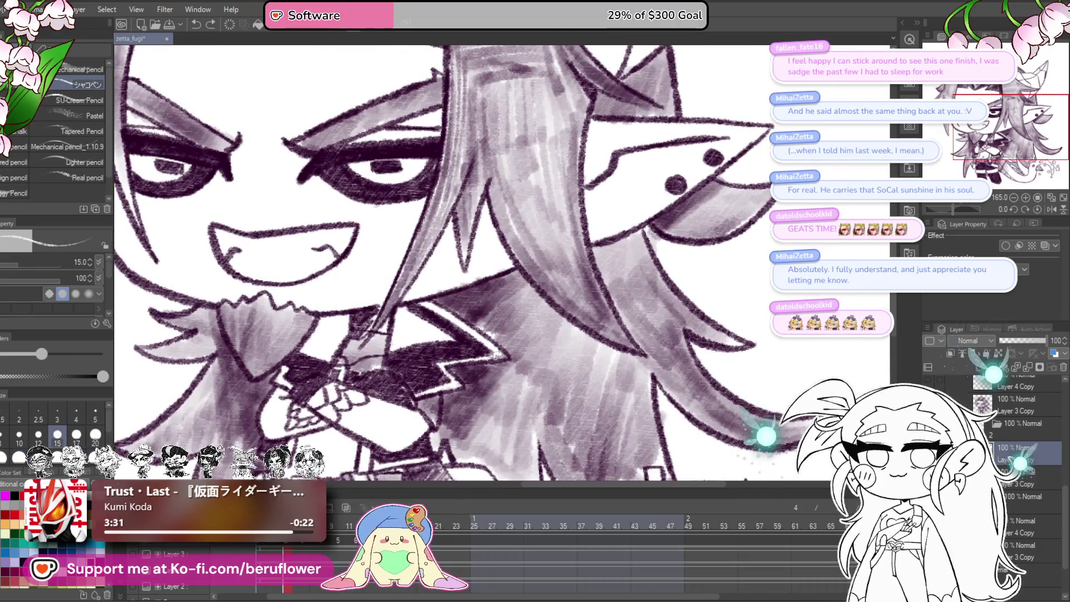
{"action": "left_click_drag", "start_coordinate": [495, 349], "coordinate": [479, 84]}
{"action": "scroll", "coordinate": [382, 285], "scroll_direction": "up", "scroll_amount": 3}
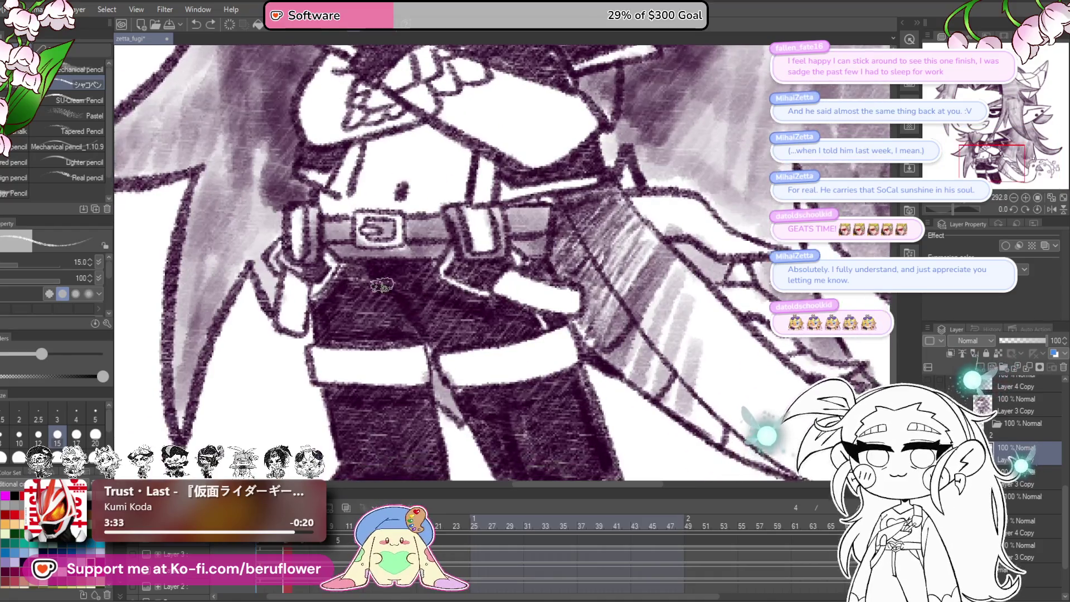
{"action": "left_click_drag", "start_coordinate": [645, 397], "coordinate": [609, 327]}
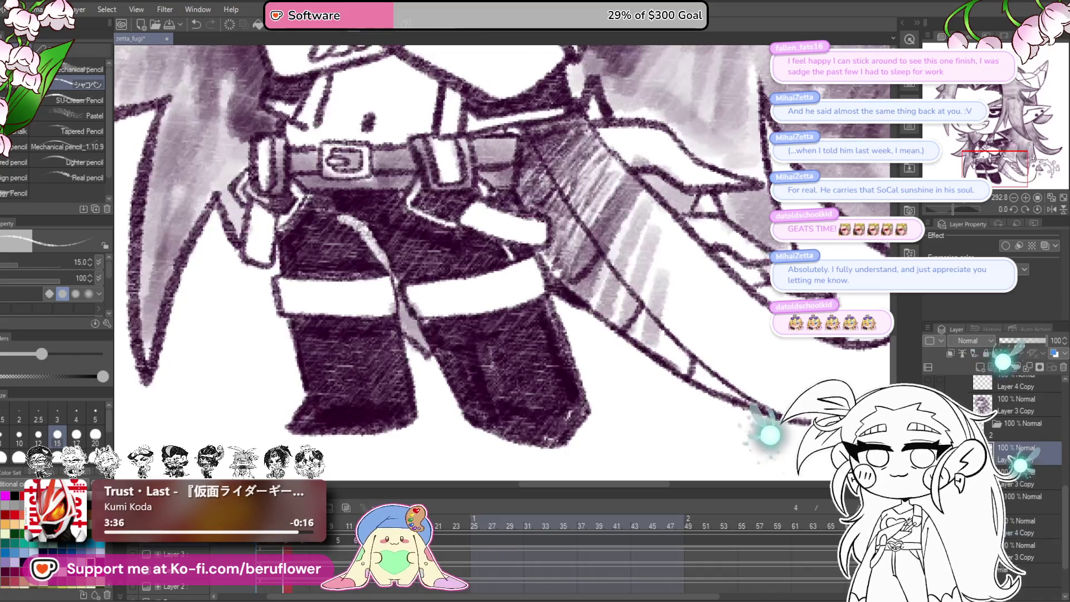
{"action": "scroll", "coordinate": [432, 264], "scroll_direction": "down", "scroll_amount": 6}
{"action": "scroll", "coordinate": [537, 167], "scroll_direction": "up", "scroll_amount": 1}
- Inspect the face and hair close up, then bring the whole character back into view
{"action": "mouse_move", "coordinate": [536, 167]}
{"action": "left_mouse_down"}
{"action": "mouse_move", "coordinate": [539, 290]}
{"action": "mouse_move", "coordinate": [557, 325]}
{"action": "left_mouse_up"}
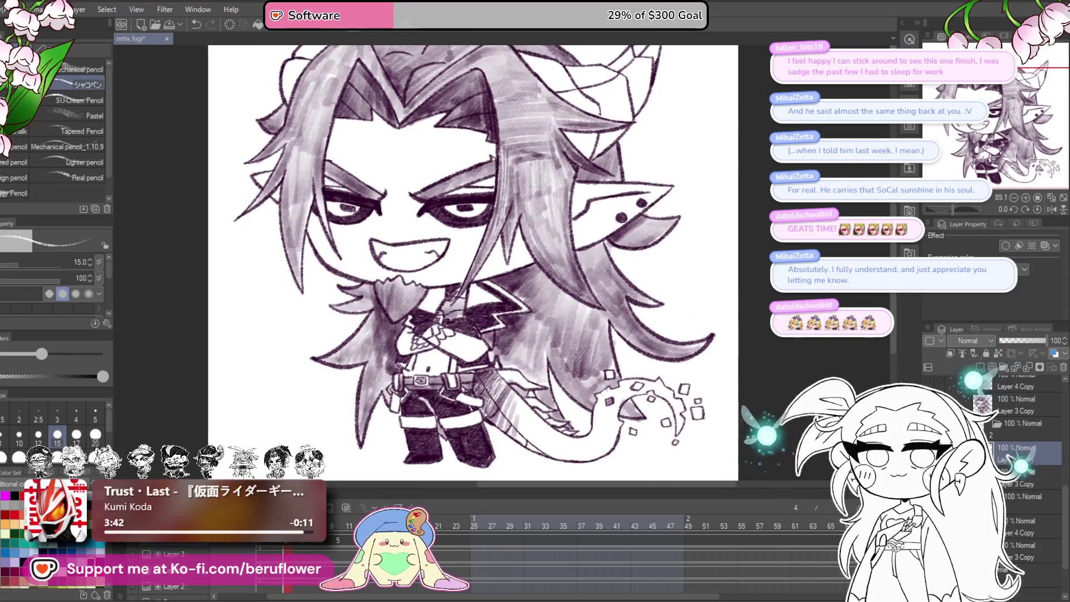
{"action": "scroll", "coordinate": [398, 365], "scroll_direction": "up", "scroll_amount": 4}
{"action": "scroll", "coordinate": [394, 333], "scroll_direction": "down", "scroll_amount": 4}
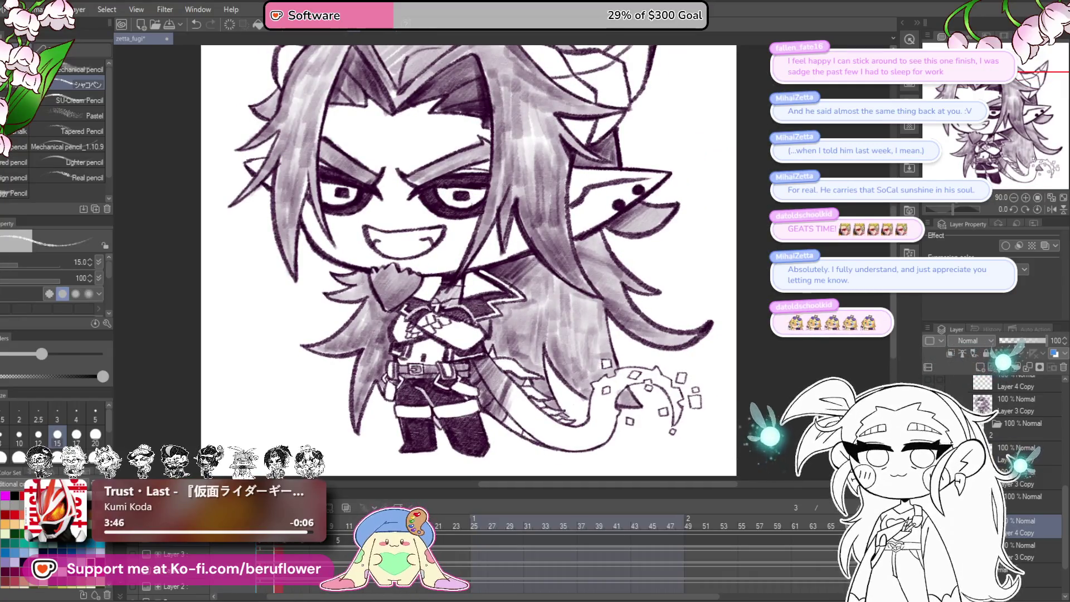
{"action": "scroll", "coordinate": [444, 285], "scroll_direction": "up", "scroll_amount": 4}
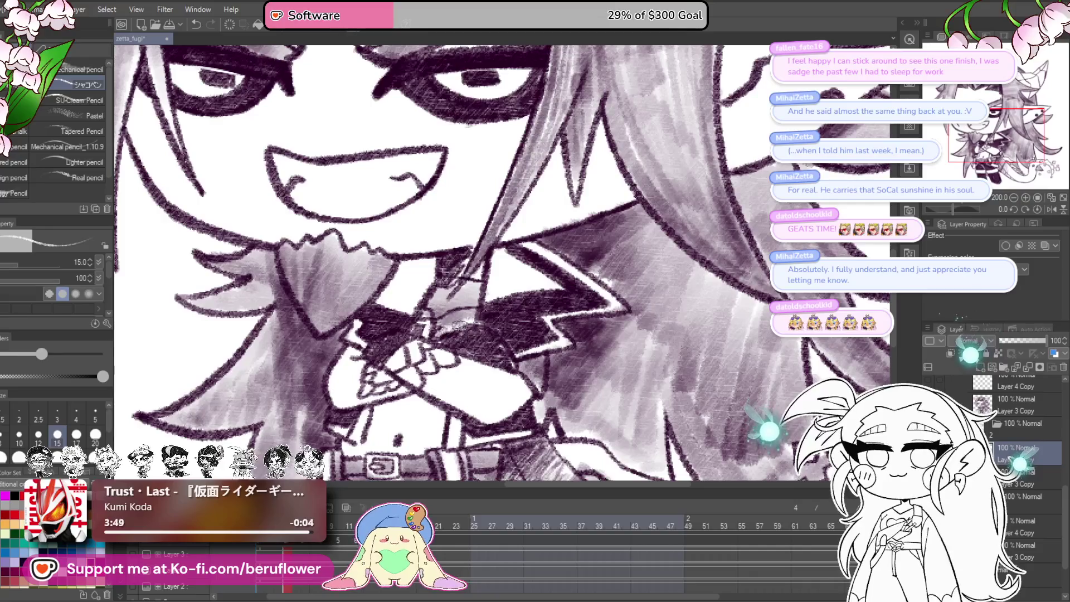
{"action": "left_click_drag", "start_coordinate": [470, 344], "coordinate": [518, 350]}
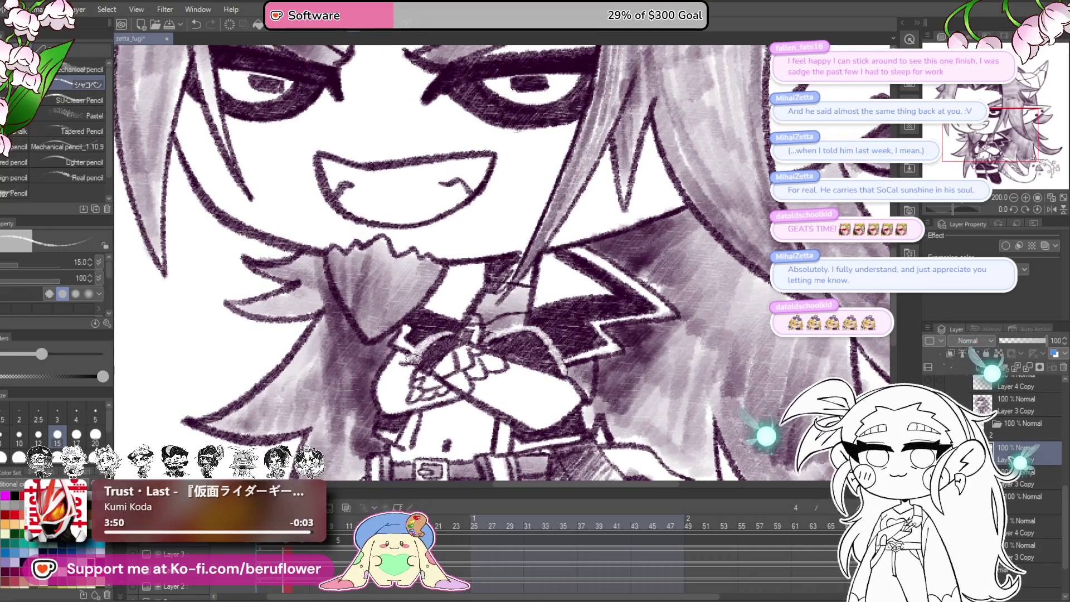
{"action": "scroll", "coordinate": [473, 221], "scroll_direction": "down", "scroll_amount": 6}
{"action": "scroll", "coordinate": [473, 222], "scroll_direction": "up", "scroll_amount": 3}
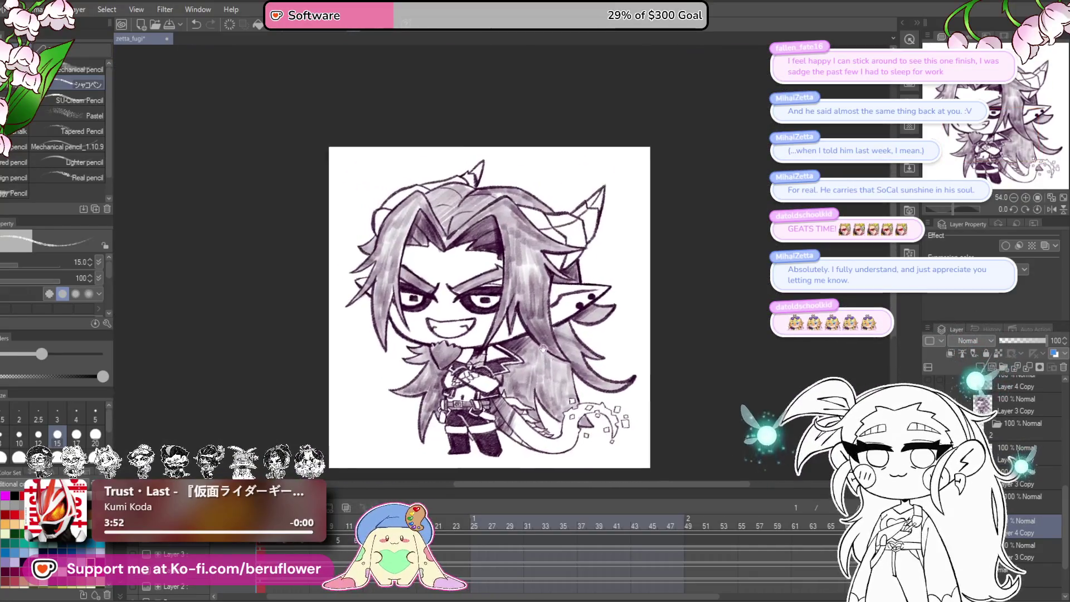
{"action": "scroll", "coordinate": [473, 221], "scroll_direction": "up", "scroll_amount": 6}
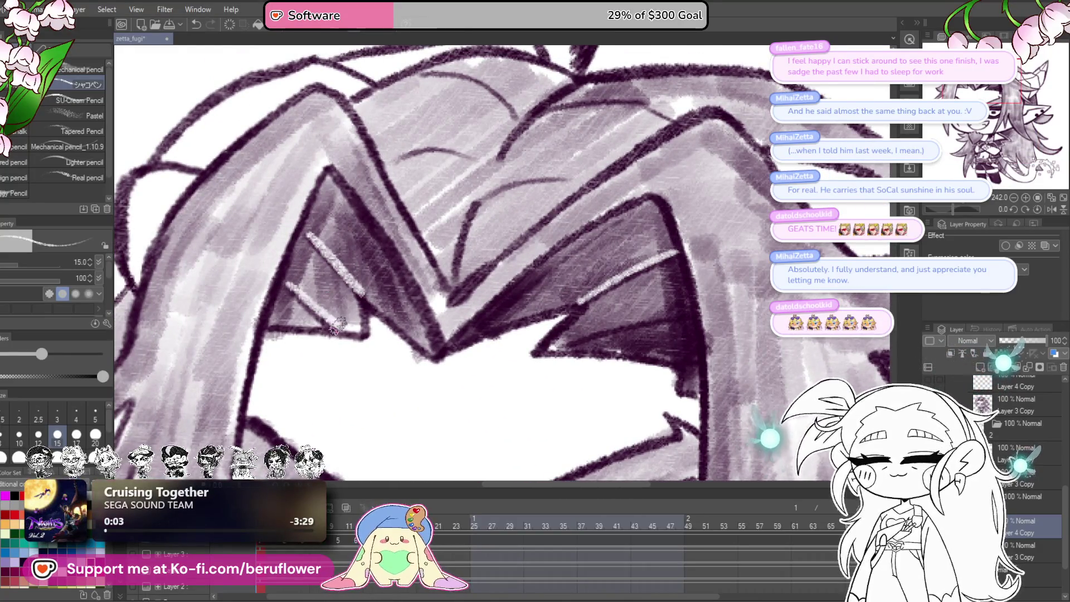
{"action": "left_click_drag", "start_coordinate": [337, 325], "coordinate": [308, 265]}
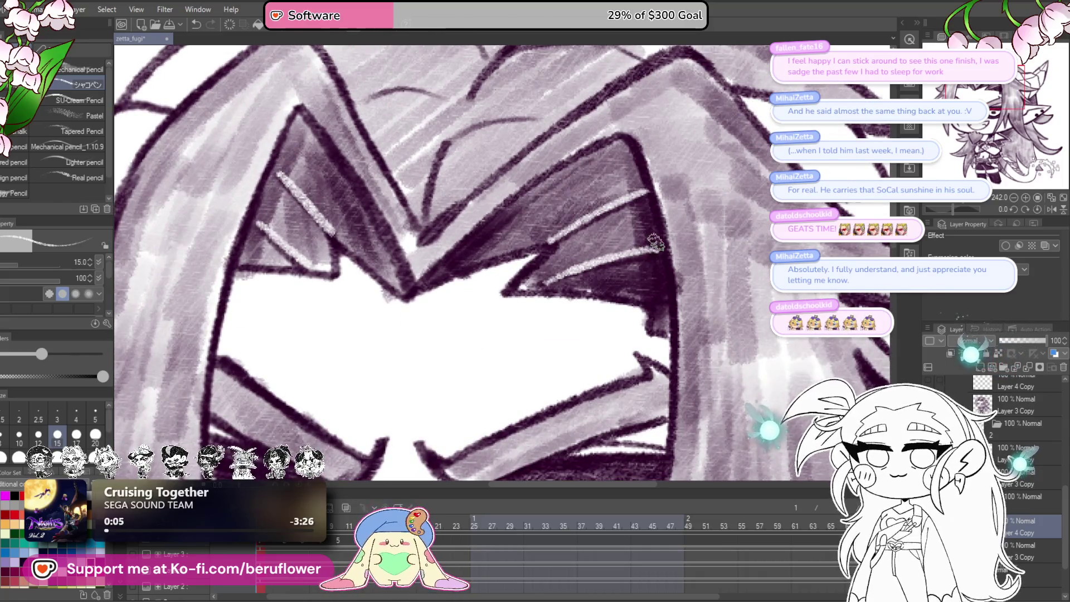
{"action": "scroll", "coordinate": [628, 254], "scroll_direction": "down", "scroll_amount": 5}
{"action": "left_click_drag", "start_coordinate": [546, 429], "coordinate": [426, 427]}
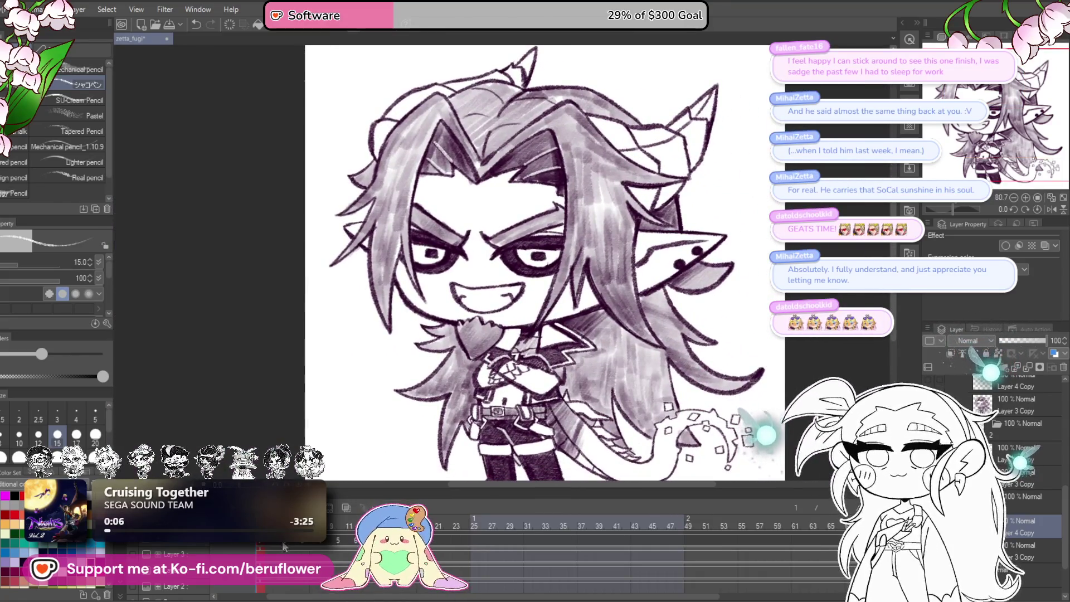
- Step the timeline forward through the half-lidded blink frames to frame 7
{"action": "key", "text": "Right"}
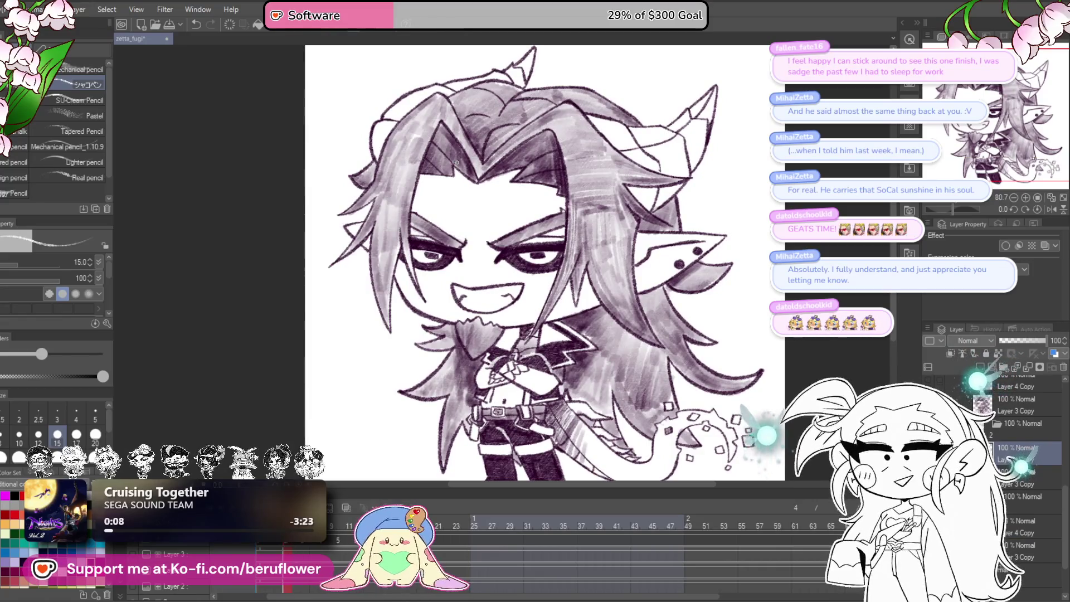
{"action": "scroll", "coordinate": [485, 267], "scroll_direction": "up", "scroll_amount": 5}
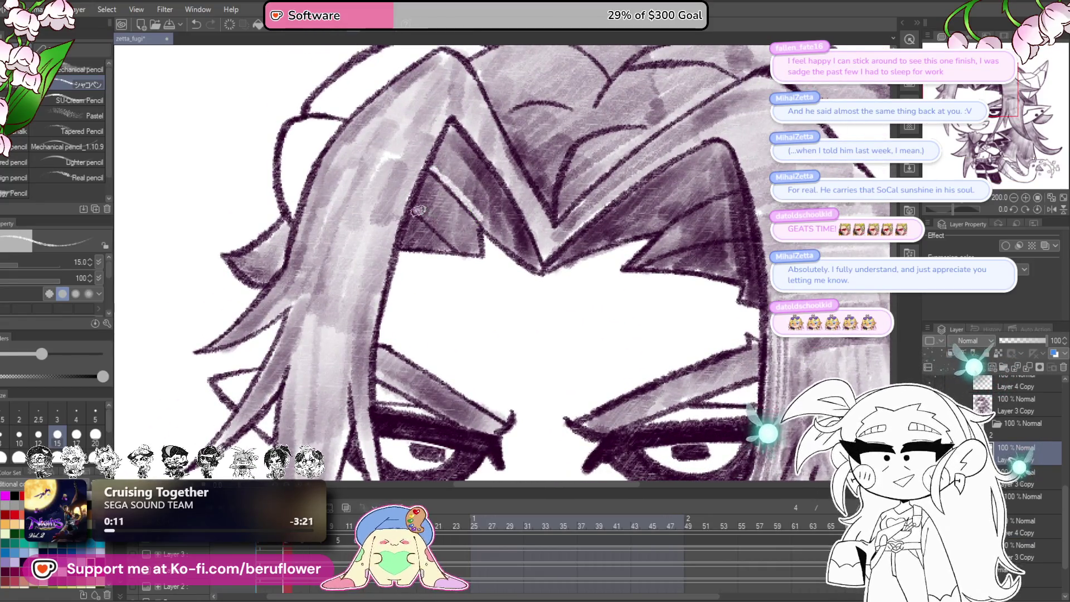
{"action": "key", "text": "Right"}
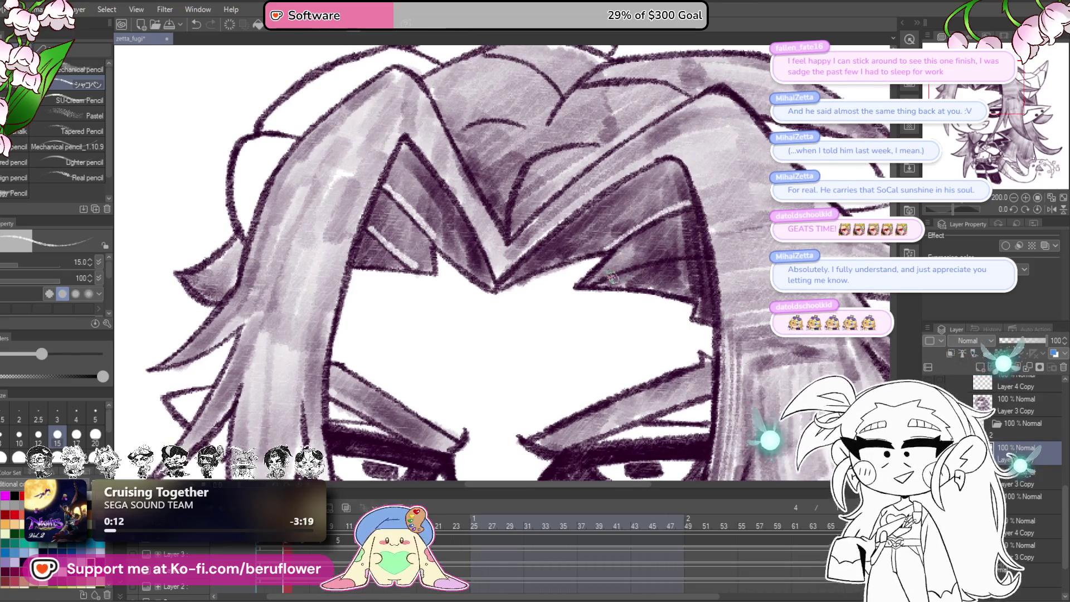
{"action": "scroll", "coordinate": [684, 202], "scroll_direction": "down", "scroll_amount": 5}
{"action": "scroll", "coordinate": [549, 355], "scroll_direction": "up", "scroll_amount": 5}
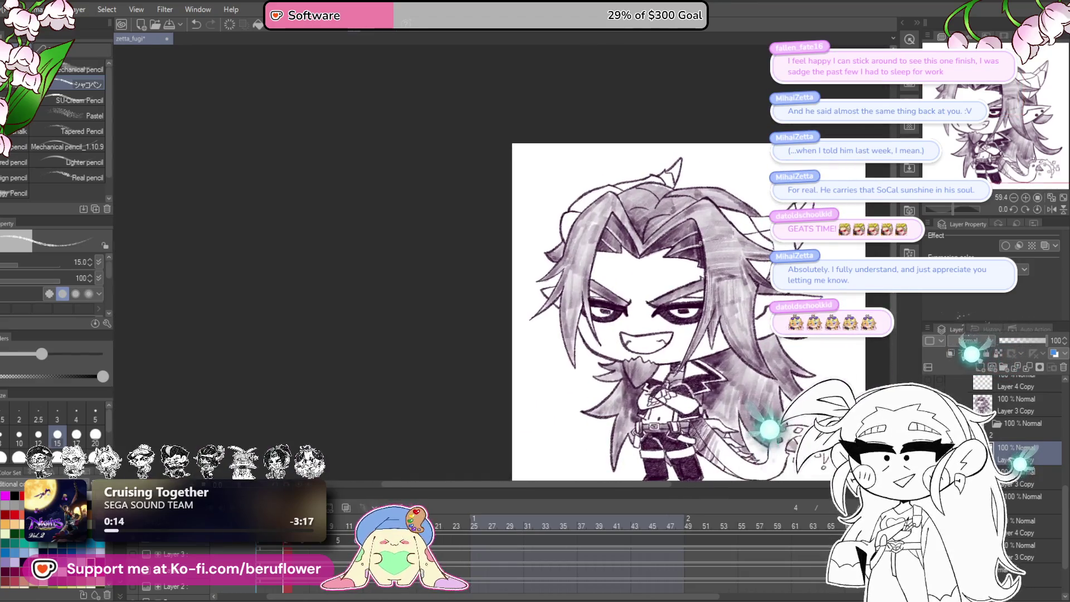
{"action": "scroll", "coordinate": [549, 355], "scroll_direction": "up", "scroll_amount": 4}
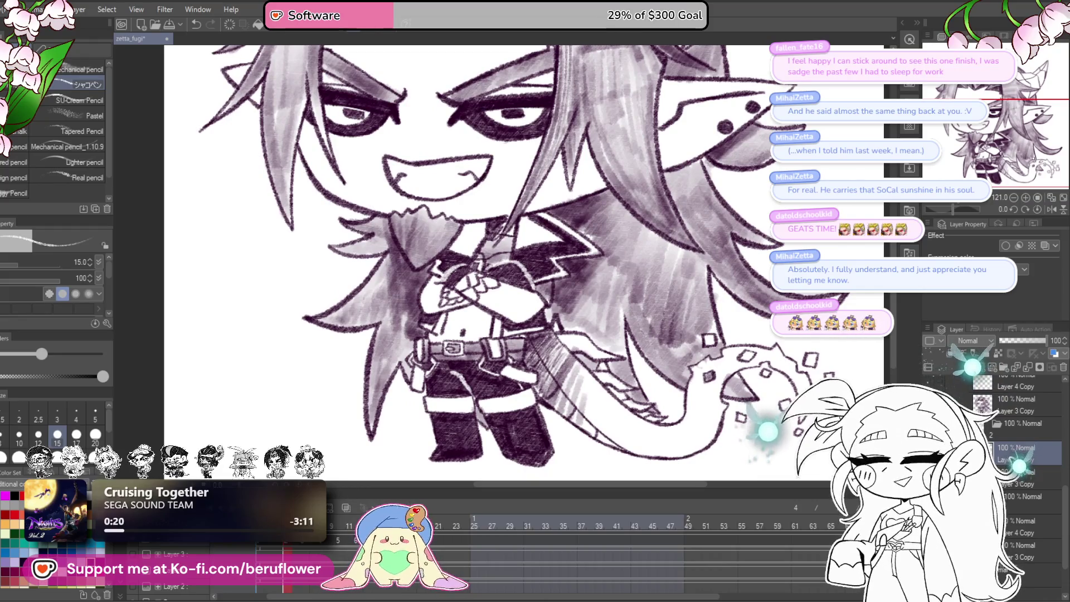
{"action": "scroll", "coordinate": [420, 384], "scroll_direction": "down", "scroll_amount": 2}
{"action": "left_click_drag", "start_coordinate": [432, 377], "coordinate": [448, 410]}
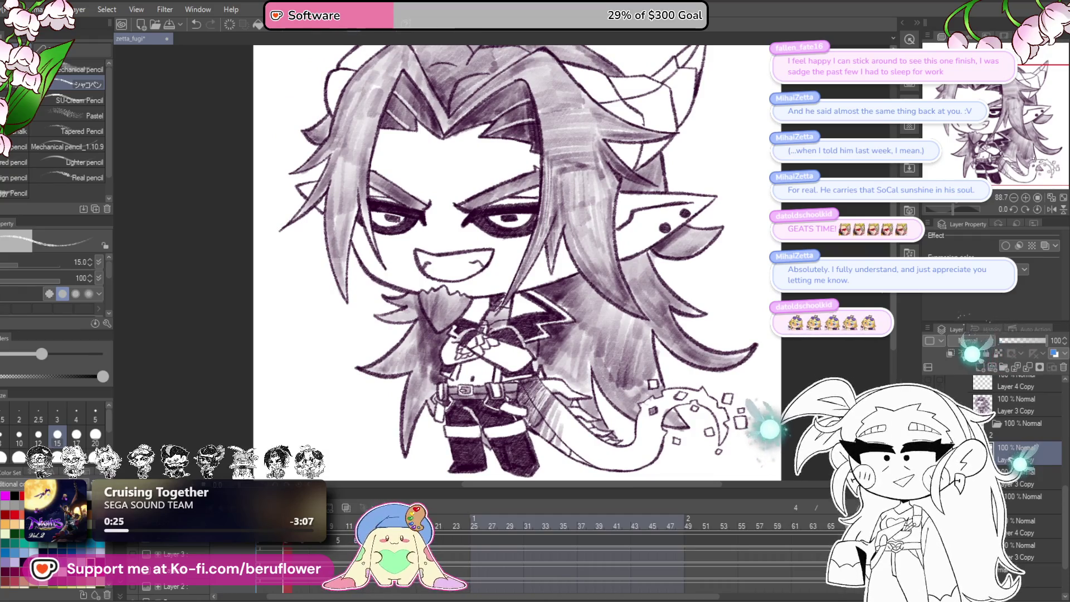
{"action": "key", "text": "Right"}
{"action": "key", "text": "Right"}
{"action": "key", "text": "Right"}
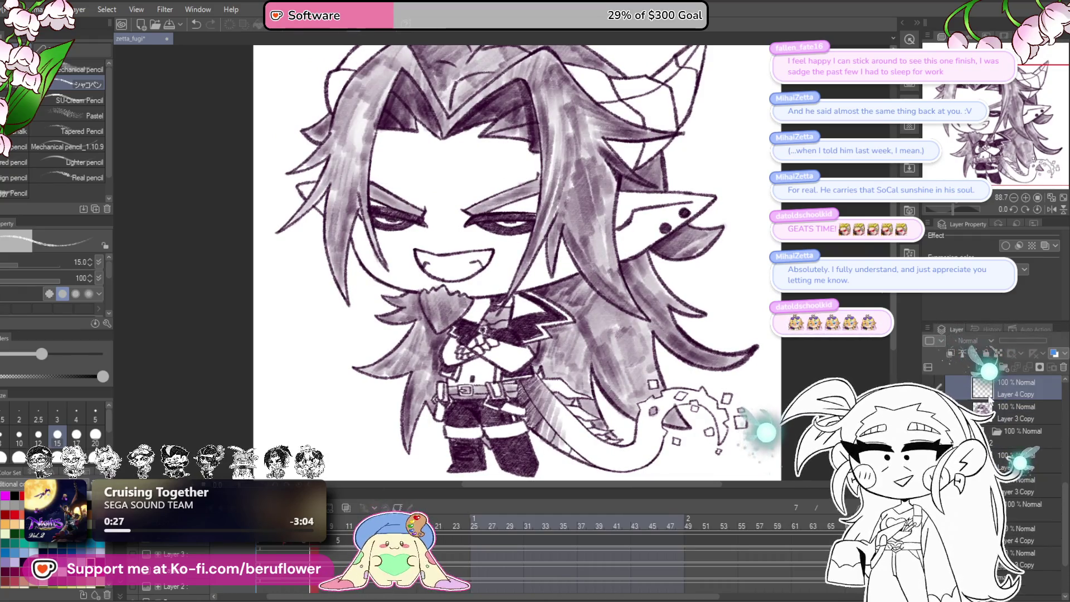
- Zoom in on the head and add a small touch-up stroke to the hair
{"action": "scroll", "coordinate": [503, 291], "scroll_direction": "up", "scroll_amount": 2}
{"action": "scroll", "coordinate": [503, 291], "scroll_direction": "down", "scroll_amount": 3}
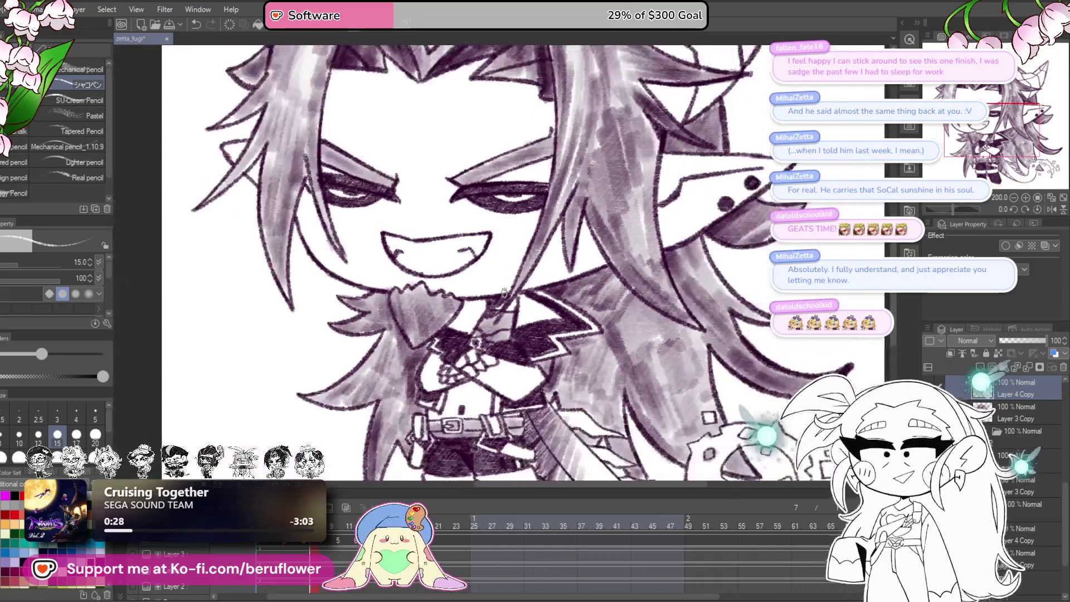
{"action": "scroll", "coordinate": [652, 217], "scroll_direction": "up", "scroll_amount": 6}
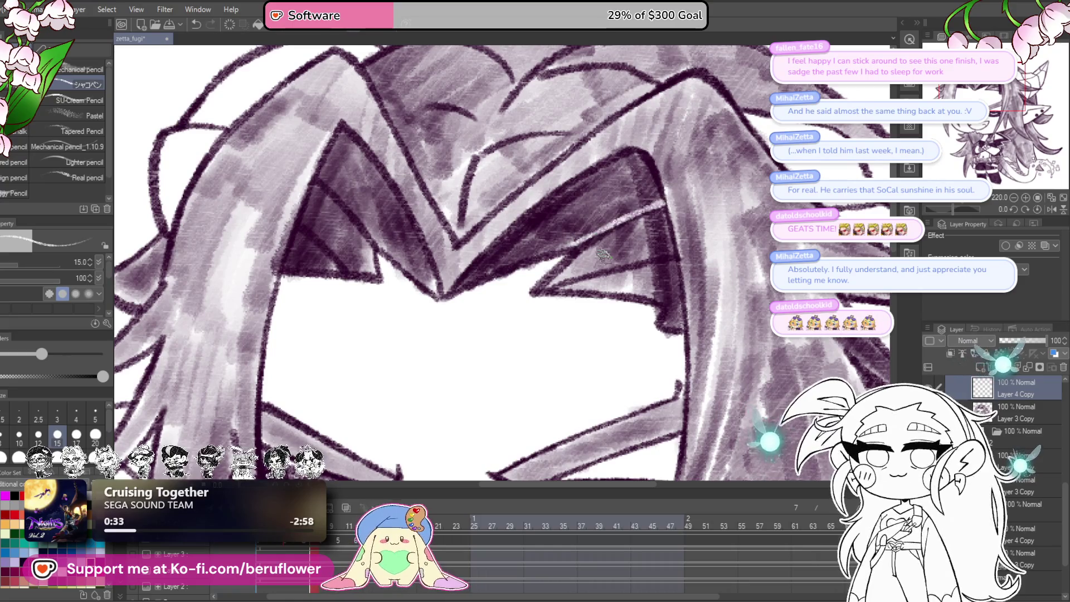
{"action": "left_click_drag", "start_coordinate": [569, 267], "coordinate": [560, 281]}
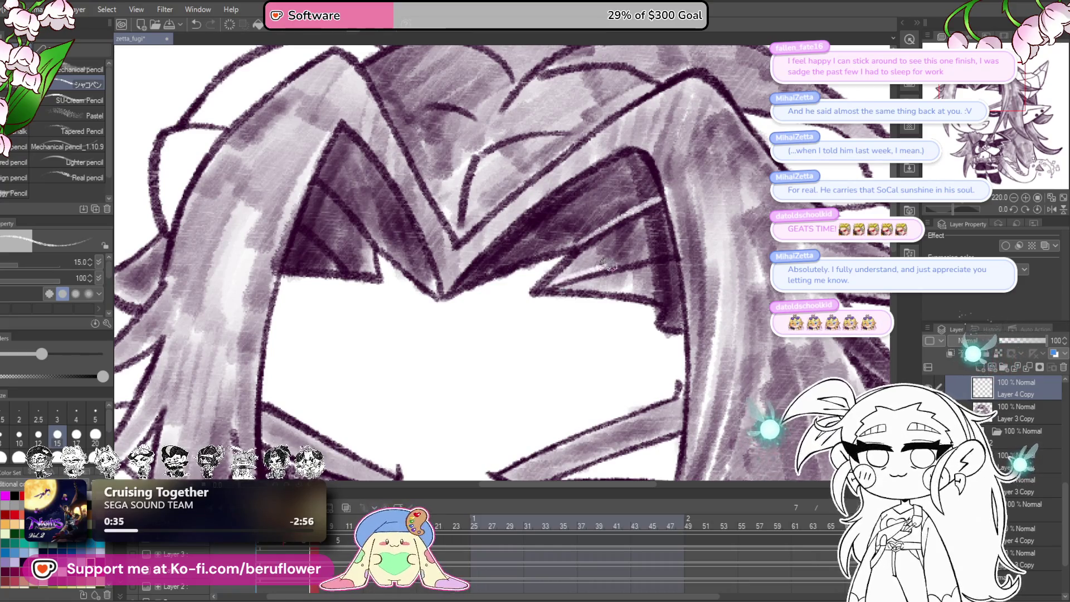
{"action": "left_click_drag", "start_coordinate": [453, 285], "coordinate": [545, 316]}
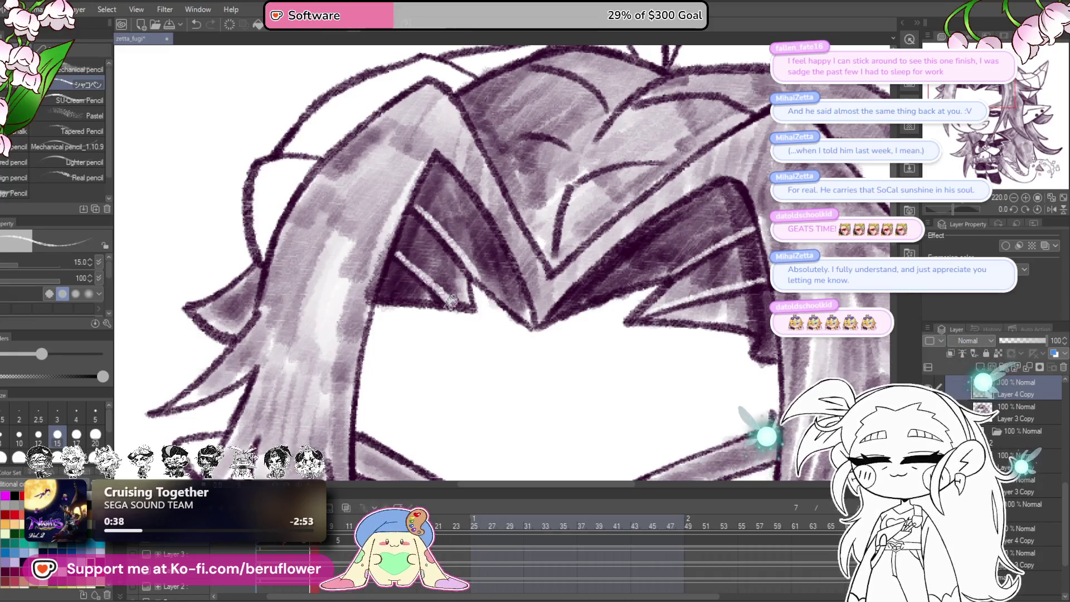
{"action": "scroll", "coordinate": [398, 255], "scroll_direction": "down", "scroll_amount": 6}
{"action": "scroll", "coordinate": [560, 302], "scroll_direction": "up", "scroll_amount": 3}
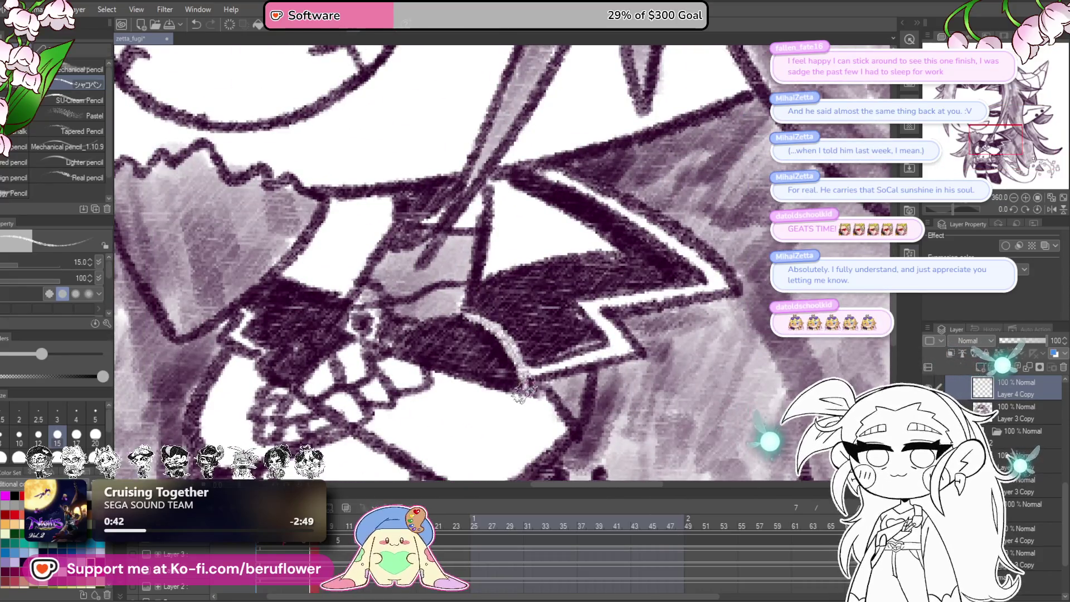
{"action": "scroll", "coordinate": [518, 357], "scroll_direction": "up", "scroll_amount": 1}
- Pan down over the collar, belt buckle and legs to inspect them
{"action": "left_click_drag", "start_coordinate": [476, 302], "coordinate": [544, 297]}
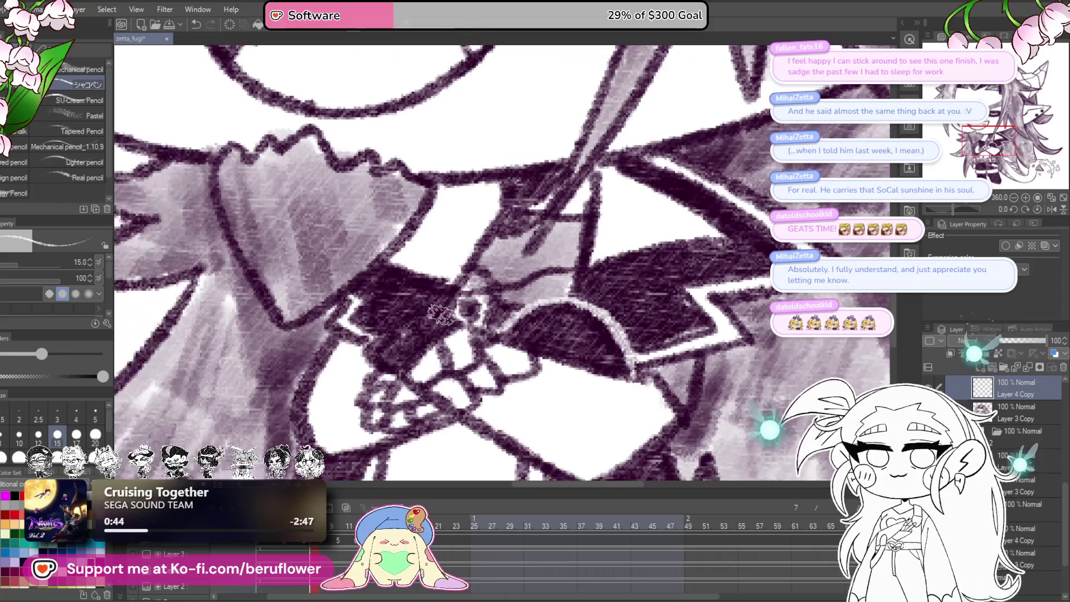
{"action": "left_click_drag", "start_coordinate": [450, 412], "coordinate": [508, 273]}
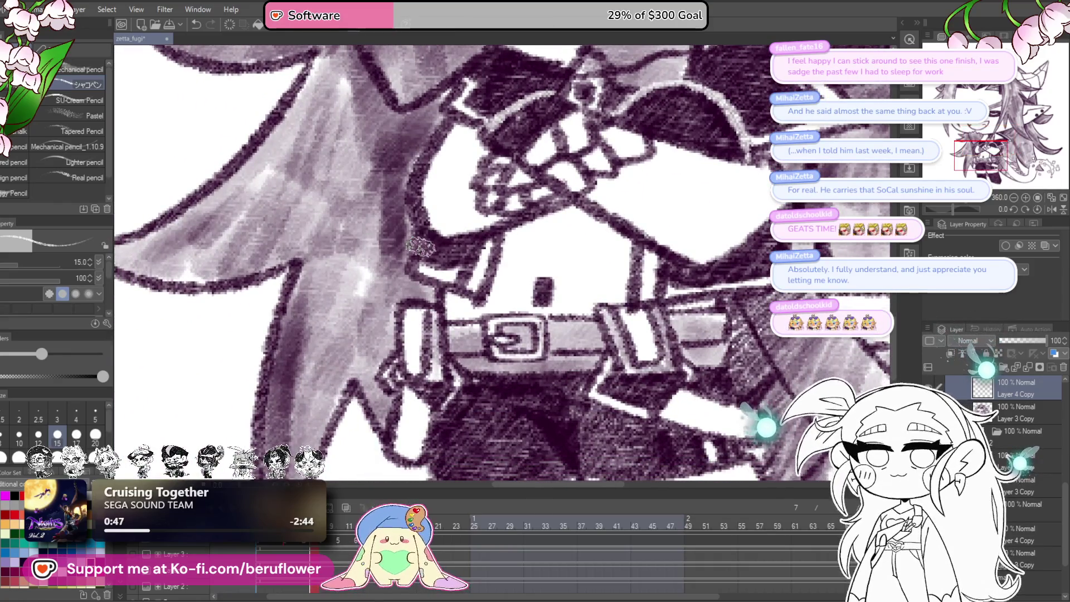
{"action": "left_click_drag", "start_coordinate": [422, 241], "coordinate": [395, 145]}
{"action": "left_click_drag", "start_coordinate": [500, 312], "coordinate": [475, 283]}
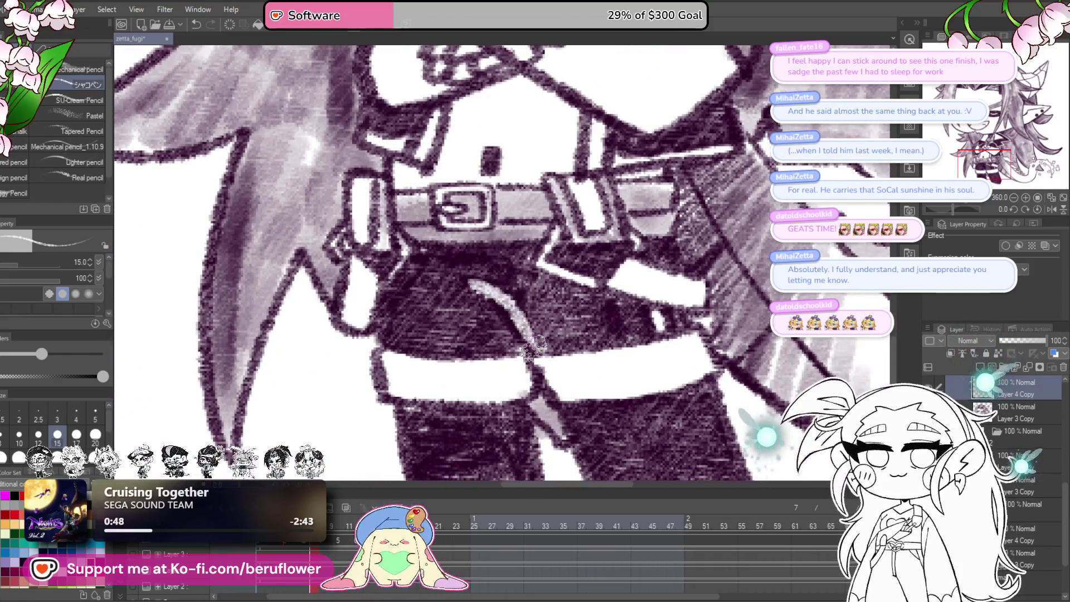
{"action": "scroll", "coordinate": [533, 346], "scroll_direction": "down", "scroll_amount": 10}
{"action": "scroll", "coordinate": [636, 459], "scroll_direction": "up", "scroll_amount": 4}
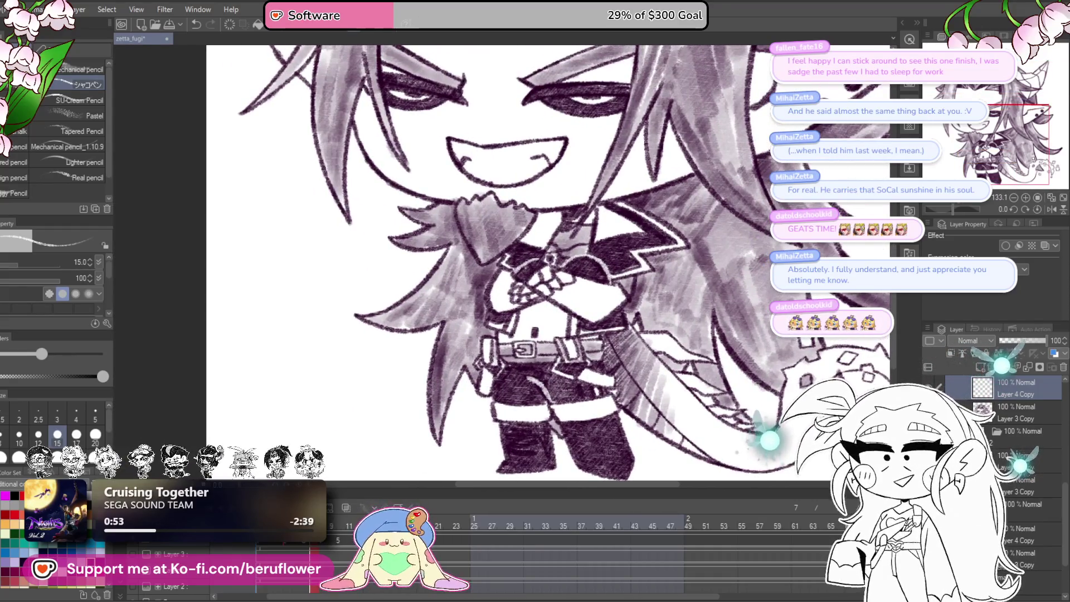
{"action": "scroll", "coordinate": [477, 333], "scroll_direction": "up", "scroll_amount": 4}
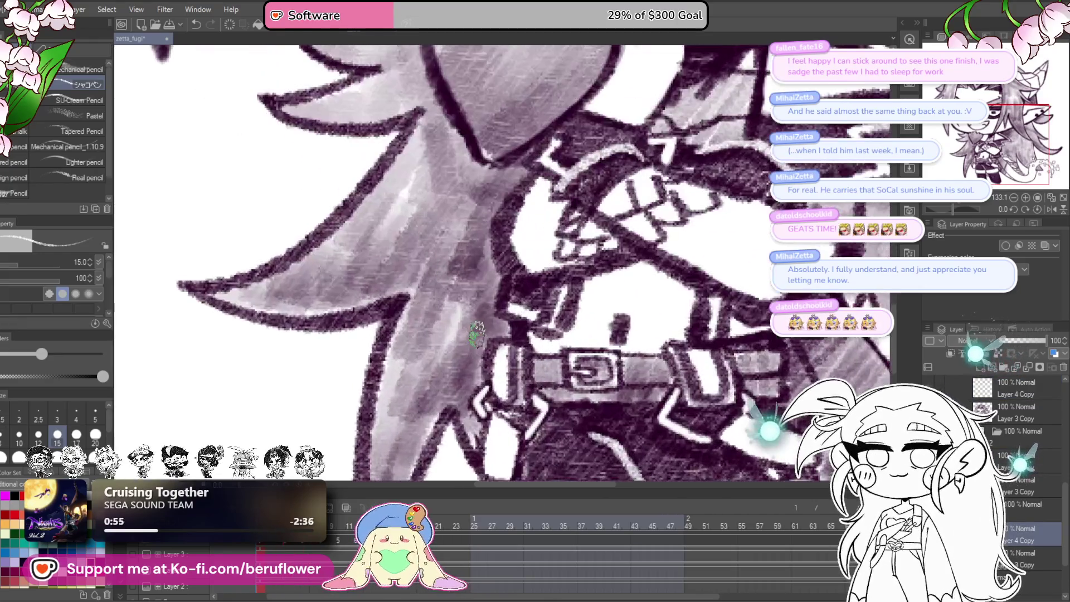
{"action": "scroll", "coordinate": [490, 314], "scroll_direction": "down", "scroll_amount": 7}
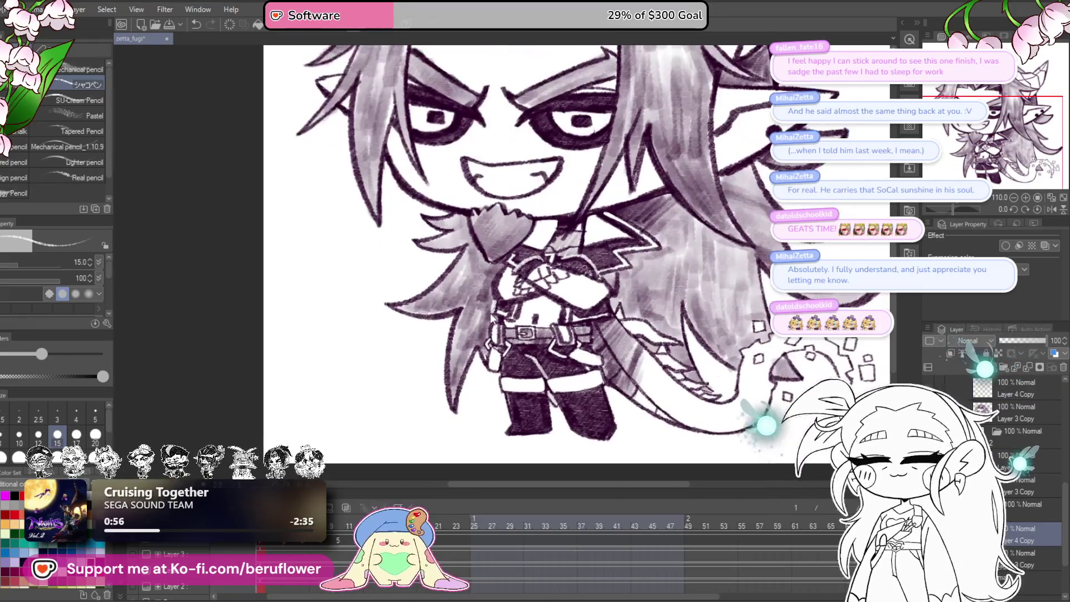
- Advance the animation two frames and zoom out on the character
{"action": "key", "text": "Right"}
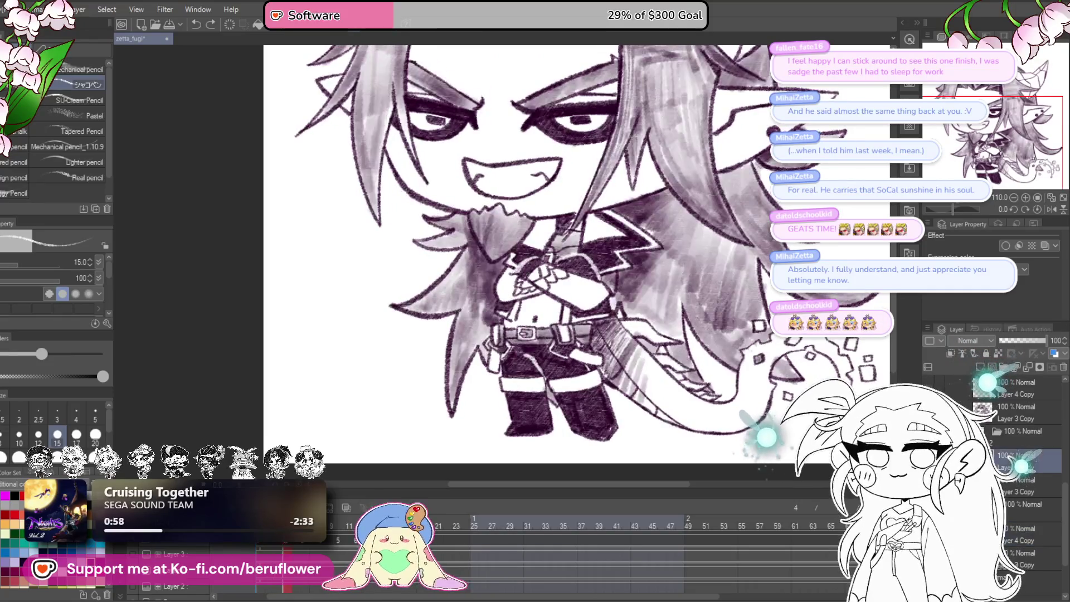
{"action": "scroll", "coordinate": [451, 412], "scroll_direction": "down", "scroll_amount": 3}
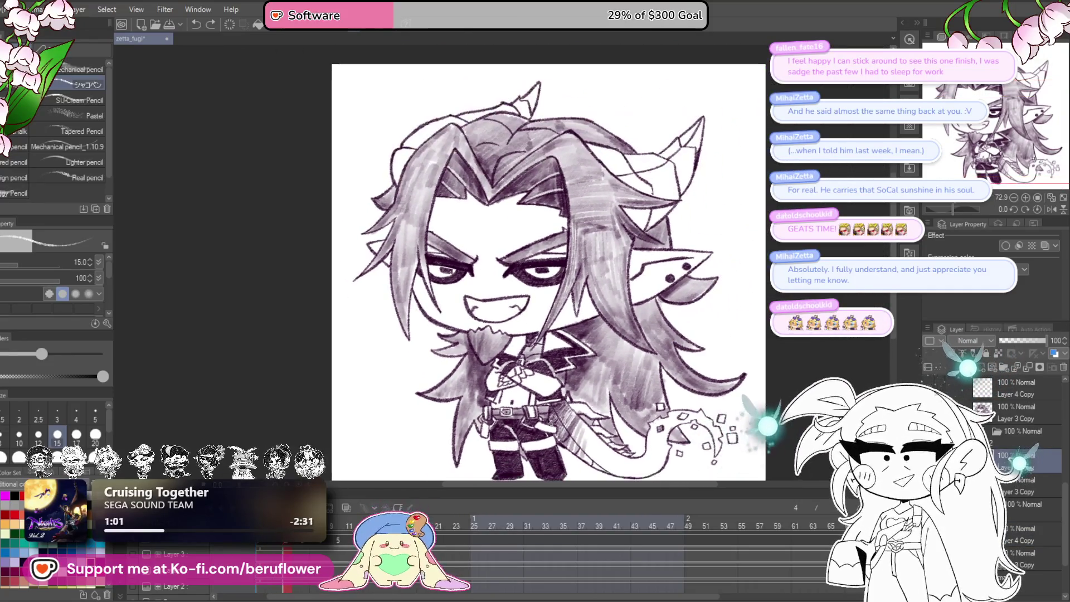
{"action": "key", "text": "Right"}
{"action": "key", "text": "Right"}
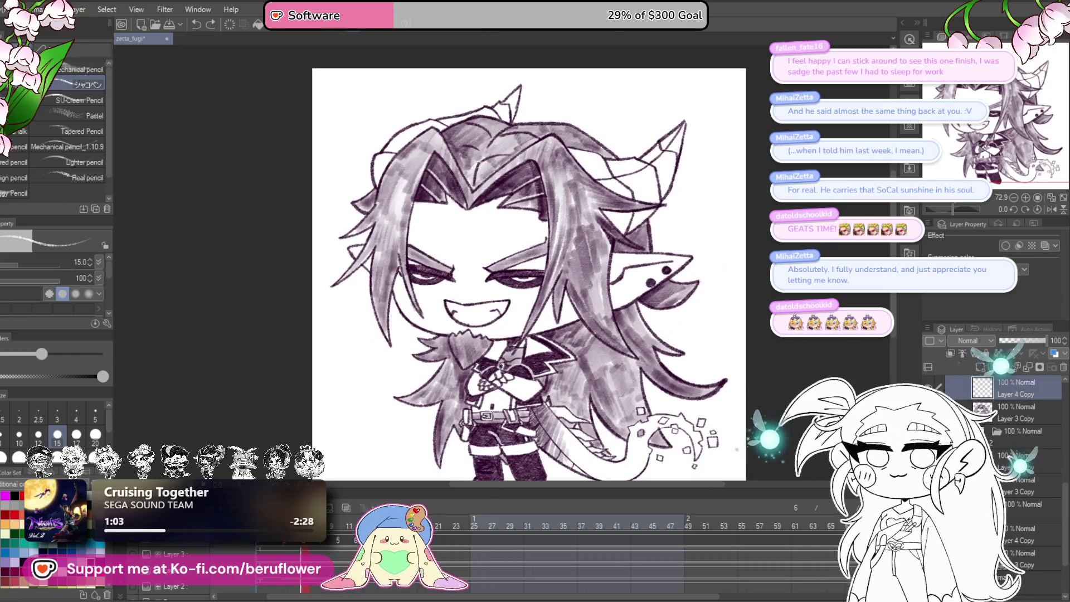
- Compare the blink frames back and forth, settling on the closed-eyes frame
{"action": "key", "text": "Left"}
{"action": "key", "text": "Left"}
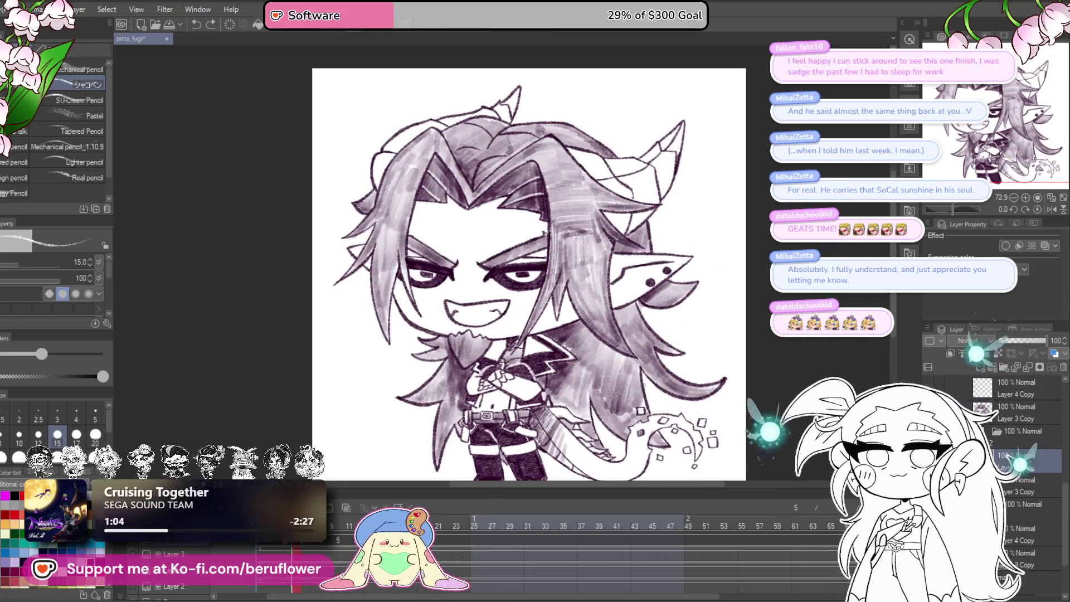
{"action": "key", "text": "Right"}
{"action": "key", "text": "Right"}
{"action": "key", "text": "Left"}
{"action": "key", "text": "Left"}
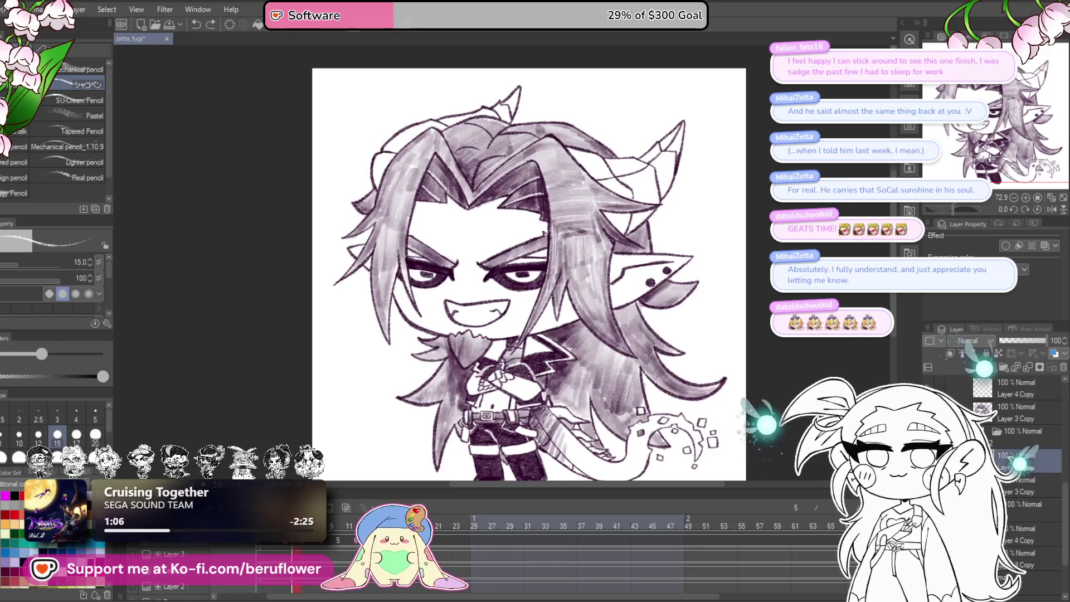
{"action": "key", "text": "Right"}
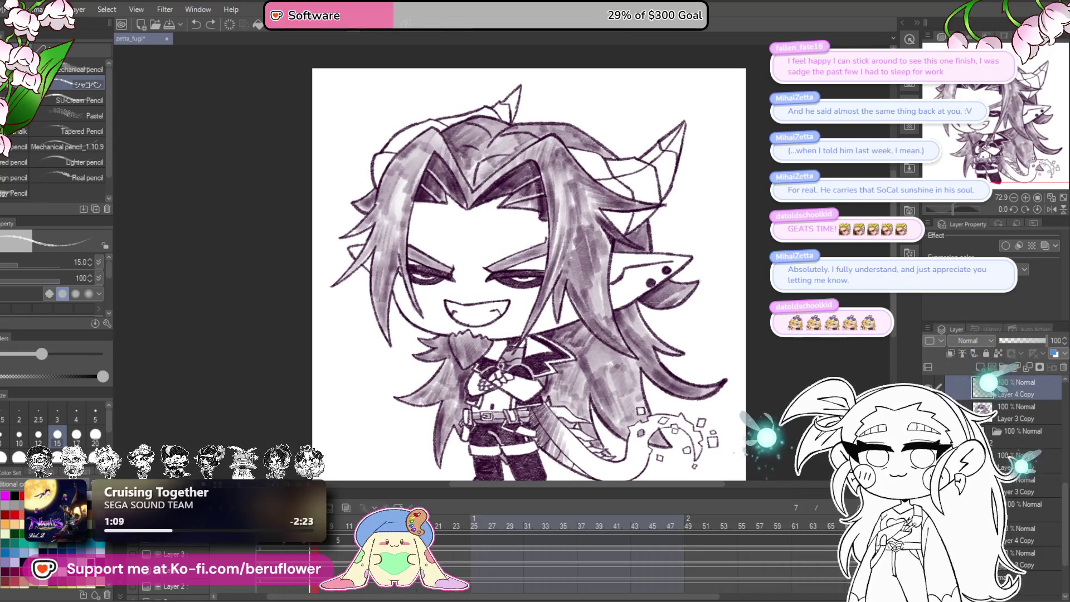
{"action": "key", "text": "Right"}
{"action": "key", "text": "Right"}
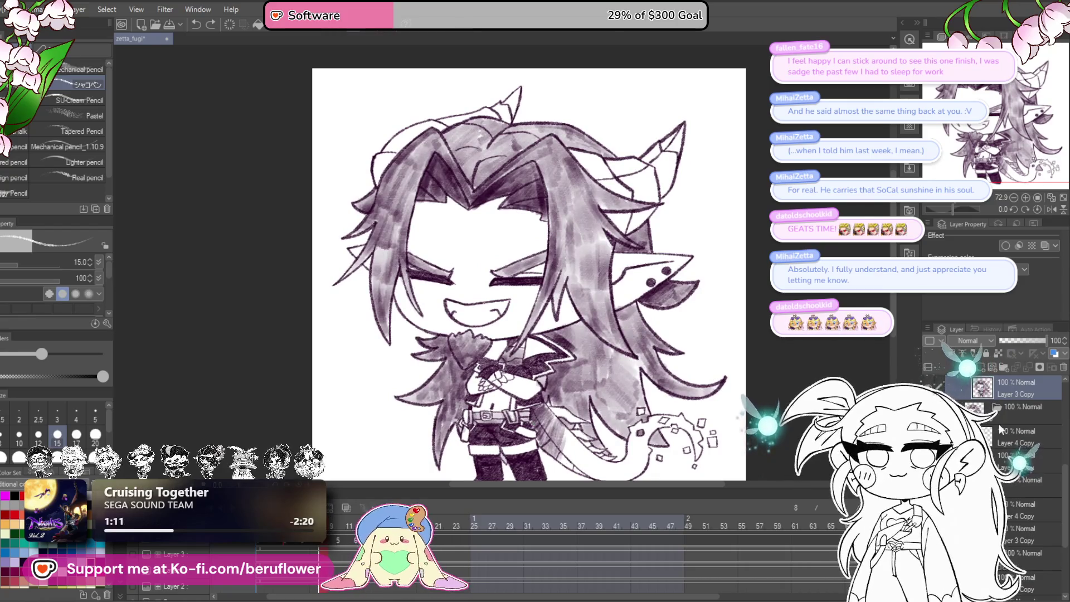
- Zoom in on the head and paint a first light highlight stroke on the hair
{"action": "scroll", "coordinate": [552, 301], "scroll_direction": "up", "scroll_amount": 9}
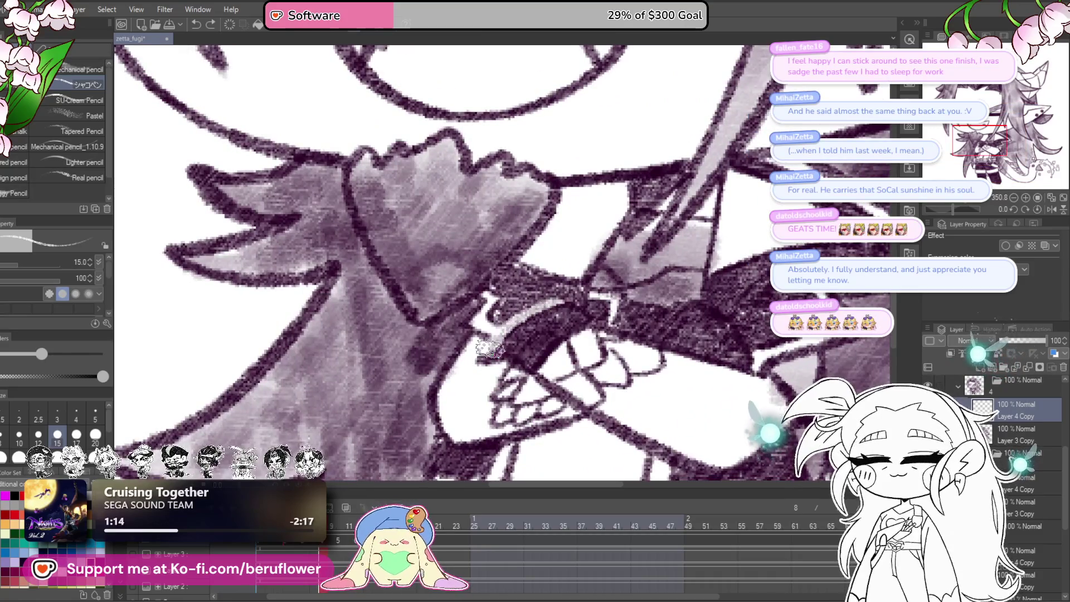
{"action": "scroll", "coordinate": [489, 349], "scroll_direction": "right", "scroll_amount": 3}
{"action": "left_click_drag", "start_coordinate": [730, 331], "coordinate": [713, 323]}
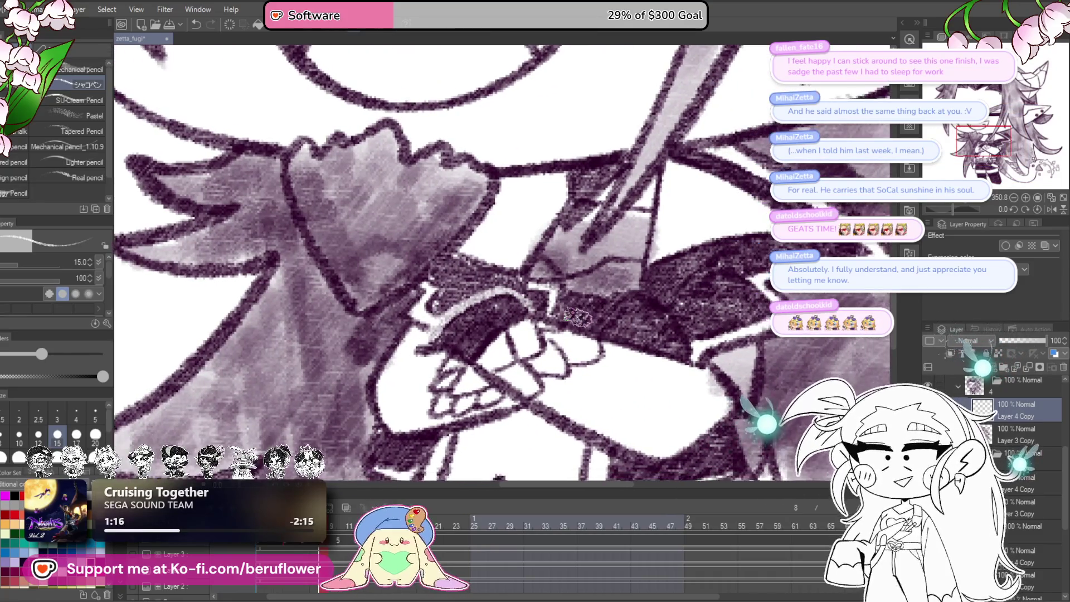
{"action": "scroll", "coordinate": [679, 341], "scroll_direction": "down", "scroll_amount": 5}
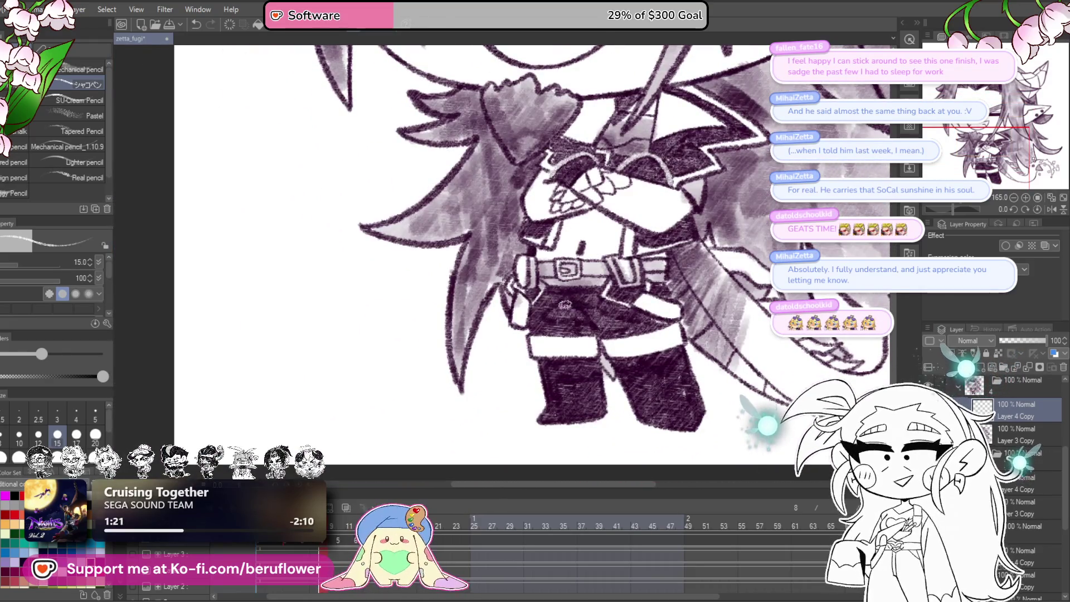
{"action": "scroll", "coordinate": [598, 336], "scroll_direction": "up", "scroll_amount": 6}
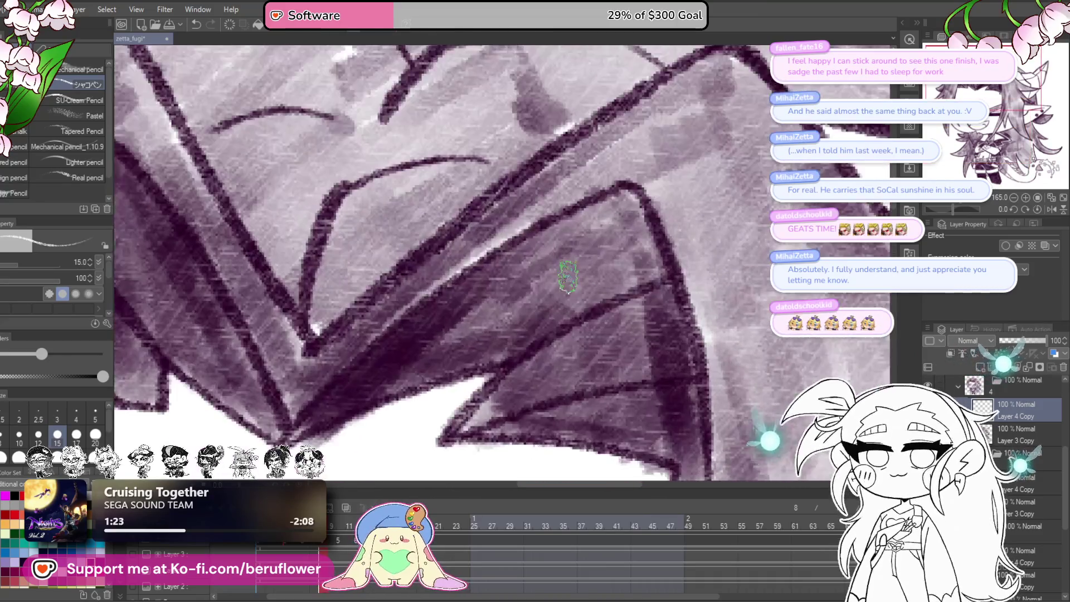
{"action": "scroll", "coordinate": [568, 276], "scroll_direction": "up", "scroll_amount": 4}
{"action": "mouse_move", "coordinate": [722, 211]}
{"action": "left_mouse_down"}
{"action": "mouse_move", "coordinate": [550, 300]}
{"action": "mouse_move", "coordinate": [781, 251]}
{"action": "left_mouse_up"}
- With the view rotated, add highlight streaks along the dark and inner hair strands
{"action": "left_click_drag", "start_coordinate": [953, 209], "coordinate": [948, 209]}
{"action": "mouse_move", "coordinate": [677, 189]}
{"action": "left_mouse_down"}
{"action": "mouse_move", "coordinate": [613, 240]}
{"action": "mouse_move", "coordinate": [507, 362]}
{"action": "left_mouse_up"}
{"action": "left_click_drag", "start_coordinate": [461, 406], "coordinate": [663, 280]}
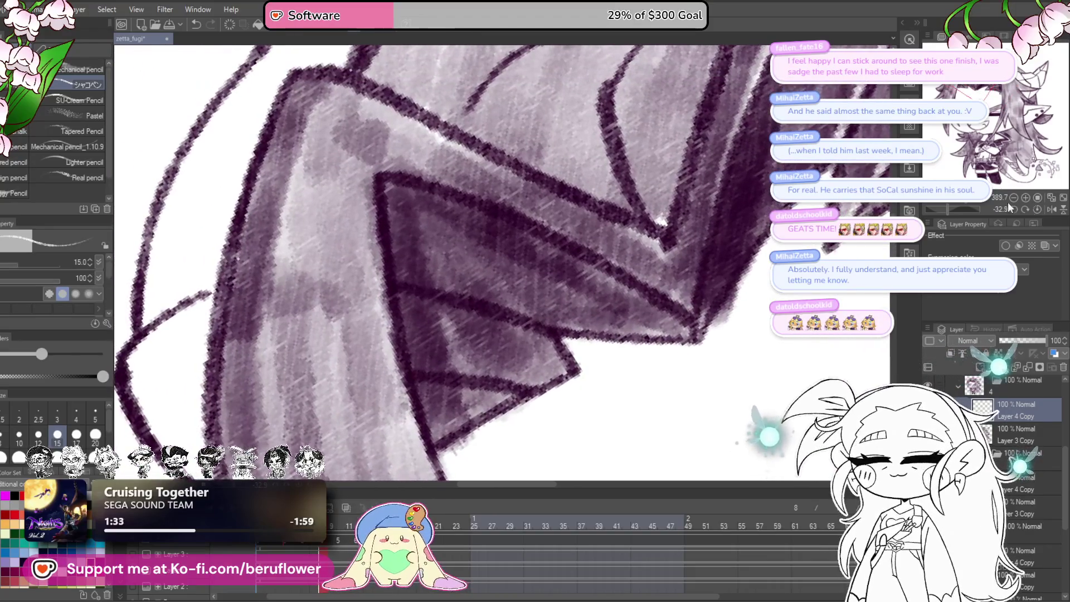
{"action": "left_click", "coordinate": [1037, 209]}
{"action": "left_click_drag", "start_coordinate": [409, 226], "coordinate": [517, 343]}
{"action": "mouse_move", "coordinate": [373, 305]}
{"action": "left_mouse_down"}
{"action": "mouse_move", "coordinate": [440, 348]}
{"action": "mouse_move", "coordinate": [462, 382]}
{"action": "left_mouse_up"}
- Zoom out and move between frames 9 and 10, ending on frame 10
{"action": "scroll", "coordinate": [465, 386], "scroll_direction": "down", "scroll_amount": 6}
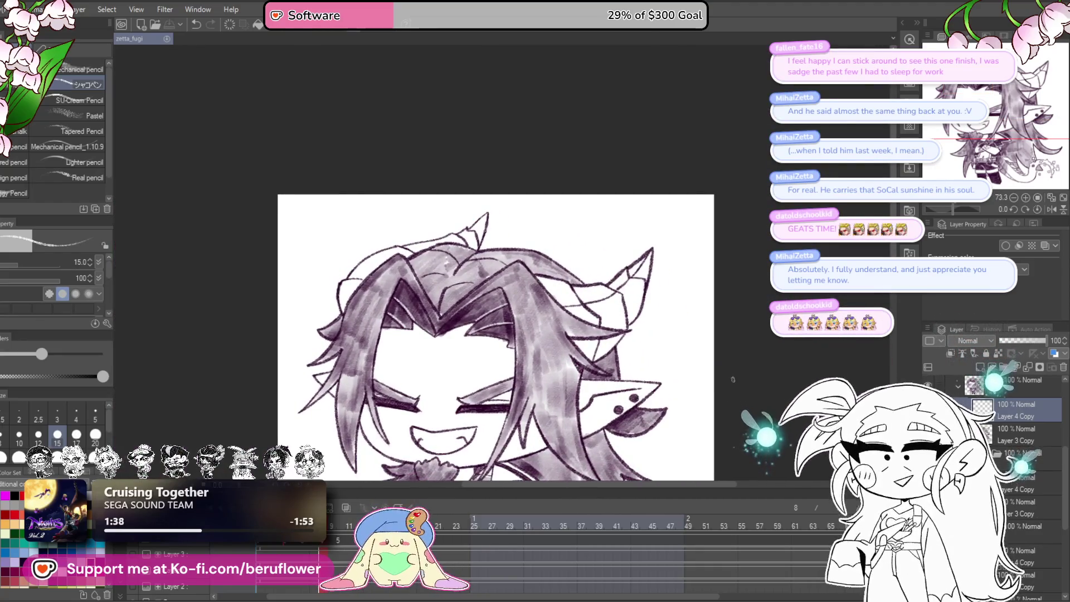
{"action": "left_click_drag", "start_coordinate": [722, 396], "coordinate": [672, 366]}
{"action": "left_click_drag", "start_coordinate": [332, 524], "coordinate": [338, 528]}
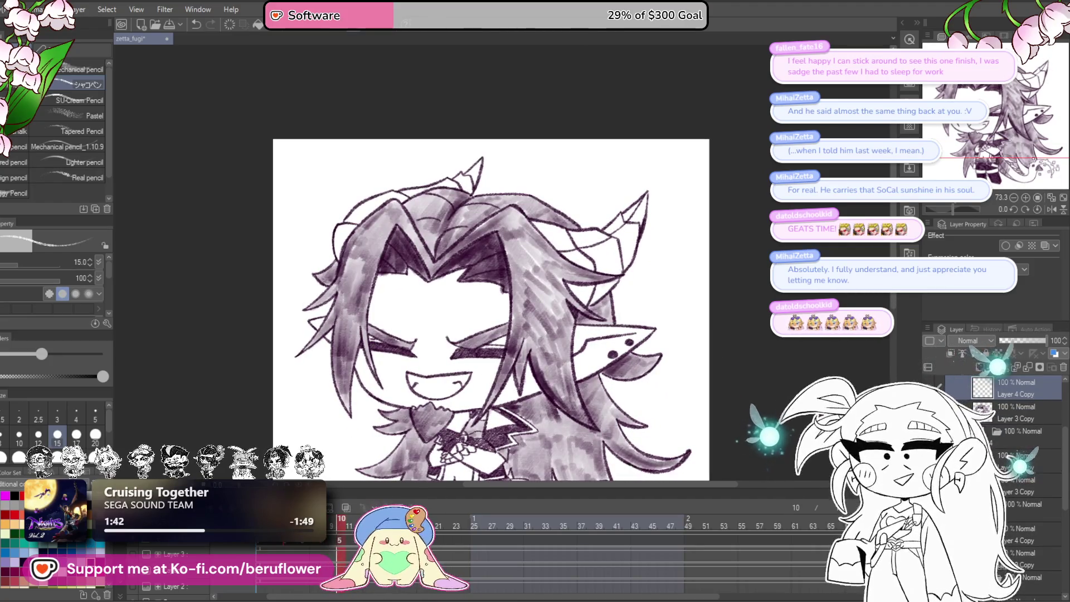
{"action": "left_click", "coordinate": [333, 524]}
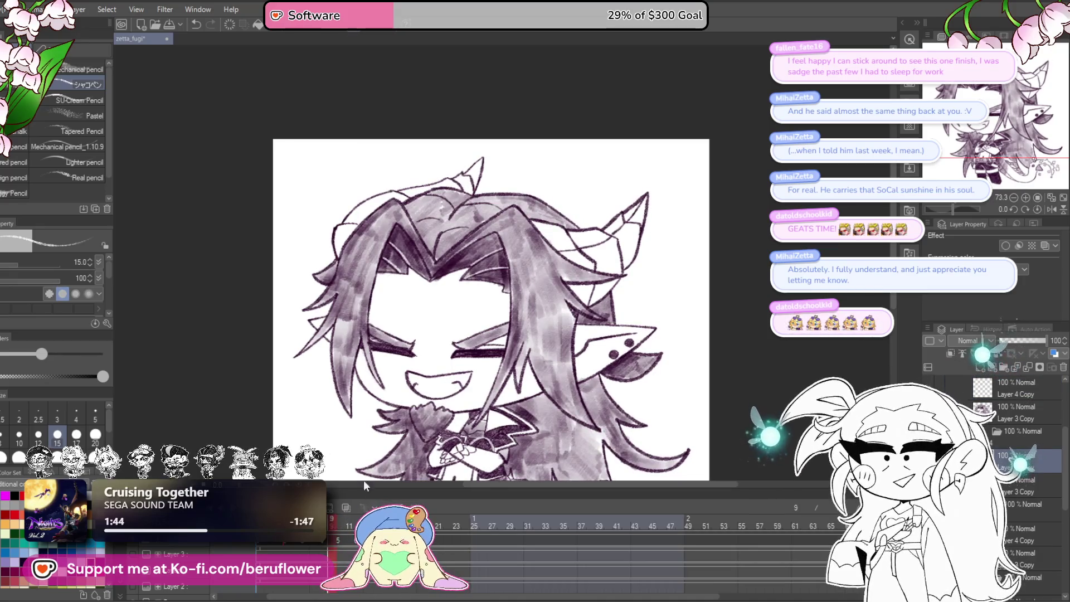
{"action": "left_click_drag", "start_coordinate": [396, 524], "coordinate": [399, 458]}
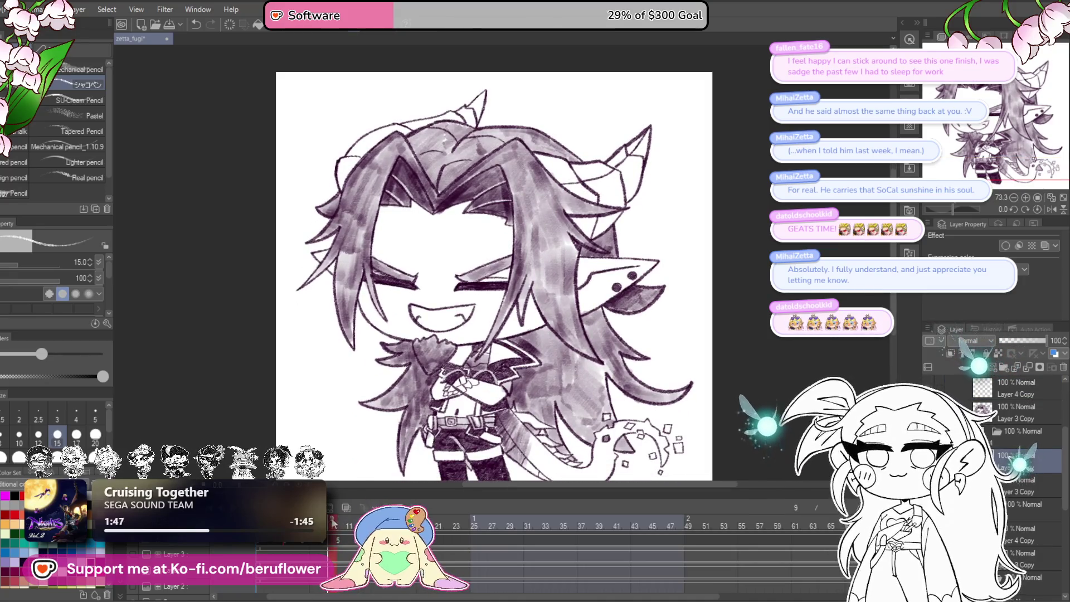
{"action": "left_click_drag", "start_coordinate": [333, 525], "coordinate": [345, 524]}
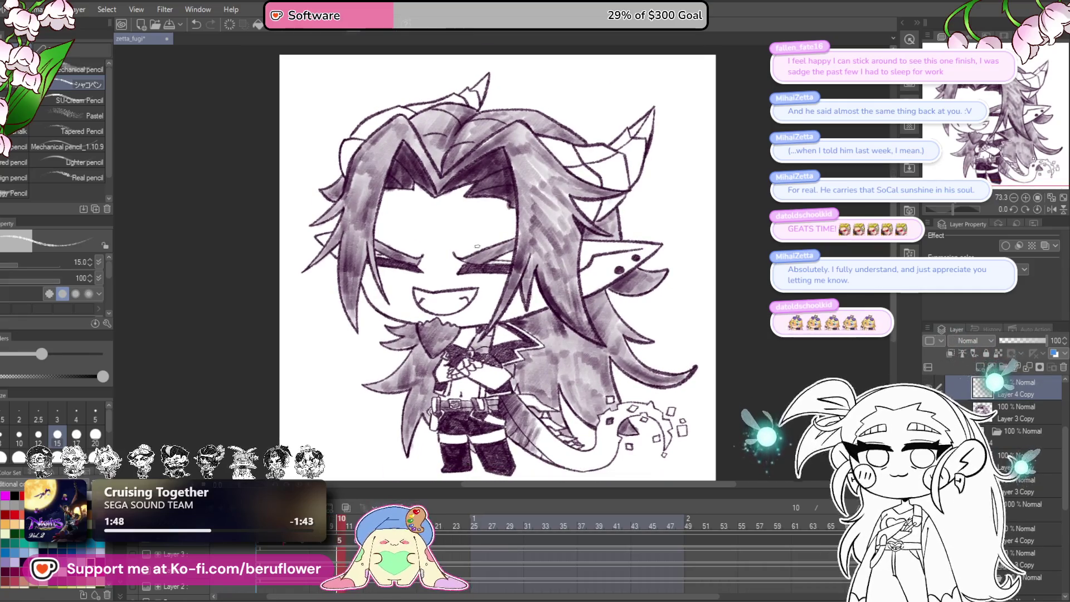
- On frame 10, zoom into the hair and add a light highlight along a dark strand
{"action": "scroll", "coordinate": [389, 413], "scroll_direction": "up", "scroll_amount": 4}
{"action": "mouse_move", "coordinate": [504, 474]}
{"action": "left_mouse_down"}
{"action": "mouse_move", "coordinate": [505, 281]}
{"action": "mouse_move", "coordinate": [524, 192]}
{"action": "left_mouse_up"}
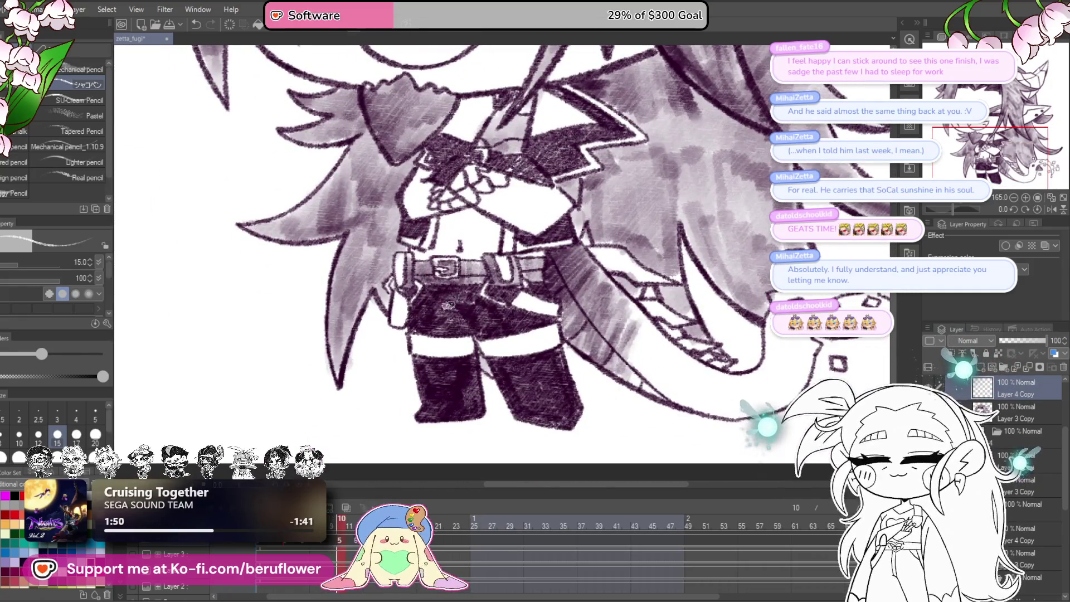
{"action": "left_click_drag", "start_coordinate": [481, 336], "coordinate": [511, 453]}
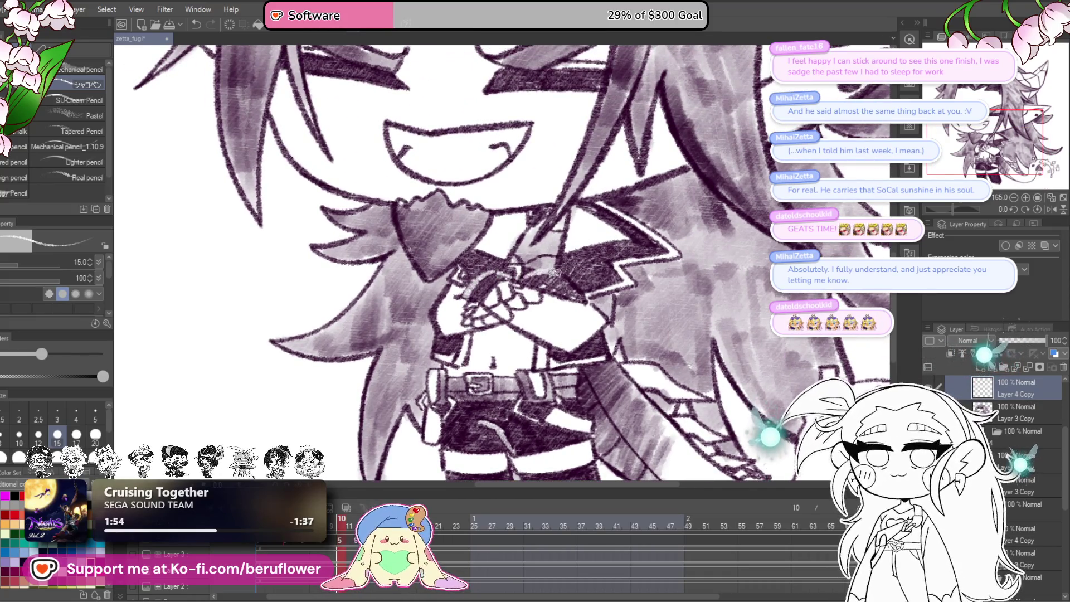
{"action": "left_click_drag", "start_coordinate": [666, 232], "coordinate": [653, 371]}
{"action": "scroll", "coordinate": [610, 199], "scroll_direction": "up", "scroll_amount": 3}
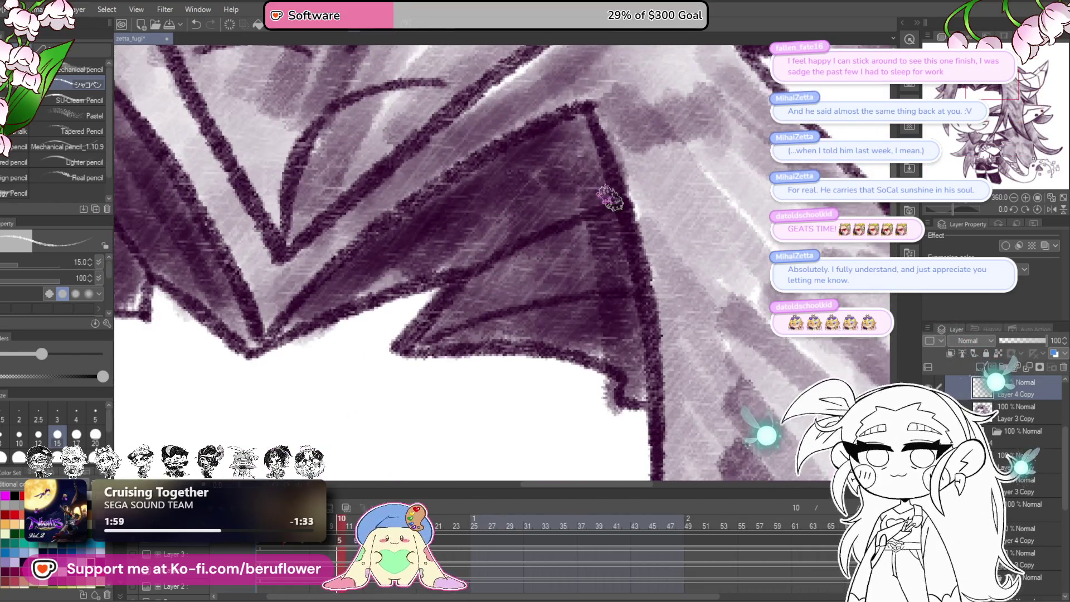
{"action": "left_click_drag", "start_coordinate": [443, 273], "coordinate": [434, 164]}
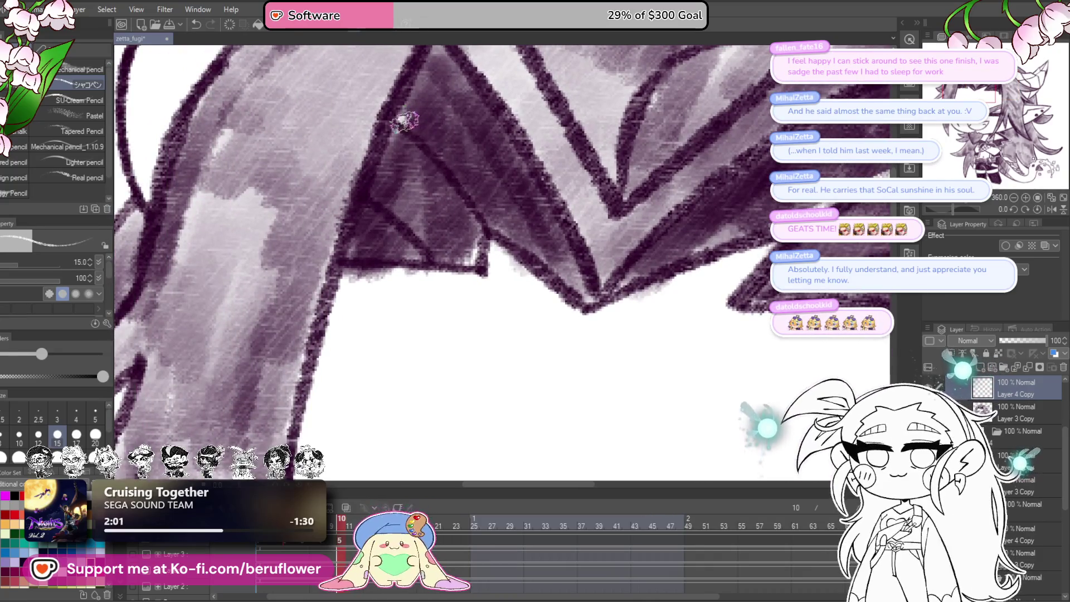
{"action": "left_click_drag", "start_coordinate": [483, 212], "coordinate": [500, 223]}
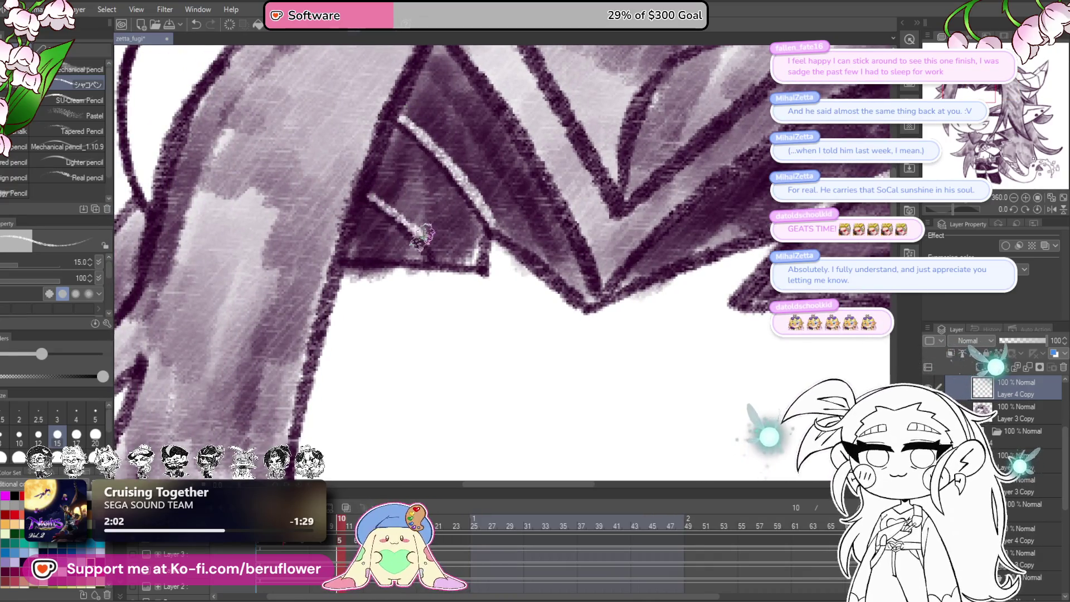
{"action": "left_click_drag", "start_coordinate": [597, 233], "coordinate": [590, 295]}
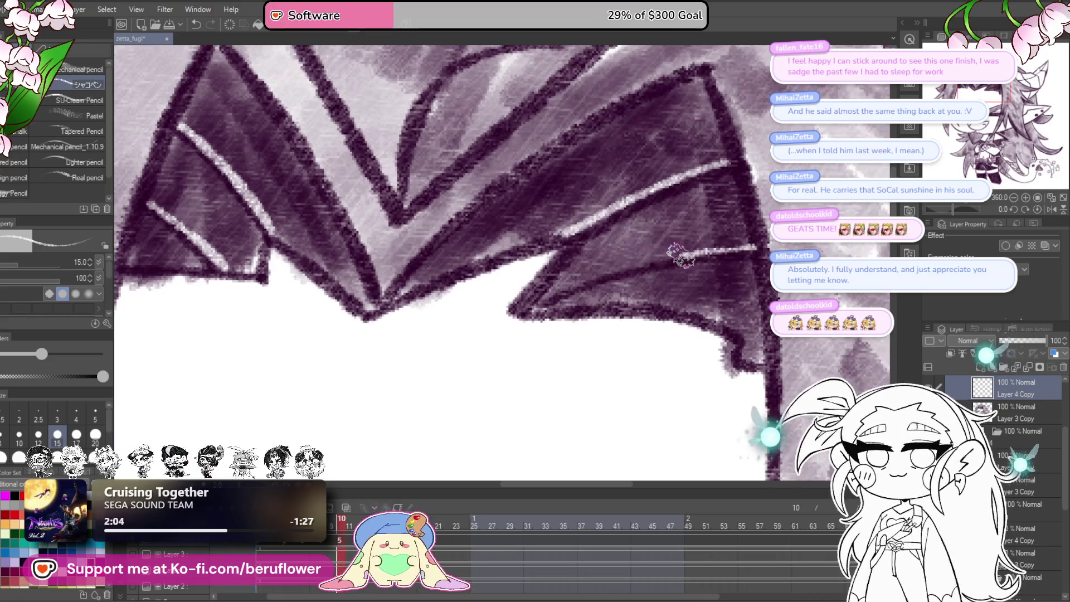
{"action": "scroll", "coordinate": [545, 295], "scroll_direction": "down", "scroll_amount": 5}
{"action": "scroll", "coordinate": [591, 285], "scroll_direction": "up", "scroll_amount": 4}
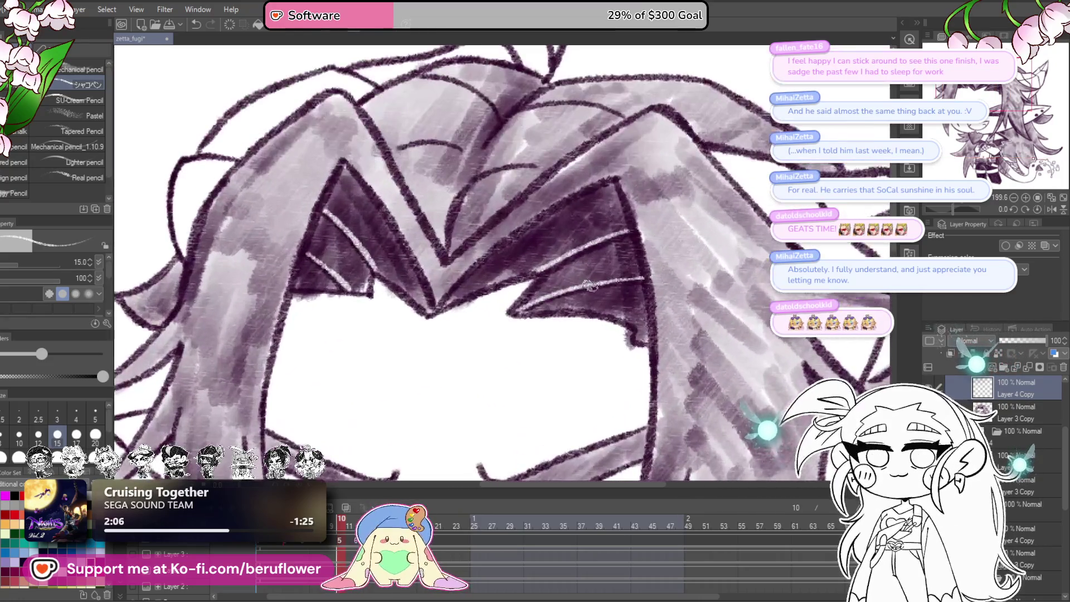
{"action": "scroll", "coordinate": [625, 279], "scroll_direction": "down", "scroll_amount": 6}
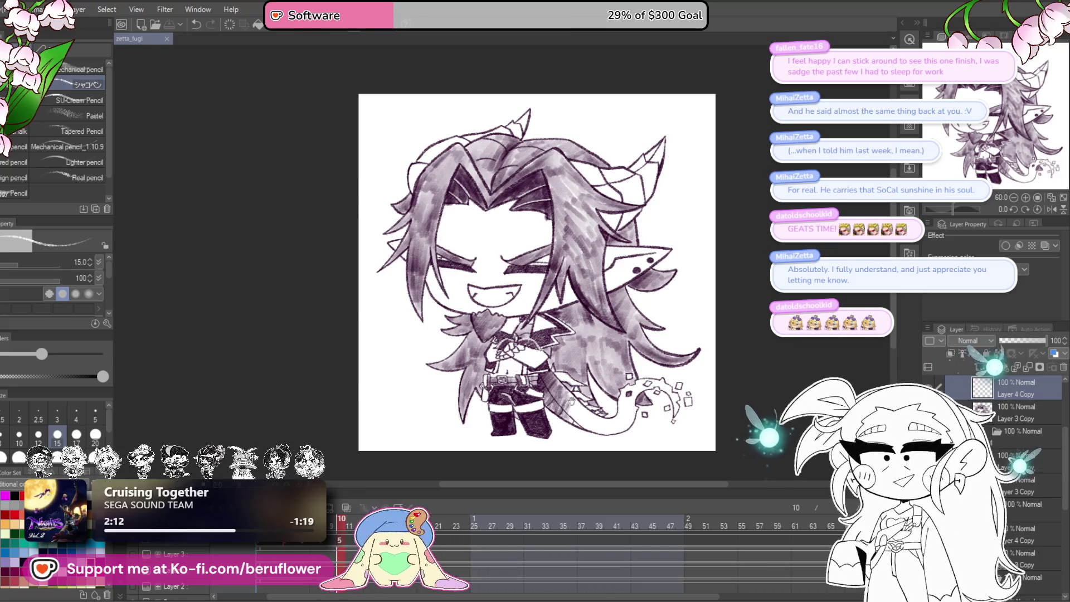
{"action": "scroll", "coordinate": [650, 347], "scroll_direction": "up", "scroll_amount": 4}
{"action": "scroll", "coordinate": [558, 326], "scroll_direction": "down", "scroll_amount": 4}
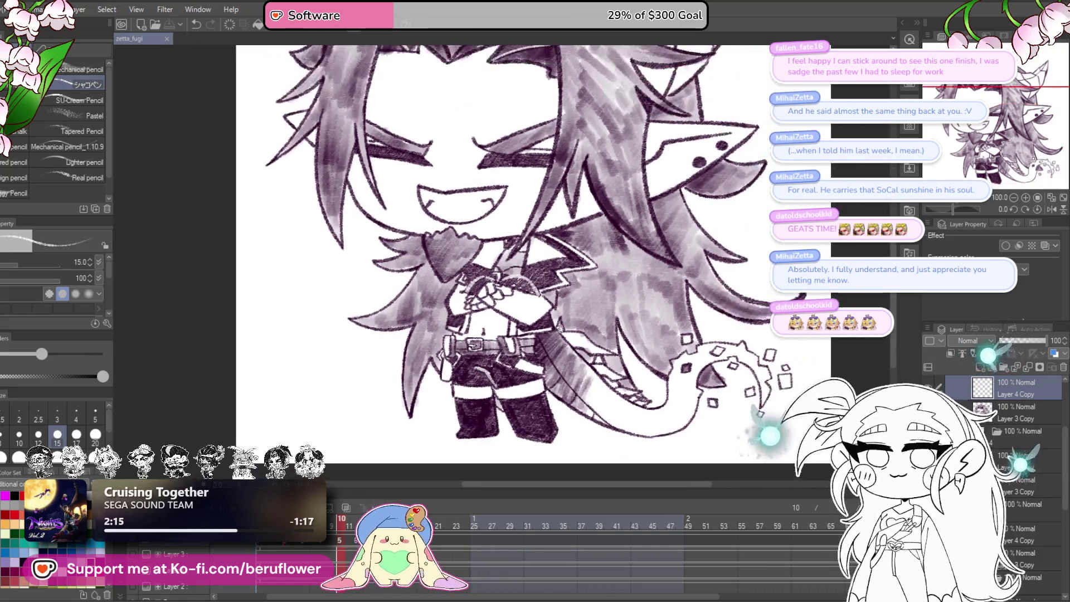
{"action": "scroll", "coordinate": [743, 363], "scroll_direction": "up", "scroll_amount": 3}
{"action": "scroll", "coordinate": [743, 363], "scroll_direction": "down", "scroll_amount": 1}
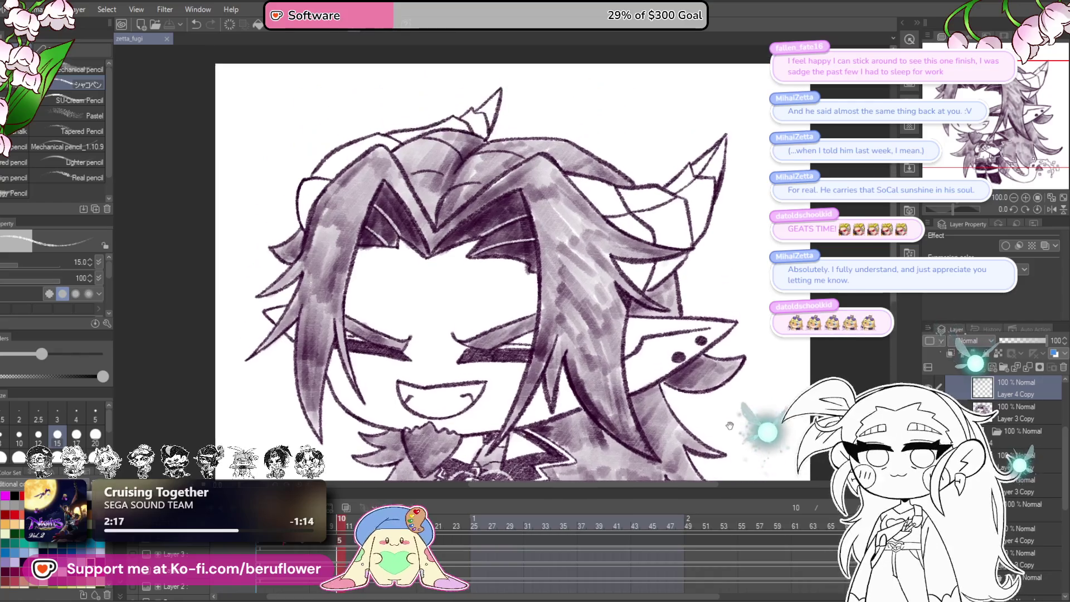
{"action": "scroll", "coordinate": [722, 357], "scroll_direction": "up", "scroll_amount": 1}
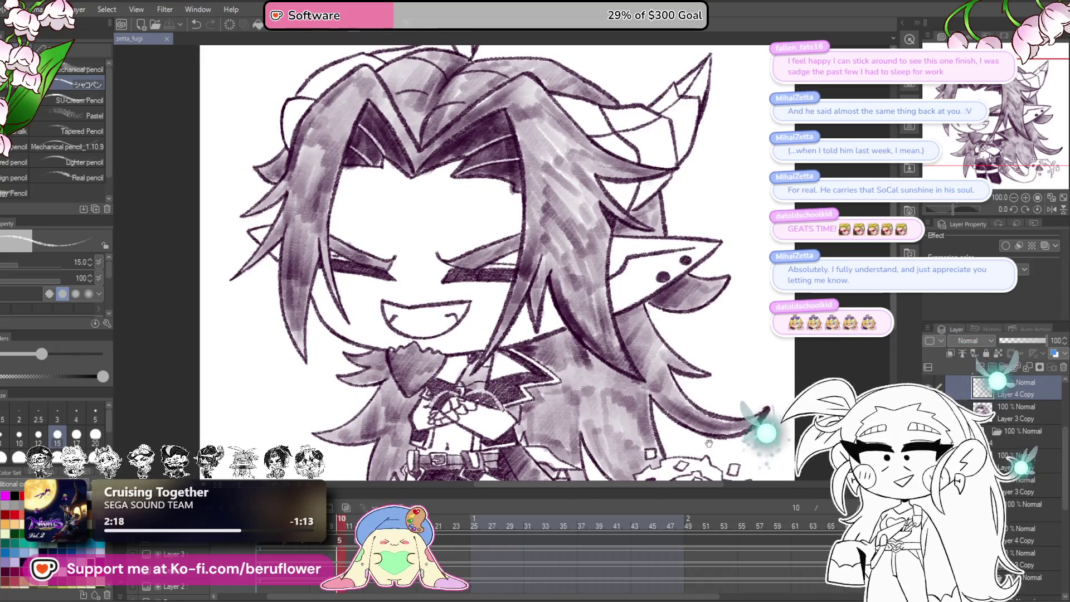
{"action": "scroll", "coordinate": [719, 362], "scroll_direction": "down", "scroll_amount": 1}
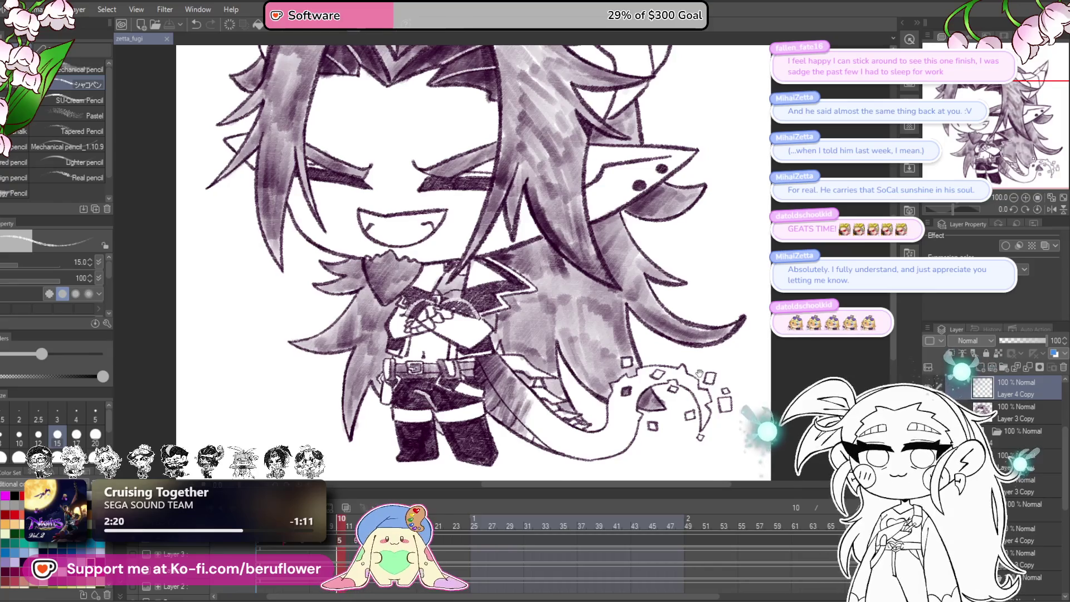
{"action": "scroll", "coordinate": [700, 373], "scroll_direction": "up", "scroll_amount": 1}
{"action": "scroll", "coordinate": [671, 365], "scroll_direction": "down", "scroll_amount": 2}
{"action": "scroll", "coordinate": [670, 365], "scroll_direction": "up", "scroll_amount": 3}
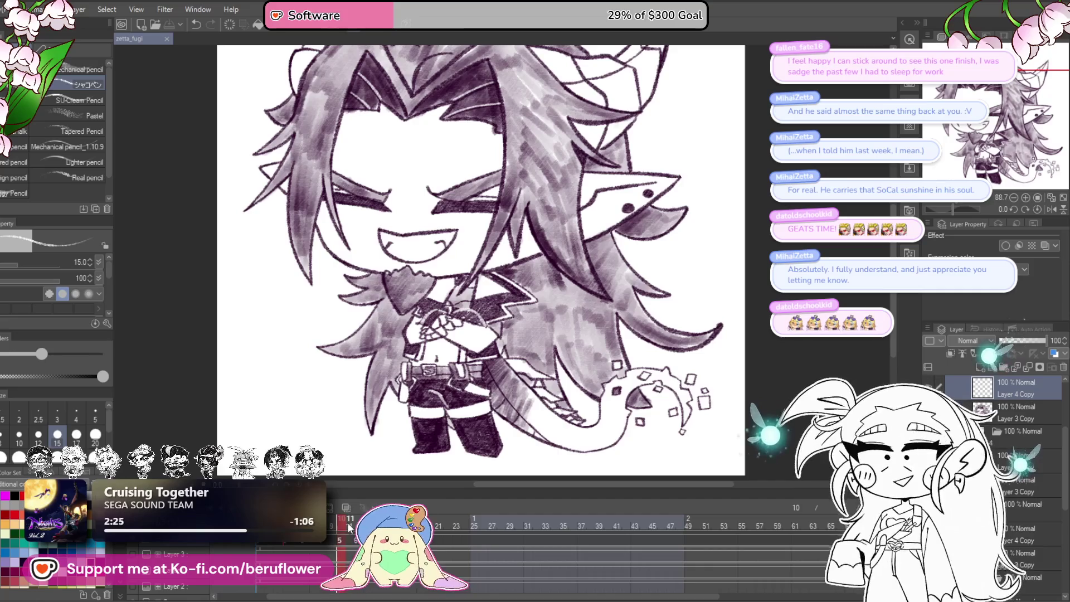
{"action": "key", "text": "Right"}
{"action": "scroll", "coordinate": [1019, 434], "scroll_direction": "up", "scroll_amount": 1}
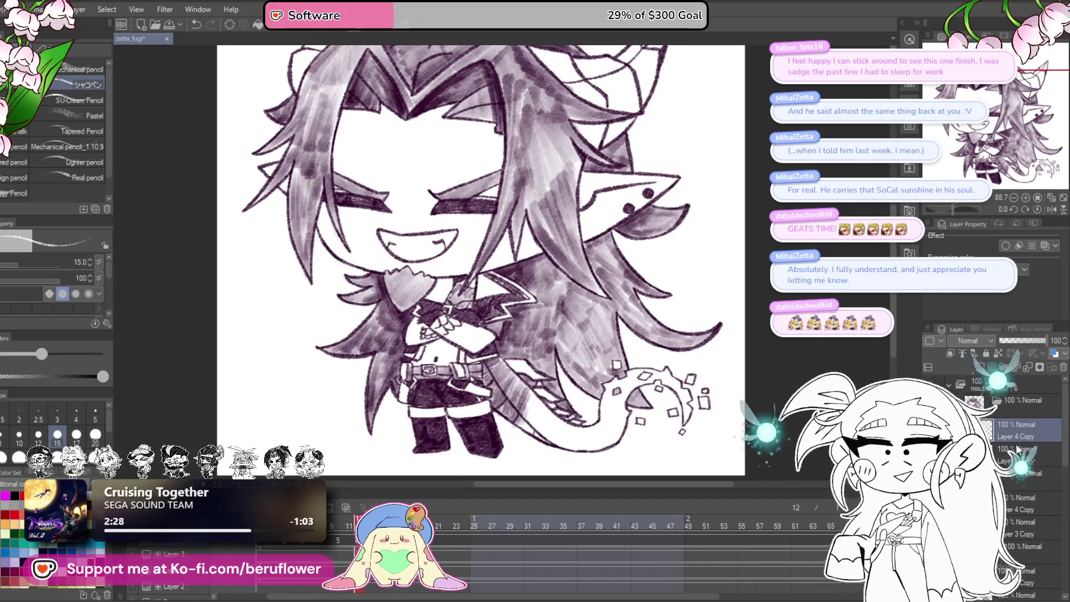
{"action": "scroll", "coordinate": [458, 323], "scroll_direction": "up", "scroll_amount": 3}
{"action": "left_click_drag", "start_coordinate": [458, 323], "coordinate": [512, 147]}
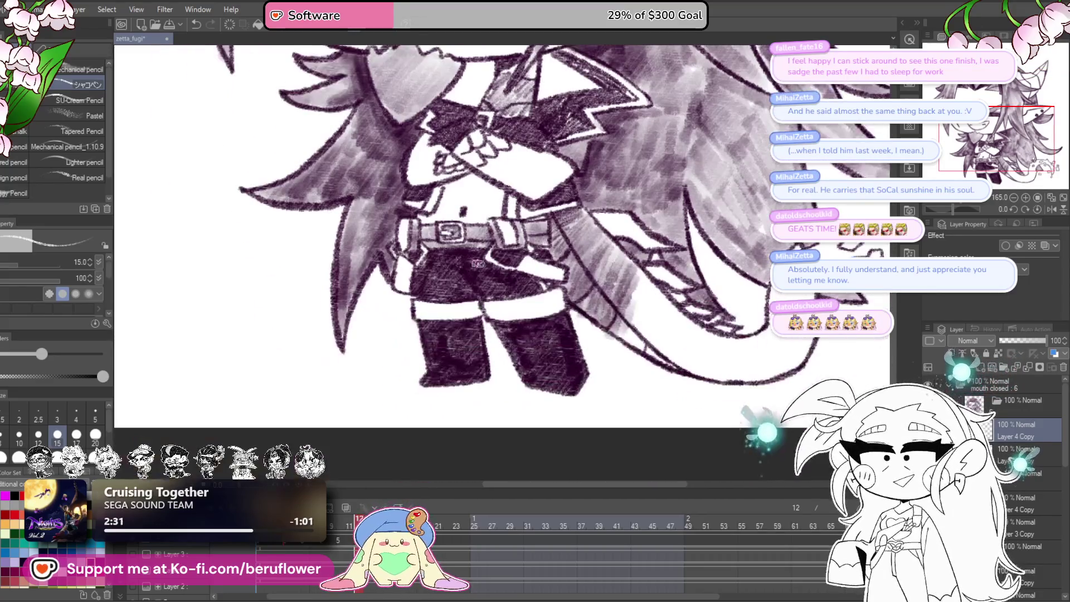
{"action": "left_click_drag", "start_coordinate": [573, 317], "coordinate": [593, 328]}
{"action": "left_click_drag", "start_coordinate": [555, 260], "coordinate": [593, 335]}
{"action": "scroll", "coordinate": [584, 342], "scroll_direction": "up", "scroll_amount": 1}
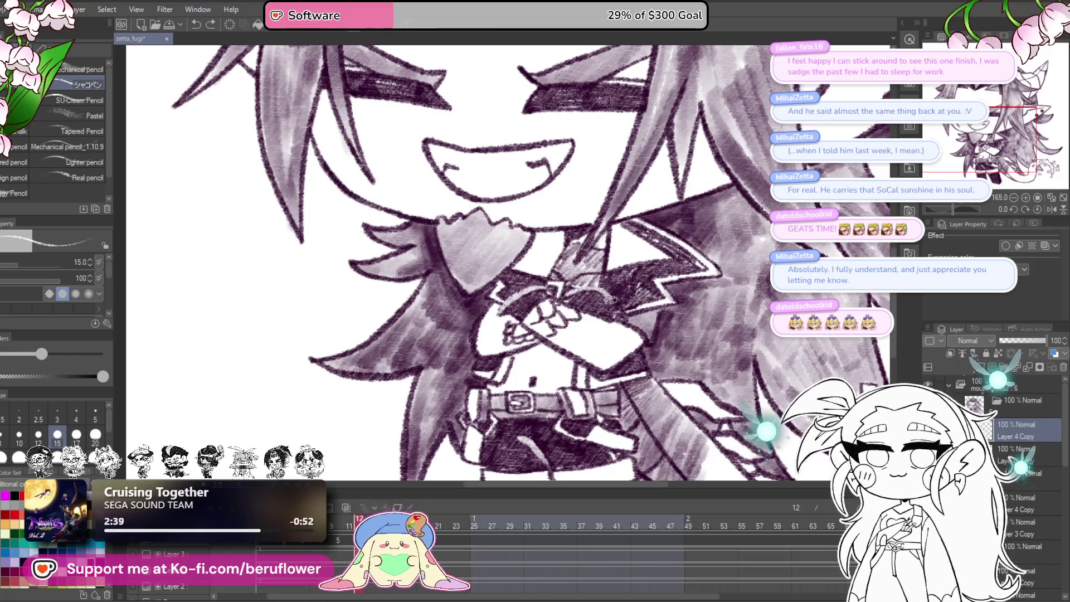
{"action": "left_click_drag", "start_coordinate": [635, 297], "coordinate": [737, 359]}
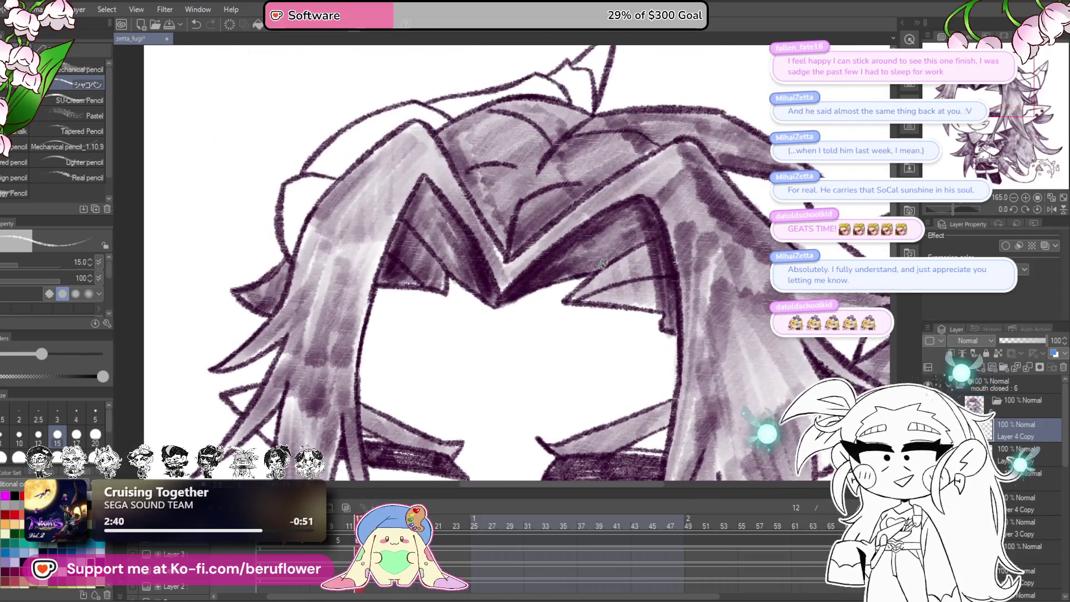
{"action": "scroll", "coordinate": [659, 233], "scroll_direction": "up", "scroll_amount": 1}
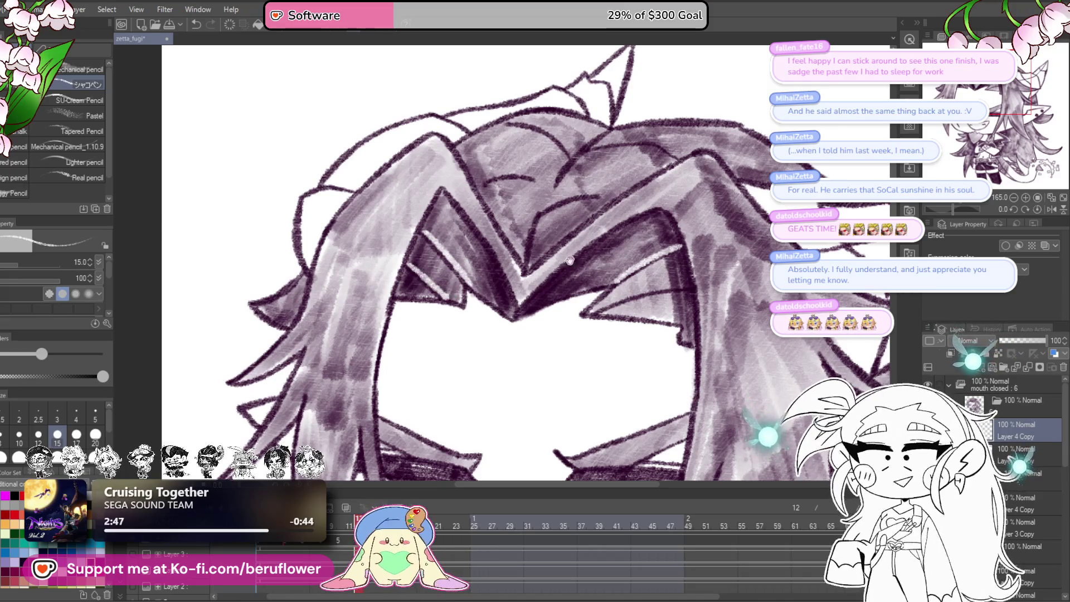
{"action": "left_click_drag", "start_coordinate": [549, 263], "coordinate": [655, 280]}
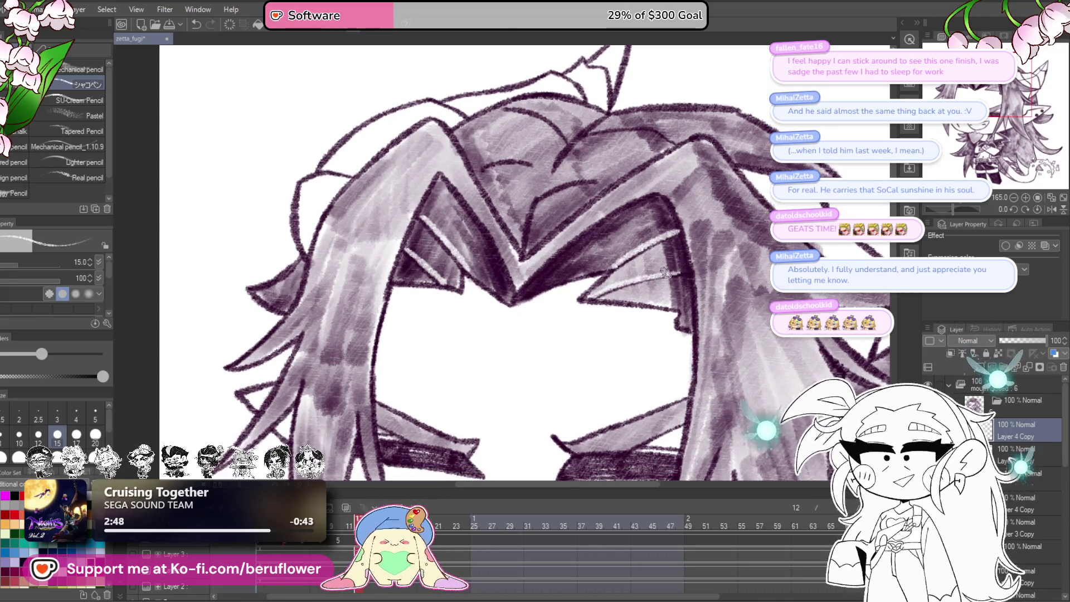
{"action": "scroll", "coordinate": [663, 273], "scroll_direction": "down", "scroll_amount": 5}
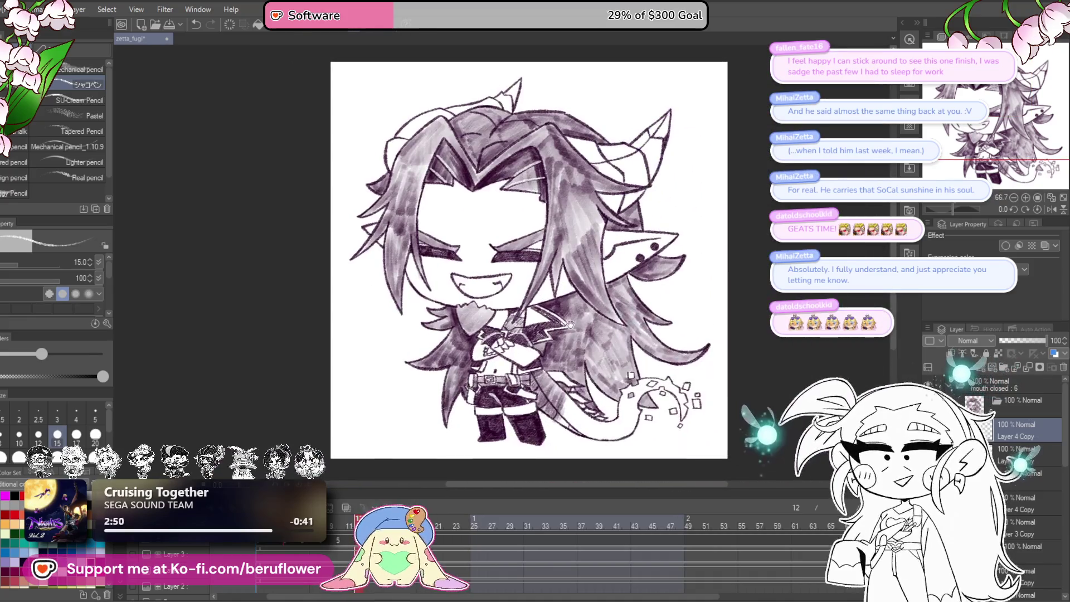
{"action": "scroll", "coordinate": [568, 322], "scroll_direction": "up", "scroll_amount": 2}
{"action": "mouse_move", "coordinate": [736, 378]}
{"action": "left_mouse_down"}
{"action": "mouse_move", "coordinate": [720, 407]}
{"action": "mouse_move", "coordinate": [724, 375]}
{"action": "left_mouse_up"}
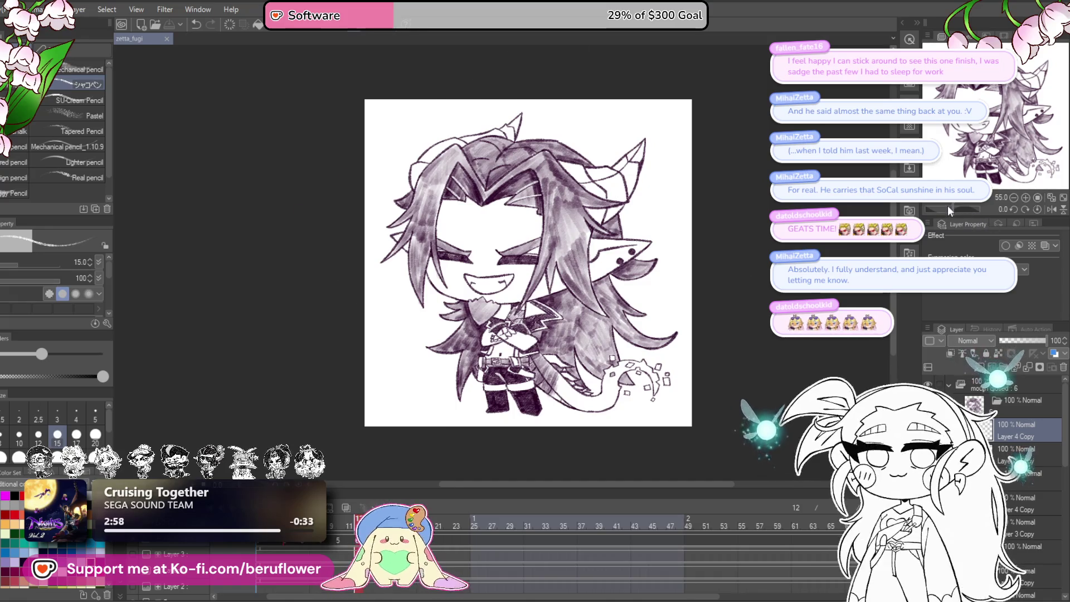
- Tilt the view to about -36.8°, zoom in on the mouth and check frame 10
{"action": "left_click_drag", "start_coordinate": [947, 206], "coordinate": [940, 204]}
{"action": "scroll", "coordinate": [563, 224], "scroll_direction": "up", "scroll_amount": 5}
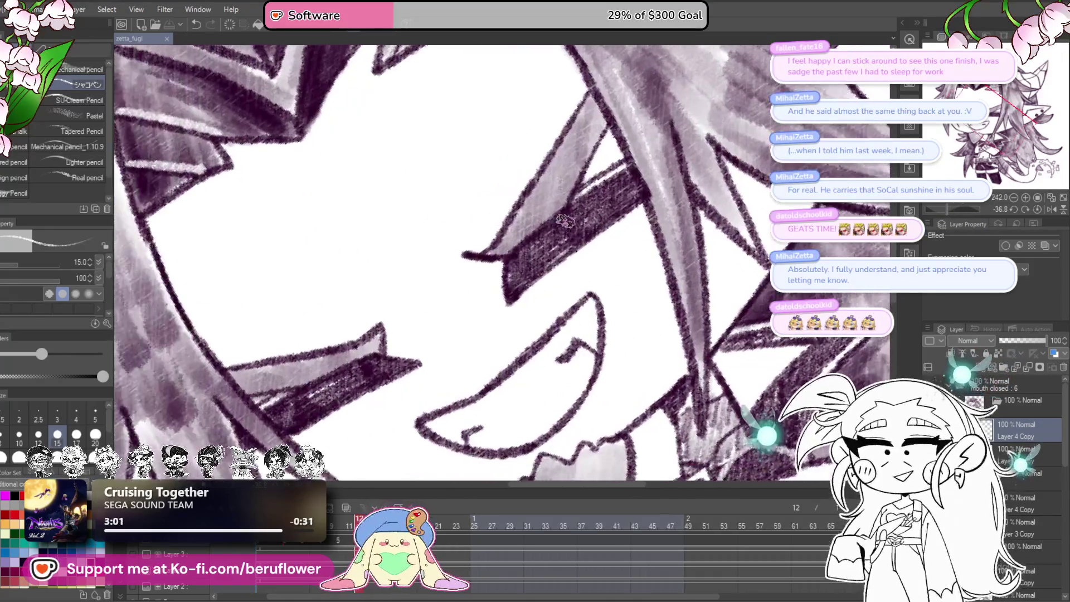
{"action": "left_click_drag", "start_coordinate": [478, 350], "coordinate": [602, 240]}
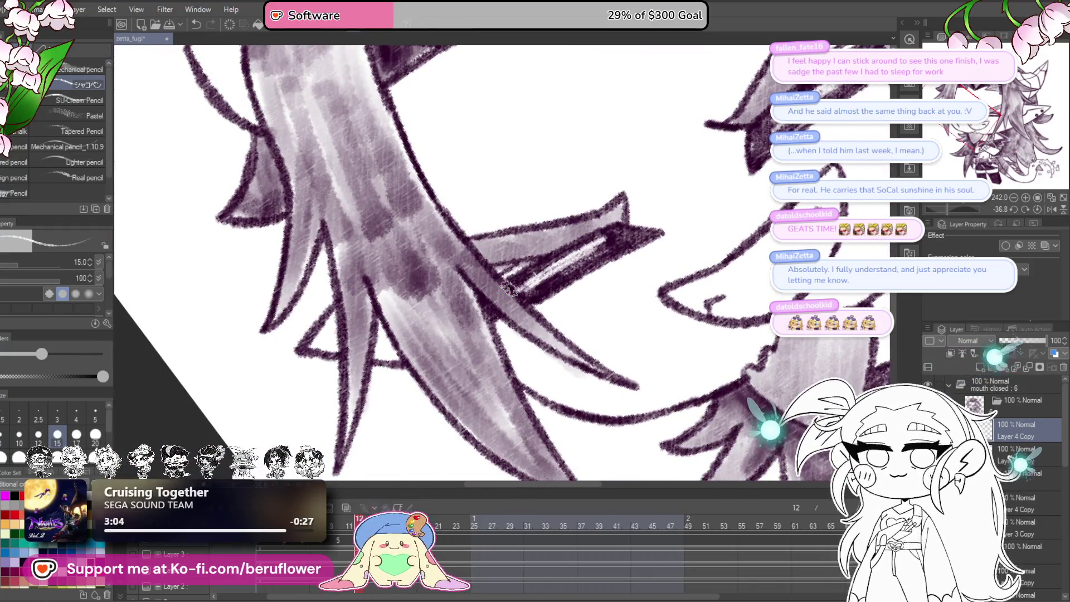
{"action": "scroll", "coordinate": [507, 288], "scroll_direction": "down", "scroll_amount": 5}
{"action": "scroll", "coordinate": [508, 288], "scroll_direction": "up", "scroll_amount": 4}
{"action": "left_click", "coordinate": [341, 530]}
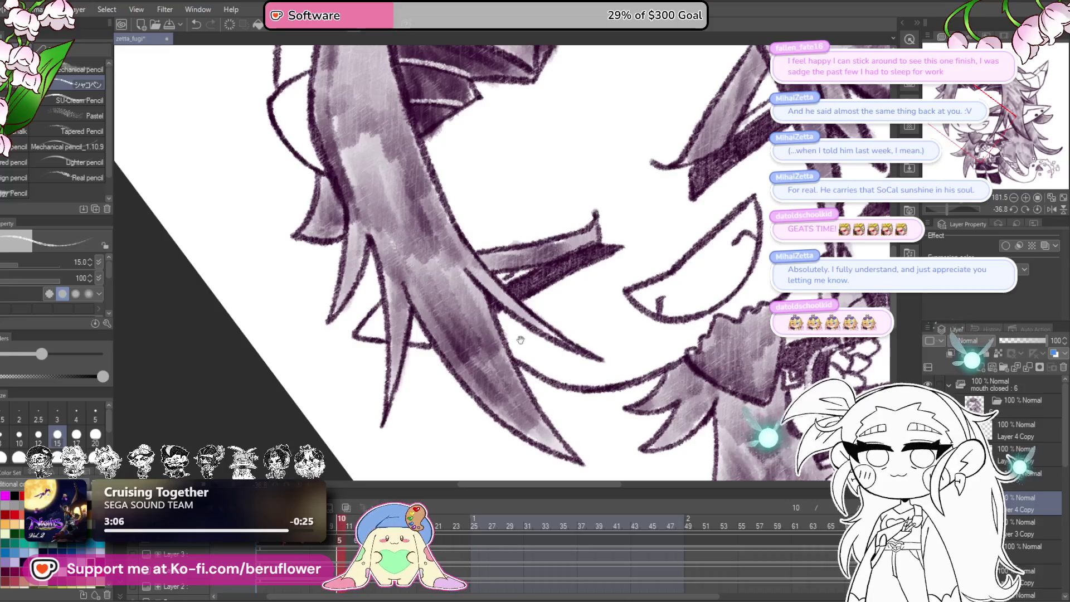
{"action": "left_click_drag", "start_coordinate": [492, 363], "coordinate": [364, 452]}
{"action": "mouse_move", "coordinate": [641, 233]}
{"action": "left_mouse_down"}
{"action": "mouse_move", "coordinate": [658, 218]}
{"action": "mouse_move", "coordinate": [655, 234]}
{"action": "left_mouse_up"}
- Step back through frames 8, 6 and 4 to frame 1, then reset rotation upright
{"action": "left_click_drag", "start_coordinate": [332, 539], "coordinate": [322, 539]}
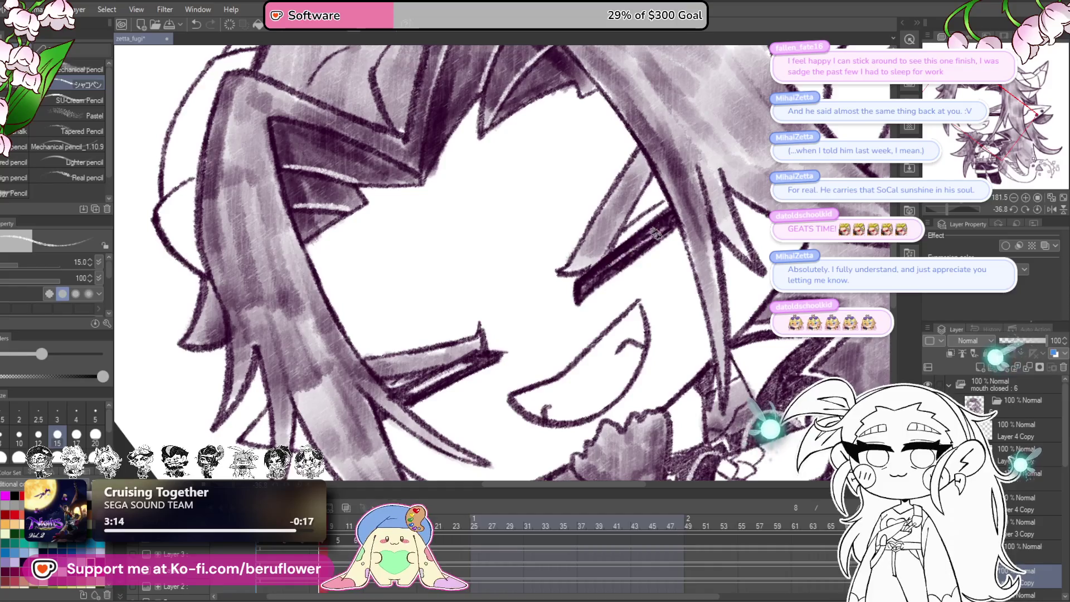
{"action": "key", "text": "Left"}
{"action": "key", "text": "Left"}
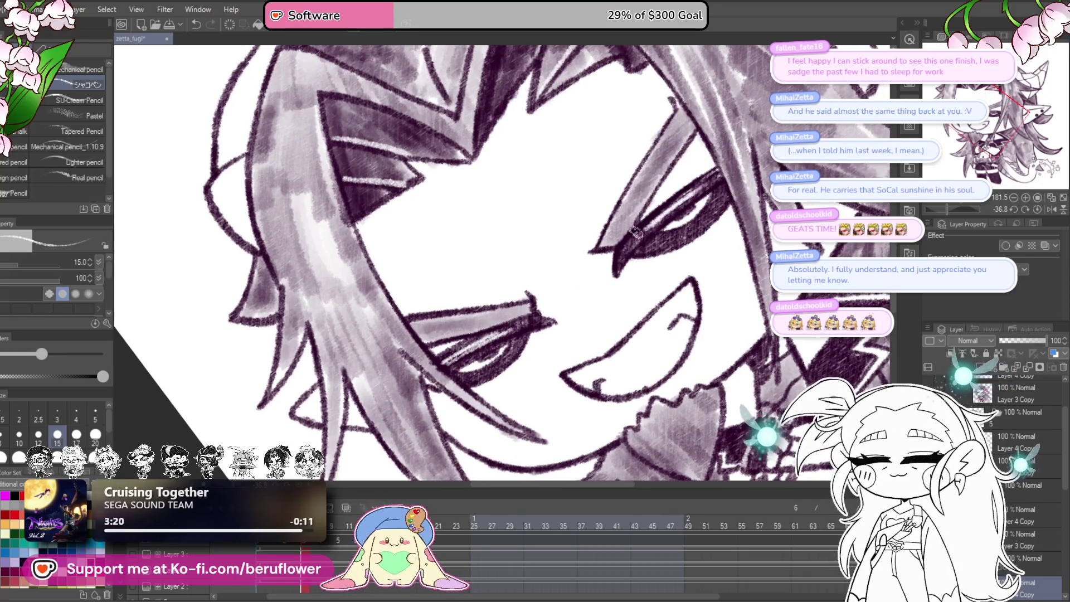
{"action": "left_click", "coordinate": [289, 547]}
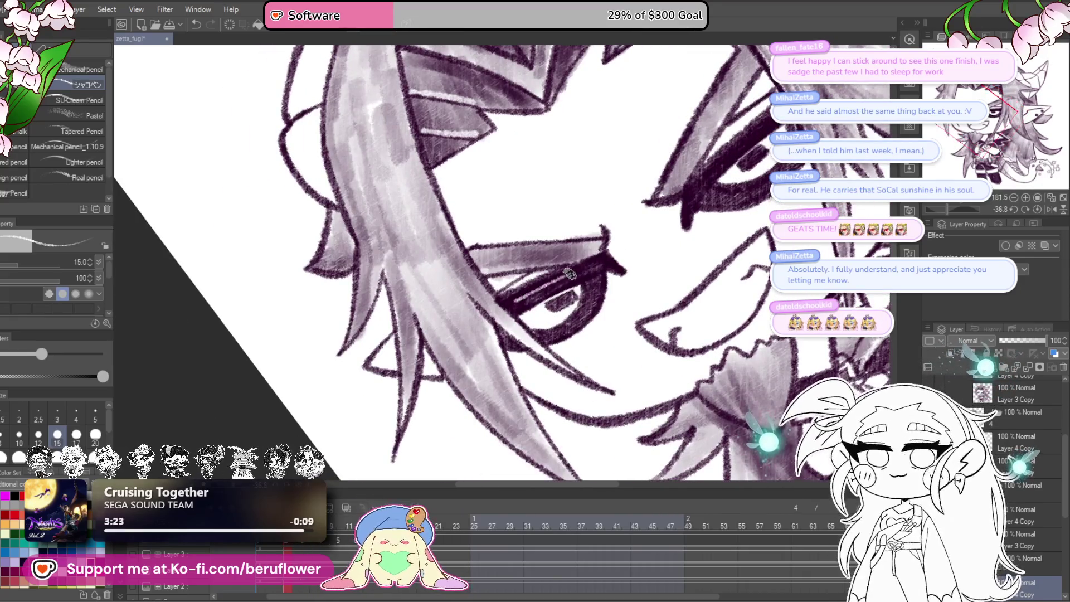
{"action": "scroll", "coordinate": [581, 263], "scroll_direction": "up", "scroll_amount": 2}
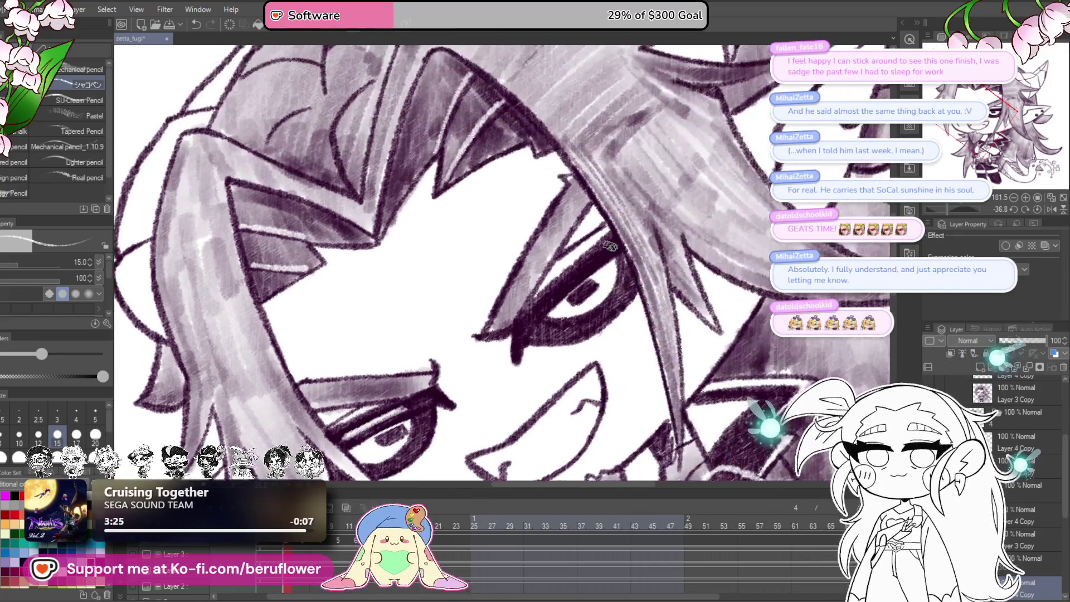
{"action": "scroll", "coordinate": [518, 324], "scroll_direction": "down", "scroll_amount": 2}
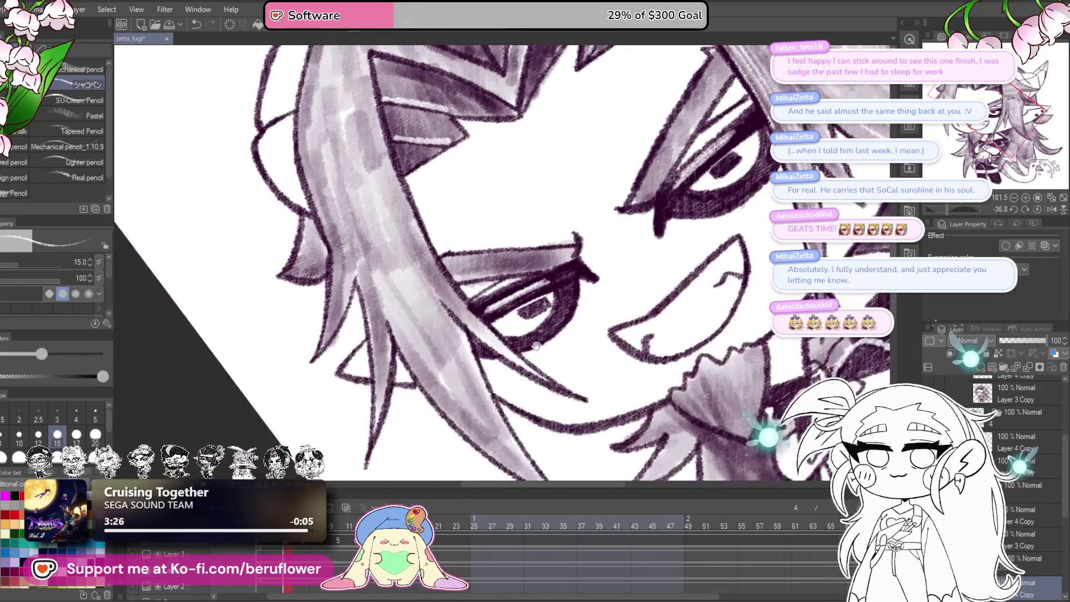
{"action": "left_click", "coordinate": [261, 546]}
{"action": "scroll", "coordinate": [621, 294], "scroll_direction": "up", "scroll_amount": 1}
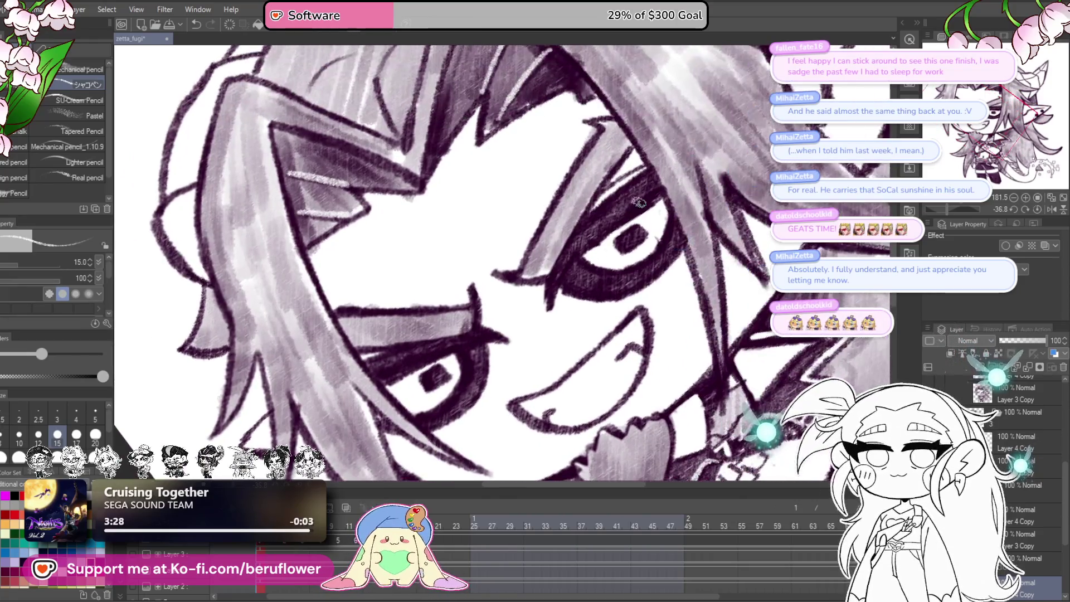
{"action": "left_click_drag", "start_coordinate": [543, 297], "coordinate": [556, 296]}
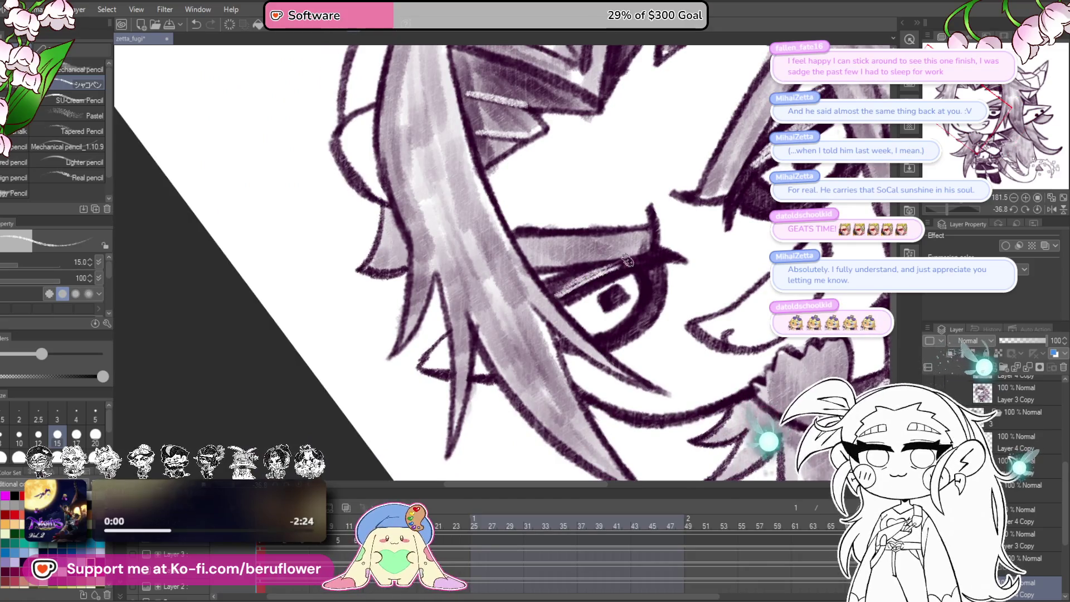
{"action": "scroll", "coordinate": [630, 260], "scroll_direction": "down", "scroll_amount": 5}
{"action": "left_click", "coordinate": [1034, 210]}
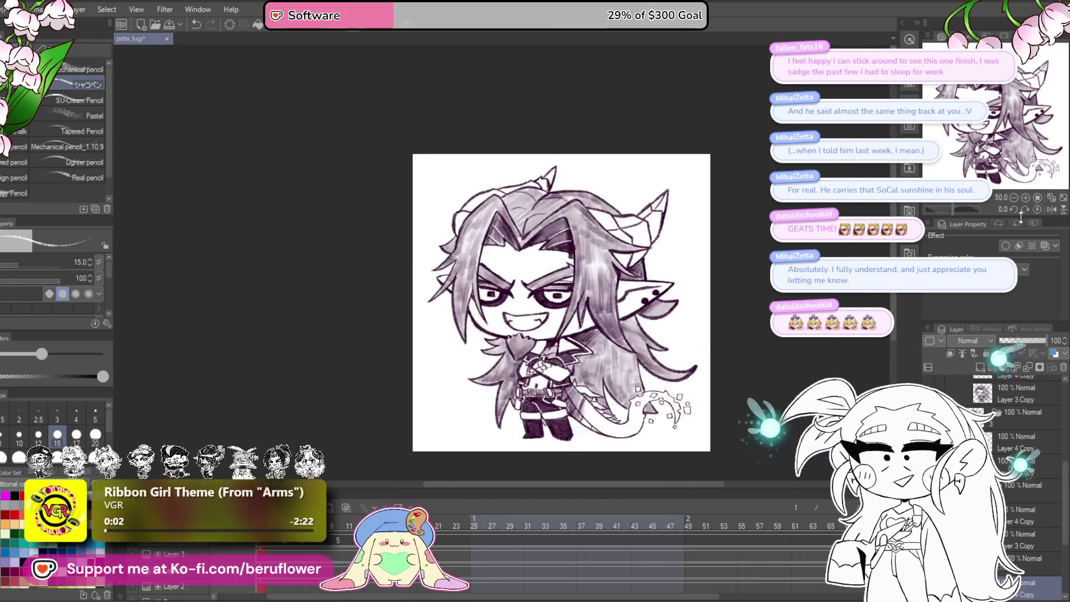
- Play the animation to preview the blink
{"action": "scroll", "coordinate": [509, 352], "scroll_direction": "up", "scroll_amount": 2}
{"action": "left_click_drag", "start_coordinate": [512, 340], "coordinate": [526, 321]}
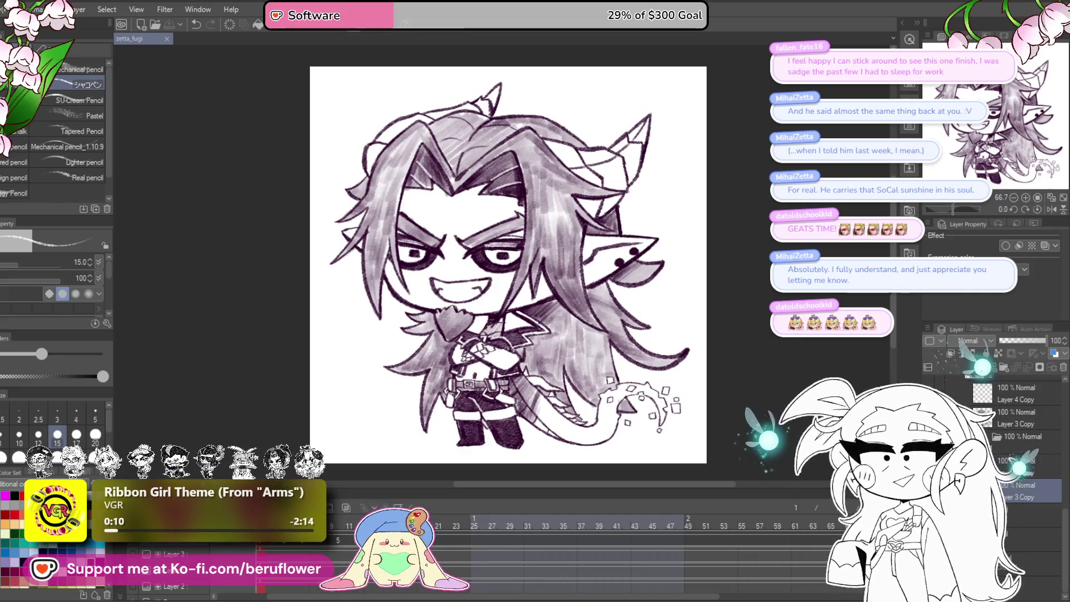
{"action": "key", "text": "space"}
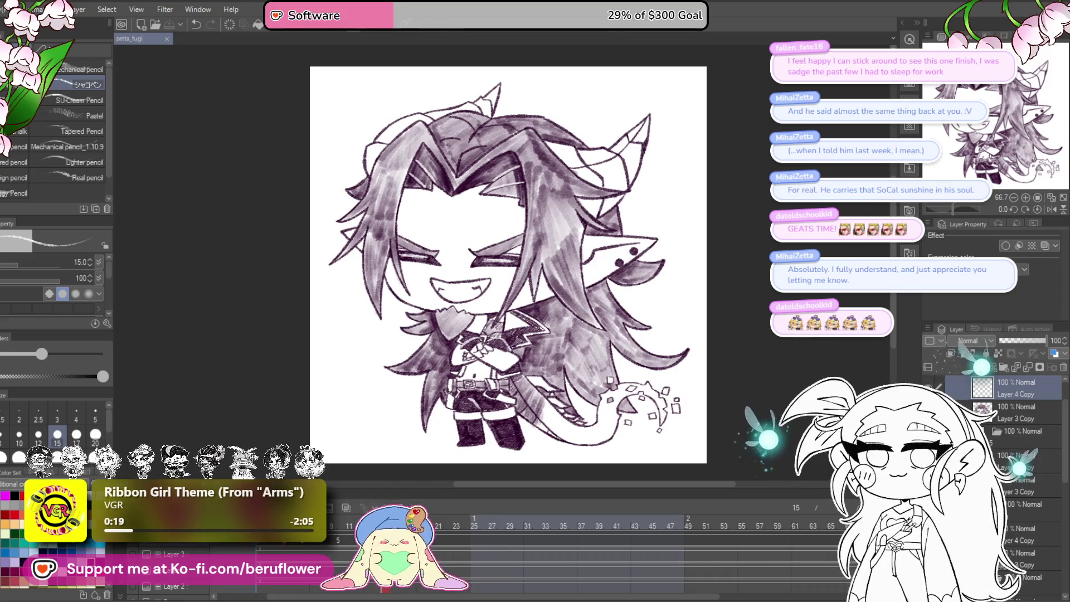
- Duplicate Layer 4 Copy, undo it, and select Layer 3 Copy instead
{"action": "key", "text": "ctrl+c"}
{"action": "key", "text": "ctrl+v"}
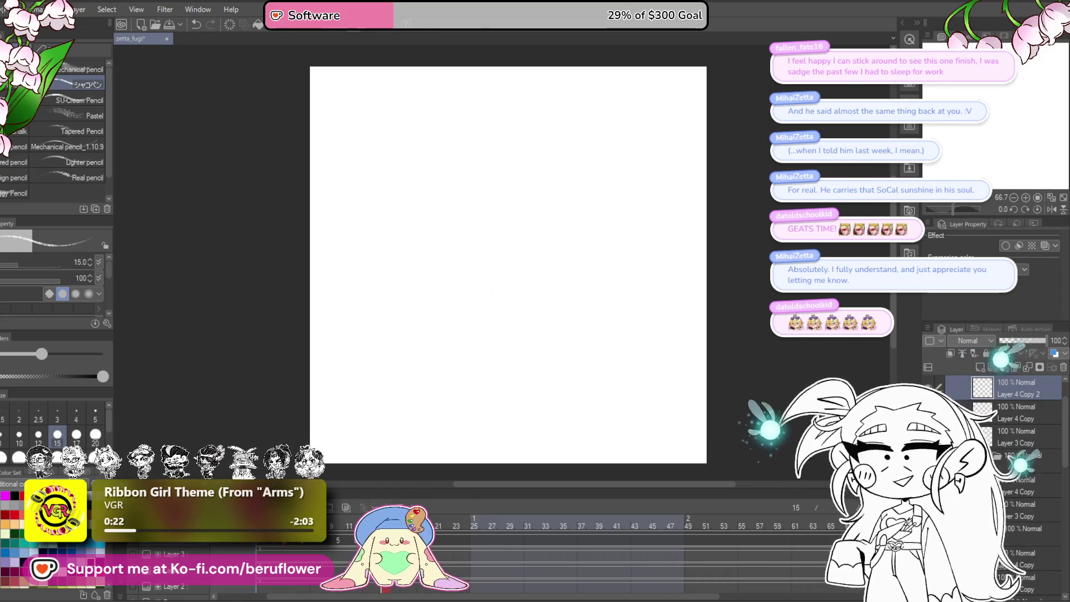
{"action": "key", "text": "ctrl+z"}
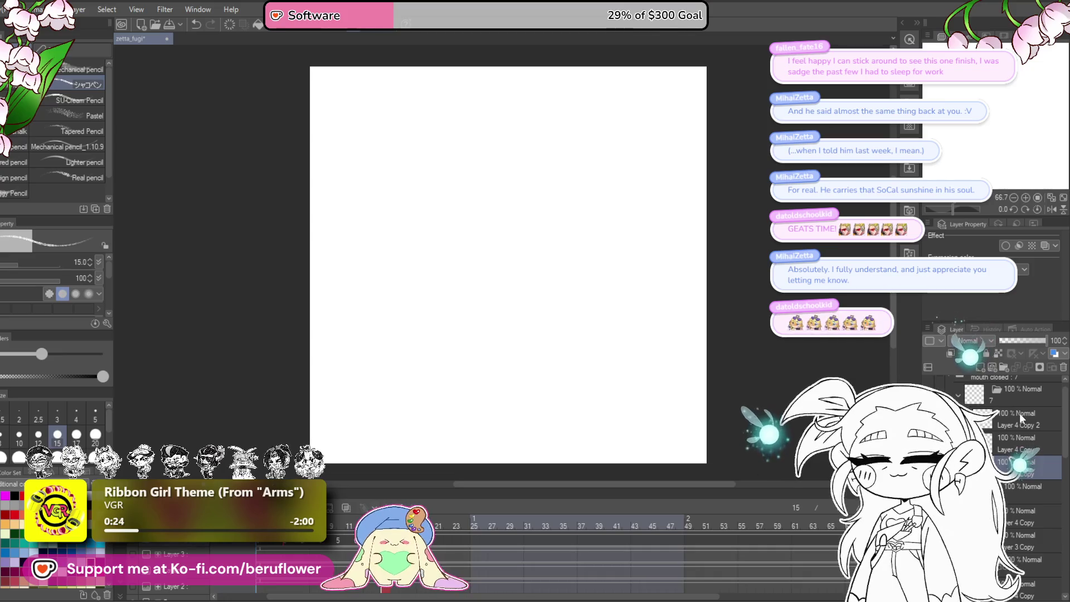
{"action": "left_click", "coordinate": [1016, 439], "text": "ctrl"}
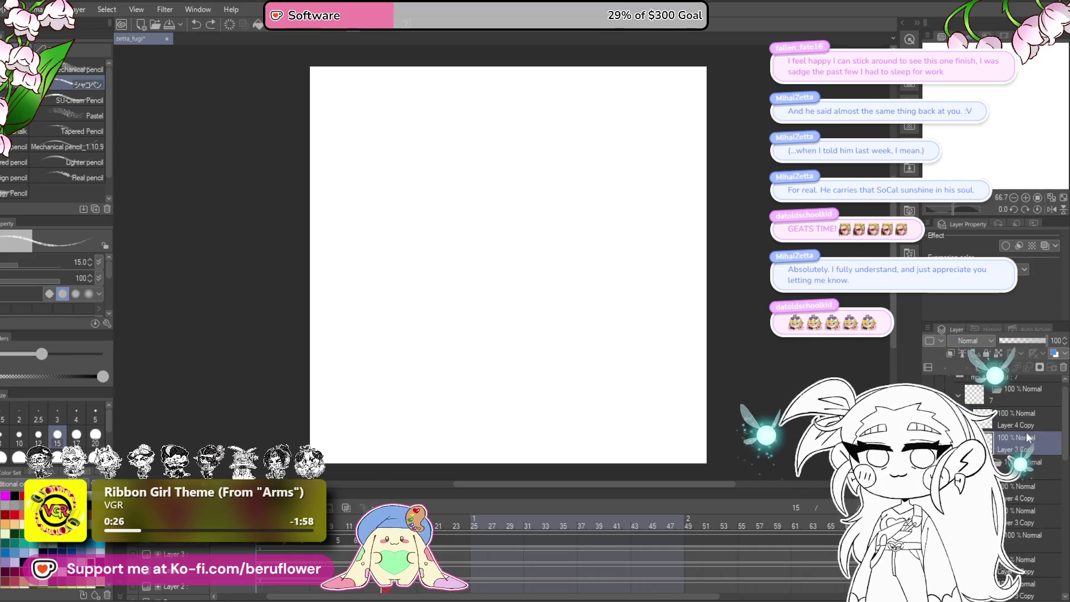
{"action": "left_click", "coordinate": [1016, 425], "text": "ctrl"}
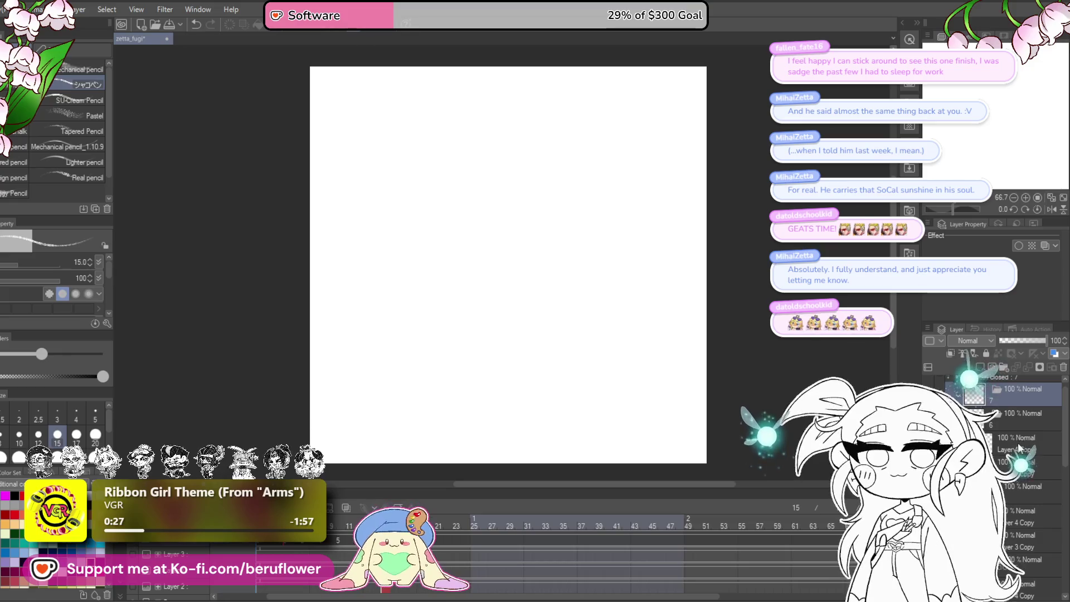
- Browse frames 4, 15, 1, 14 and 18 to see which are still blank
{"action": "left_click", "coordinate": [288, 543]}
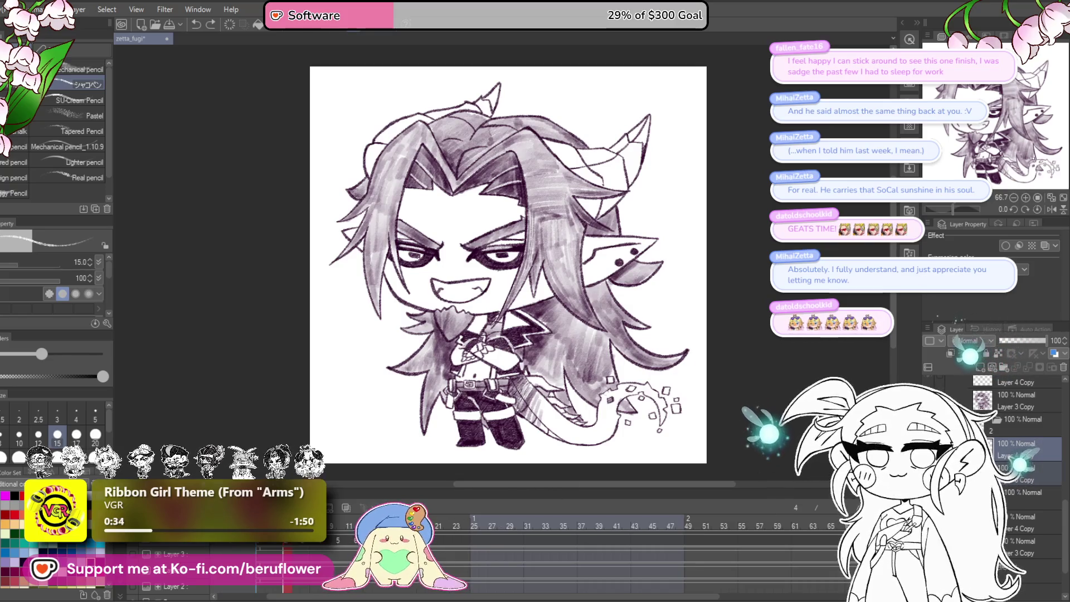
{"action": "key", "text": "ctrl+z"}
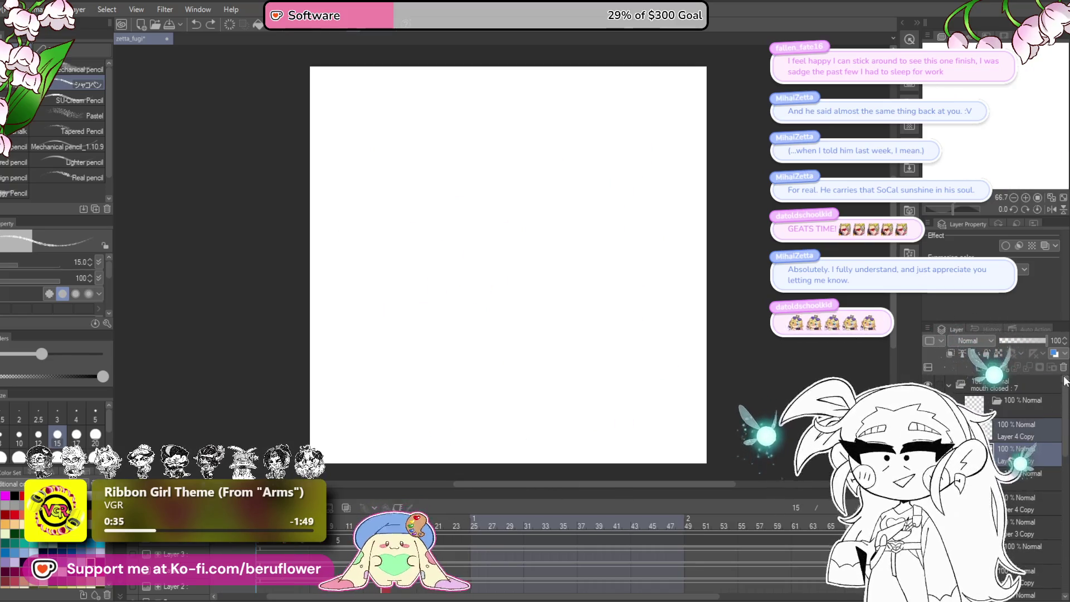
{"action": "key", "text": "ctrl+y"}
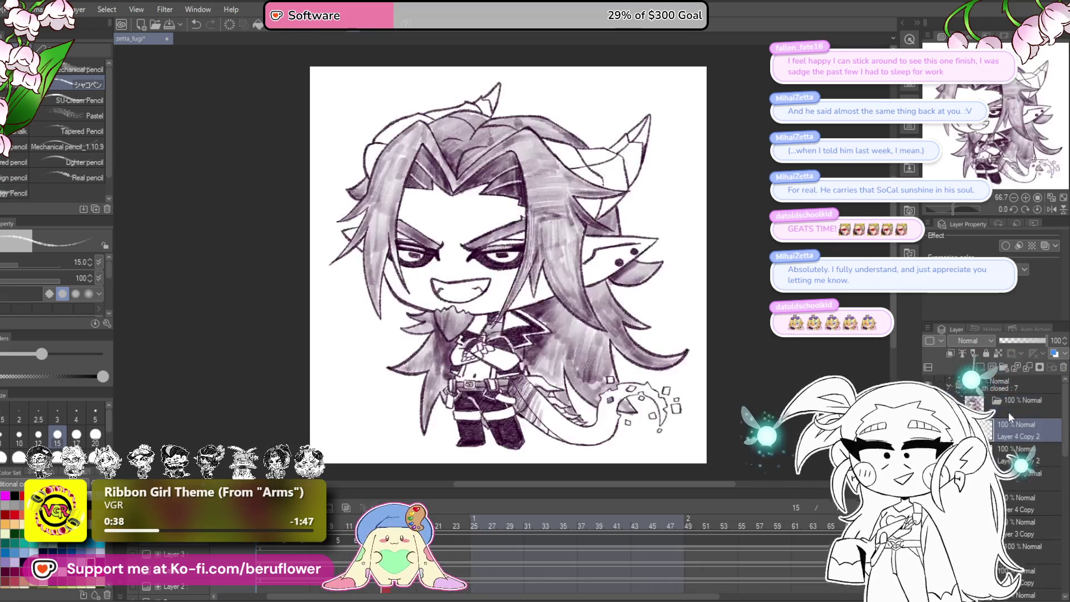
{"action": "left_click", "coordinate": [292, 550]}
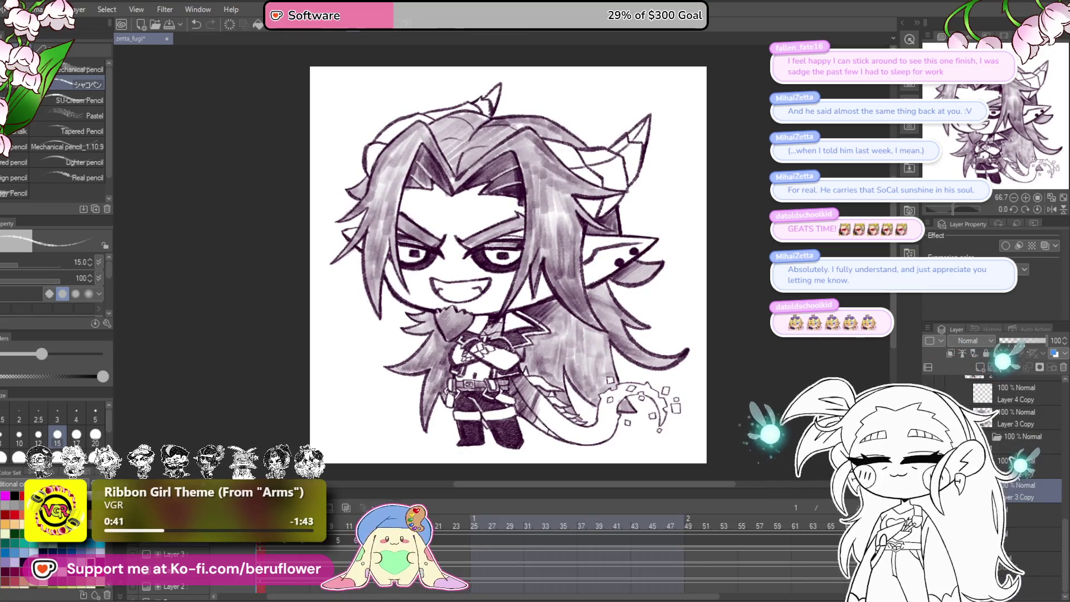
{"action": "left_click", "coordinate": [374, 544]}
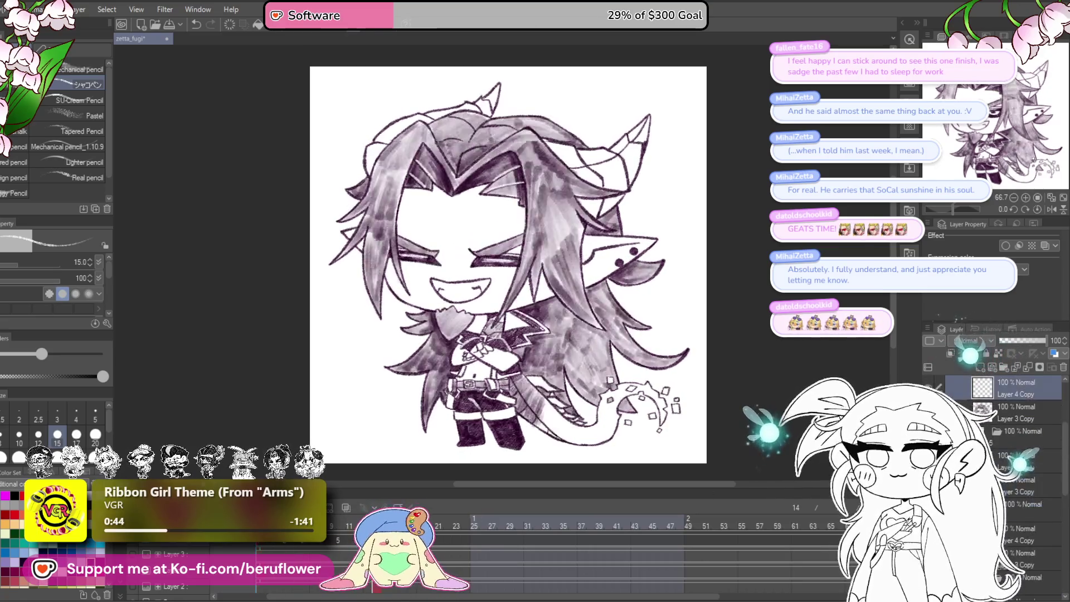
{"action": "left_click", "coordinate": [365, 543]}
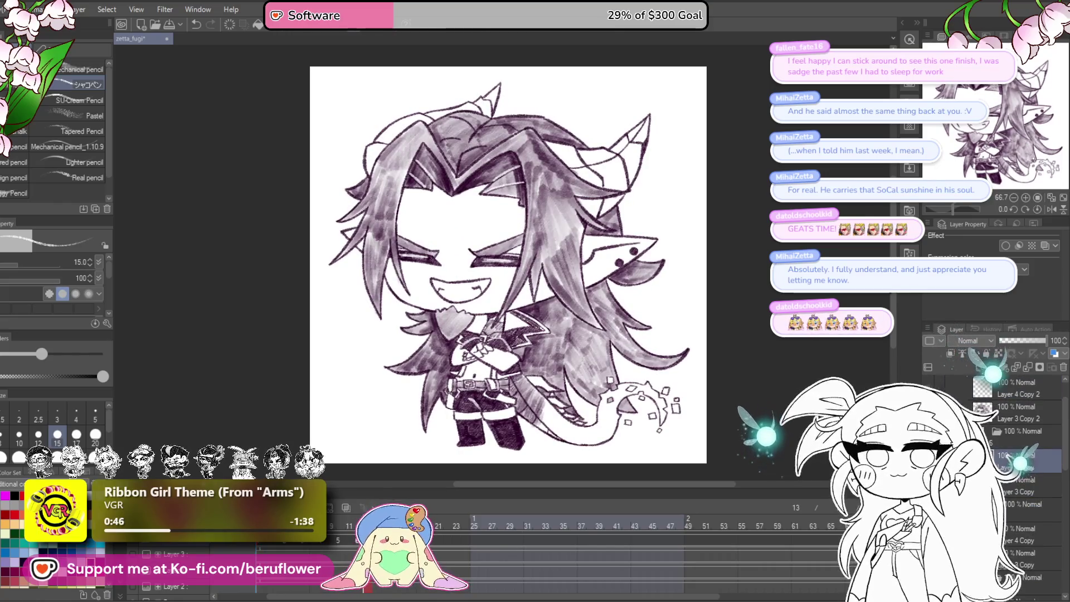
{"action": "left_click", "coordinate": [392, 543]}
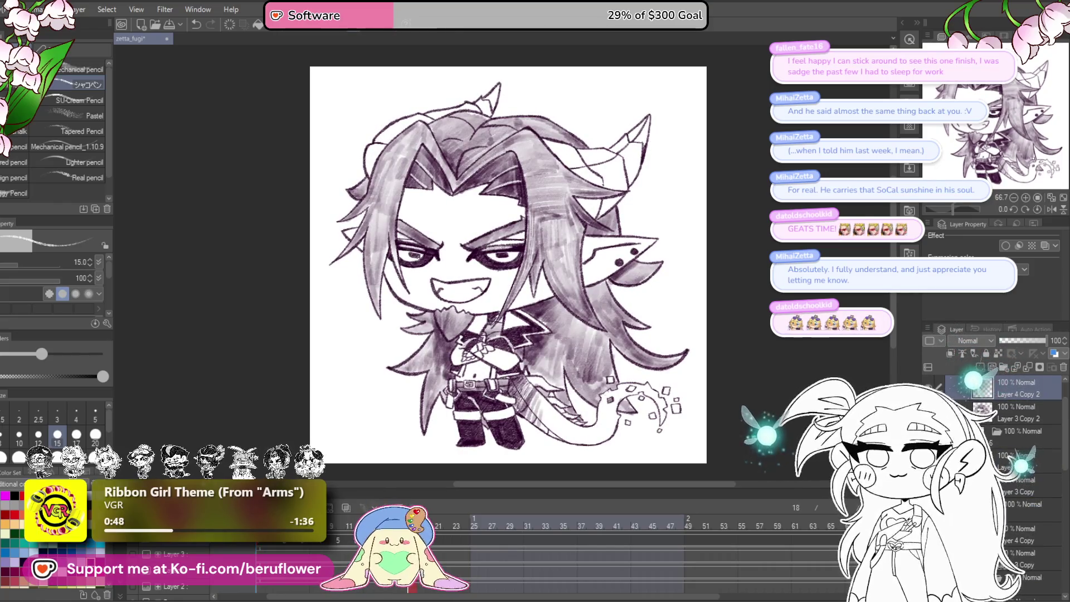
{"action": "left_click", "coordinate": [412, 544]}
- Select the cel folder and the Layer 4 Copy 3 layers, then replay from frame 1
{"action": "scroll", "coordinate": [1010, 436], "scroll_direction": "up", "scroll_amount": 2}
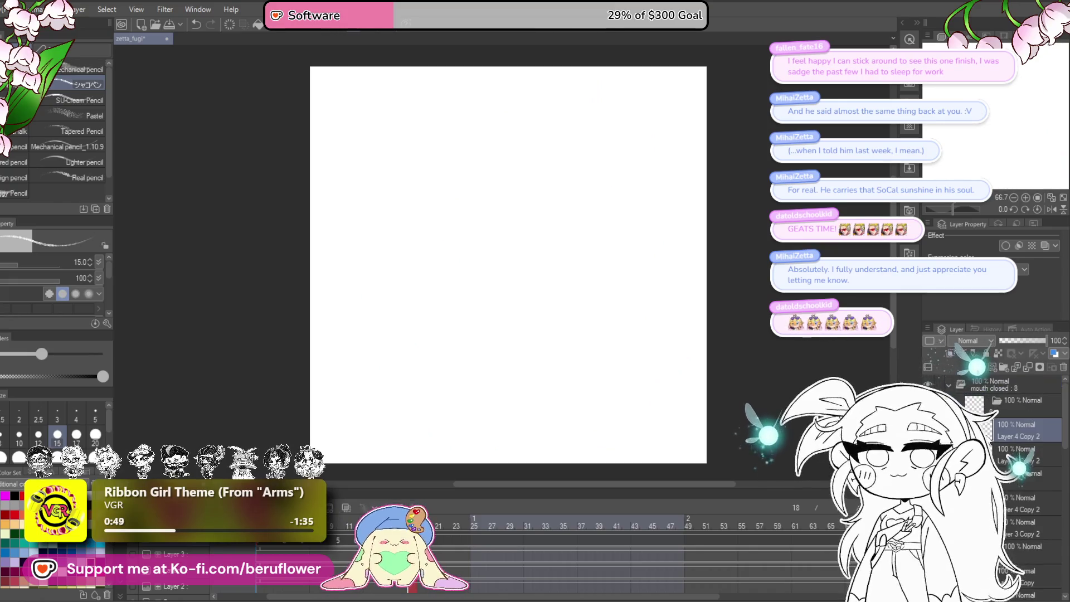
{"action": "left_click", "coordinate": [1028, 406]}
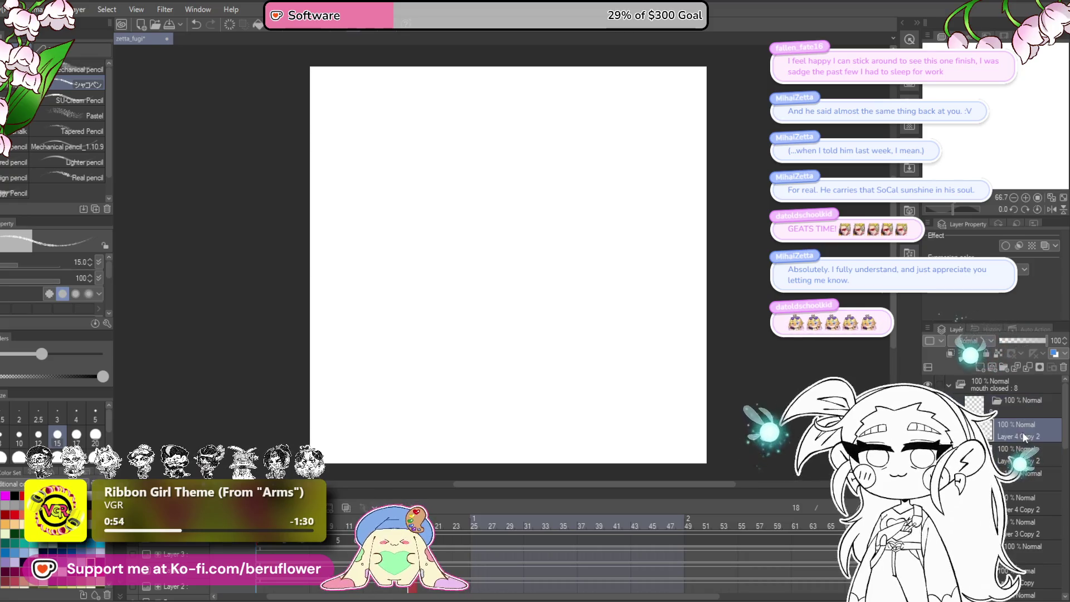
{"action": "left_click", "coordinate": [1022, 432]}
{"action": "left_click", "coordinate": [1020, 455]}
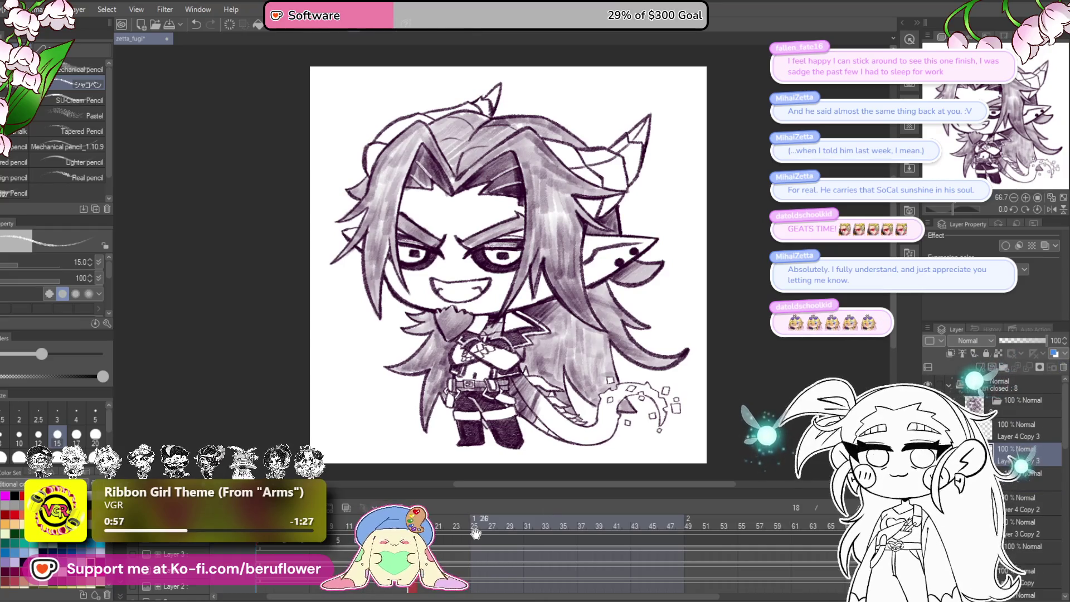
{"action": "left_click_drag", "start_coordinate": [411, 540], "coordinate": [246, 548]}
{"action": "key", "text": "space"}
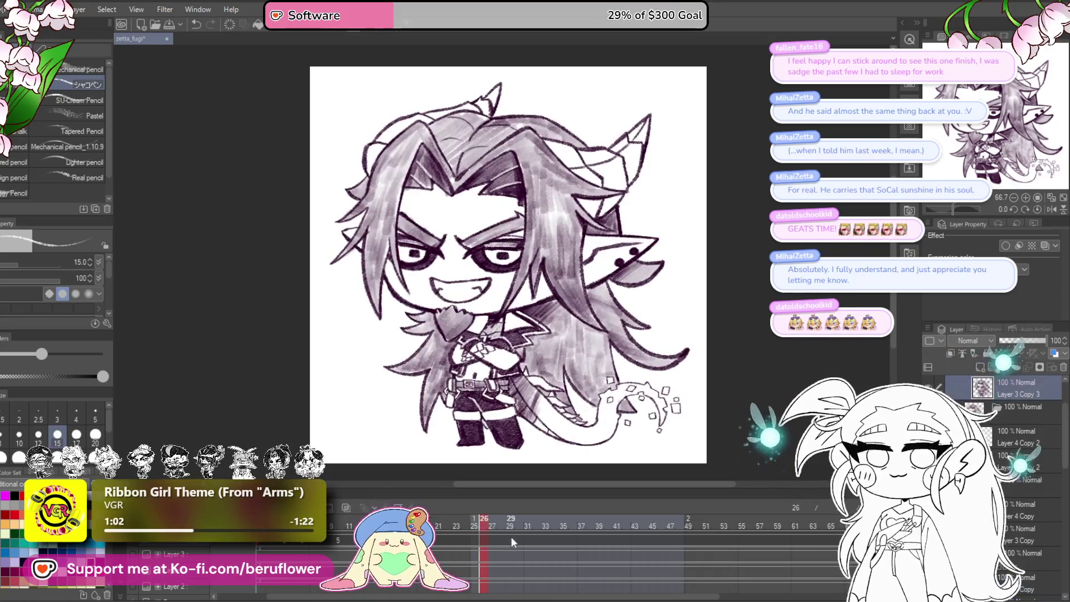
- Scrub the eye-closing frames, checking frames 7, 24, 20, 11 and 22
{"action": "mouse_move", "coordinate": [290, 553]}
{"action": "left_mouse_down"}
{"action": "mouse_move", "coordinate": [344, 549]}
{"action": "mouse_move", "coordinate": [334, 521]}
{"action": "left_mouse_up"}
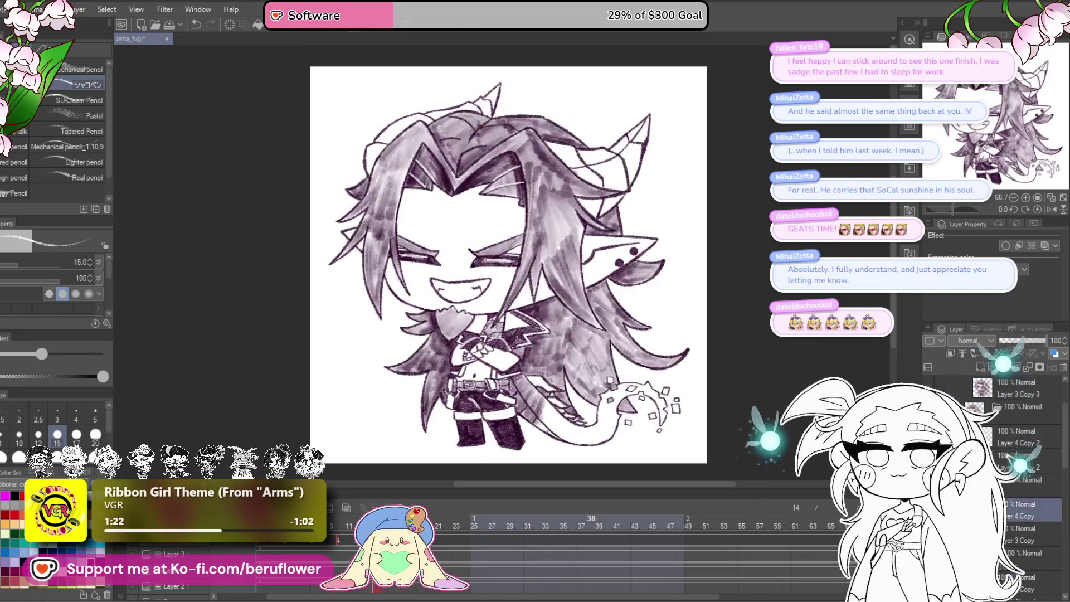
{"action": "left_click", "coordinate": [316, 552]}
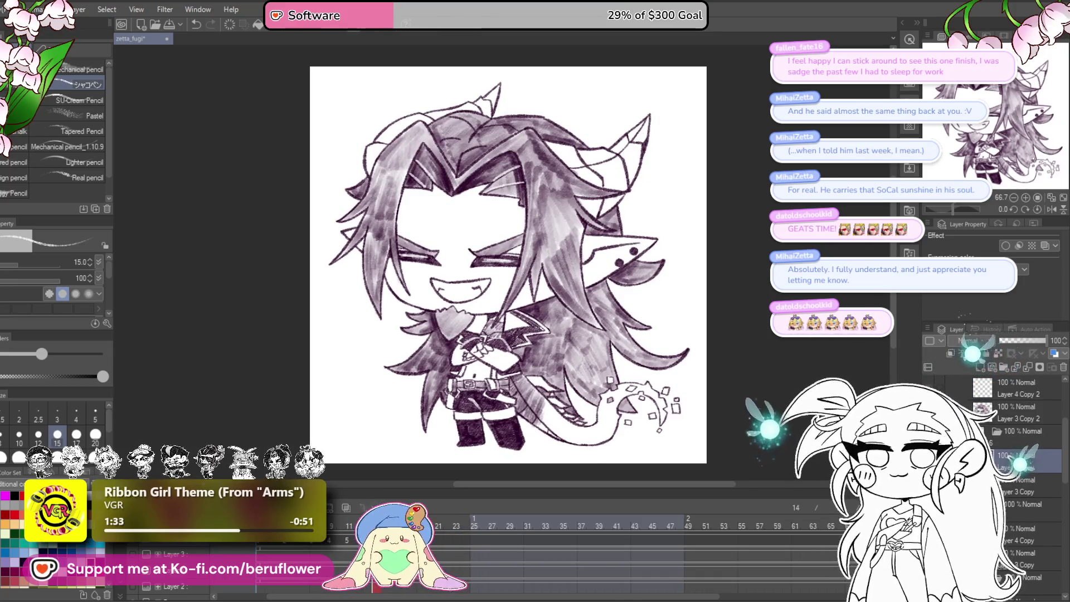
{"action": "left_click", "coordinate": [467, 507]}
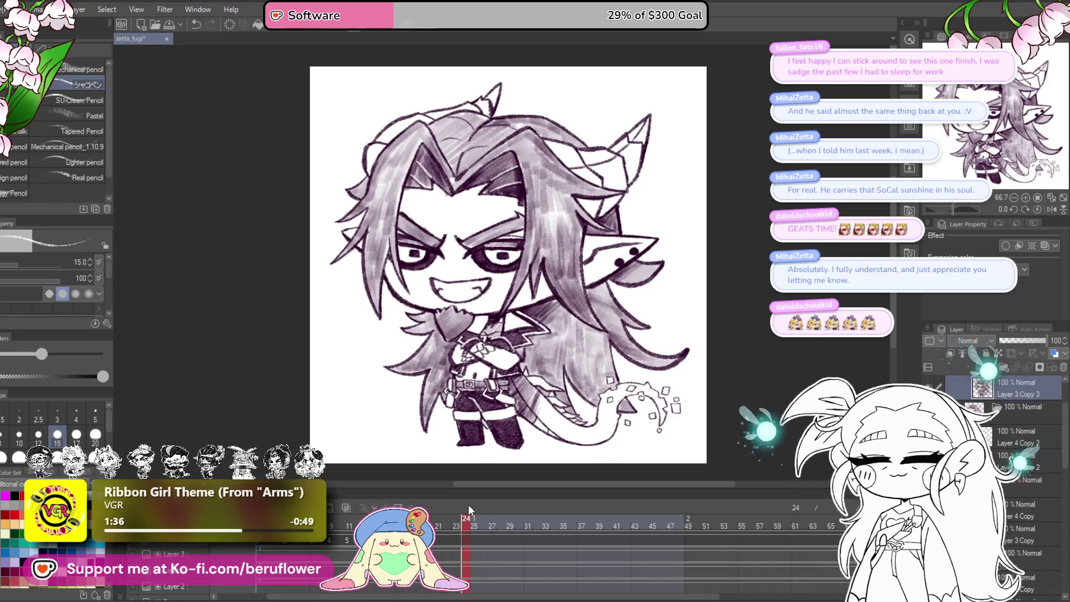
{"action": "left_click", "coordinate": [427, 507]}
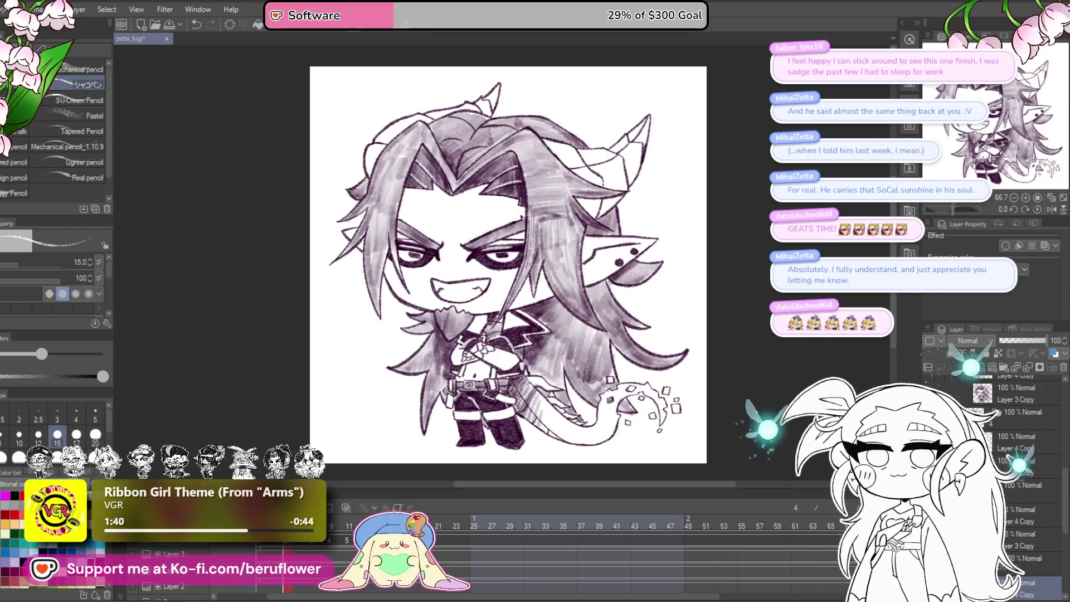
{"action": "left_click", "coordinate": [315, 545]}
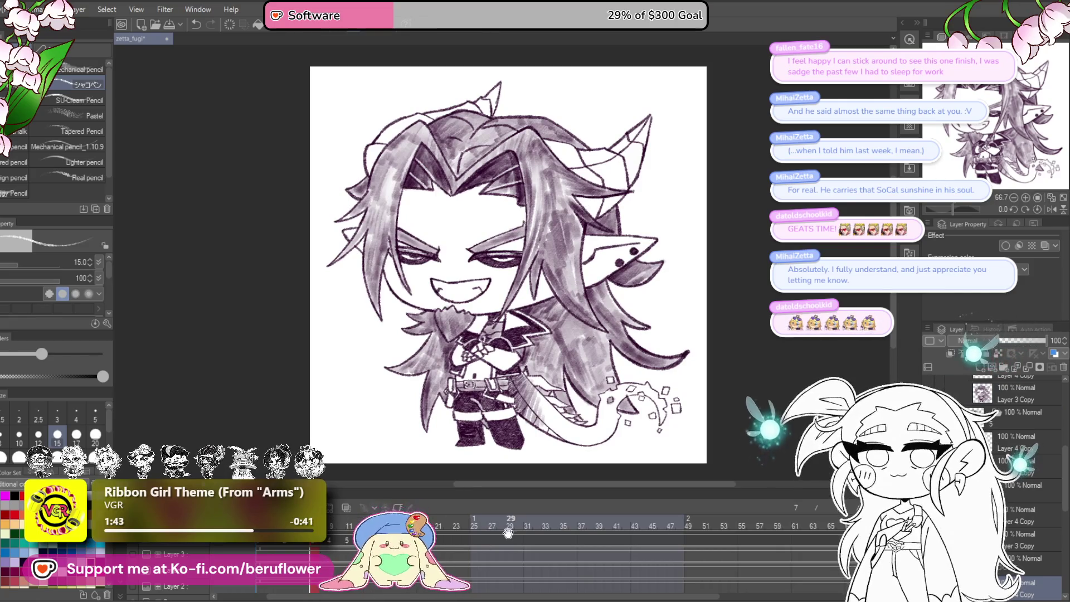
{"action": "left_click", "coordinate": [350, 534]}
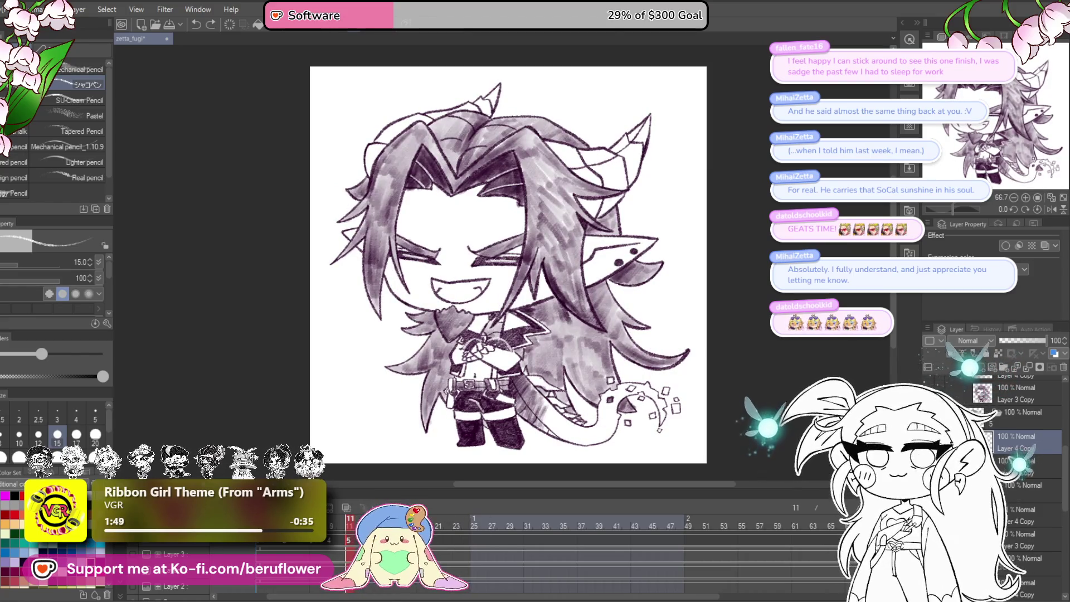
{"action": "left_click", "coordinate": [447, 526]}
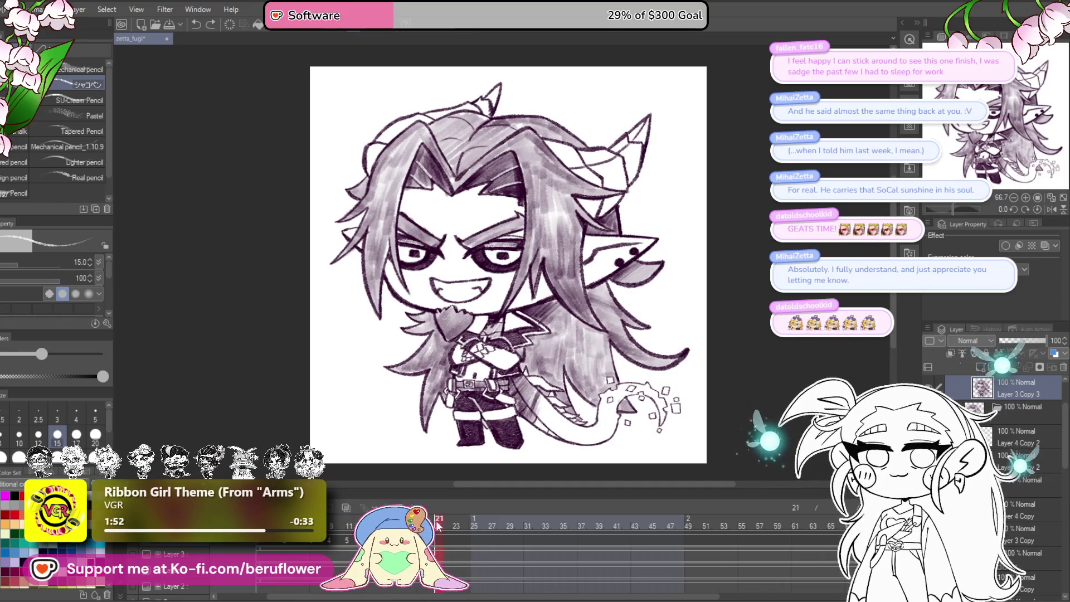
- Assign a new blank cel at frame 22 and compare it with frame 11
{"action": "key", "text": "ctrl+shift+n"}
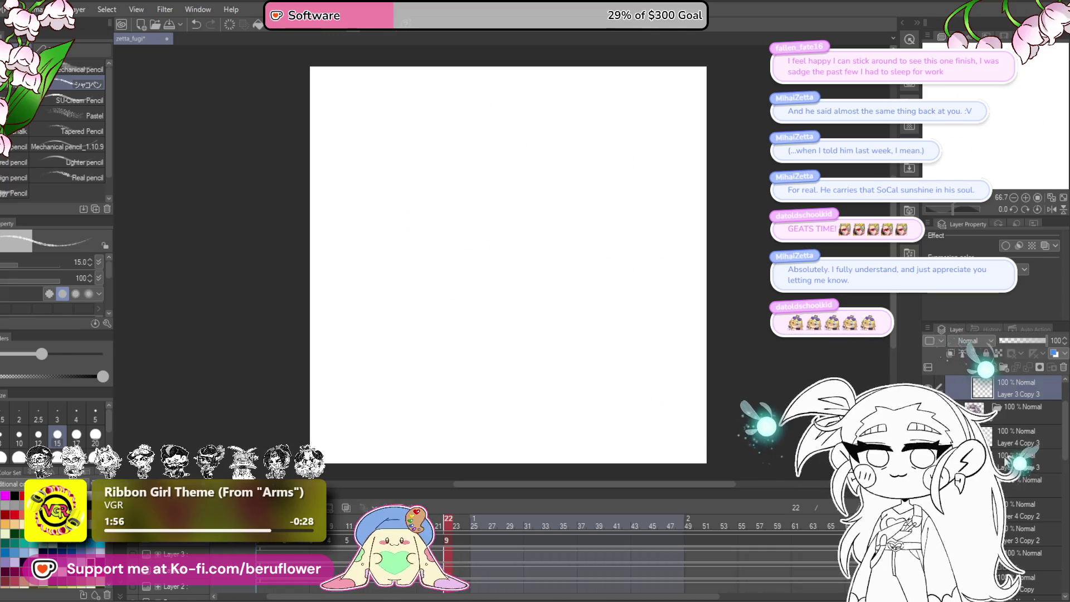
{"action": "scroll", "coordinate": [1006, 461], "scroll_direction": "down", "scroll_amount": 3}
{"action": "scroll", "coordinate": [1006, 461], "scroll_direction": "down", "scroll_amount": 3}
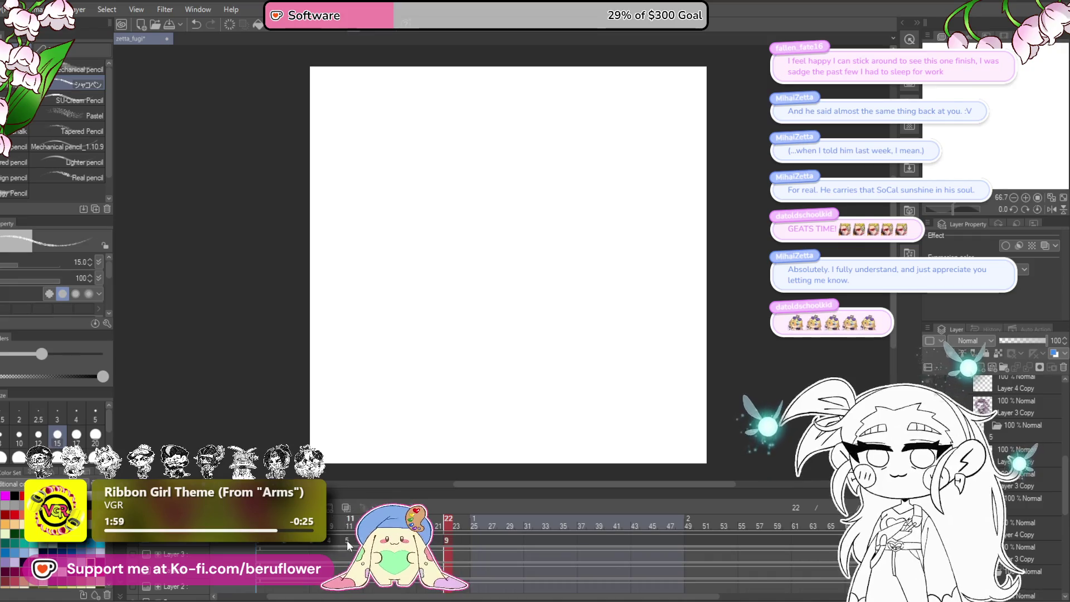
{"action": "left_click", "coordinate": [349, 526]}
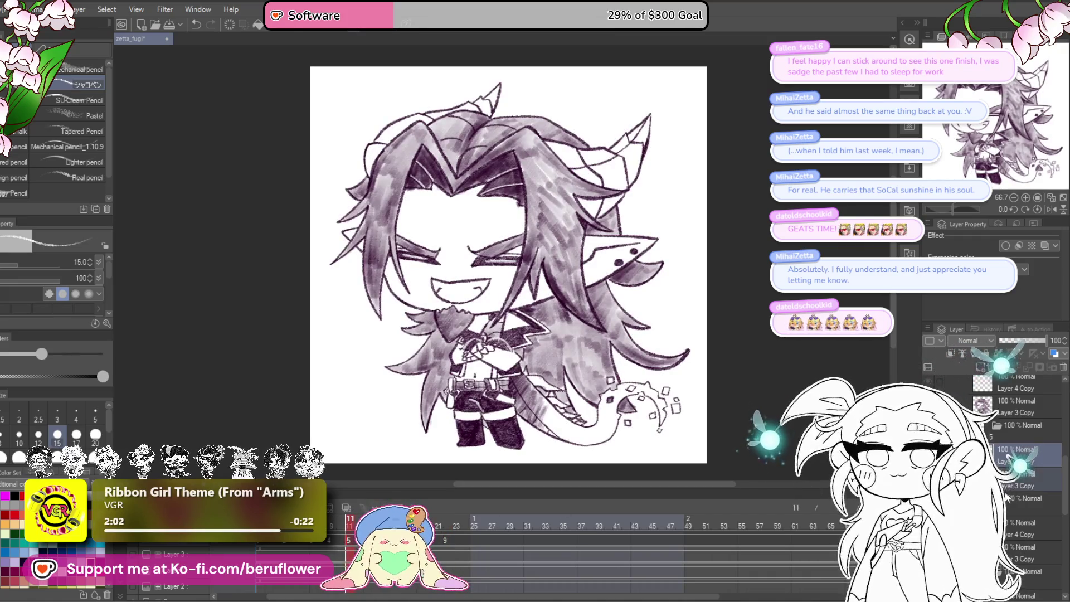
{"action": "left_click", "coordinate": [448, 538]}
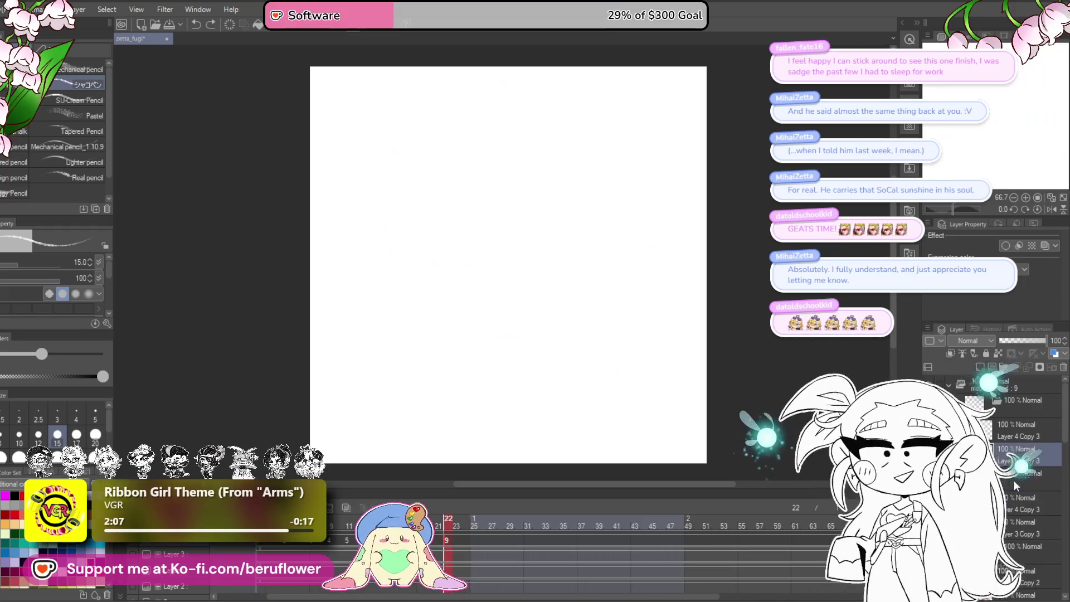
- On Layer 4 Copy 3, lighten the dark band over both eyes with the marker
{"action": "left_click", "coordinate": [1036, 417]}
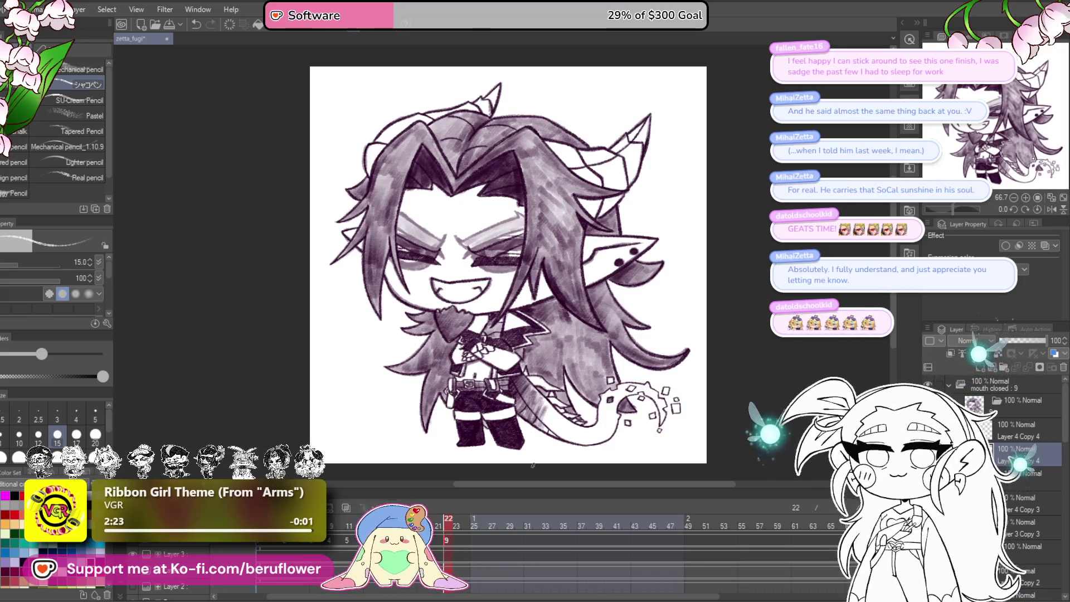
{"action": "scroll", "coordinate": [477, 245], "scroll_direction": "up", "scroll_amount": 4}
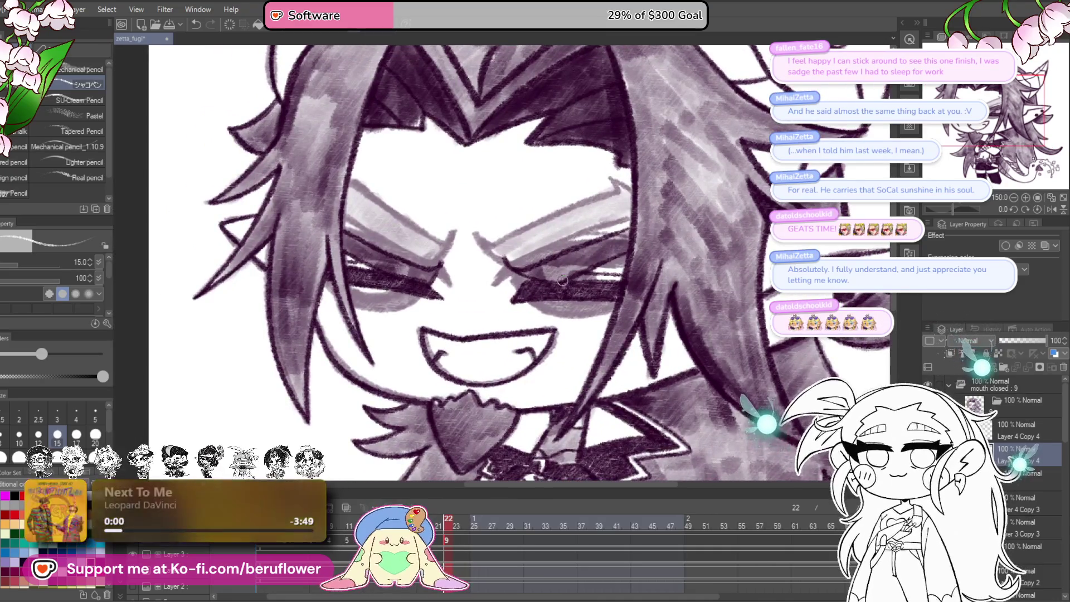
{"action": "mouse_move", "coordinate": [517, 244]}
{"action": "left_mouse_down"}
{"action": "mouse_move", "coordinate": [589, 279]}
{"action": "mouse_move", "coordinate": [634, 260]}
{"action": "left_mouse_up"}
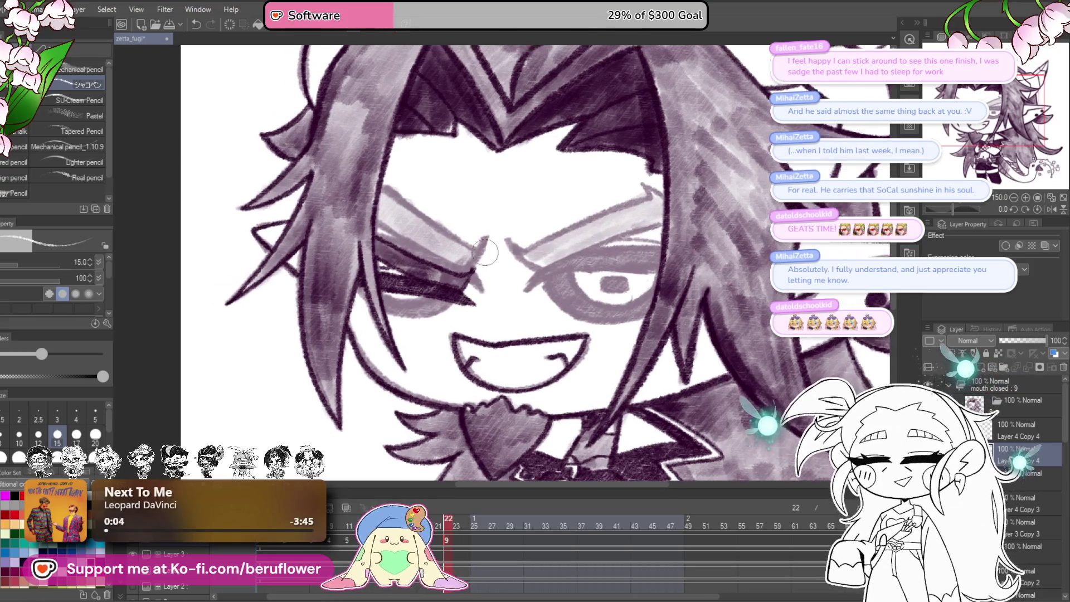
{"action": "left_click_drag", "start_coordinate": [452, 315], "coordinate": [406, 230]}
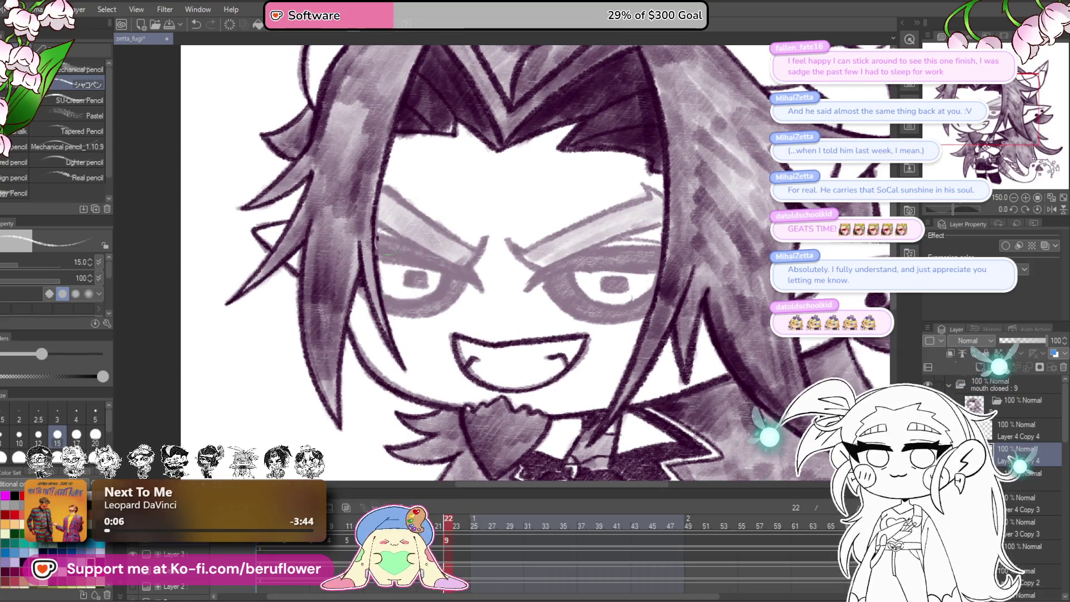
- Ink the upper eyelid line and the top of the iris with the pen
{"action": "left_click_drag", "start_coordinate": [503, 183], "coordinate": [537, 191]}
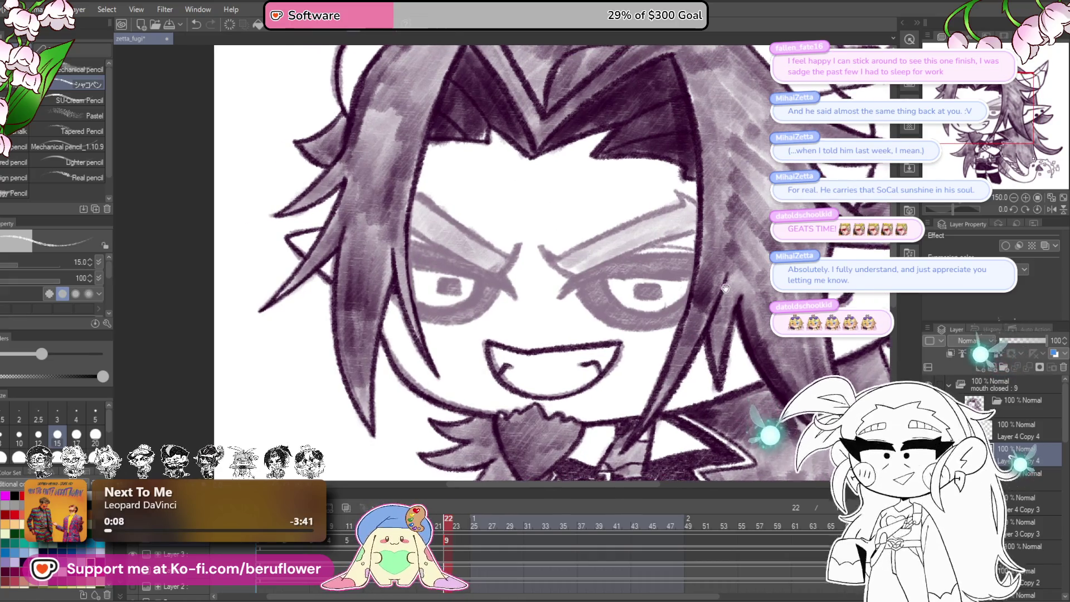
{"action": "left_click_drag", "start_coordinate": [725, 288], "coordinate": [689, 315]}
{"action": "left_click_drag", "start_coordinate": [953, 209], "coordinate": [949, 210]}
{"action": "scroll", "coordinate": [655, 198], "scroll_direction": "up", "scroll_amount": 3}
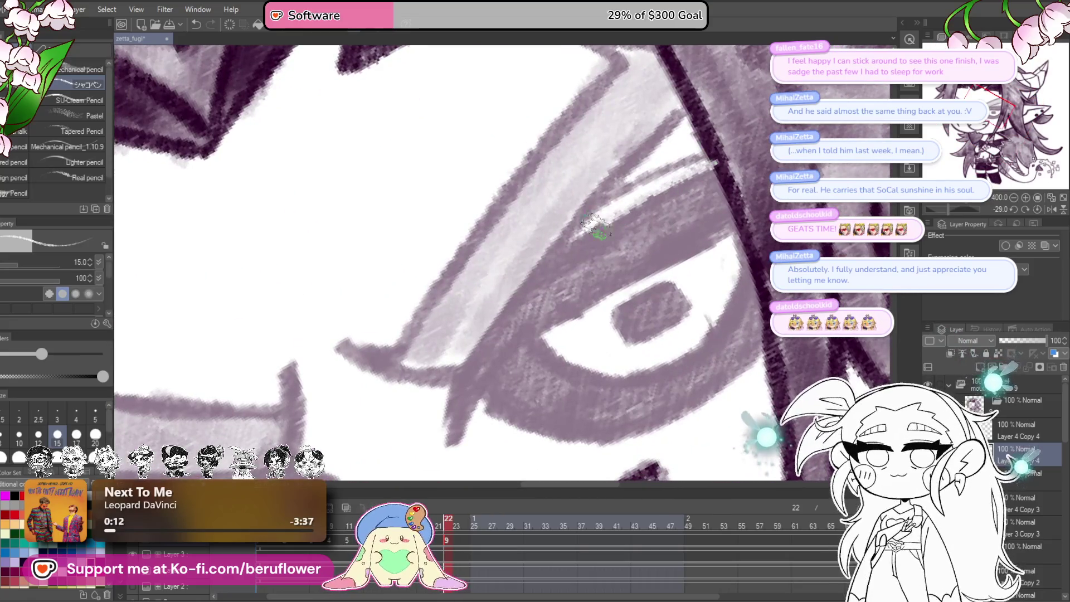
{"action": "left_click_drag", "start_coordinate": [607, 319], "coordinate": [613, 324]}
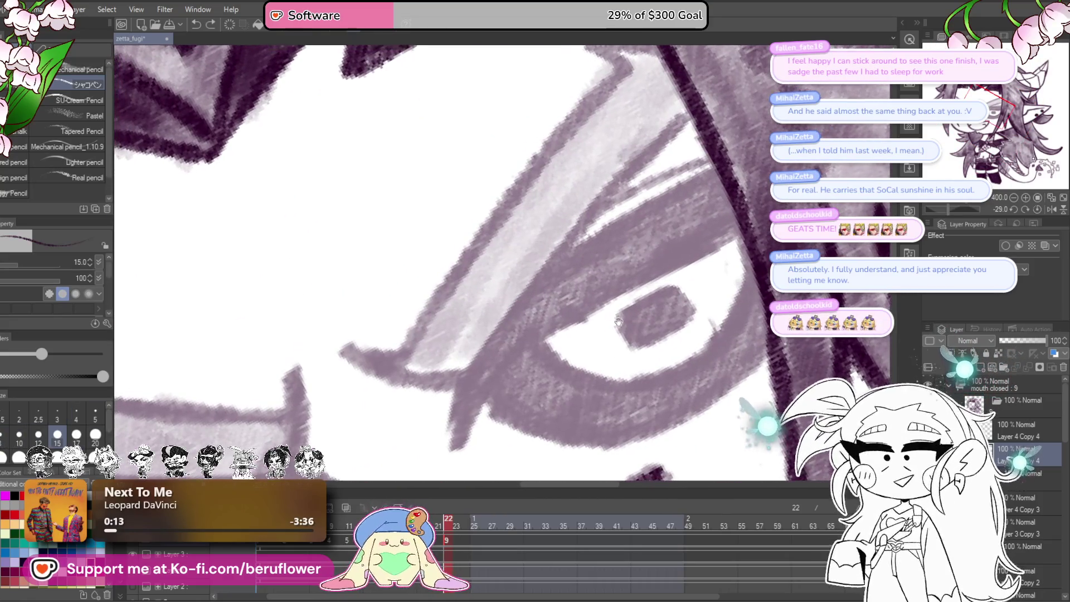
{"action": "mouse_move", "coordinate": [686, 178]}
{"action": "left_mouse_down"}
{"action": "mouse_move", "coordinate": [535, 276]}
{"action": "mouse_move", "coordinate": [719, 162]}
{"action": "mouse_move", "coordinate": [721, 137]}
{"action": "left_mouse_up"}
{"action": "mouse_move", "coordinate": [498, 331]}
{"action": "left_mouse_down"}
{"action": "mouse_move", "coordinate": [490, 399]}
{"action": "mouse_move", "coordinate": [616, 262]}
{"action": "mouse_move", "coordinate": [766, 167]}
{"action": "left_mouse_up"}
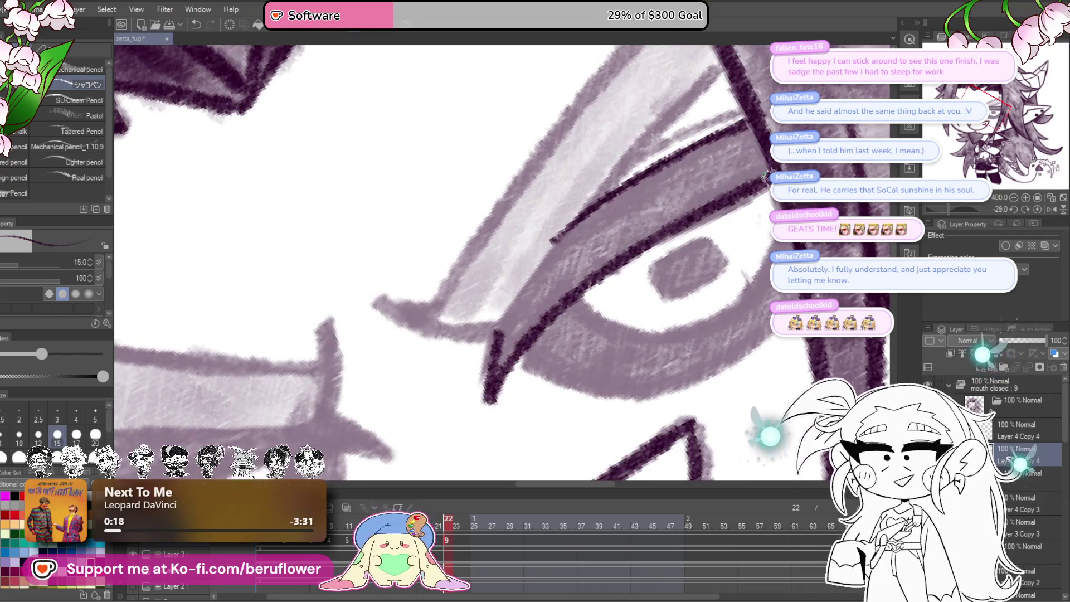
{"action": "mouse_move", "coordinate": [640, 262]}
{"action": "left_mouse_down"}
{"action": "mouse_move", "coordinate": [619, 275]}
{"action": "mouse_move", "coordinate": [679, 254]}
{"action": "mouse_move", "coordinate": [700, 275]}
{"action": "mouse_move", "coordinate": [646, 308]}
{"action": "mouse_move", "coordinate": [624, 280]}
{"action": "mouse_move", "coordinate": [634, 271]}
{"action": "left_mouse_up"}
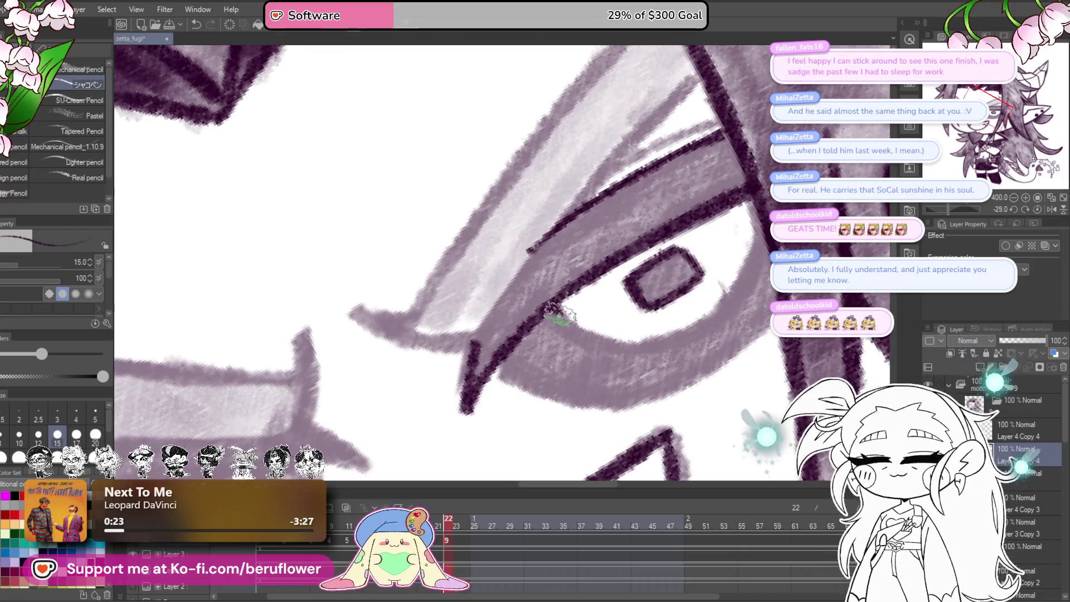
- Extend the lower eyelid up the eye's right side
{"action": "mouse_move", "coordinate": [671, 337]}
{"action": "left_mouse_down"}
{"action": "mouse_move", "coordinate": [719, 293]}
{"action": "mouse_move", "coordinate": [750, 239]}
{"action": "left_mouse_up"}
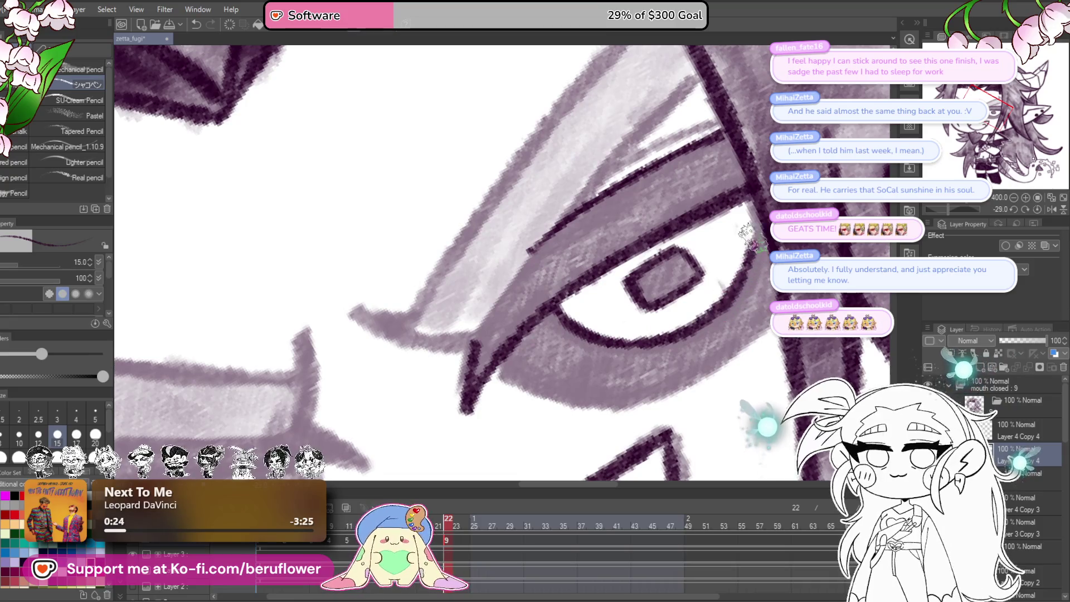
{"action": "scroll", "coordinate": [738, 320], "scroll_direction": "down", "scroll_amount": 2}
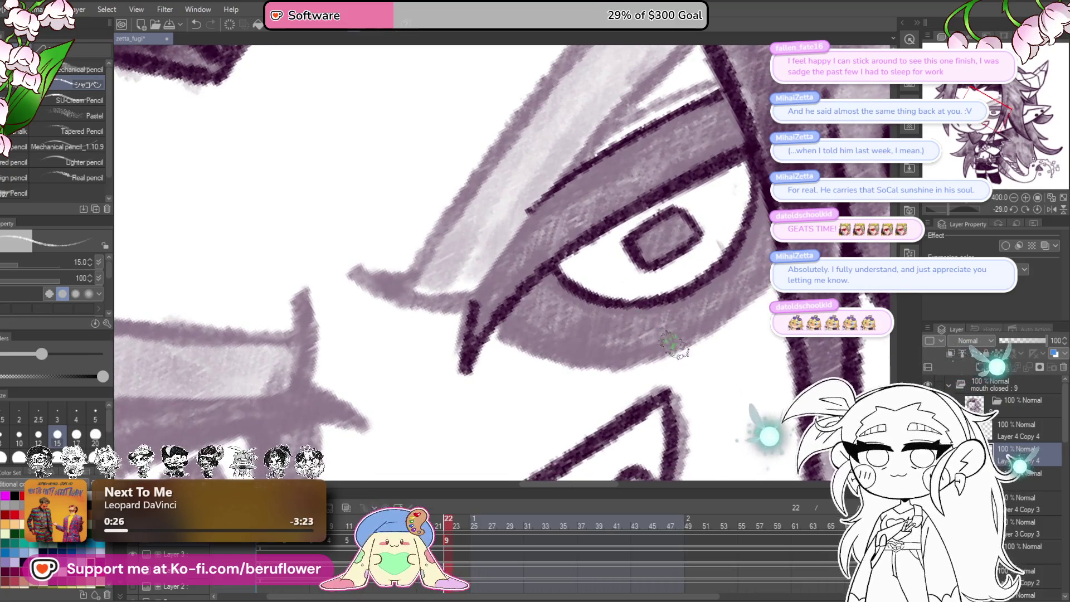
{"action": "scroll", "coordinate": [704, 343], "scroll_direction": "up", "scroll_amount": 2}
{"action": "scroll", "coordinate": [697, 334], "scroll_direction": "right", "scroll_amount": 2}
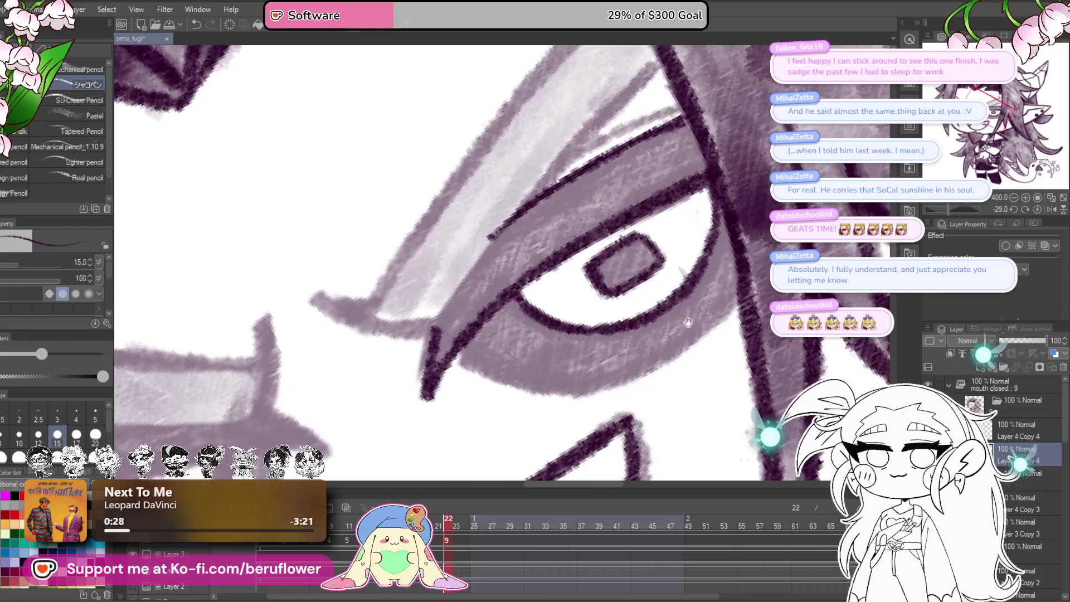
{"action": "scroll", "coordinate": [701, 326], "scroll_direction": "left", "scroll_amount": 1}
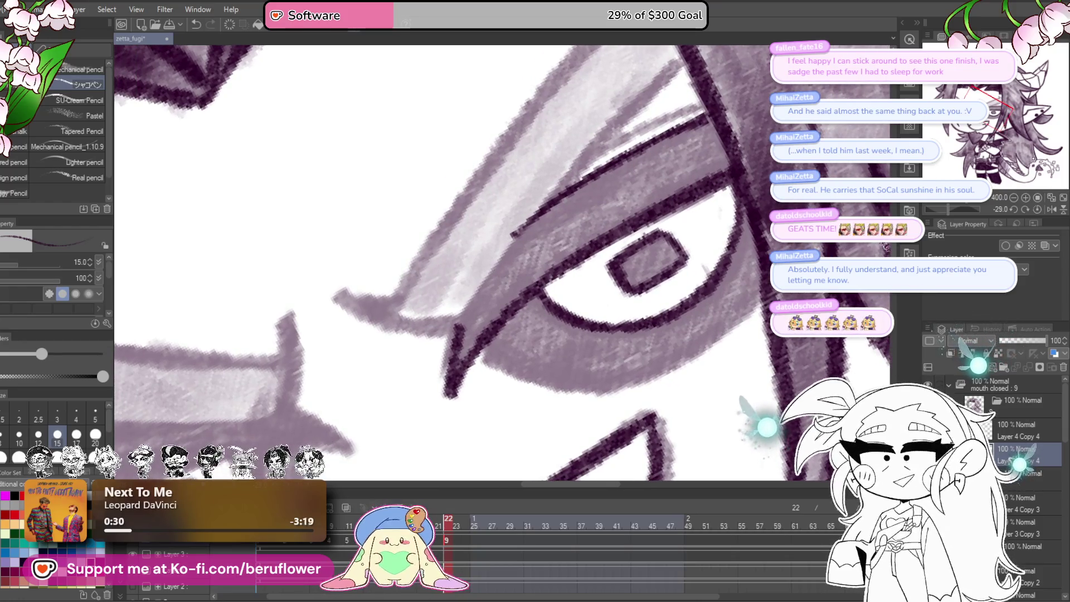
{"action": "left_click_drag", "start_coordinate": [946, 210], "coordinate": [941, 209]}
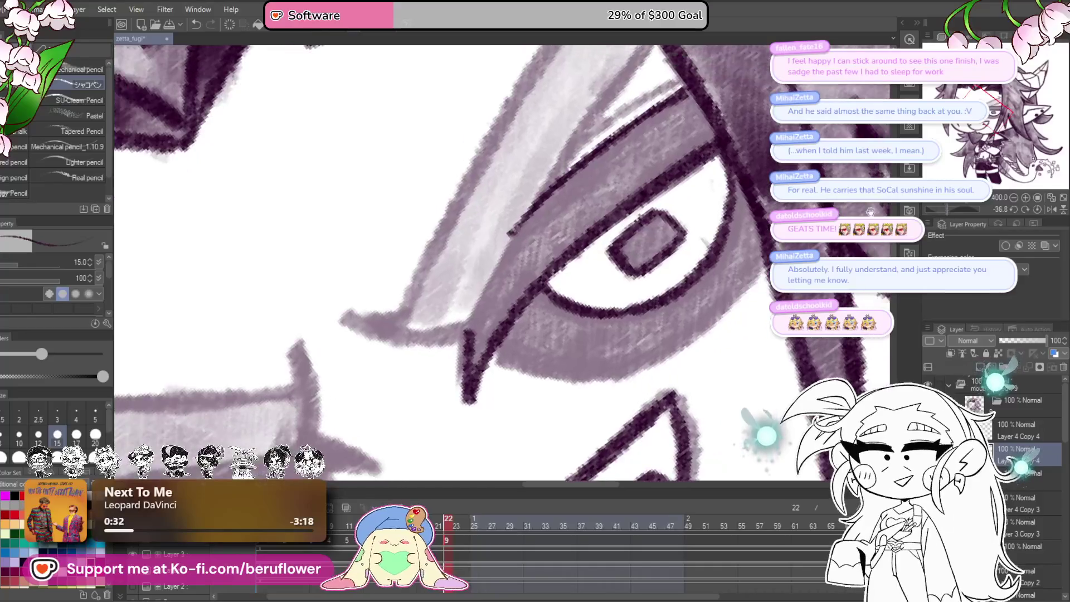
- Thicken the upper eyelid line with the pencil, redrawing a stray stroke, out to its end
{"action": "scroll", "coordinate": [593, 239], "scroll_direction": "up", "scroll_amount": 3}
{"action": "left_click_drag", "start_coordinate": [593, 238], "coordinate": [526, 287]}
{"action": "left_click_drag", "start_coordinate": [618, 173], "coordinate": [489, 349]}
{"action": "scroll", "coordinate": [489, 348], "scroll_direction": "up", "scroll_amount": 1}
{"action": "left_click_drag", "start_coordinate": [535, 143], "coordinate": [493, 149]}
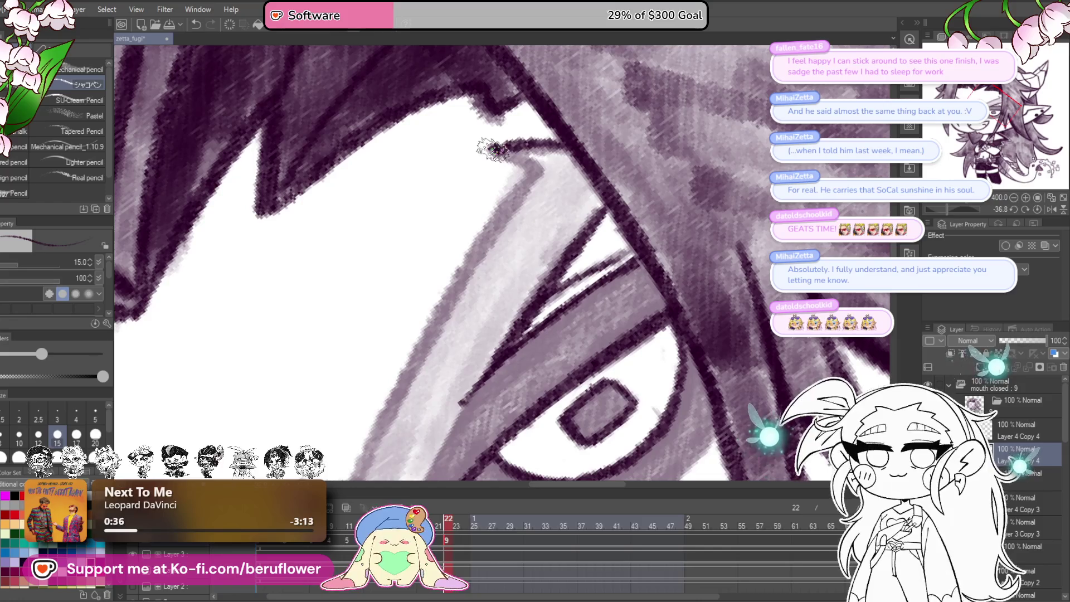
{"action": "left_click_drag", "start_coordinate": [527, 205], "coordinate": [541, 135]}
{"action": "left_click_drag", "start_coordinate": [552, 95], "coordinate": [378, 357]}
{"action": "key", "text": "ctrl+z"}
{"action": "mouse_move", "coordinate": [508, 158]}
{"action": "left_mouse_down"}
{"action": "mouse_move", "coordinate": [365, 426]}
{"action": "mouse_move", "coordinate": [411, 339]}
{"action": "mouse_move", "coordinate": [365, 324]}
{"action": "left_mouse_up"}
{"action": "left_click", "coordinate": [1037, 209]}
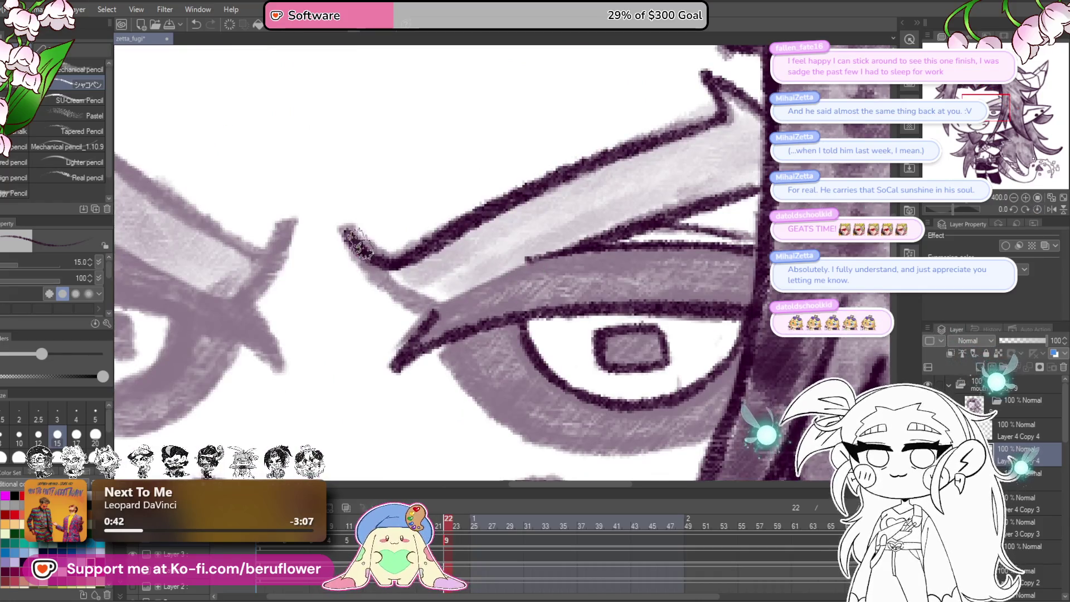
{"action": "left_click_drag", "start_coordinate": [359, 245], "coordinate": [440, 320]}
{"action": "left_click_drag", "start_coordinate": [635, 234], "coordinate": [446, 304]}
{"action": "mouse_move", "coordinate": [952, 209]}
{"action": "left_mouse_down"}
{"action": "mouse_move", "coordinate": [963, 211]}
{"action": "mouse_move", "coordinate": [944, 209]}
{"action": "left_mouse_up"}
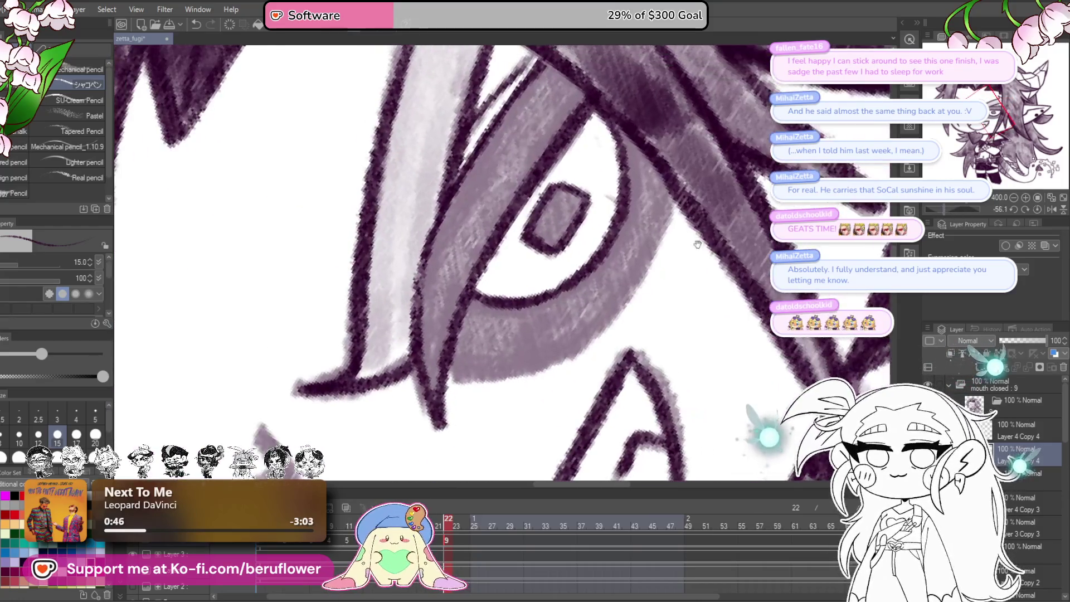
- Fill the pupil dark and densely shade the iris around it with a slightly larger brush
{"action": "left_click_drag", "start_coordinate": [564, 272], "coordinate": [549, 299]}
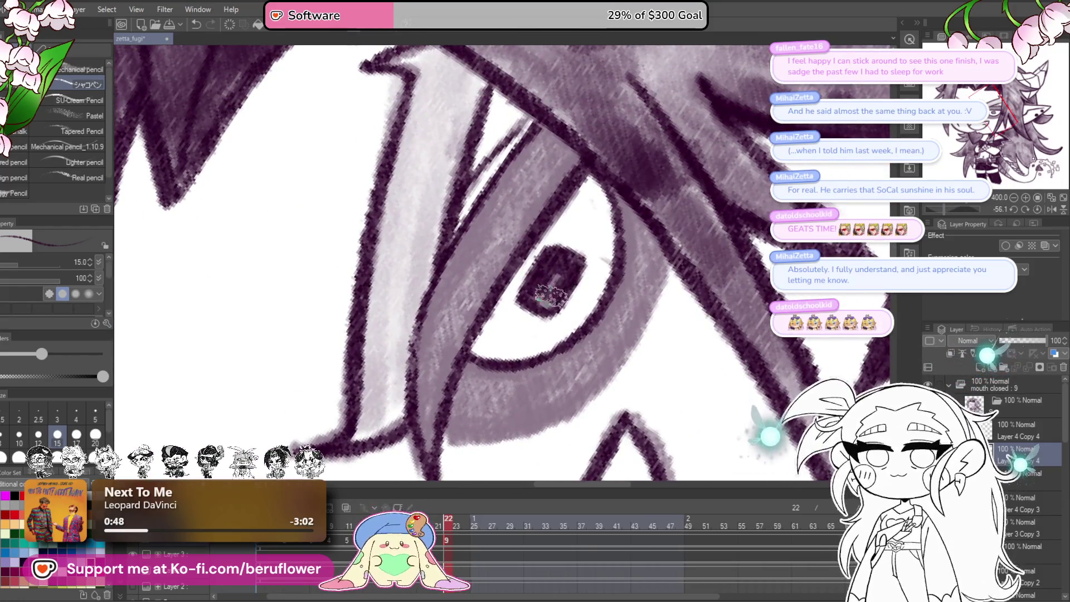
{"action": "mouse_move", "coordinate": [566, 232]}
{"action": "left_mouse_down"}
{"action": "mouse_move", "coordinate": [557, 210]}
{"action": "mouse_move", "coordinate": [530, 215]}
{"action": "mouse_move", "coordinate": [467, 270]}
{"action": "left_mouse_up"}
{"action": "key", "text": "bracketright"}
{"action": "mouse_move", "coordinate": [525, 227]}
{"action": "left_mouse_down"}
{"action": "mouse_move", "coordinate": [543, 192]}
{"action": "mouse_move", "coordinate": [528, 173]}
{"action": "mouse_move", "coordinate": [536, 185]}
{"action": "mouse_move", "coordinate": [478, 248]}
{"action": "mouse_move", "coordinate": [468, 313]}
{"action": "mouse_move", "coordinate": [501, 289]}
{"action": "mouse_move", "coordinate": [455, 294]}
{"action": "mouse_move", "coordinate": [454, 304]}
{"action": "left_mouse_up"}
{"action": "scroll", "coordinate": [446, 267], "scroll_direction": "down", "scroll_amount": 5}
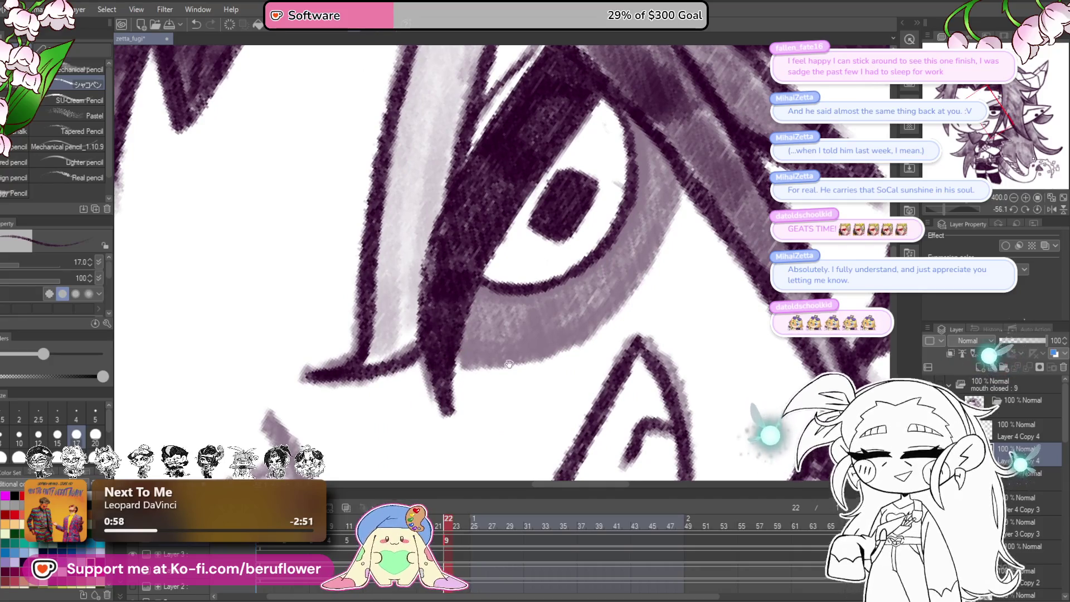
{"action": "scroll", "coordinate": [636, 223], "scroll_direction": "up", "scroll_amount": 3}
{"action": "mouse_move", "coordinate": [661, 220]}
{"action": "left_mouse_down"}
{"action": "mouse_move", "coordinate": [621, 314]}
{"action": "mouse_move", "coordinate": [555, 377]}
{"action": "mouse_move", "coordinate": [446, 402]}
{"action": "left_mouse_up"}
{"action": "mouse_move", "coordinate": [457, 348]}
{"action": "left_mouse_down"}
{"action": "mouse_move", "coordinate": [446, 395]}
{"action": "mouse_move", "coordinate": [502, 384]}
{"action": "mouse_move", "coordinate": [502, 337]}
{"action": "mouse_move", "coordinate": [579, 309]}
{"action": "mouse_move", "coordinate": [621, 250]}
{"action": "mouse_move", "coordinate": [629, 192]}
{"action": "left_mouse_up"}
{"action": "mouse_move", "coordinate": [640, 230]}
{"action": "left_mouse_down"}
{"action": "mouse_move", "coordinate": [641, 245]}
{"action": "mouse_move", "coordinate": [574, 345]}
{"action": "mouse_move", "coordinate": [592, 326]}
{"action": "mouse_move", "coordinate": [560, 332]}
{"action": "left_mouse_up"}
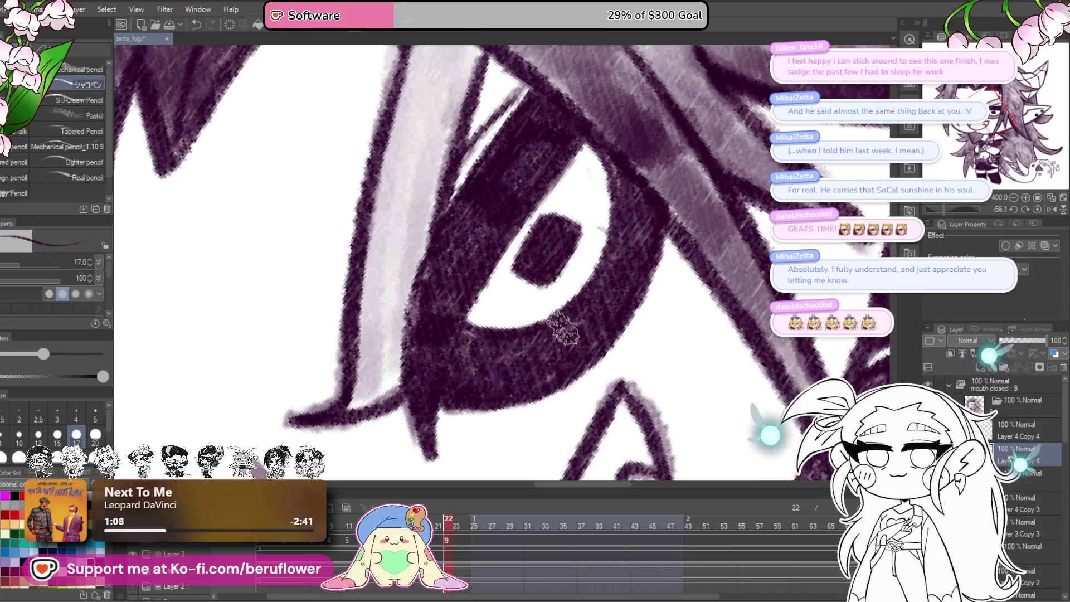
{"action": "scroll", "coordinate": [577, 379], "scroll_direction": "down", "scroll_amount": 3}
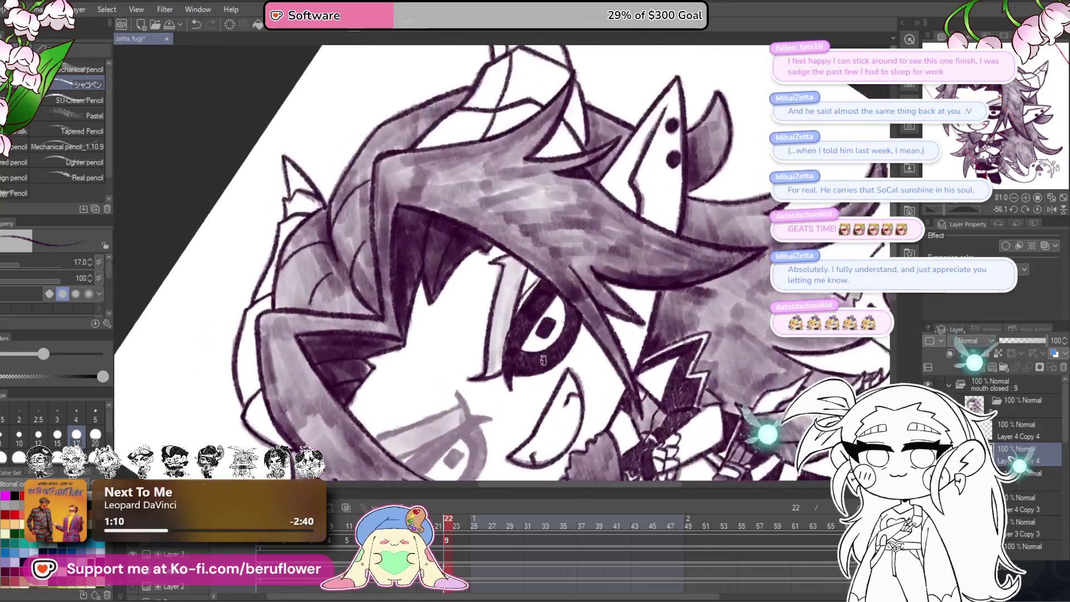
{"action": "scroll", "coordinate": [580, 421], "scroll_direction": "up", "scroll_amount": 3}
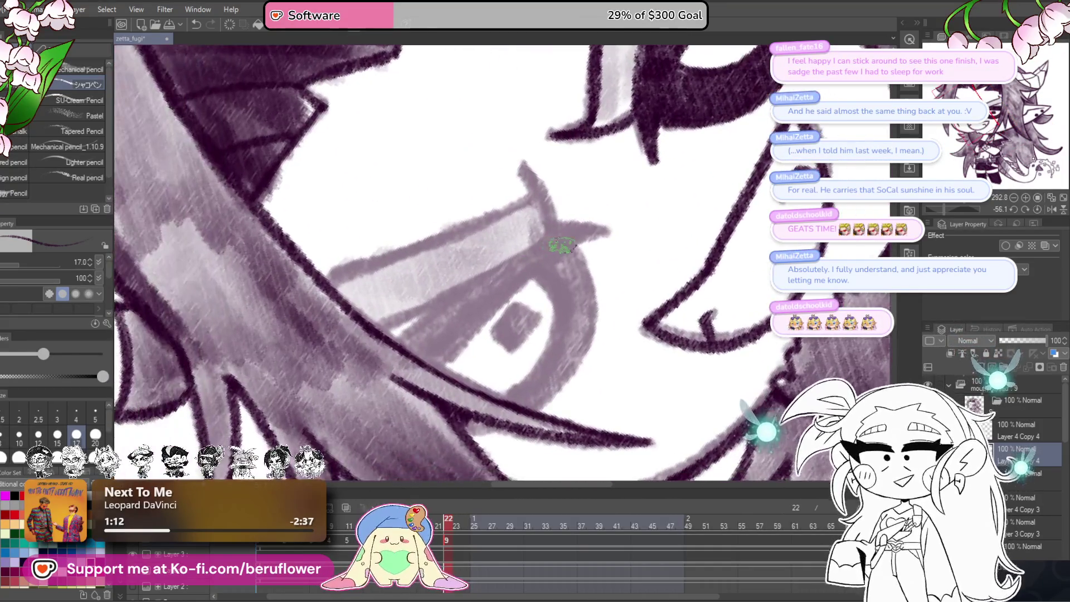
- Add dark strokes down the lid, at the lash corner, and along the eyelid band's top
{"action": "left_click_drag", "start_coordinate": [563, 248], "coordinate": [440, 365]}
{"action": "left_click_drag", "start_coordinate": [402, 333], "coordinate": [435, 306]}
{"action": "mouse_move", "coordinate": [574, 244]}
{"action": "left_mouse_down"}
{"action": "mouse_move", "coordinate": [620, 252]}
{"action": "mouse_move", "coordinate": [566, 259]}
{"action": "mouse_move", "coordinate": [556, 376]}
{"action": "left_mouse_up"}
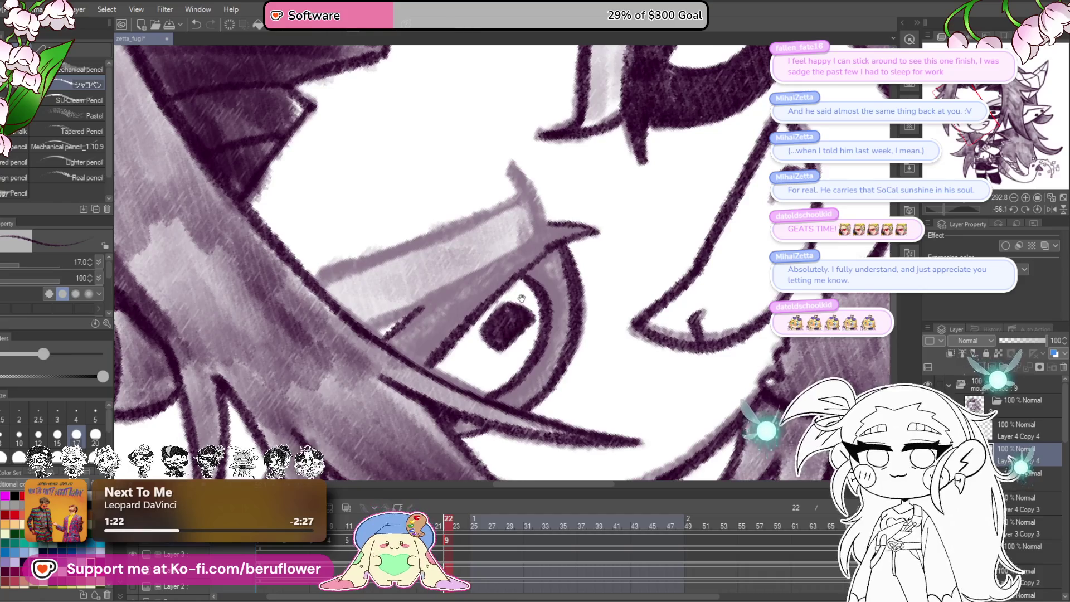
{"action": "left_click_drag", "start_coordinate": [521, 302], "coordinate": [565, 319]}
{"action": "mouse_move", "coordinate": [581, 246]}
{"action": "left_mouse_down"}
{"action": "mouse_move", "coordinate": [610, 254]}
{"action": "mouse_move", "coordinate": [409, 321]}
{"action": "left_mouse_up"}
{"action": "mouse_move", "coordinate": [597, 343]}
{"action": "left_mouse_down"}
{"action": "mouse_move", "coordinate": [586, 287]}
{"action": "mouse_move", "coordinate": [619, 300]}
{"action": "mouse_move", "coordinate": [642, 338]}
{"action": "mouse_move", "coordinate": [652, 324]}
{"action": "left_mouse_up"}
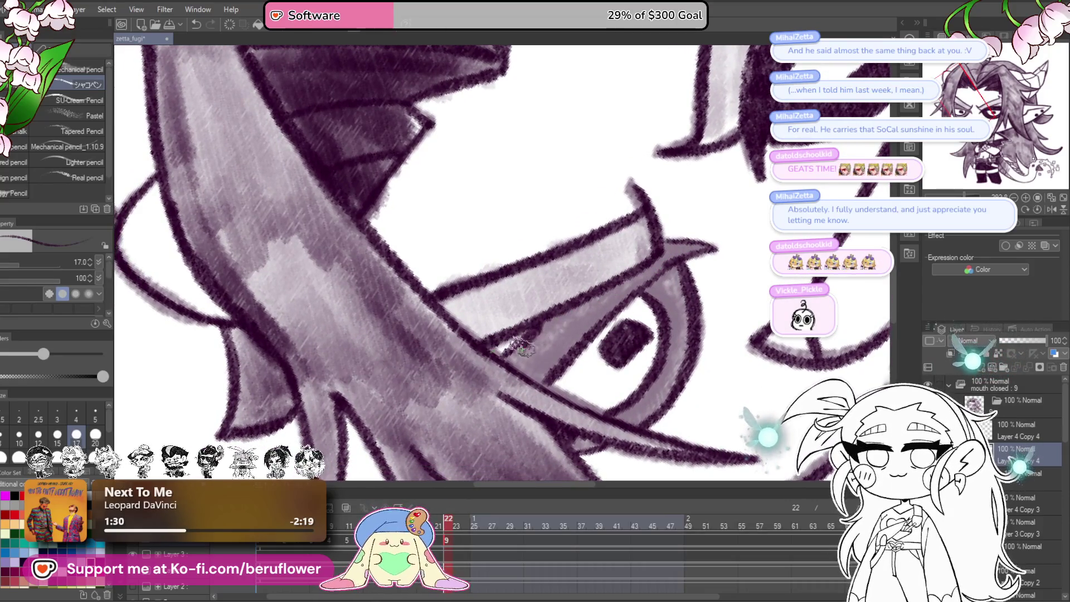
- Shade the right side of the iris and turn the canvas back upright
{"action": "left_click_drag", "start_coordinate": [672, 240], "coordinate": [605, 286]}
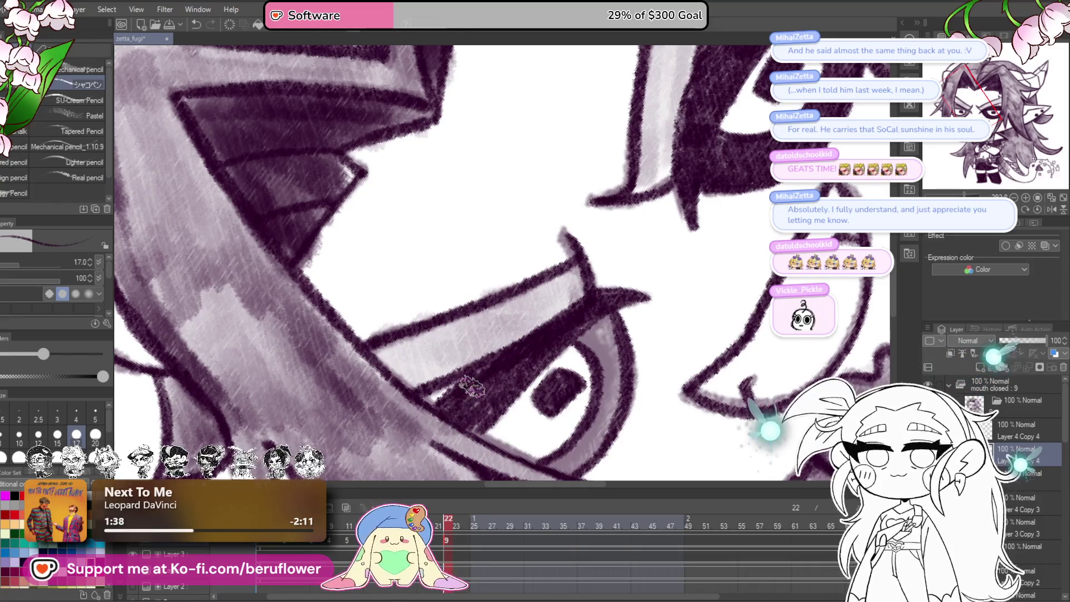
{"action": "left_click_drag", "start_coordinate": [569, 341], "coordinate": [566, 243]}
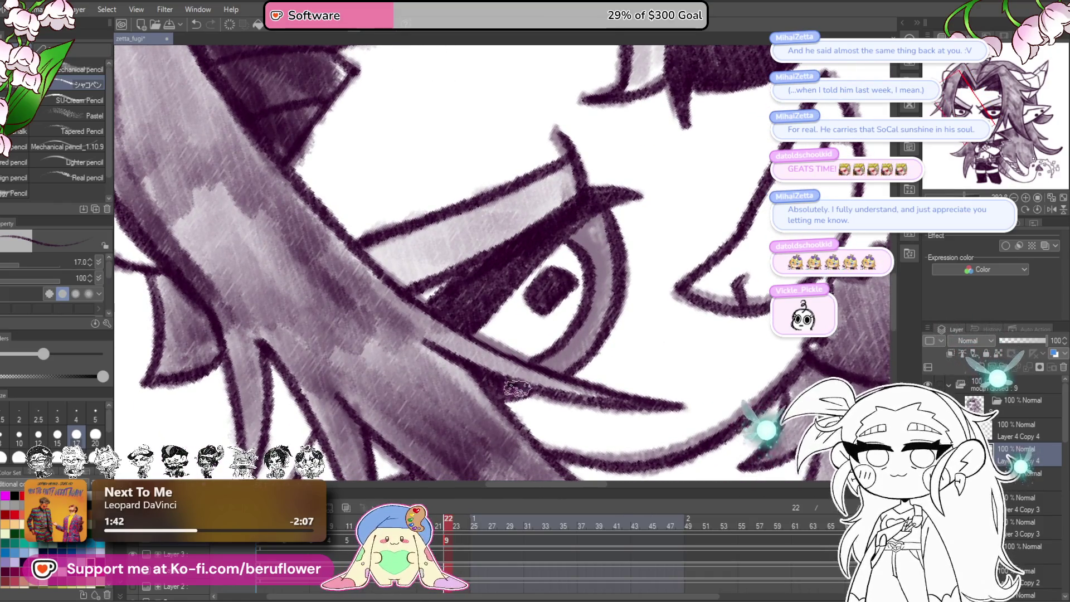
{"action": "left_click_drag", "start_coordinate": [581, 344], "coordinate": [561, 357]}
{"action": "left_click_drag", "start_coordinate": [578, 317], "coordinate": [578, 340]}
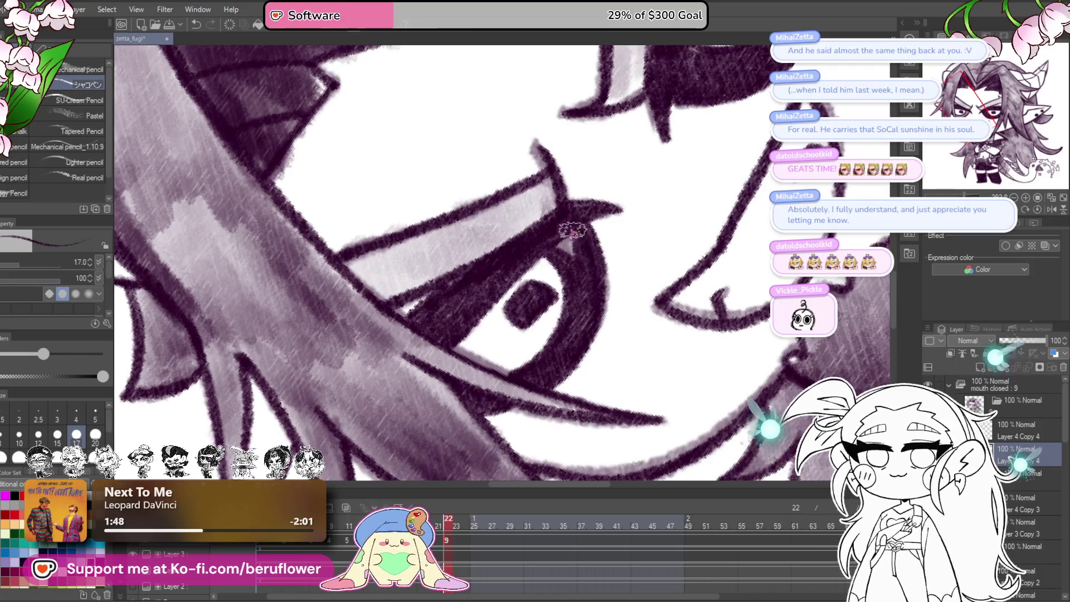
{"action": "scroll", "coordinate": [581, 284], "scroll_direction": "down", "scroll_amount": 5}
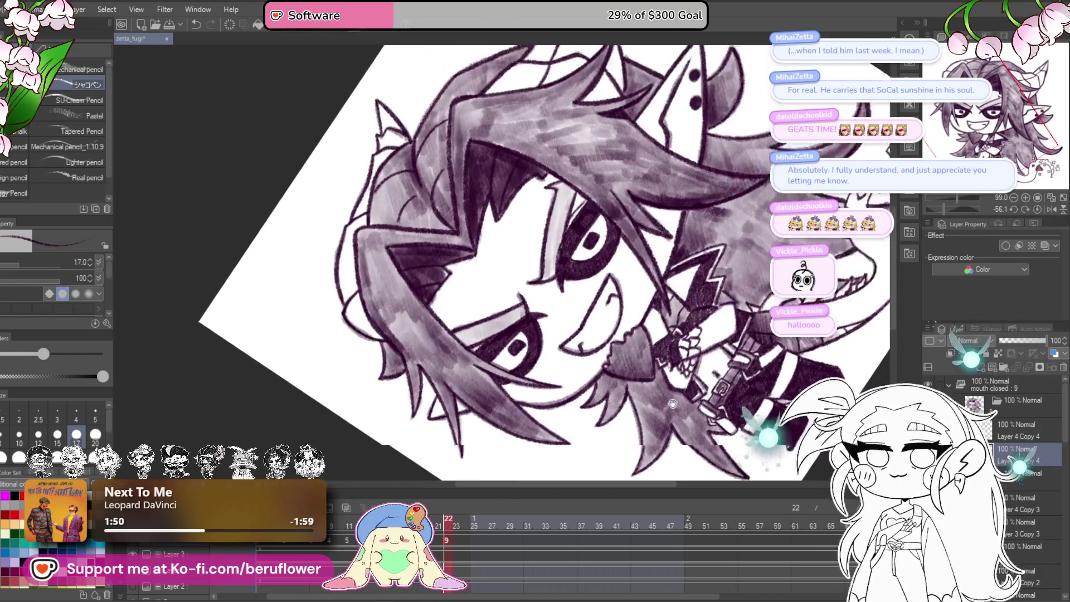
{"action": "left_click_drag", "start_coordinate": [997, 128], "coordinate": [1022, 115]}
{"action": "left_click", "coordinate": [1037, 209]}
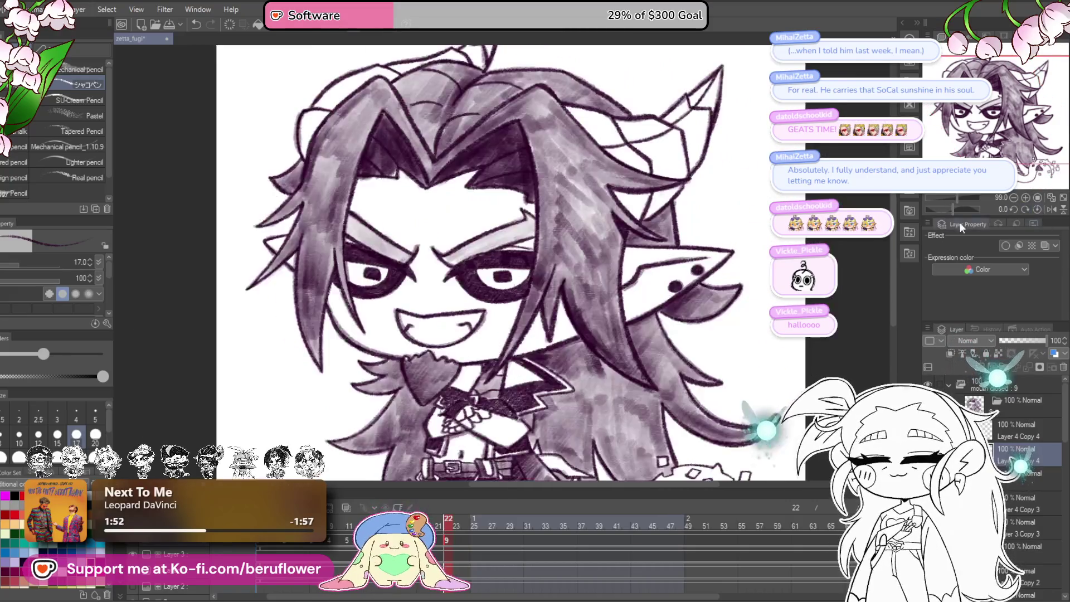
- With a larger brush, darken the hair and eye area, mirror-check, then straighten and zoom out
{"action": "scroll", "coordinate": [555, 231], "scroll_direction": "up", "scroll_amount": 4}
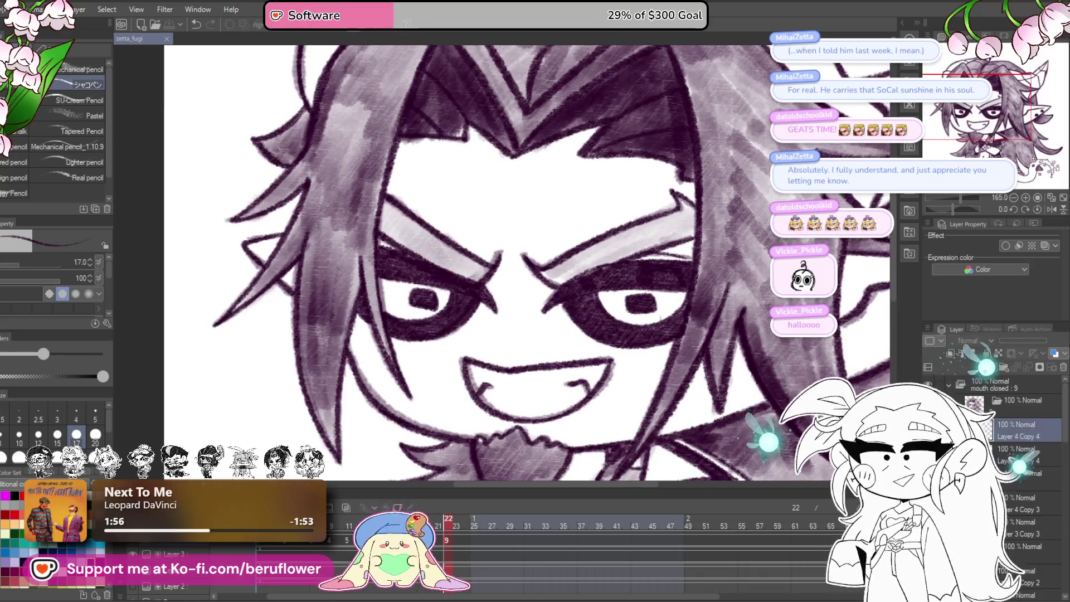
{"action": "left_click_drag", "start_coordinate": [669, 426], "coordinate": [635, 416]}
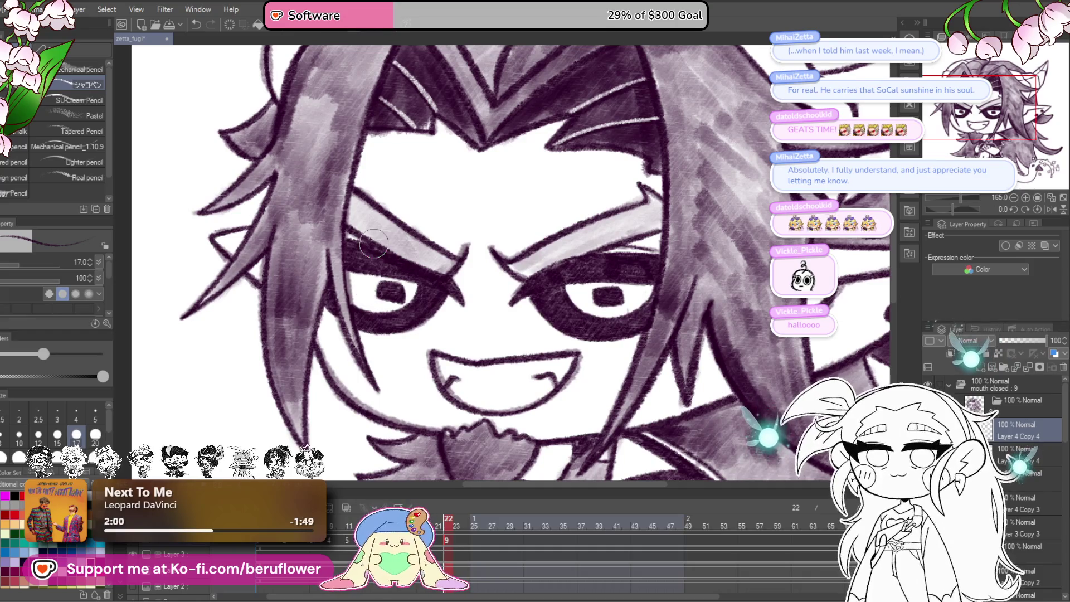
{"action": "left_click_drag", "start_coordinate": [531, 207], "coordinate": [533, 237]}
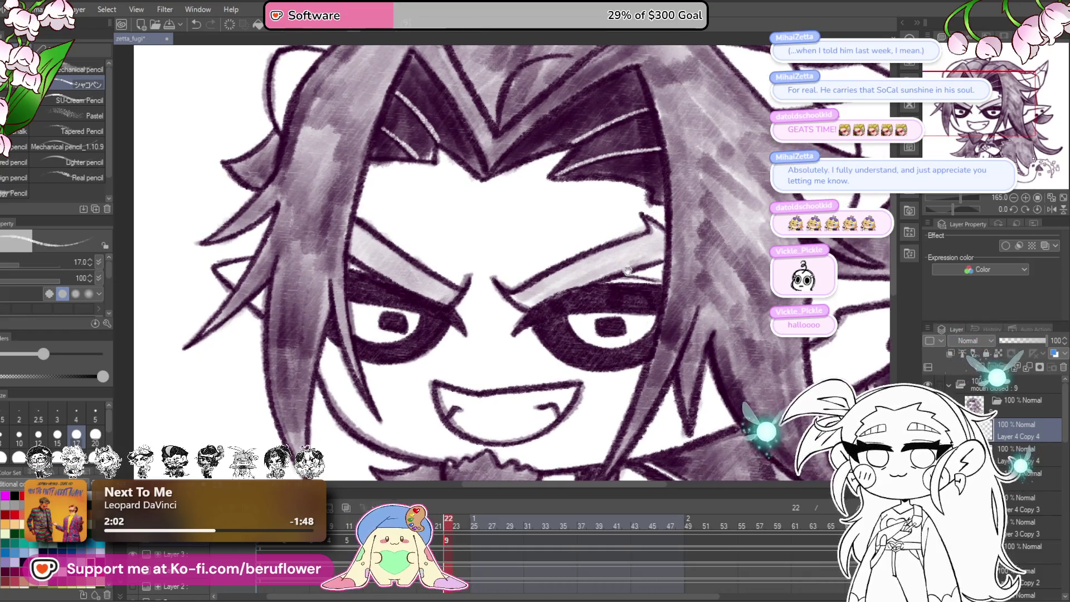
{"action": "left_click_drag", "start_coordinate": [952, 209], "coordinate": [943, 209]}
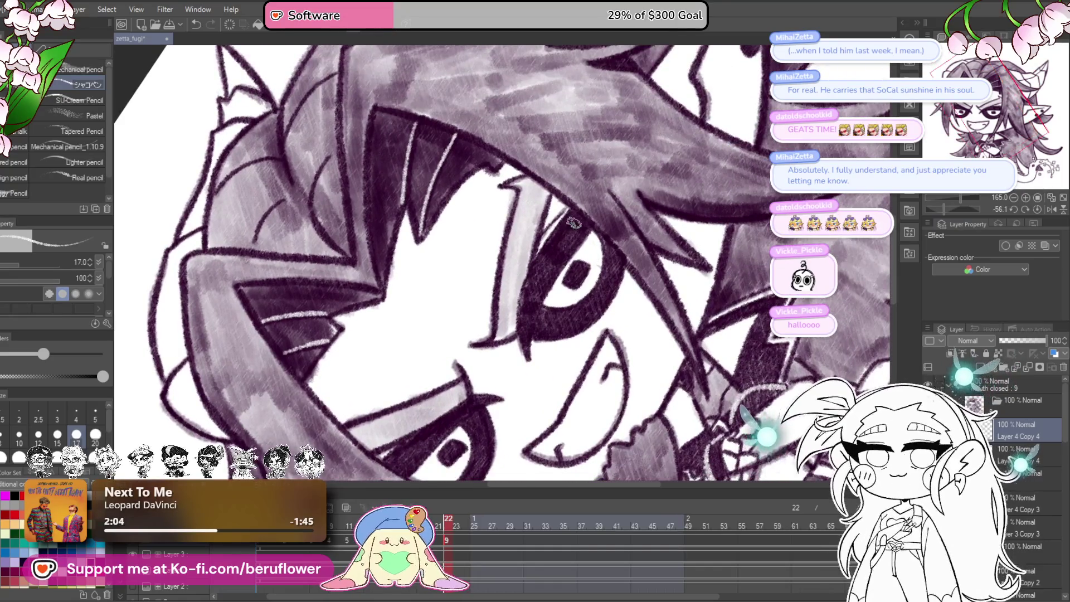
{"action": "mouse_move", "coordinate": [529, 319]}
{"action": "left_mouse_down"}
{"action": "mouse_move", "coordinate": [563, 295]}
{"action": "mouse_move", "coordinate": [563, 370]}
{"action": "left_mouse_up"}
{"action": "mouse_move", "coordinate": [641, 191]}
{"action": "left_mouse_down"}
{"action": "mouse_move", "coordinate": [590, 250]}
{"action": "mouse_move", "coordinate": [585, 223]}
{"action": "mouse_move", "coordinate": [585, 240]}
{"action": "mouse_move", "coordinate": [566, 248]}
{"action": "mouse_move", "coordinate": [555, 345]}
{"action": "mouse_move", "coordinate": [574, 223]}
{"action": "mouse_move", "coordinate": [566, 198]}
{"action": "left_mouse_up"}
{"action": "key", "text": "bracketright"}
{"action": "key", "text": "h"}
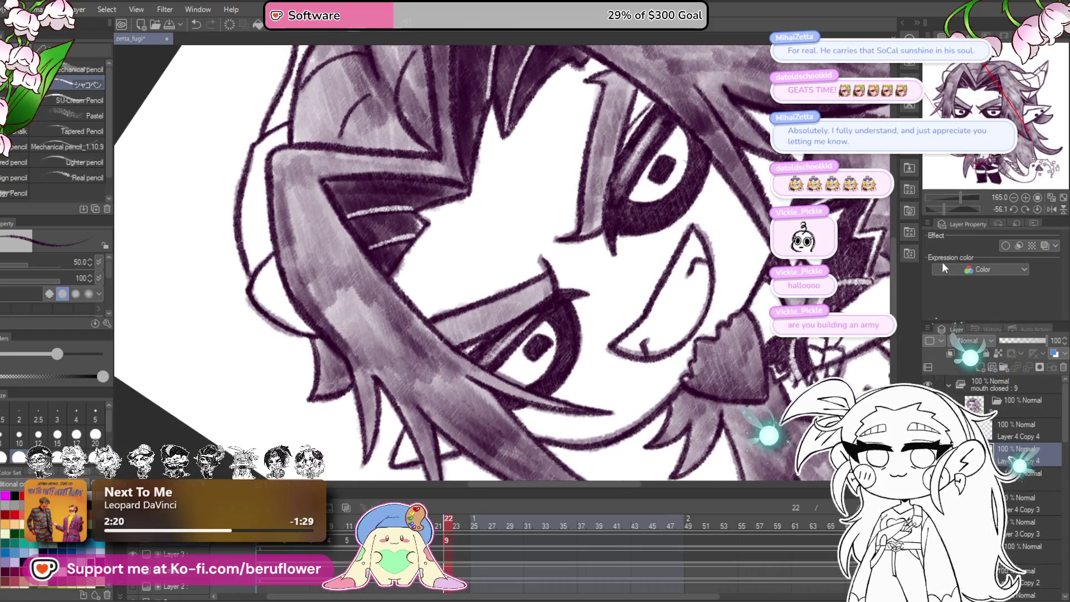
{"action": "left_click", "coordinate": [1038, 209]}
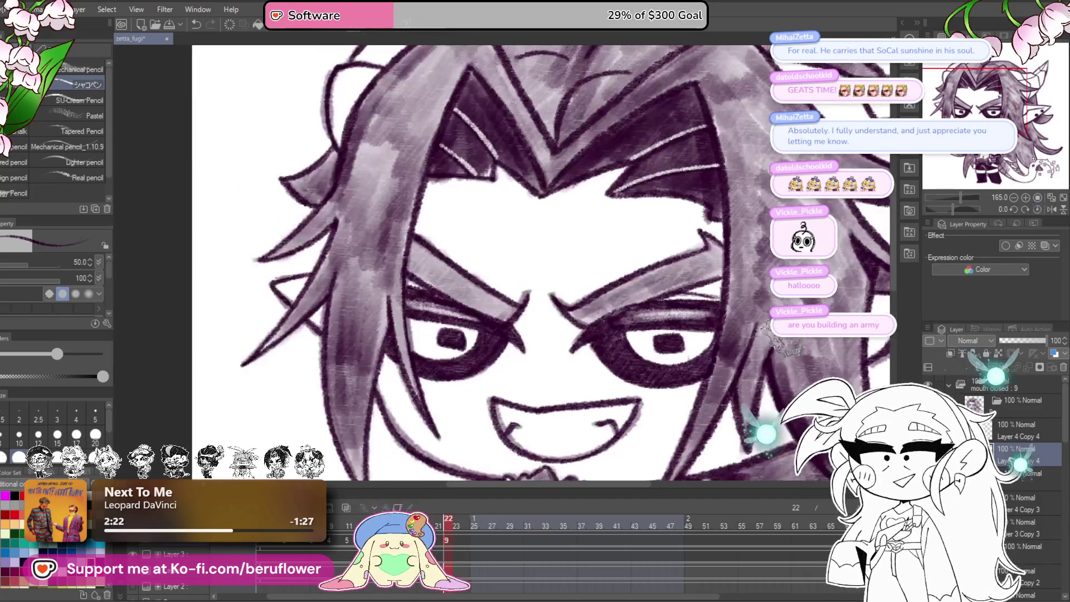
{"action": "scroll", "coordinate": [535, 262], "scroll_direction": "down", "scroll_amount": 5}
{"action": "scroll", "coordinate": [716, 359], "scroll_direction": "down", "scroll_amount": 4}
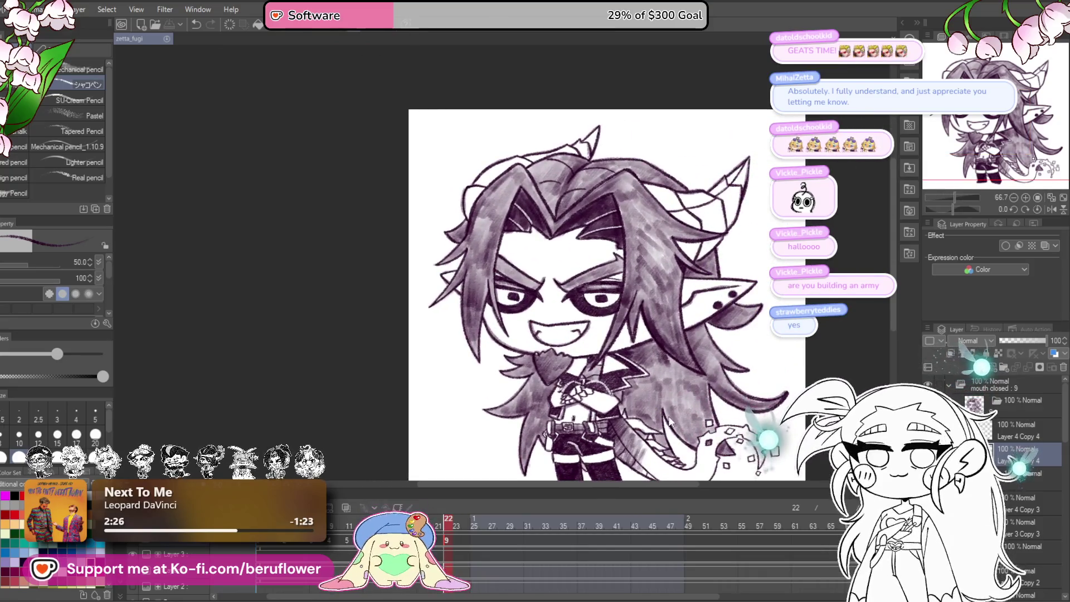
- Add a new cel at frame 25, paste a copy of the drawing layers, and preview playback
{"action": "left_click", "coordinate": [474, 520]}
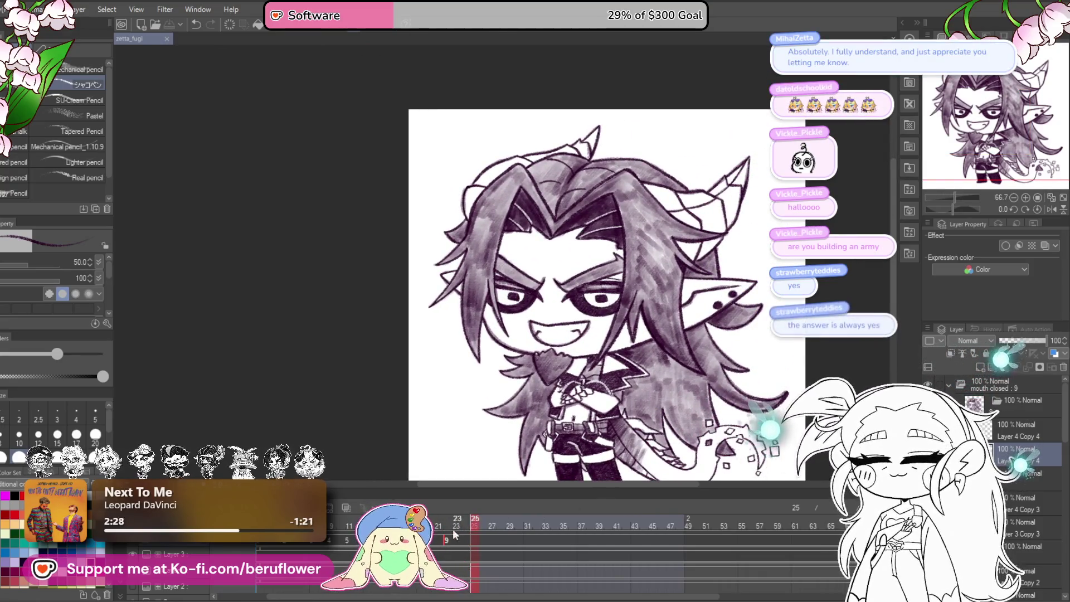
{"action": "key", "text": "ctrl+shift+alt+n"}
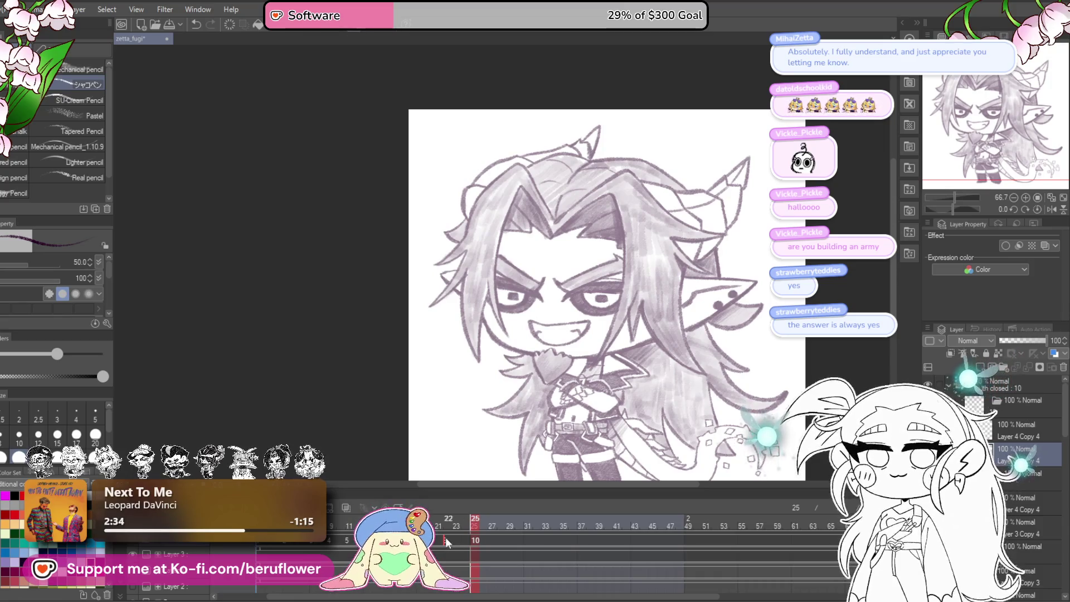
{"action": "key", "text": "Left"}
{"action": "left_click", "coordinate": [635, 562]}
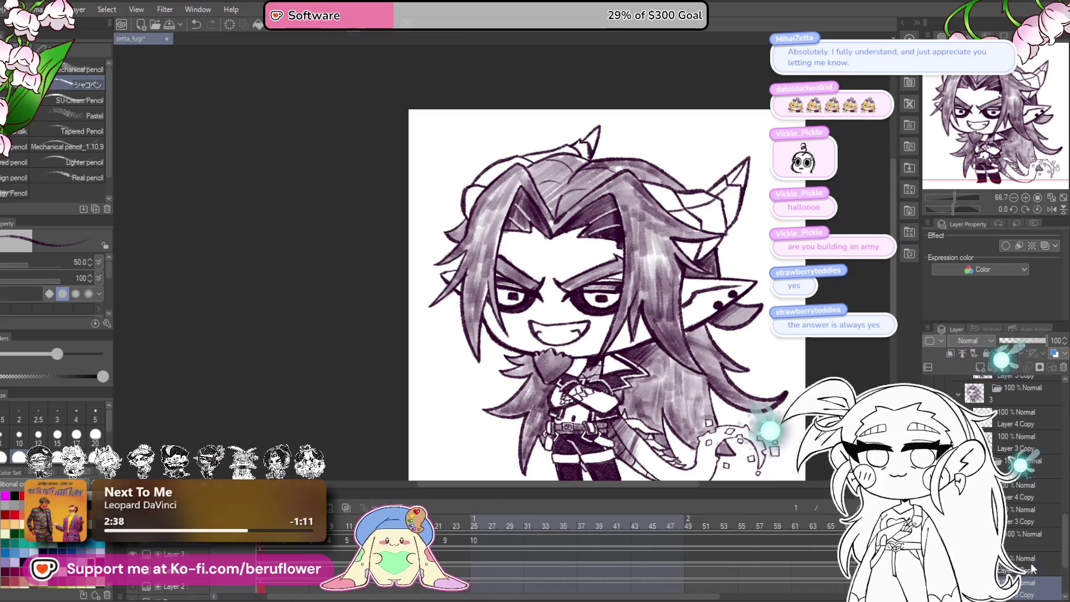
{"action": "left_click", "coordinate": [477, 543]}
{"action": "left_click", "coordinate": [477, 543]}
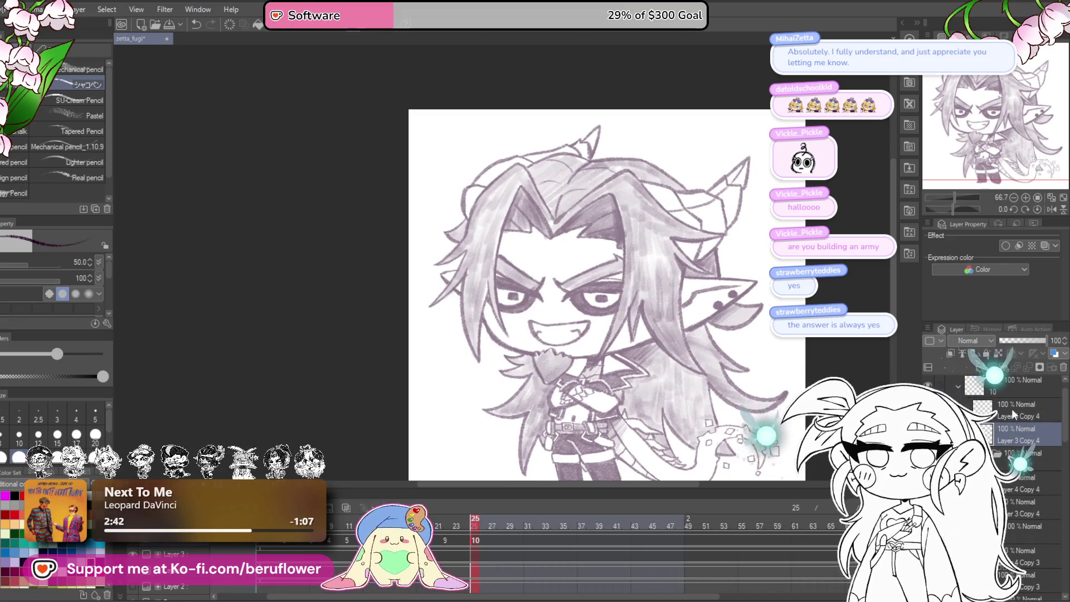
{"action": "key", "text": "ctrl+c"}
{"action": "key", "text": "ctrl+v"}
{"action": "left_click", "coordinate": [1008, 440]}
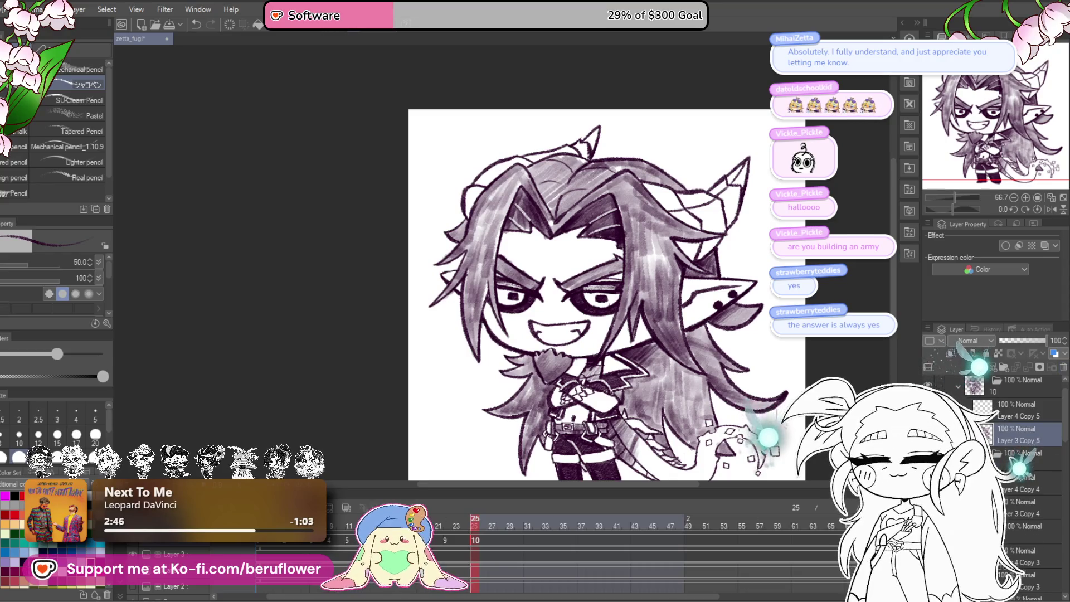
{"action": "key", "text": "space"}
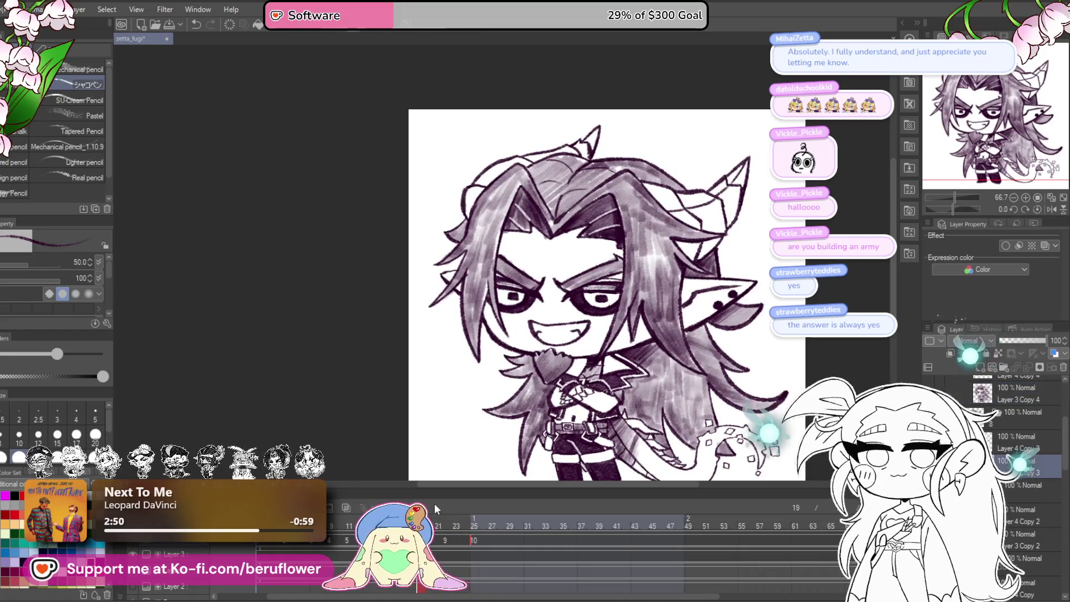
{"action": "left_click", "coordinate": [477, 519]}
{"action": "mouse_move", "coordinate": [476, 519]}
{"action": "left_mouse_down"}
{"action": "mouse_move", "coordinate": [331, 521]}
{"action": "mouse_move", "coordinate": [313, 543]}
{"action": "left_mouse_up"}
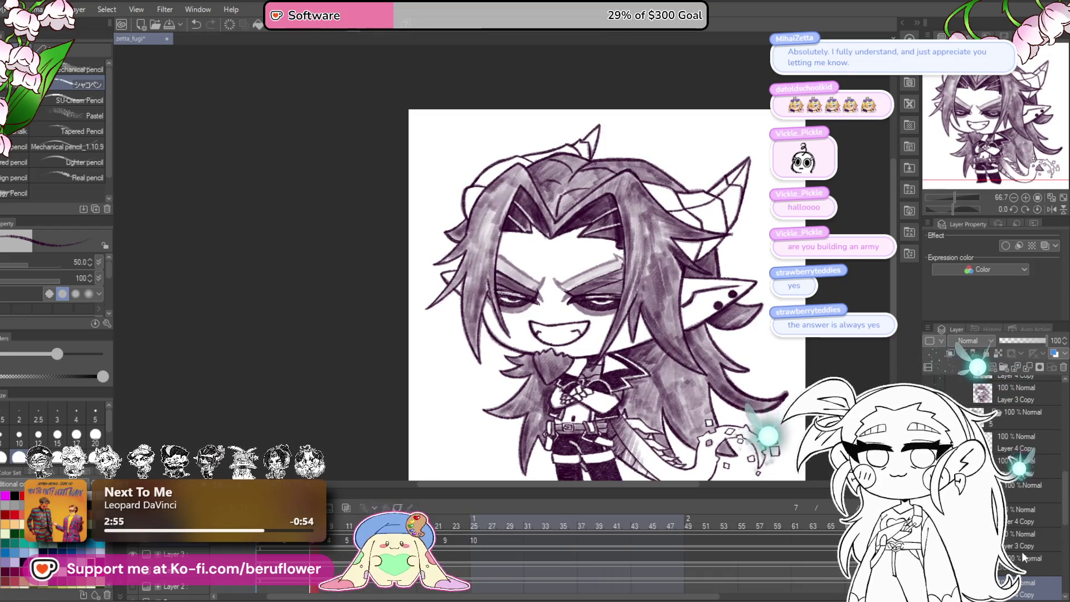
- Create a new cel at frame 28 and paste the copied face drawing into it
{"action": "left_click", "coordinate": [1012, 443]}
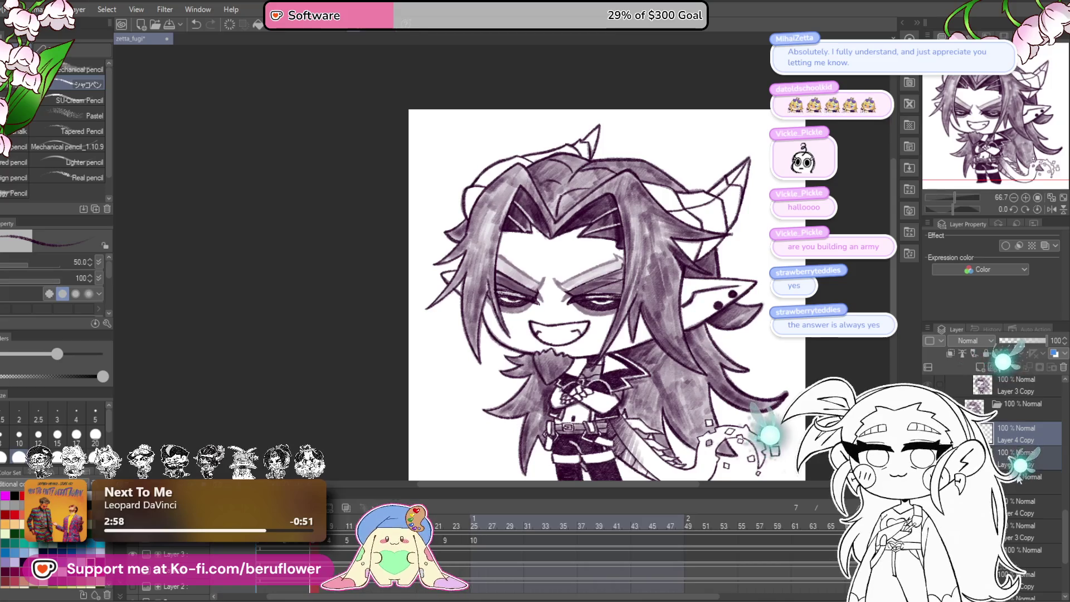
{"action": "left_click", "coordinate": [476, 543]}
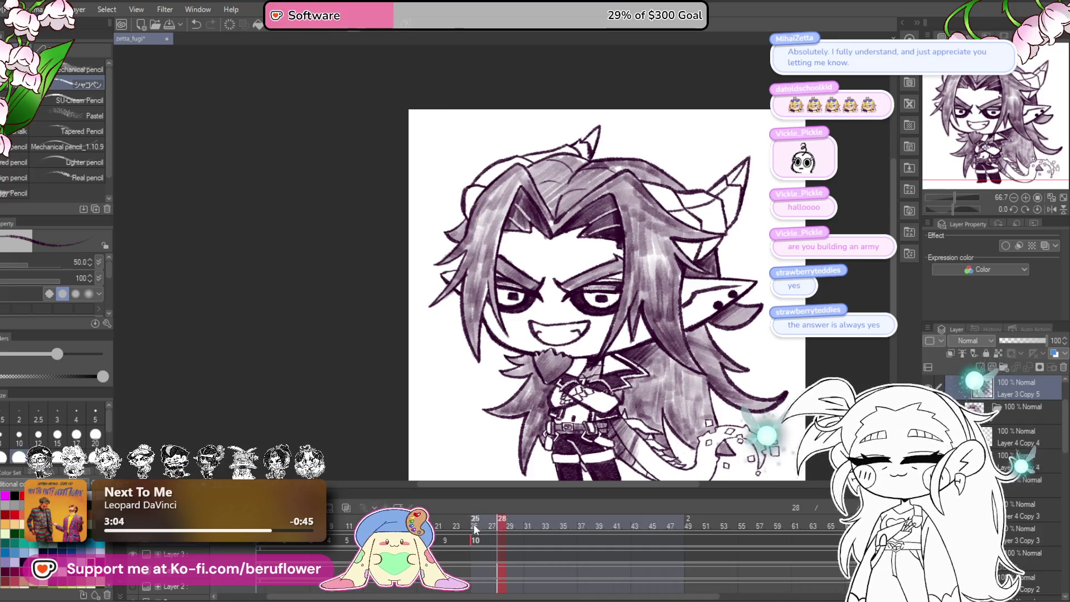
{"action": "key", "text": "ctrl+shift+n"}
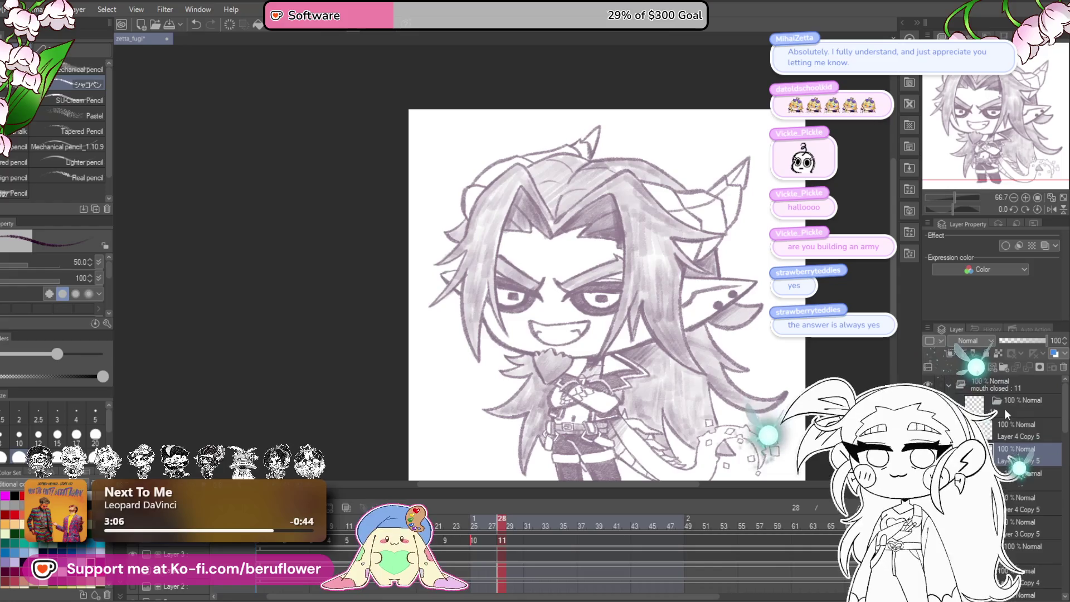
{"action": "key", "text": "ctrl+v"}
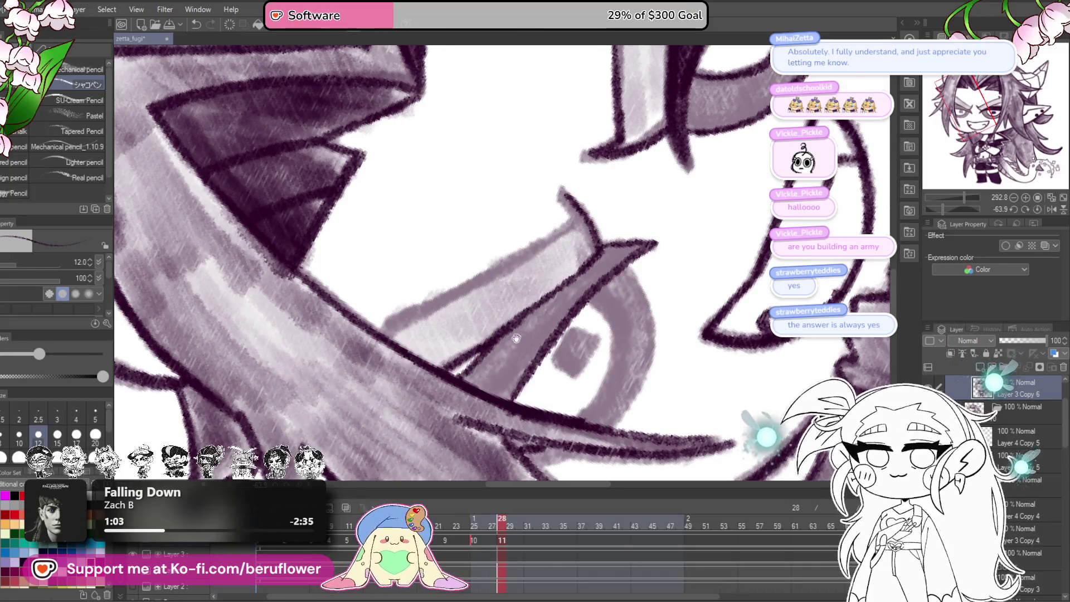
- Ink the lid's upper edge, the iris ring's outer and inner edges, and the dark square pupil
{"action": "left_click_drag", "start_coordinate": [509, 337], "coordinate": [551, 352]}
{"action": "left_click_drag", "start_coordinate": [652, 240], "coordinate": [470, 347]}
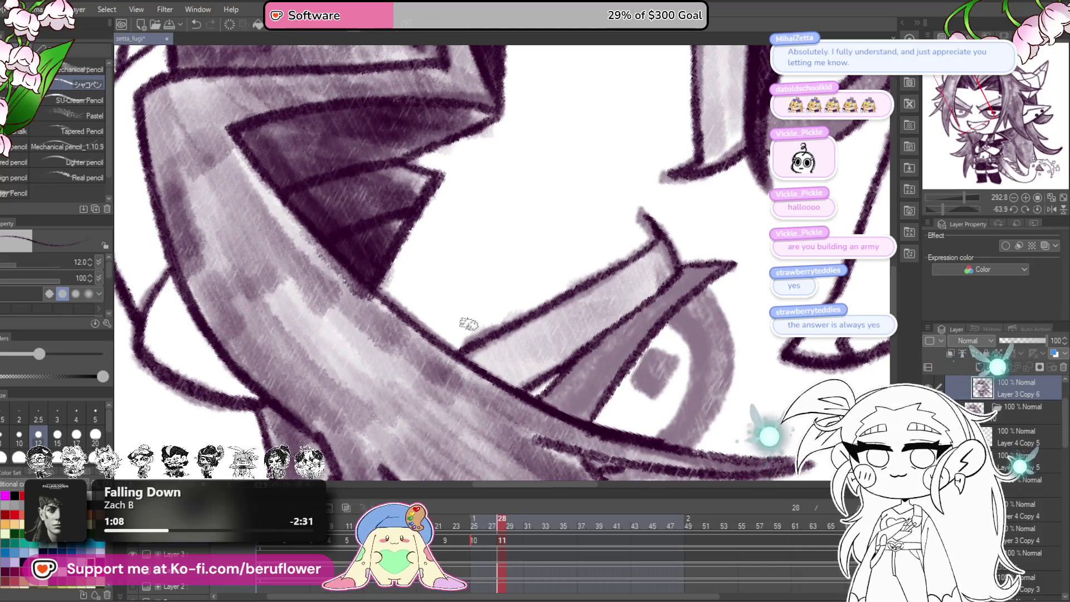
{"action": "scroll", "coordinate": [557, 262], "scroll_direction": "down", "scroll_amount": 3}
{"action": "scroll", "coordinate": [617, 214], "scroll_direction": "up", "scroll_amount": 3}
{"action": "mouse_move", "coordinate": [588, 142]}
{"action": "left_mouse_down"}
{"action": "mouse_move", "coordinate": [622, 173]}
{"action": "mouse_move", "coordinate": [635, 270]}
{"action": "mouse_move", "coordinate": [592, 357]}
{"action": "left_mouse_up"}
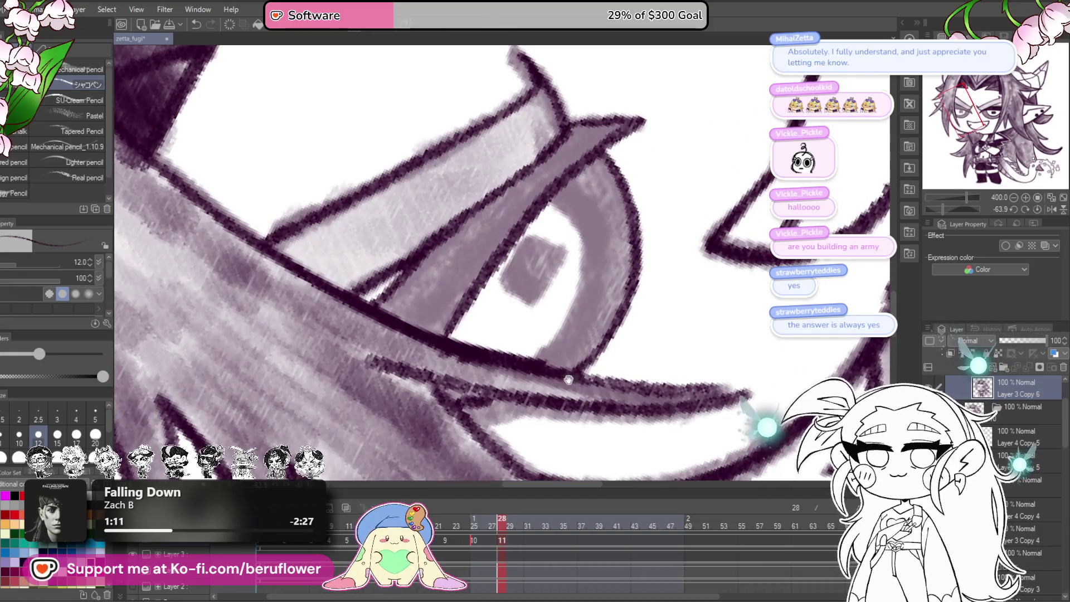
{"action": "scroll", "coordinate": [590, 357], "scroll_direction": "down", "scroll_amount": 3}
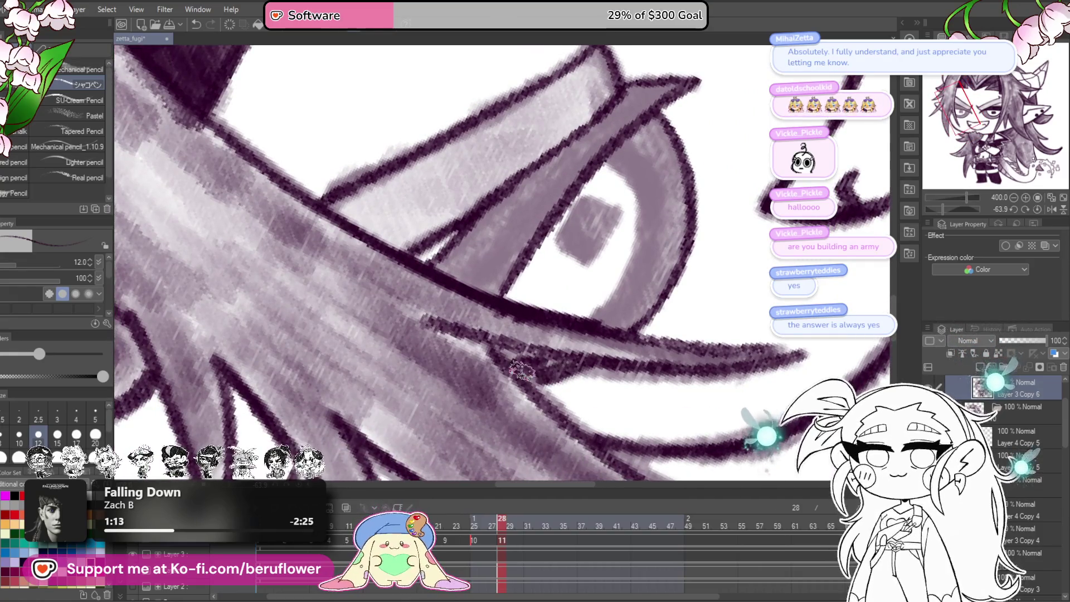
{"action": "scroll", "coordinate": [598, 204], "scroll_direction": "up", "scroll_amount": 2}
{"action": "mouse_move", "coordinate": [595, 202]}
{"action": "left_mouse_down"}
{"action": "mouse_move", "coordinate": [611, 232]}
{"action": "mouse_move", "coordinate": [593, 327]}
{"action": "mouse_move", "coordinate": [542, 363]}
{"action": "left_mouse_up"}
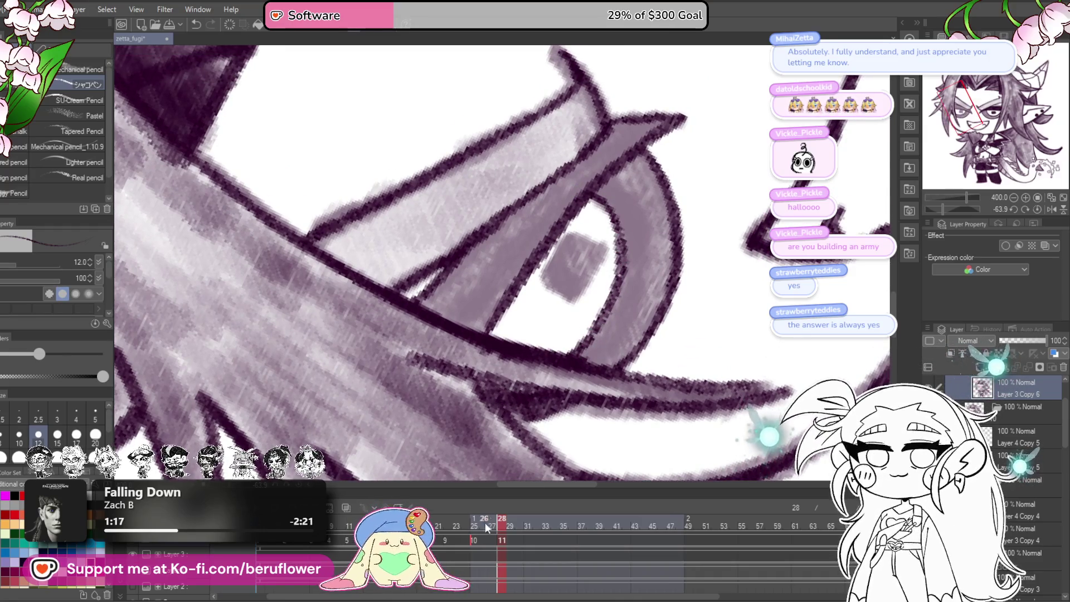
{"action": "left_click", "coordinate": [479, 529]}
{"action": "left_click", "coordinate": [505, 529]}
{"action": "scroll", "coordinate": [535, 279], "scroll_direction": "up", "scroll_amount": 1}
{"action": "mouse_move", "coordinate": [543, 292]}
{"action": "left_mouse_down"}
{"action": "mouse_move", "coordinate": [557, 257]}
{"action": "mouse_move", "coordinate": [591, 253]}
{"action": "mouse_move", "coordinate": [591, 283]}
{"action": "mouse_move", "coordinate": [574, 267]}
{"action": "mouse_move", "coordinate": [585, 295]}
{"action": "mouse_move", "coordinate": [579, 262]}
{"action": "mouse_move", "coordinate": [565, 297]}
{"action": "mouse_move", "coordinate": [577, 303]}
{"action": "mouse_move", "coordinate": [571, 292]}
{"action": "mouse_move", "coordinate": [596, 267]}
{"action": "left_mouse_up"}
{"action": "mouse_move", "coordinate": [651, 237]}
{"action": "left_mouse_down"}
{"action": "mouse_move", "coordinate": [718, 275]}
{"action": "mouse_move", "coordinate": [707, 334]}
{"action": "left_mouse_up"}
- Thicken the upper eyelid line and darken the shading along the eye's right side
{"action": "mouse_move", "coordinate": [699, 250]}
{"action": "left_mouse_down"}
{"action": "mouse_move", "coordinate": [725, 239]}
{"action": "mouse_move", "coordinate": [671, 256]}
{"action": "mouse_move", "coordinate": [479, 424]}
{"action": "mouse_move", "coordinate": [529, 443]}
{"action": "mouse_move", "coordinate": [649, 296]}
{"action": "mouse_move", "coordinate": [566, 371]}
{"action": "mouse_move", "coordinate": [566, 351]}
{"action": "mouse_move", "coordinate": [590, 330]}
{"action": "left_mouse_up"}
{"action": "mouse_move", "coordinate": [649, 298]}
{"action": "left_mouse_down"}
{"action": "mouse_move", "coordinate": [666, 287]}
{"action": "mouse_move", "coordinate": [650, 349]}
{"action": "mouse_move", "coordinate": [702, 301]}
{"action": "mouse_move", "coordinate": [697, 373]}
{"action": "mouse_move", "coordinate": [680, 336]}
{"action": "left_mouse_up"}
{"action": "mouse_move", "coordinate": [669, 278]}
{"action": "left_mouse_down"}
{"action": "mouse_move", "coordinate": [640, 362]}
{"action": "mouse_move", "coordinate": [618, 390]}
{"action": "mouse_move", "coordinate": [677, 357]}
{"action": "mouse_move", "coordinate": [682, 278]}
{"action": "mouse_move", "coordinate": [674, 345]}
{"action": "mouse_move", "coordinate": [667, 208]}
{"action": "left_mouse_up"}
{"action": "scroll", "coordinate": [667, 208], "scroll_direction": "down", "scroll_amount": 3}
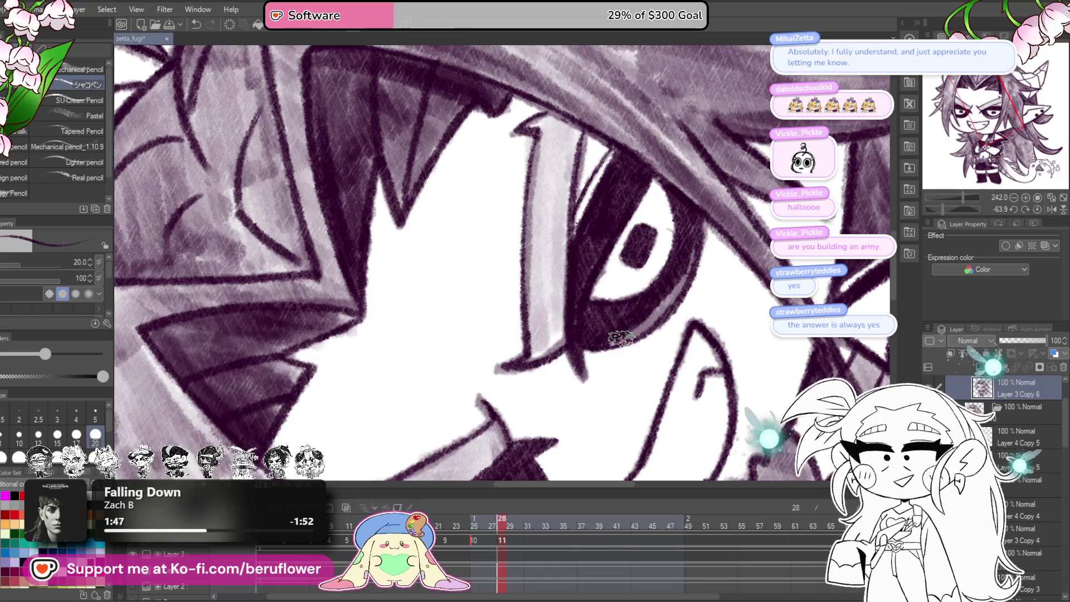
{"action": "left_click_drag", "start_coordinate": [619, 337], "coordinate": [694, 230]}
{"action": "scroll", "coordinate": [626, 320], "scroll_direction": "down", "scroll_amount": 5}
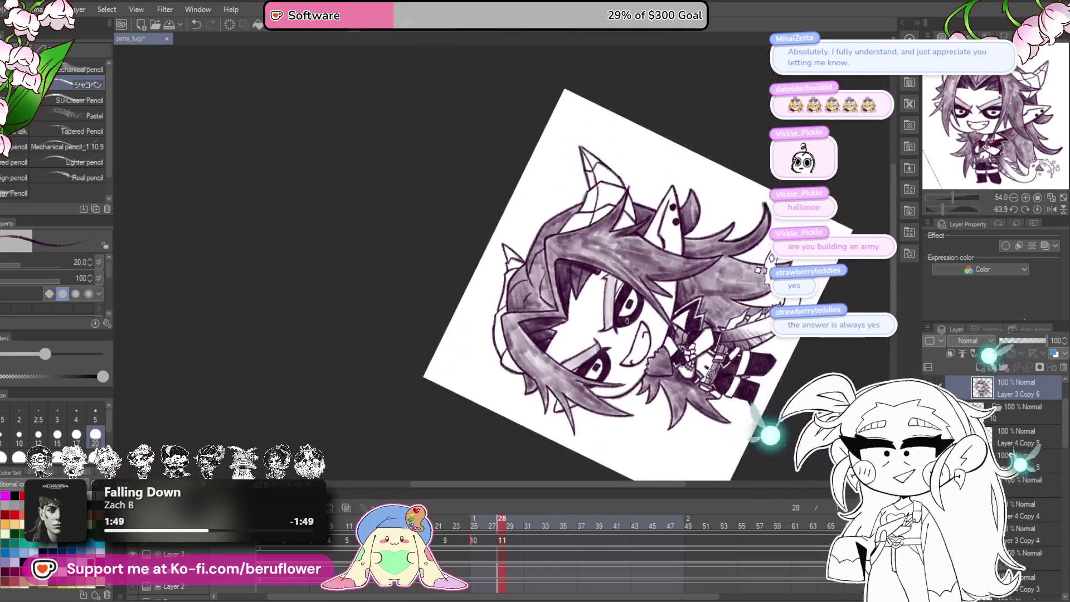
{"action": "scroll", "coordinate": [585, 212], "scroll_direction": "up", "scroll_amount": 4}
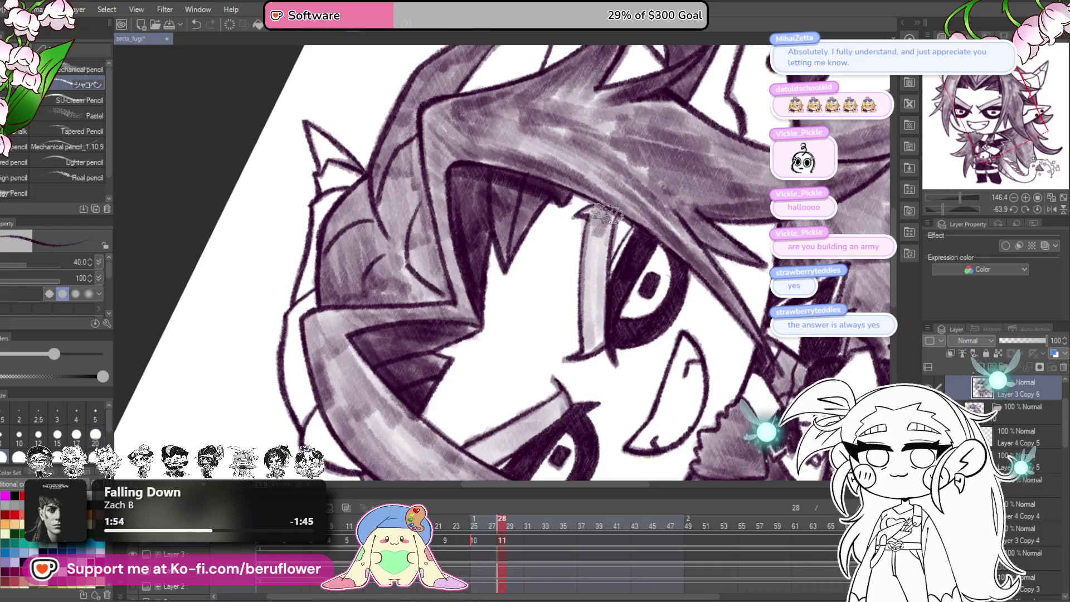
{"action": "mouse_move", "coordinate": [589, 308]}
{"action": "left_mouse_down"}
{"action": "mouse_move", "coordinate": [598, 328]}
{"action": "mouse_move", "coordinate": [613, 329]}
{"action": "mouse_move", "coordinate": [638, 307]}
{"action": "mouse_move", "coordinate": [578, 329]}
{"action": "left_mouse_up"}
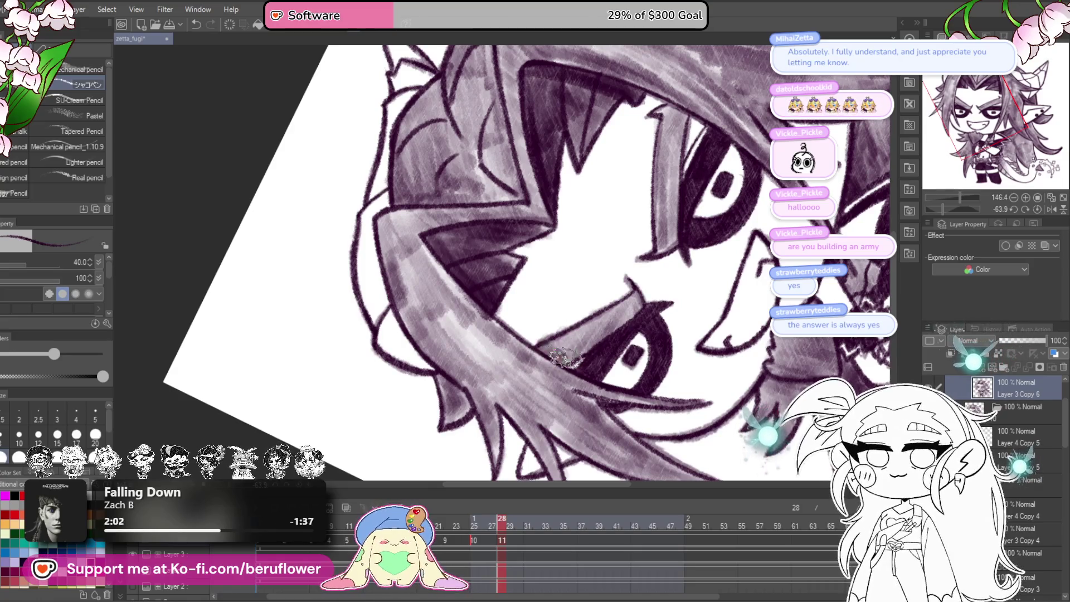
{"action": "scroll", "coordinate": [627, 306], "scroll_direction": "up", "scroll_amount": 3}
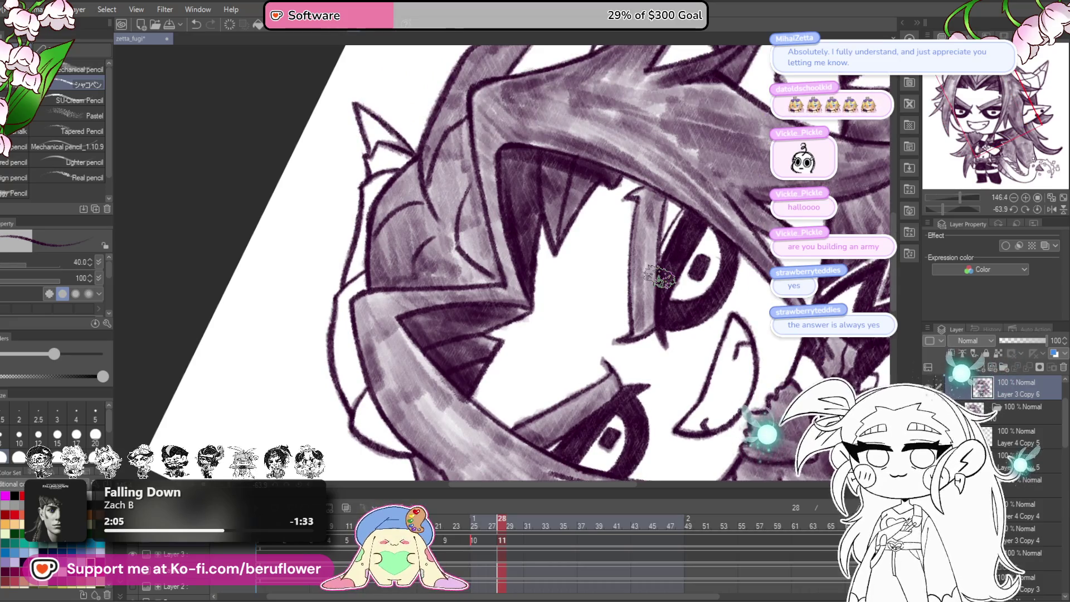
{"action": "scroll", "coordinate": [659, 277], "scroll_direction": "down", "scroll_amount": 5}
{"action": "scroll", "coordinate": [659, 275], "scroll_direction": "up", "scroll_amount": 3}
{"action": "left_click", "coordinate": [1038, 209]}
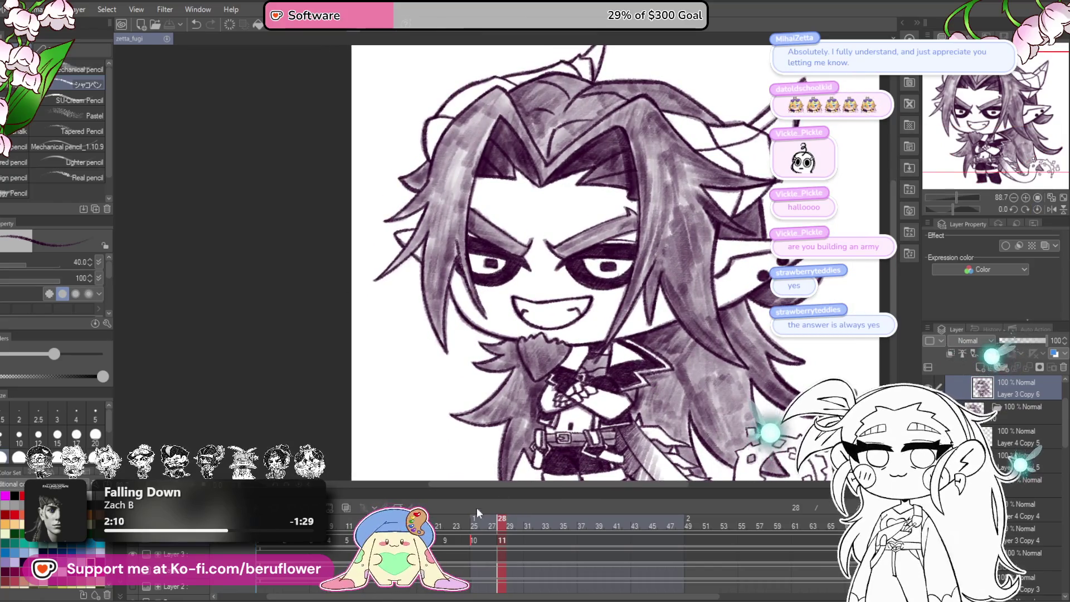
- Scrub back through earlier frames, return to frame 28, and reduce the brush to size 20
{"action": "left_click_drag", "start_coordinate": [500, 528], "coordinate": [367, 528]}
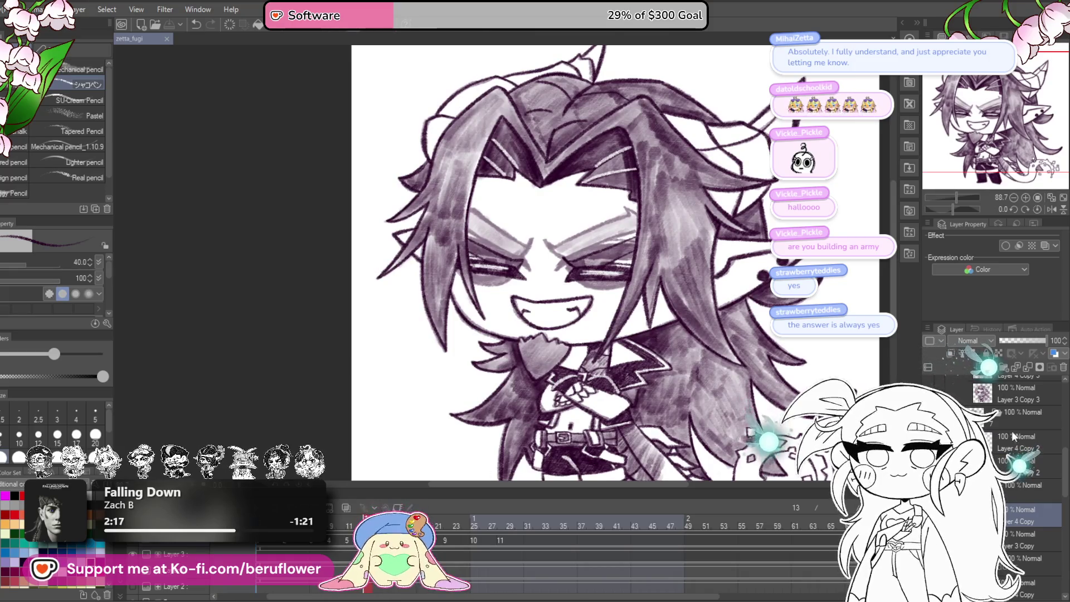
{"action": "left_click", "coordinate": [508, 549]}
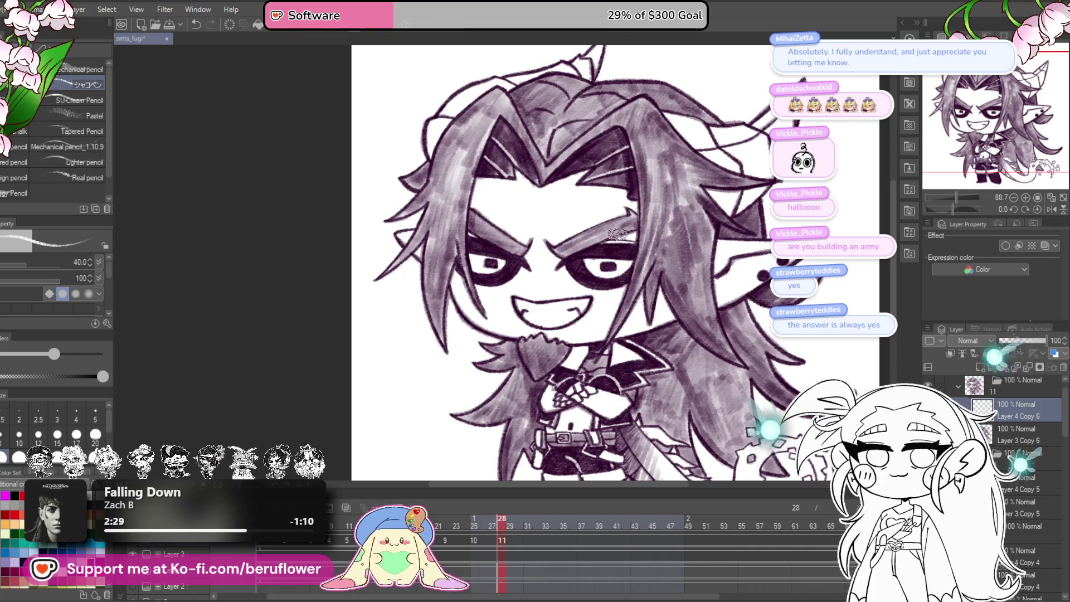
{"action": "left_click", "coordinate": [951, 208]}
{"action": "scroll", "coordinate": [635, 286], "scroll_direction": "up", "scroll_amount": 5}
{"action": "left_click_drag", "start_coordinate": [635, 286], "coordinate": [651, 313]}
{"action": "key", "text": "bracketleft"}
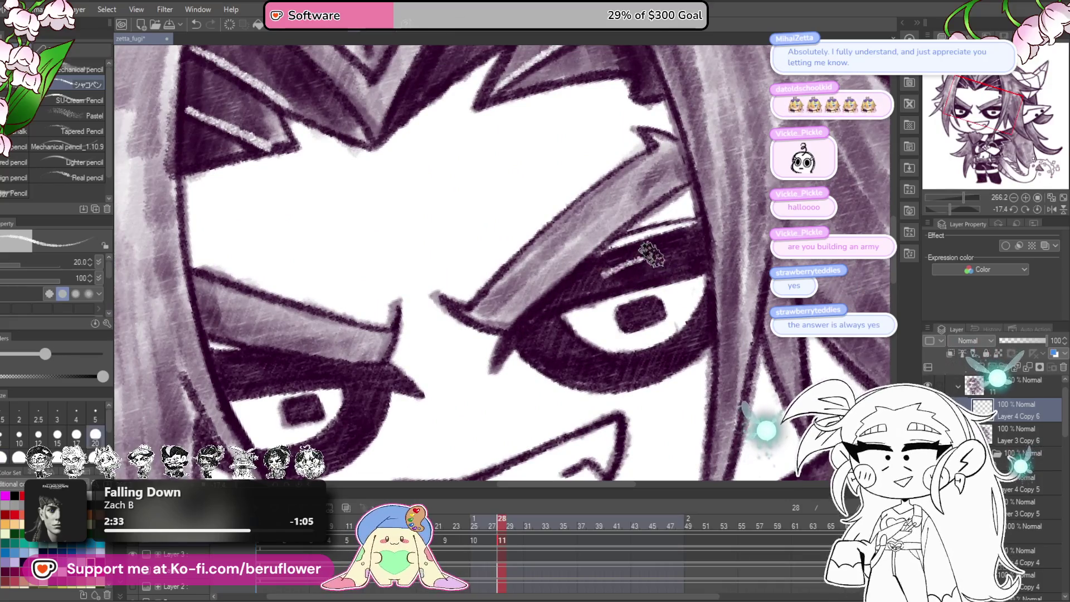
{"action": "mouse_move", "coordinate": [256, 379]}
{"action": "left_mouse_down"}
{"action": "mouse_move", "coordinate": [552, 280]}
{"action": "mouse_move", "coordinate": [535, 281]}
{"action": "mouse_move", "coordinate": [600, 283]}
{"action": "left_mouse_up"}
{"action": "scroll", "coordinate": [600, 283], "scroll_direction": "down", "scroll_amount": 10}
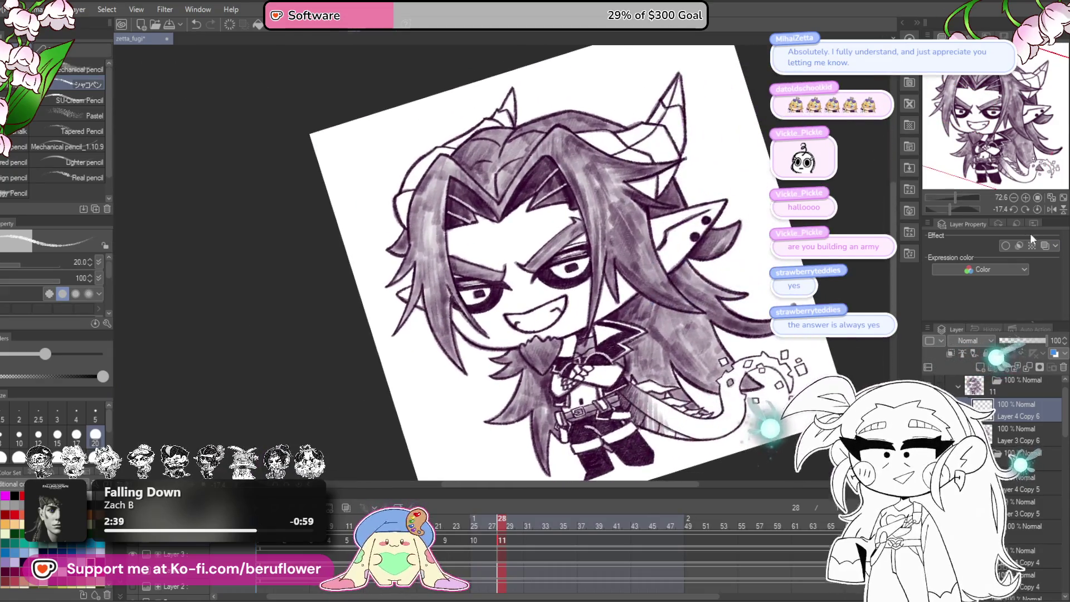
{"action": "left_click", "coordinate": [1036, 211]}
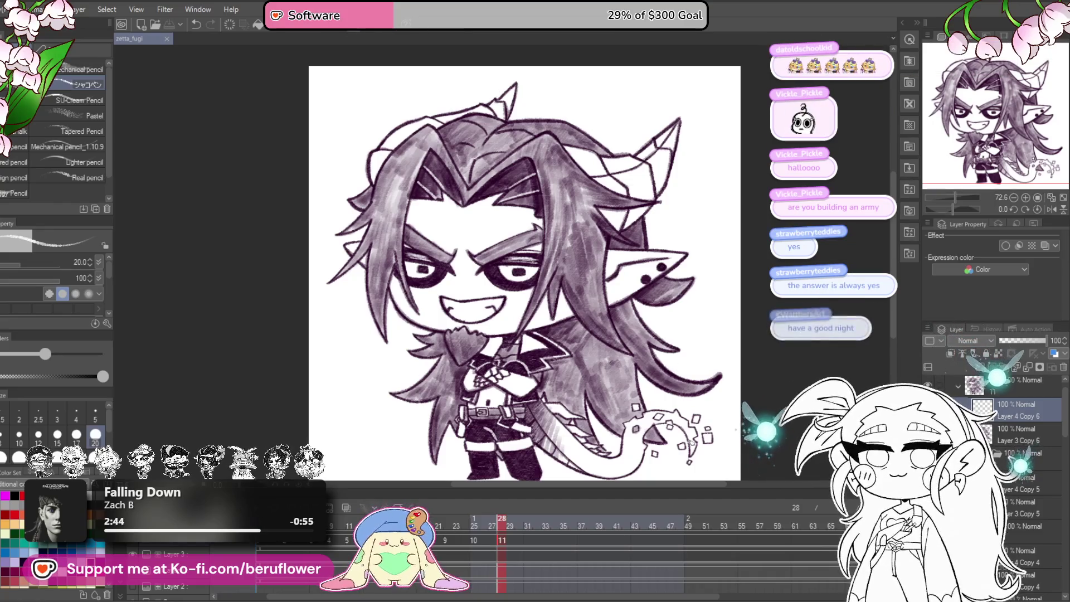
- Add cel 12 at frame 31 and fill it with the eyes-closed drawing from frame 12
{"action": "left_click_drag", "start_coordinate": [501, 524], "coordinate": [523, 526]}
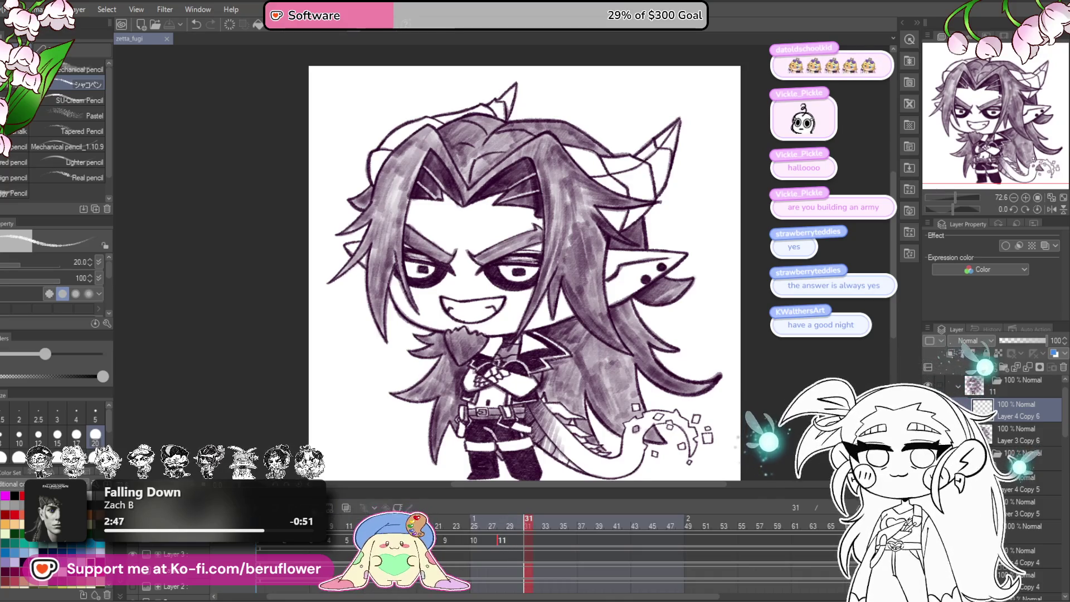
{"action": "key", "text": "ctrl+shift+n"}
{"action": "left_click", "coordinate": [358, 523]}
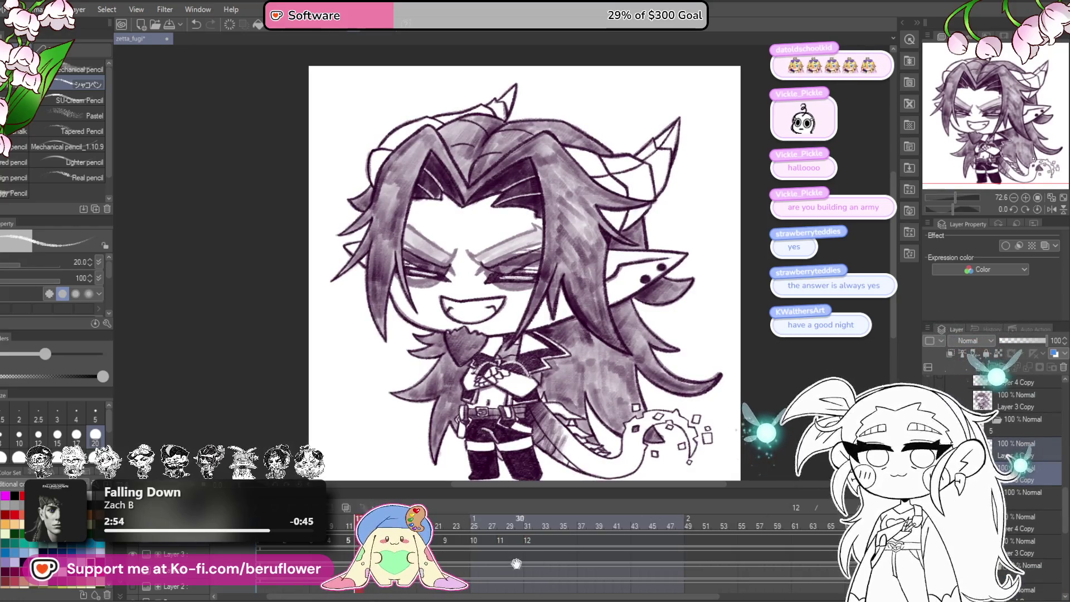
{"action": "left_click", "coordinate": [529, 541]}
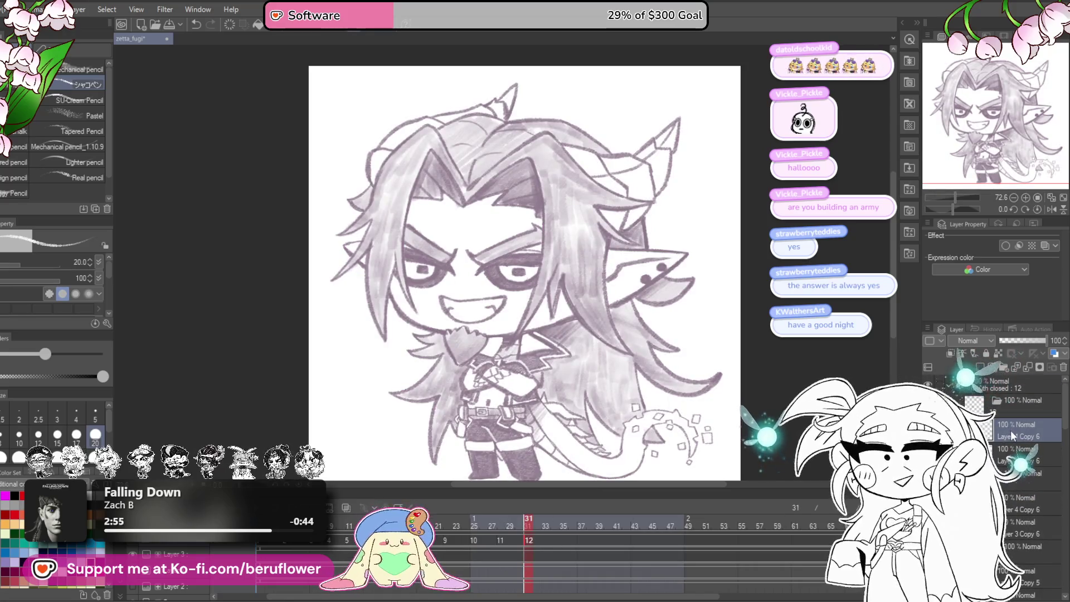
{"action": "left_click", "coordinate": [529, 541]}
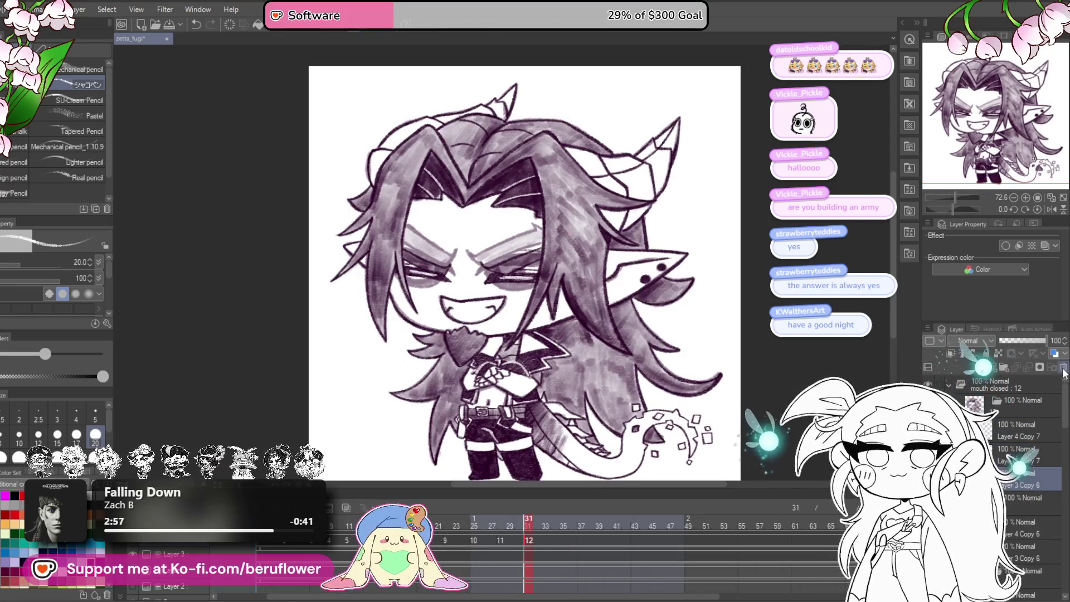
{"action": "key", "text": "ctrl+z"}
{"action": "key", "text": "ctrl+y"}
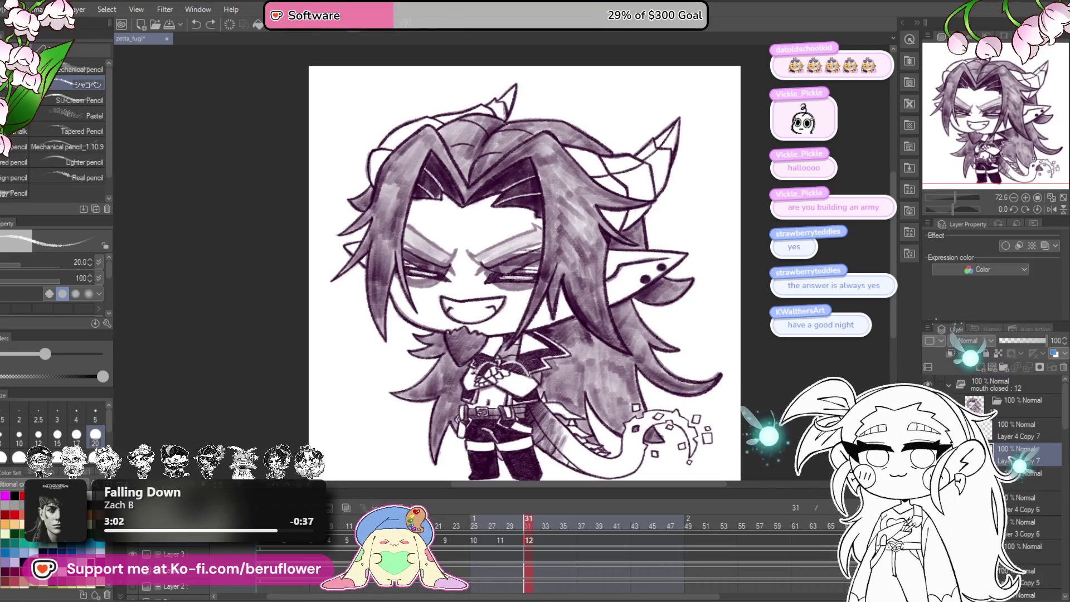
- Paint an open eye with a pupil over the shut eye, then tilt the canvas
{"action": "scroll", "coordinate": [486, 281], "scroll_direction": "up", "scroll_amount": 3}
{"action": "mouse_move", "coordinate": [505, 270]}
{"action": "left_mouse_down"}
{"action": "mouse_move", "coordinate": [554, 268]}
{"action": "mouse_move", "coordinate": [581, 298]}
{"action": "left_mouse_up"}
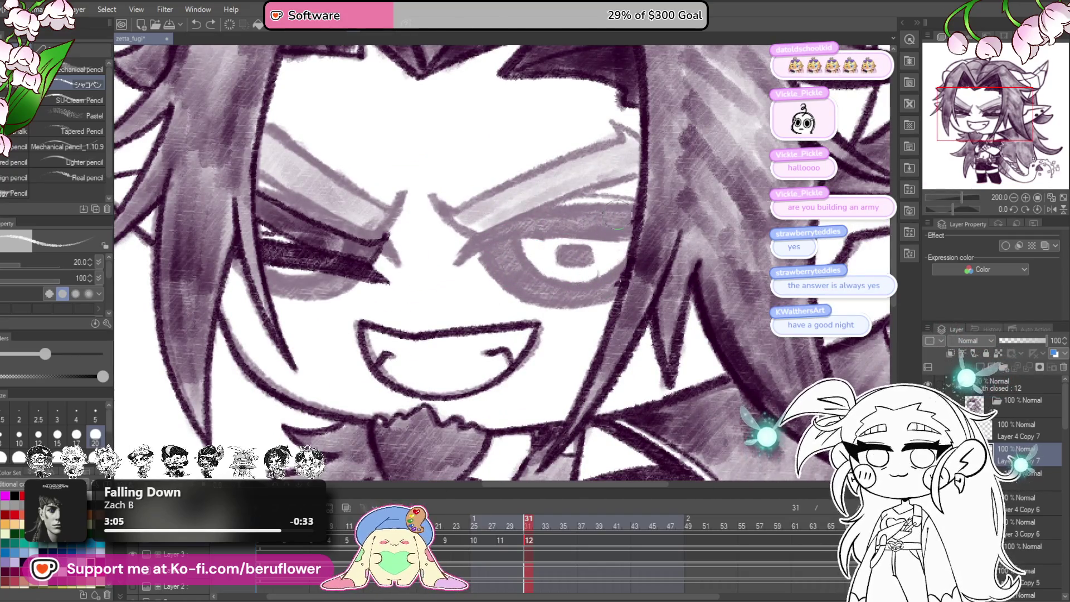
{"action": "left_click_drag", "start_coordinate": [627, 168], "coordinate": [732, 213]}
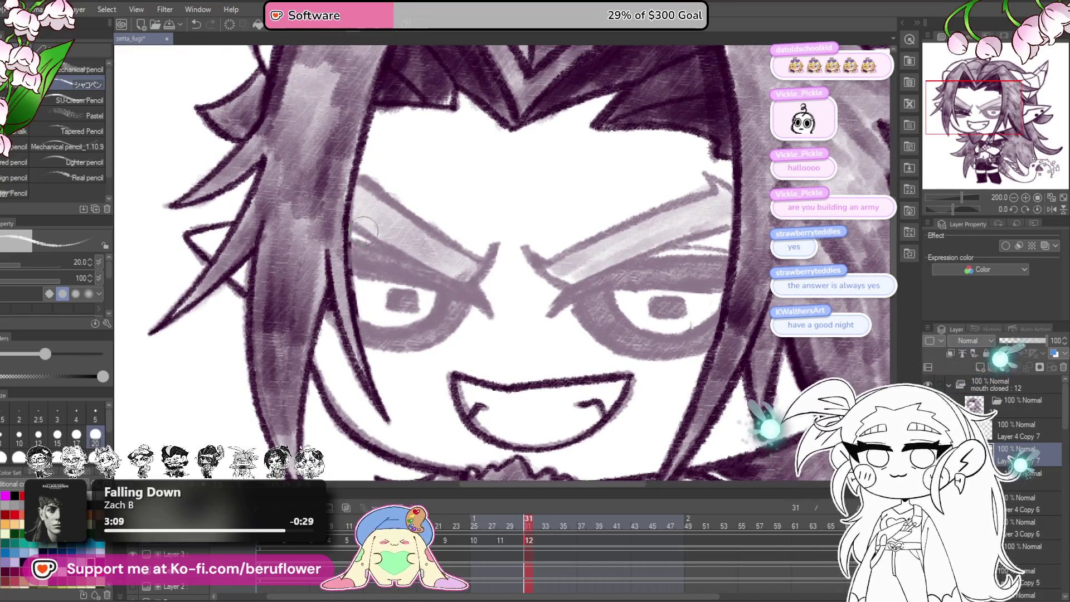
{"action": "left_click_drag", "start_coordinate": [961, 198], "coordinate": [945, 203]}
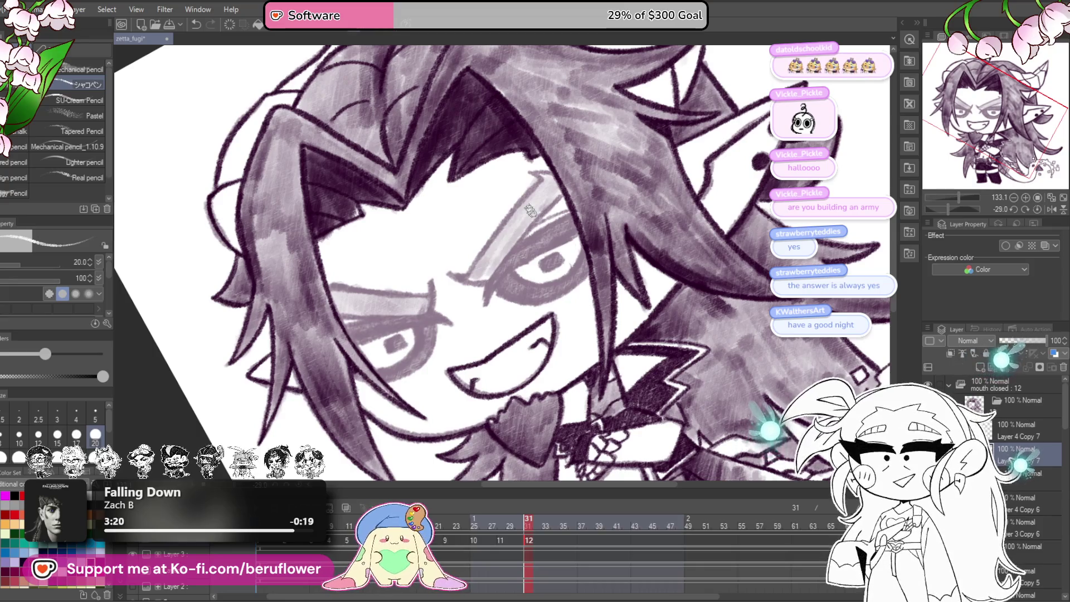
{"action": "scroll", "coordinate": [499, 227], "scroll_direction": "up", "scroll_amount": 5}
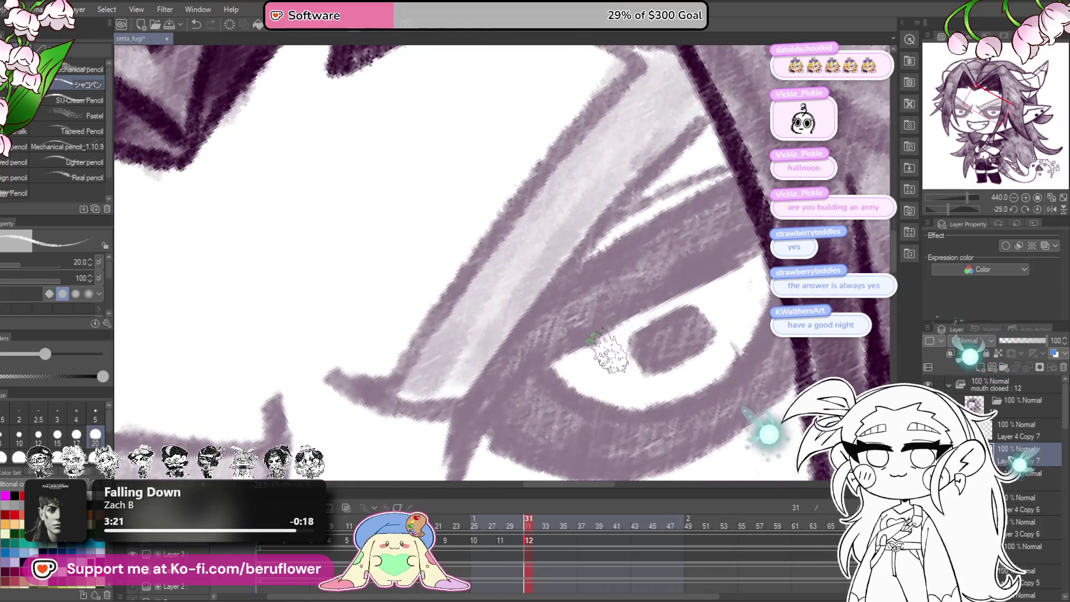
- Ink the lower and upper diagonal eyelid lines of the demon's eye
{"action": "mouse_move", "coordinate": [605, 362]}
{"action": "left_mouse_down"}
{"action": "mouse_move", "coordinate": [578, 282]}
{"action": "mouse_move", "coordinate": [559, 353]}
{"action": "mouse_move", "coordinate": [694, 173]}
{"action": "left_mouse_up"}
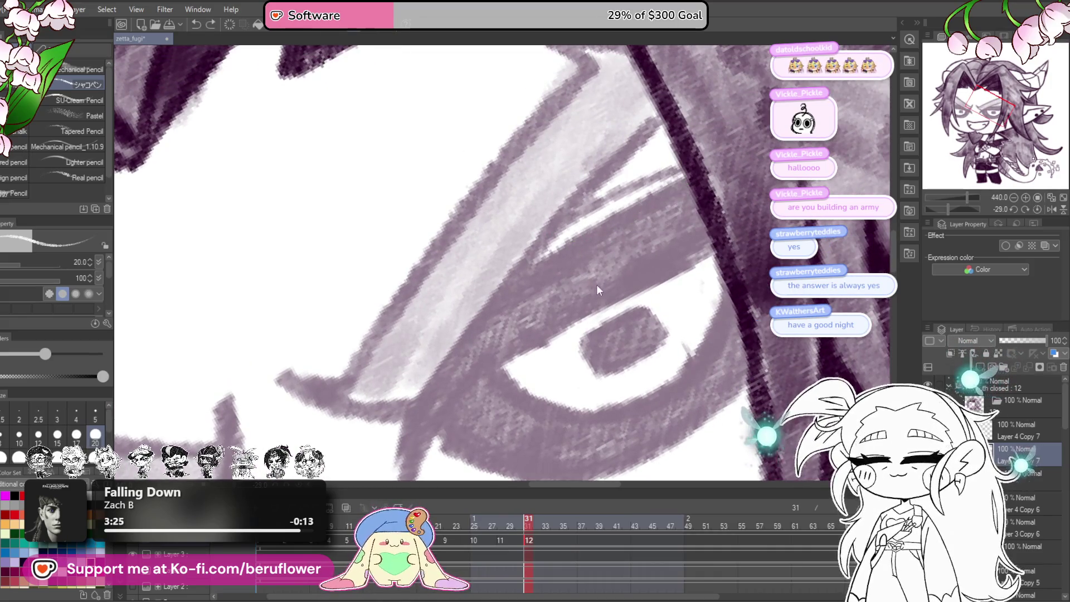
{"action": "left_click_drag", "start_coordinate": [585, 301], "coordinate": [569, 317]}
{"action": "mouse_move", "coordinate": [671, 189]}
{"action": "left_mouse_down"}
{"action": "mouse_move", "coordinate": [465, 313]}
{"action": "mouse_move", "coordinate": [454, 340]}
{"action": "left_mouse_up"}
{"action": "mouse_move", "coordinate": [647, 156]}
{"action": "left_mouse_down"}
{"action": "mouse_move", "coordinate": [574, 220]}
{"action": "mouse_move", "coordinate": [381, 440]}
{"action": "mouse_move", "coordinate": [419, 386]}
{"action": "left_mouse_up"}
{"action": "mouse_move", "coordinate": [305, 334]}
{"action": "left_mouse_down"}
{"action": "mouse_move", "coordinate": [321, 317]}
{"action": "mouse_move", "coordinate": [335, 353]}
{"action": "mouse_move", "coordinate": [429, 385]}
{"action": "mouse_move", "coordinate": [419, 415]}
{"action": "mouse_move", "coordinate": [443, 410]}
{"action": "mouse_move", "coordinate": [546, 184]}
{"action": "left_mouse_up"}
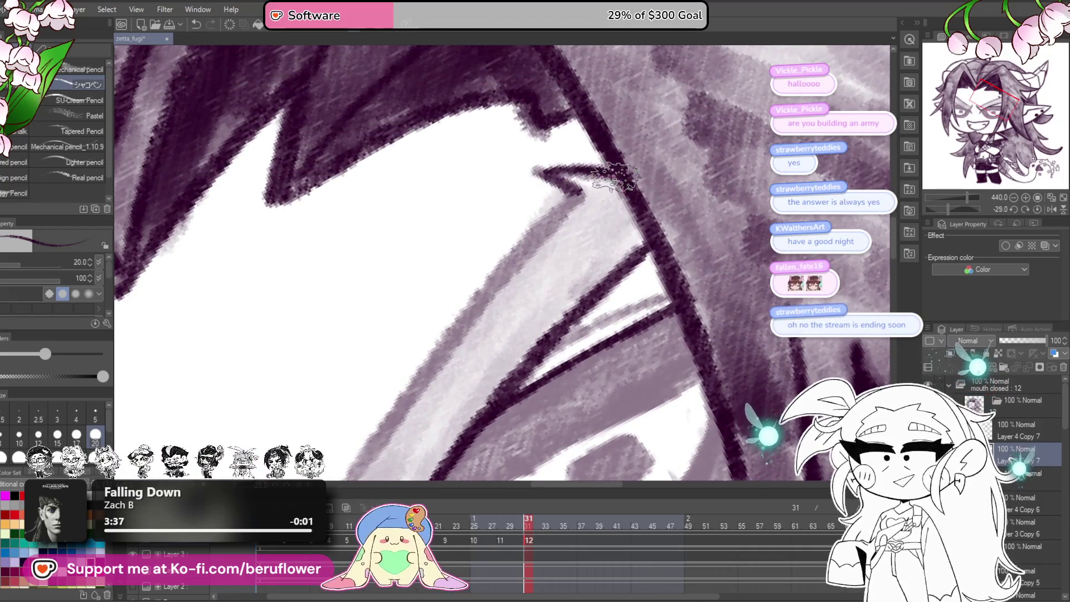
- Darken the line along the hair edge above the eye
{"action": "mouse_move", "coordinate": [574, 271]}
{"action": "left_mouse_down"}
{"action": "mouse_move", "coordinate": [496, 302]}
{"action": "mouse_move", "coordinate": [556, 296]}
{"action": "mouse_move", "coordinate": [593, 337]}
{"action": "left_mouse_up"}
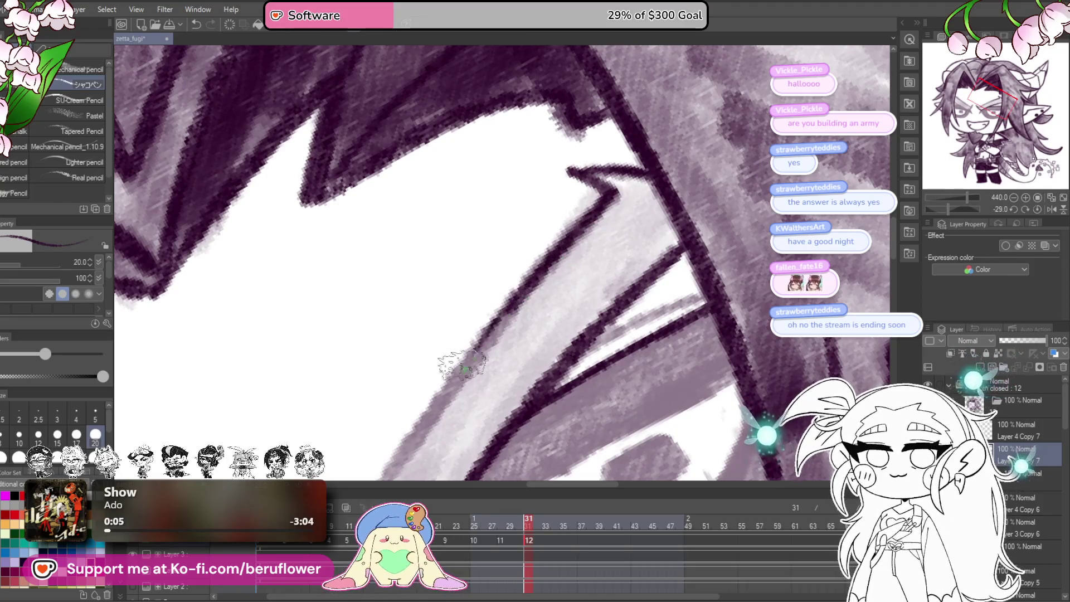
{"action": "scroll", "coordinate": [430, 393], "scroll_direction": "down", "scroll_amount": 5}
{"action": "left_click_drag", "start_coordinate": [431, 393], "coordinate": [578, 240]}
{"action": "scroll", "coordinate": [578, 239], "scroll_direction": "up", "scroll_amount": 6}
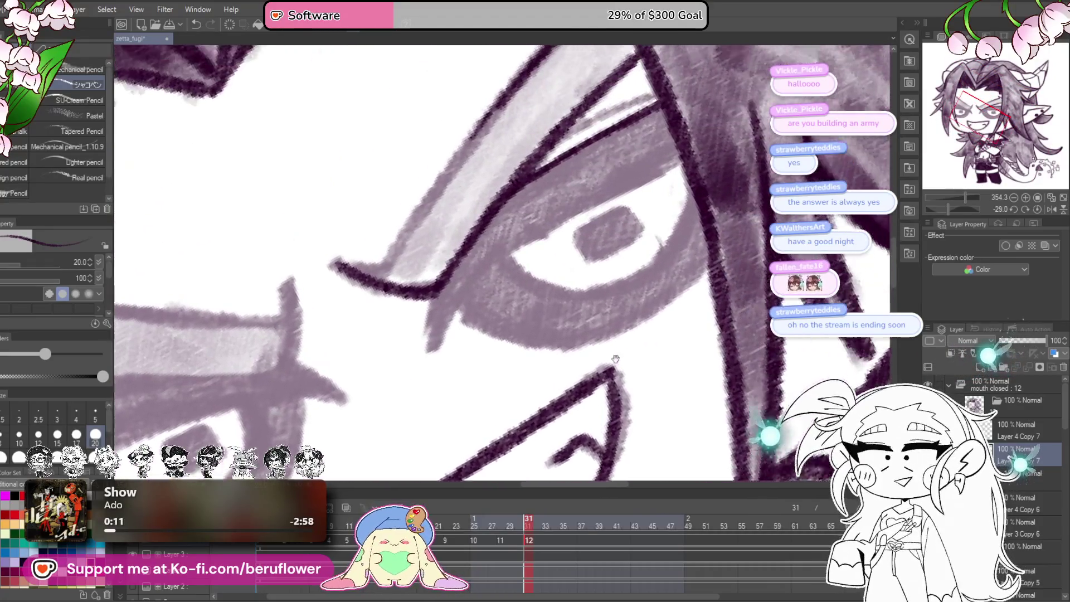
{"action": "scroll", "coordinate": [568, 283], "scroll_direction": "up", "scroll_amount": 3}
{"action": "left_click_drag", "start_coordinate": [483, 263], "coordinate": [417, 371]}
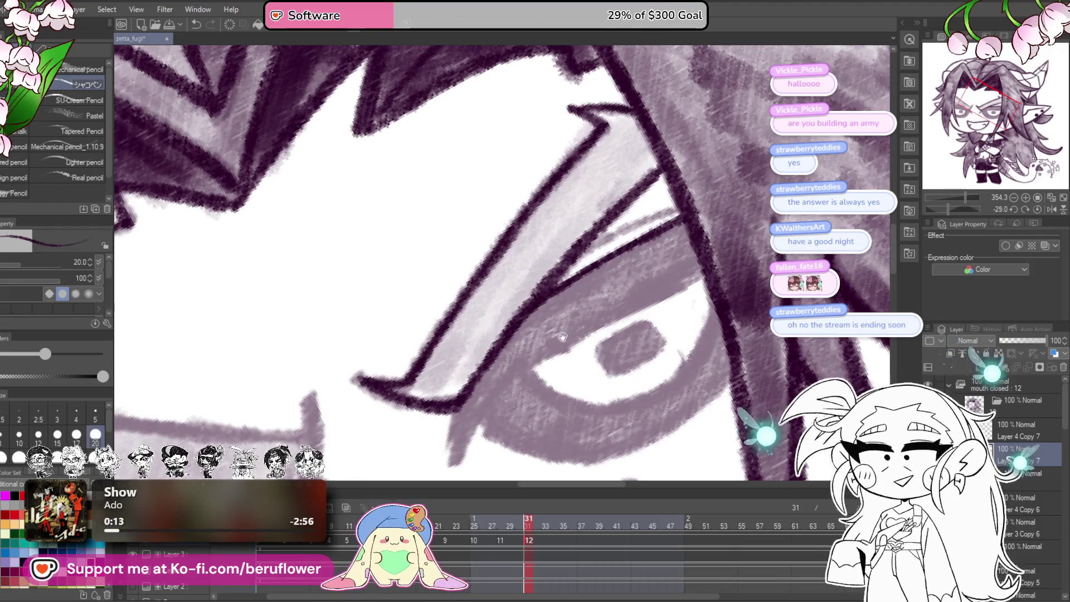
- Darken the lower and upper eye lines, thickening the upper one toward the outer corner
{"action": "left_click_drag", "start_coordinate": [544, 333], "coordinate": [487, 329]}
{"action": "mouse_move", "coordinate": [584, 292]}
{"action": "left_mouse_down"}
{"action": "mouse_move", "coordinate": [654, 252]}
{"action": "mouse_move", "coordinate": [669, 224]}
{"action": "left_mouse_up"}
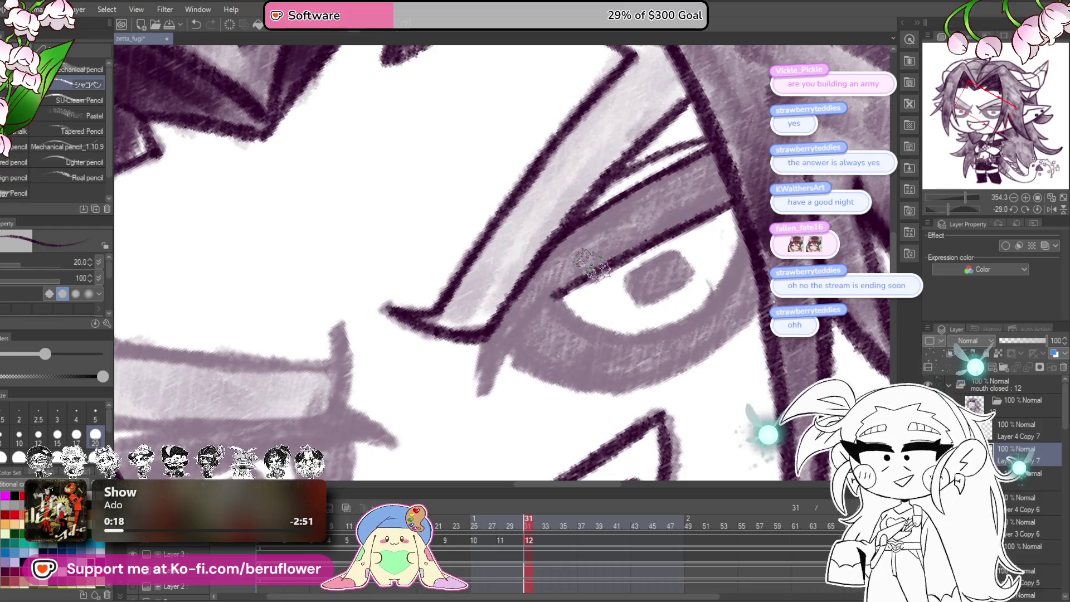
{"action": "mouse_move", "coordinate": [529, 313]}
{"action": "left_mouse_down"}
{"action": "mouse_move", "coordinate": [485, 390]}
{"action": "mouse_move", "coordinate": [532, 317]}
{"action": "mouse_move", "coordinate": [535, 353]}
{"action": "mouse_move", "coordinate": [485, 404]}
{"action": "left_mouse_up"}
{"action": "left_click_drag", "start_coordinate": [588, 250], "coordinate": [494, 357]}
{"action": "mouse_move", "coordinate": [577, 270]}
{"action": "left_mouse_down"}
{"action": "mouse_move", "coordinate": [676, 232]}
{"action": "mouse_move", "coordinate": [707, 196]}
{"action": "mouse_move", "coordinate": [666, 202]}
{"action": "mouse_move", "coordinate": [686, 192]}
{"action": "mouse_move", "coordinate": [717, 192]}
{"action": "mouse_move", "coordinate": [722, 206]}
{"action": "left_mouse_up"}
{"action": "mouse_move", "coordinate": [594, 318]}
{"action": "left_mouse_down"}
{"action": "mouse_move", "coordinate": [613, 357]}
{"action": "mouse_move", "coordinate": [588, 378]}
{"action": "left_mouse_up"}
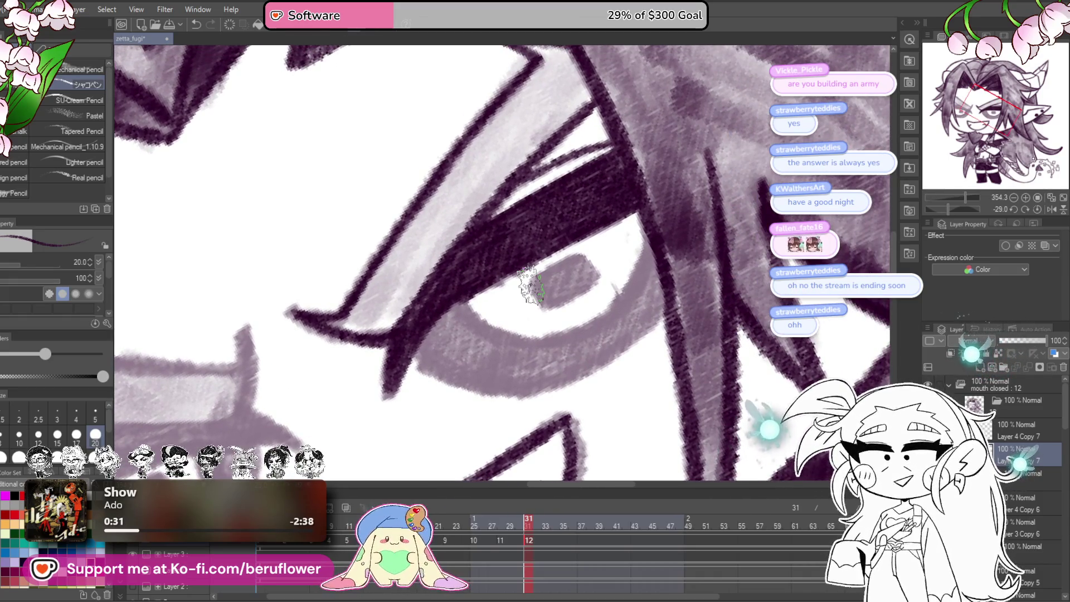
{"action": "scroll", "coordinate": [538, 334], "scroll_direction": "down", "scroll_amount": 2}
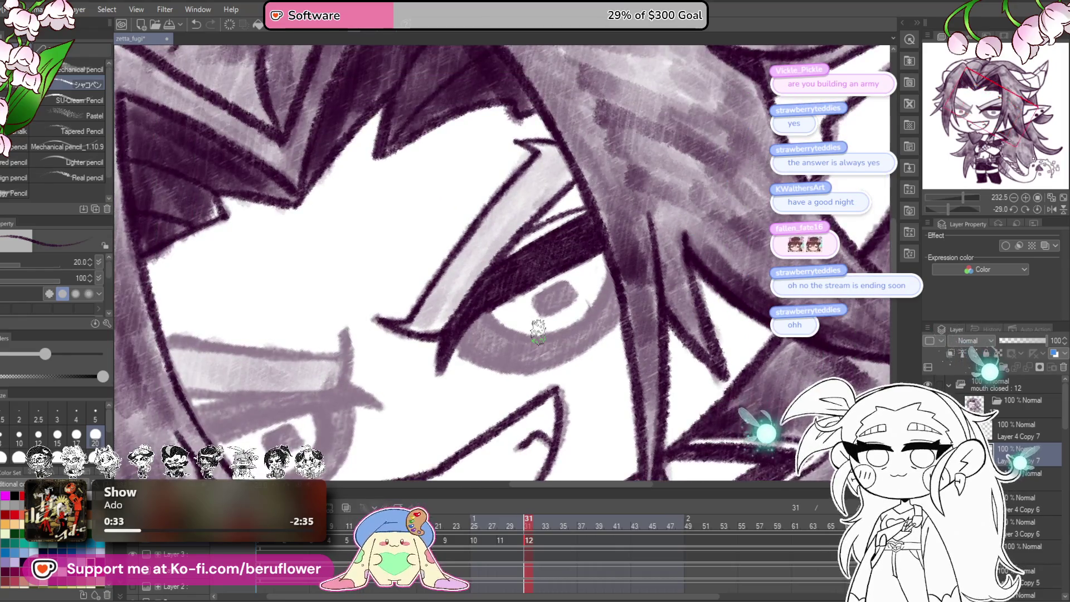
{"action": "scroll", "coordinate": [539, 335], "scroll_direction": "up", "scroll_amount": 5}
- Outline the top and left edge of the iris and darken the eye white's lower edge
{"action": "mouse_move", "coordinate": [521, 270]}
{"action": "left_mouse_down"}
{"action": "mouse_move", "coordinate": [515, 251]}
{"action": "mouse_move", "coordinate": [590, 218]}
{"action": "left_mouse_up"}
{"action": "left_click_drag", "start_coordinate": [591, 218], "coordinate": [551, 230]}
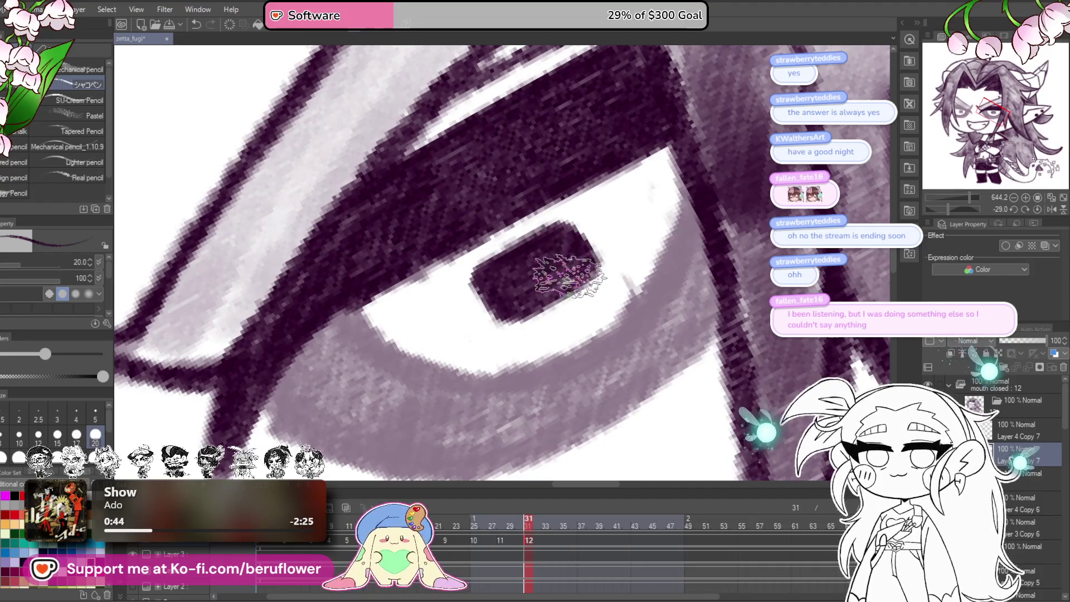
{"action": "left_click_drag", "start_coordinate": [699, 241], "coordinate": [703, 249]}
{"action": "mouse_move", "coordinate": [672, 259]}
{"action": "left_mouse_down"}
{"action": "mouse_move", "coordinate": [573, 358]}
{"action": "mouse_move", "coordinate": [470, 363]}
{"action": "mouse_move", "coordinate": [347, 278]}
{"action": "left_mouse_up"}
{"action": "scroll", "coordinate": [347, 278], "scroll_direction": "down", "scroll_amount": 5}
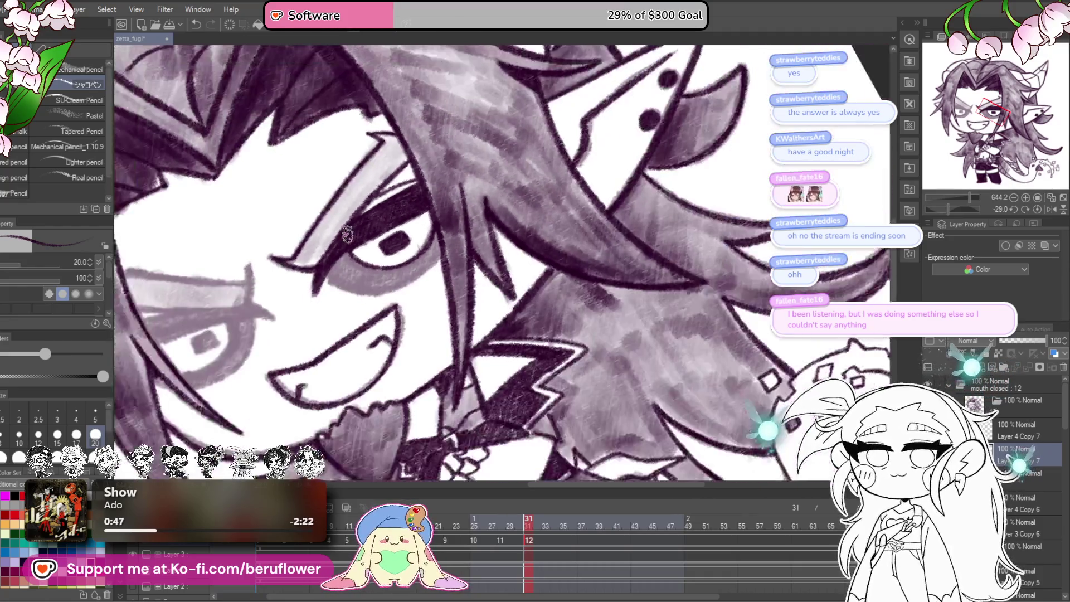
{"action": "scroll", "coordinate": [347, 251], "scroll_direction": "up", "scroll_amount": 3}
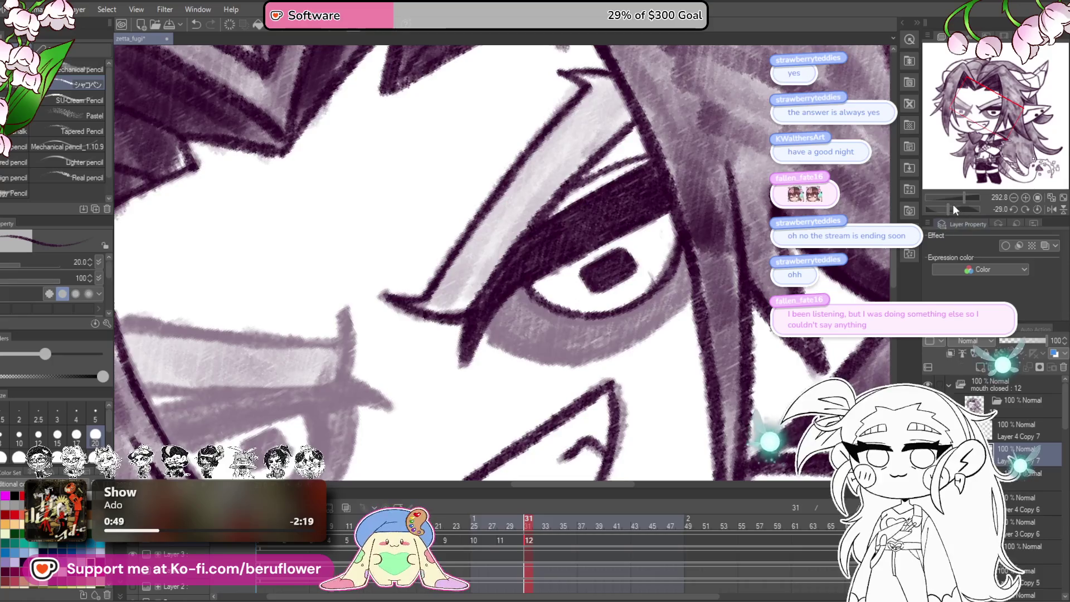
- Darken the grey shading band beside the eye, filling light gaps between strokes
{"action": "left_click_drag", "start_coordinate": [954, 209], "coordinate": [969, 209]}
{"action": "scroll", "coordinate": [482, 267], "scroll_direction": "up", "scroll_amount": 3}
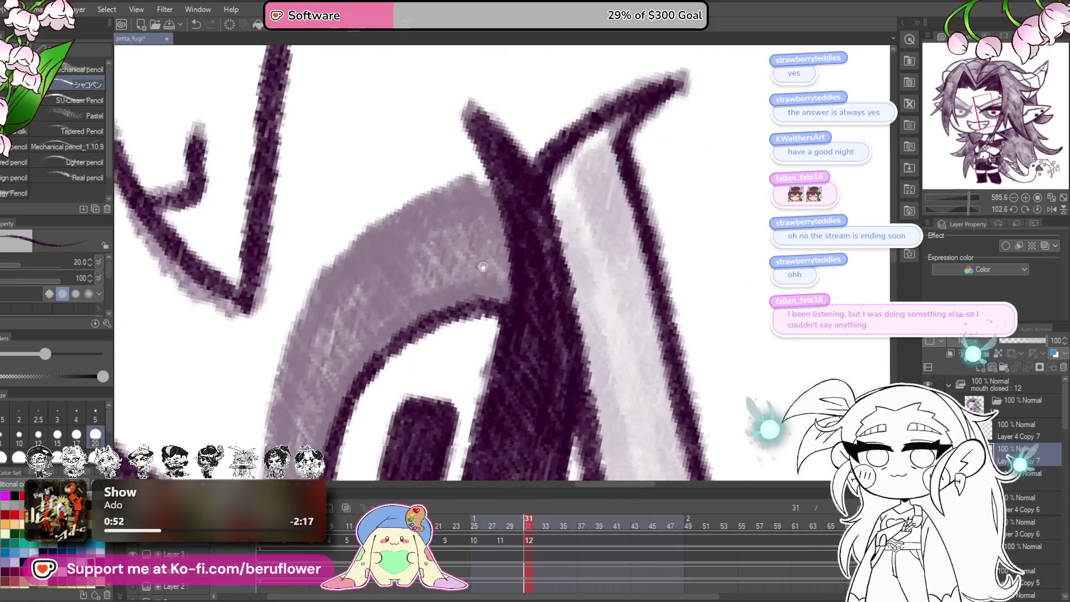
{"action": "left_click_drag", "start_coordinate": [482, 267], "coordinate": [608, 228]}
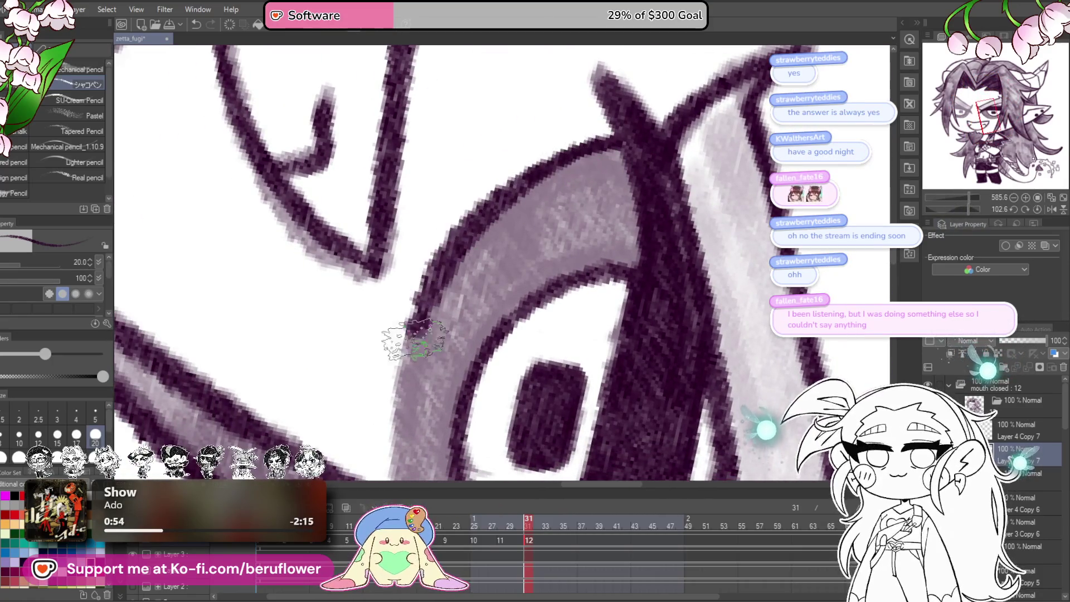
{"action": "left_click_drag", "start_coordinate": [417, 332], "coordinate": [425, 240]}
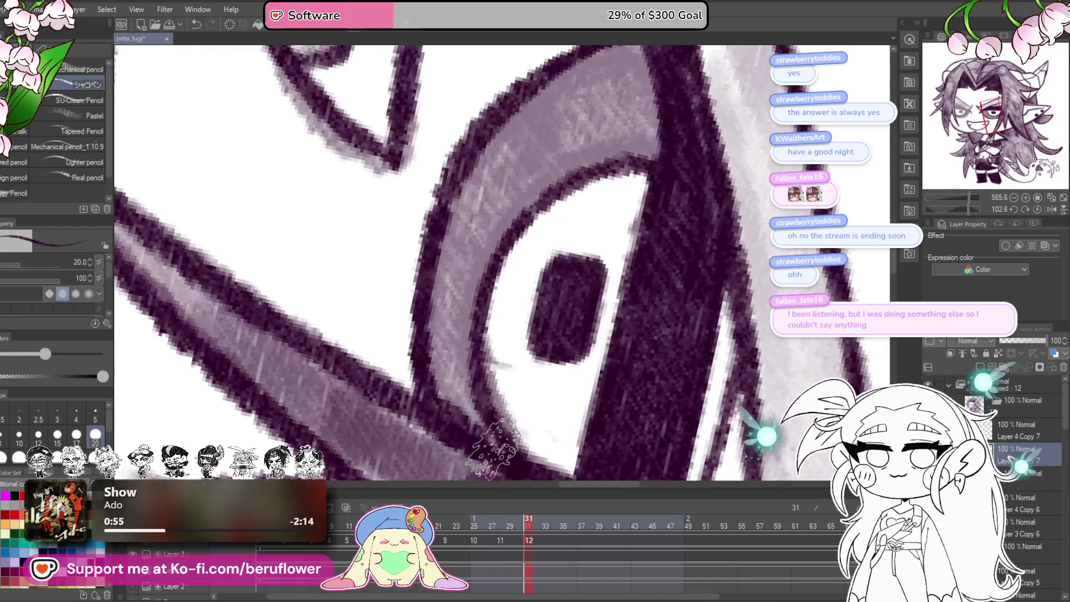
{"action": "left_click_drag", "start_coordinate": [452, 200], "coordinate": [434, 390]}
{"action": "left_click_drag", "start_coordinate": [448, 290], "coordinate": [423, 390]}
{"action": "left_click_drag", "start_coordinate": [460, 215], "coordinate": [440, 345]}
{"action": "mouse_move", "coordinate": [516, 283]}
{"action": "left_mouse_down"}
{"action": "mouse_move", "coordinate": [506, 320]}
{"action": "mouse_move", "coordinate": [527, 334]}
{"action": "mouse_move", "coordinate": [533, 357]}
{"action": "mouse_move", "coordinate": [522, 358]}
{"action": "left_mouse_up"}
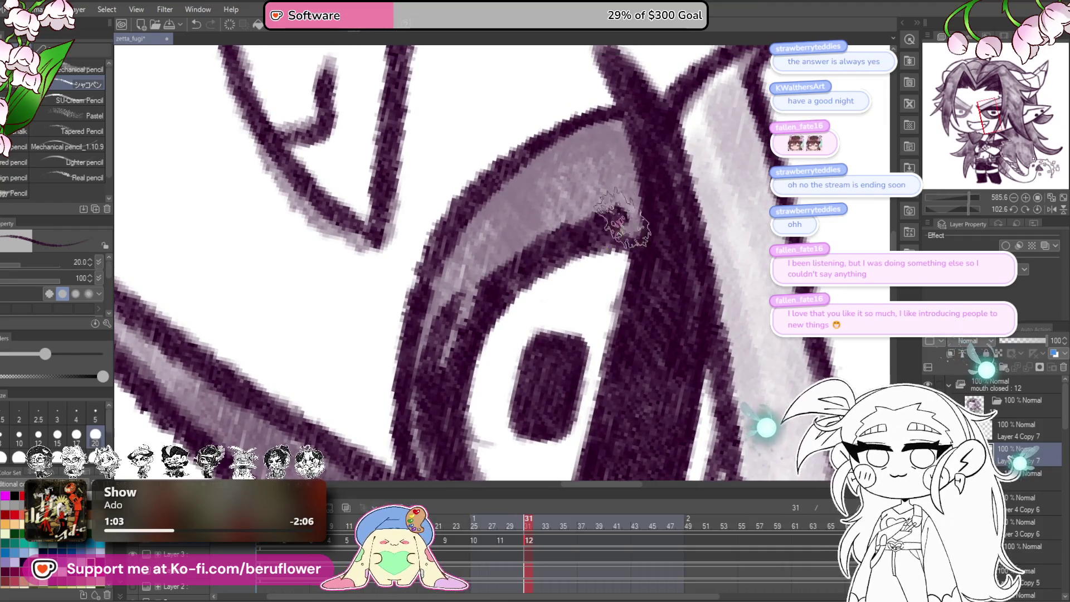
{"action": "mouse_move", "coordinate": [649, 201]}
{"action": "left_mouse_down"}
{"action": "mouse_move", "coordinate": [596, 167]}
{"action": "mouse_move", "coordinate": [602, 131]}
{"action": "mouse_move", "coordinate": [475, 226]}
{"action": "mouse_move", "coordinate": [535, 195]}
{"action": "mouse_move", "coordinate": [552, 222]}
{"action": "mouse_move", "coordinate": [449, 317]}
{"action": "mouse_move", "coordinate": [485, 243]}
{"action": "mouse_move", "coordinate": [468, 345]}
{"action": "left_mouse_up"}
{"action": "scroll", "coordinate": [663, 397], "scroll_direction": "down", "scroll_amount": 5}
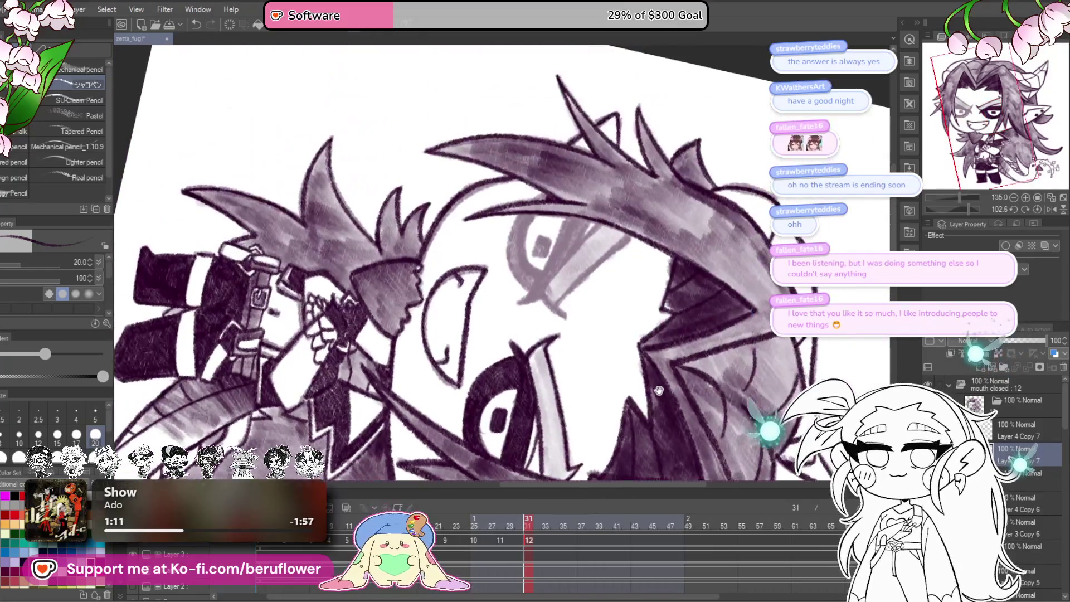
- Darken the band around the eye and add dark lines inside it
{"action": "scroll", "coordinate": [624, 289], "scroll_direction": "up", "scroll_amount": 4}
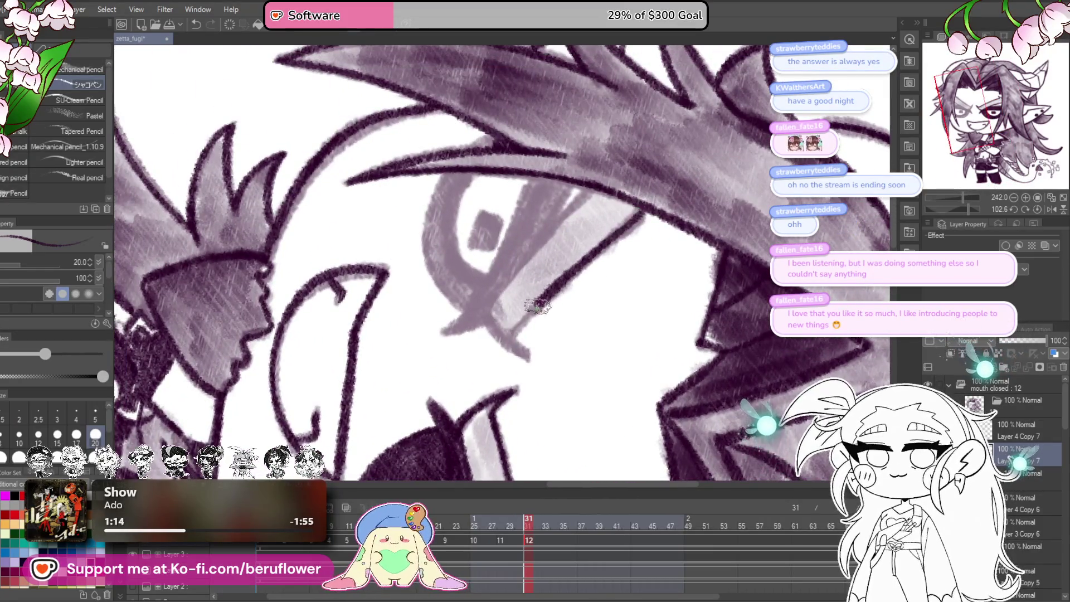
{"action": "scroll", "coordinate": [576, 256], "scroll_direction": "up", "scroll_amount": 5}
{"action": "mouse_move", "coordinate": [574, 148]}
{"action": "left_mouse_down"}
{"action": "mouse_move", "coordinate": [477, 250]}
{"action": "mouse_move", "coordinate": [390, 370]}
{"action": "mouse_move", "coordinate": [413, 441]}
{"action": "mouse_move", "coordinate": [465, 471]}
{"action": "left_mouse_up"}
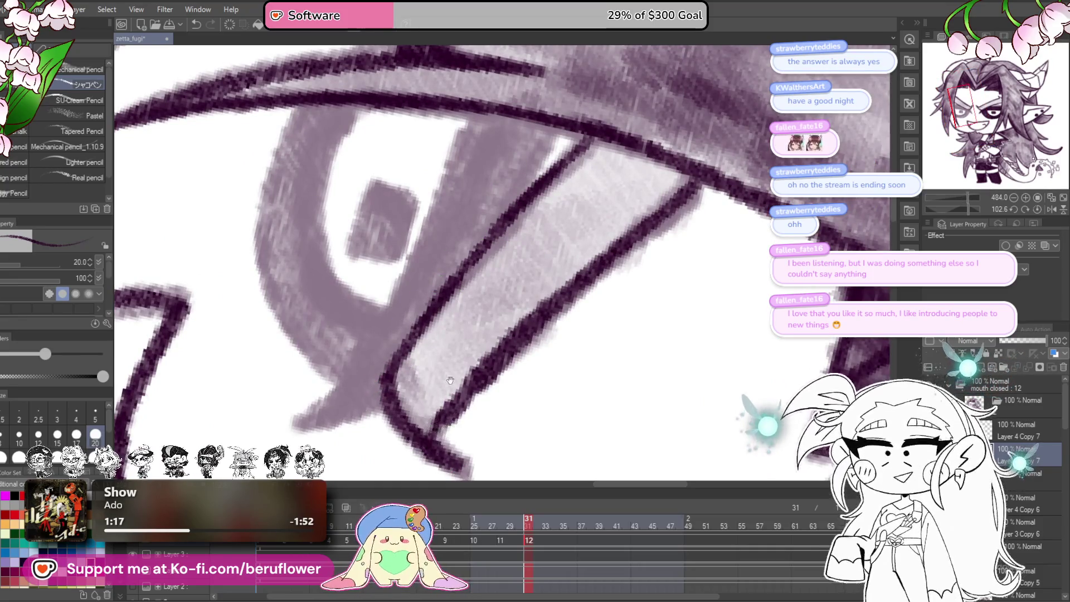
{"action": "left_click_drag", "start_coordinate": [449, 379], "coordinate": [460, 412]}
{"action": "left_click_drag", "start_coordinate": [560, 165], "coordinate": [491, 267]}
{"action": "mouse_move", "coordinate": [485, 151]}
{"action": "left_mouse_down"}
{"action": "mouse_move", "coordinate": [429, 282]}
{"action": "mouse_move", "coordinate": [370, 353]}
{"action": "mouse_move", "coordinate": [365, 415]}
{"action": "left_mouse_up"}
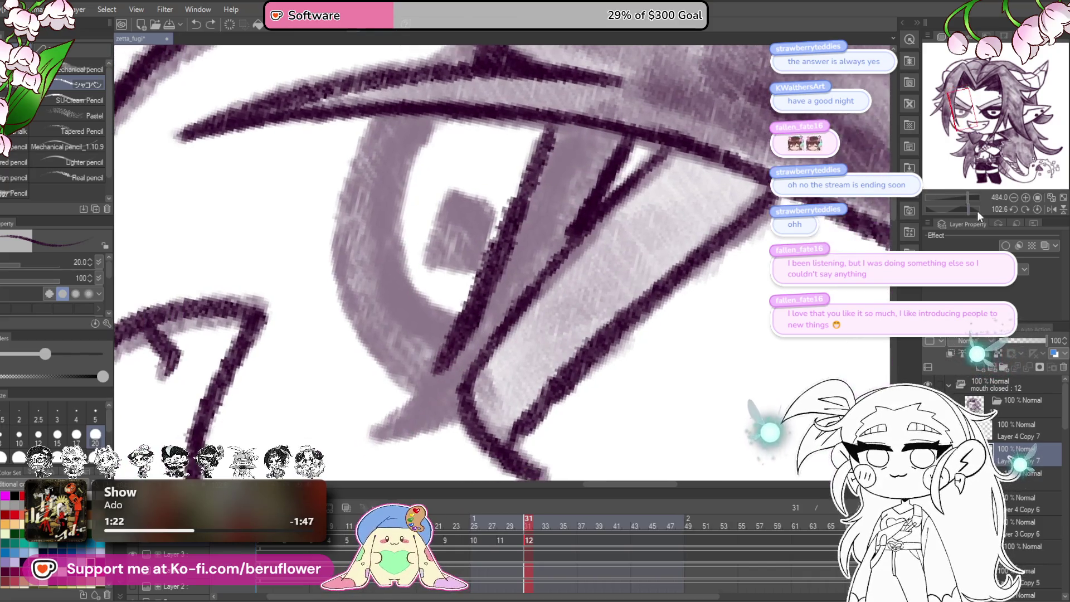
- Draw a dark line up to the eye corner and re-darken the lower eye line
{"action": "left_click_drag", "start_coordinate": [977, 211], "coordinate": [943, 209]}
{"action": "mouse_move", "coordinate": [348, 449]}
{"action": "left_mouse_down"}
{"action": "mouse_move", "coordinate": [580, 211]}
{"action": "mouse_move", "coordinate": [535, 200]}
{"action": "mouse_move", "coordinate": [437, 303]}
{"action": "mouse_move", "coordinate": [394, 313]}
{"action": "left_mouse_up"}
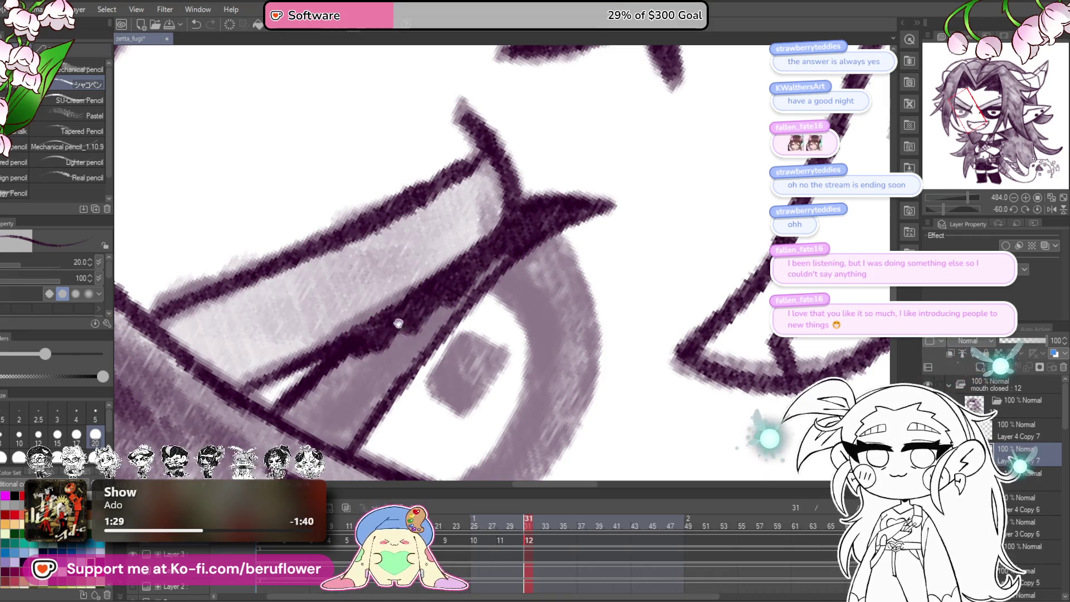
{"action": "mouse_move", "coordinate": [557, 200]}
{"action": "left_mouse_down"}
{"action": "mouse_move", "coordinate": [413, 345]}
{"action": "mouse_move", "coordinate": [367, 413]}
{"action": "mouse_move", "coordinate": [335, 390]}
{"action": "mouse_move", "coordinate": [416, 293]}
{"action": "mouse_move", "coordinate": [356, 357]}
{"action": "mouse_move", "coordinate": [382, 359]}
{"action": "mouse_move", "coordinate": [513, 209]}
{"action": "mouse_move", "coordinate": [543, 262]}
{"action": "mouse_move", "coordinate": [529, 360]}
{"action": "mouse_move", "coordinate": [452, 429]}
{"action": "left_mouse_up"}
{"action": "scroll", "coordinate": [513, 209], "scroll_direction": "down", "scroll_amount": 2}
- Shade the upper iris and inner corner, then darken the lower eyelid and right rim
{"action": "mouse_move", "coordinate": [501, 211]}
{"action": "left_mouse_down"}
{"action": "mouse_move", "coordinate": [543, 285]}
{"action": "mouse_move", "coordinate": [485, 250]}
{"action": "mouse_move", "coordinate": [443, 314]}
{"action": "mouse_move", "coordinate": [498, 309]}
{"action": "mouse_move", "coordinate": [490, 293]}
{"action": "left_mouse_up"}
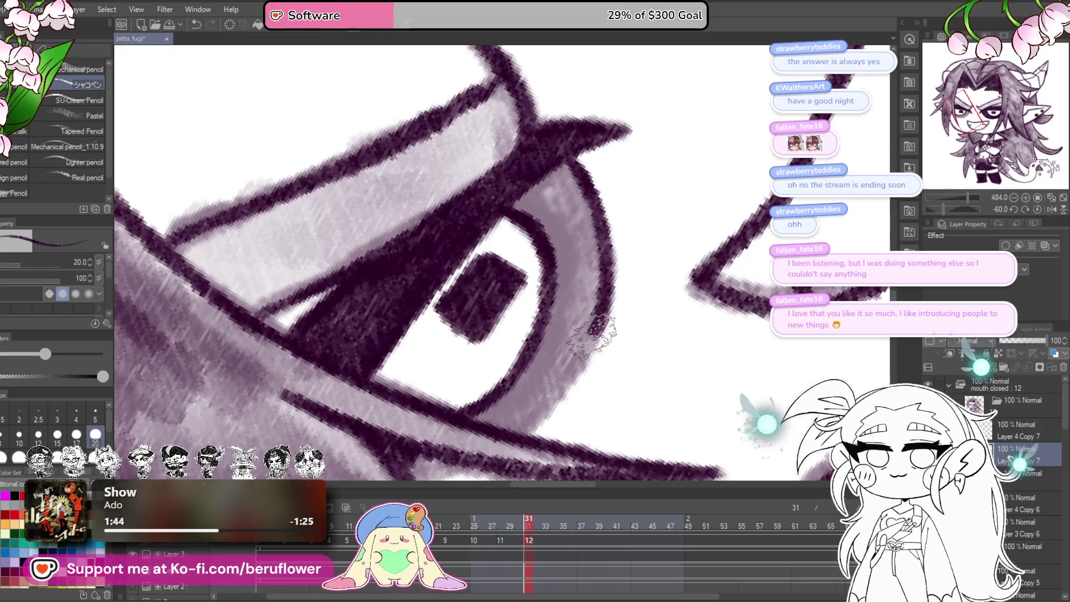
{"action": "left_click_drag", "start_coordinate": [554, 413], "coordinate": [610, 284]}
{"action": "mouse_move", "coordinate": [530, 334]}
{"action": "left_mouse_down"}
{"action": "mouse_move", "coordinate": [479, 340]}
{"action": "mouse_move", "coordinate": [502, 334]}
{"action": "left_mouse_up"}
{"action": "left_click_drag", "start_coordinate": [614, 287], "coordinate": [586, 329]}
{"action": "mouse_move", "coordinate": [512, 326]}
{"action": "left_mouse_down"}
{"action": "mouse_move", "coordinate": [562, 278]}
{"action": "mouse_move", "coordinate": [595, 270]}
{"action": "mouse_move", "coordinate": [577, 316]}
{"action": "left_mouse_up"}
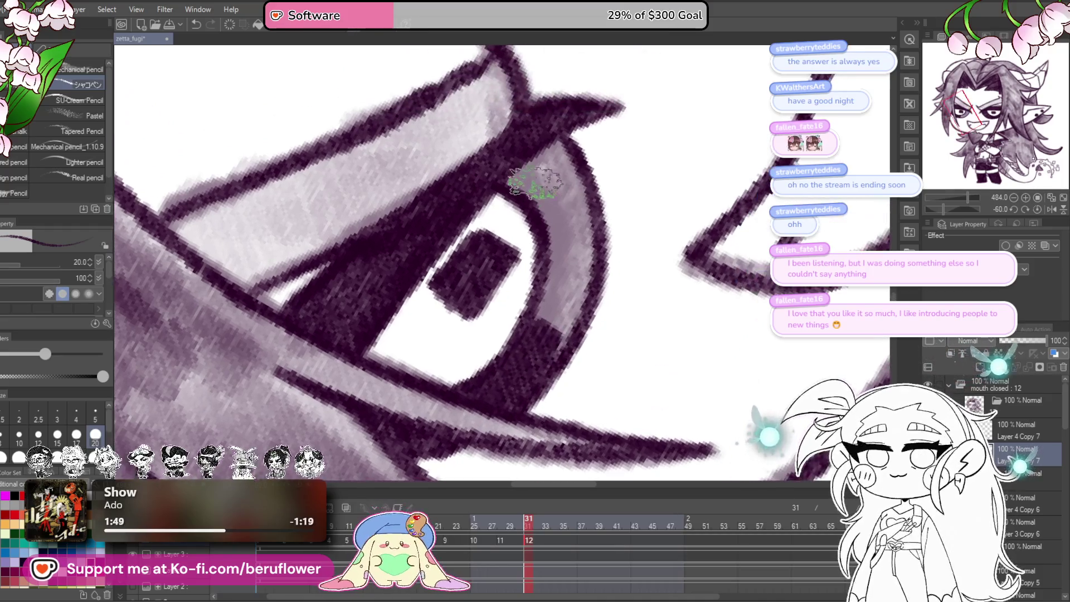
{"action": "mouse_move", "coordinate": [524, 190]}
{"action": "left_mouse_down"}
{"action": "mouse_move", "coordinate": [538, 139]}
{"action": "mouse_move", "coordinate": [569, 167]}
{"action": "mouse_move", "coordinate": [549, 229]}
{"action": "mouse_move", "coordinate": [558, 279]}
{"action": "mouse_move", "coordinate": [544, 353]}
{"action": "mouse_move", "coordinate": [573, 286]}
{"action": "left_mouse_up"}
{"action": "scroll", "coordinate": [508, 377], "scroll_direction": "down", "scroll_amount": 5}
{"action": "scroll", "coordinate": [698, 422], "scroll_direction": "up", "scroll_amount": 2}
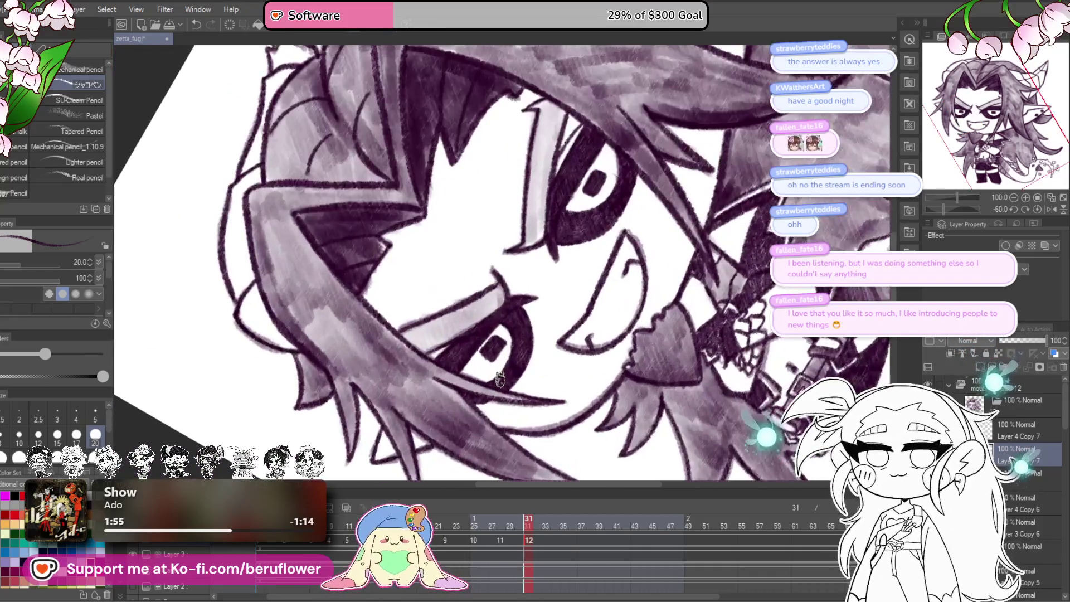
{"action": "scroll", "coordinate": [698, 422], "scroll_direction": "up", "scroll_amount": 4}
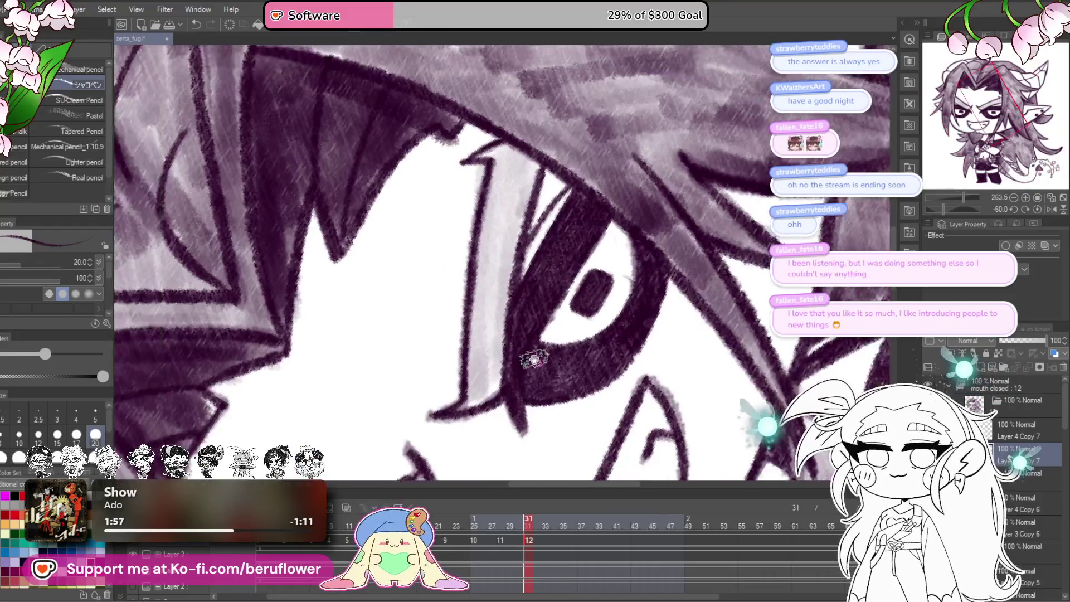
{"action": "mouse_move", "coordinate": [530, 353]}
{"action": "left_mouse_down"}
{"action": "mouse_move", "coordinate": [610, 323]}
{"action": "mouse_move", "coordinate": [624, 329]}
{"action": "left_mouse_up"}
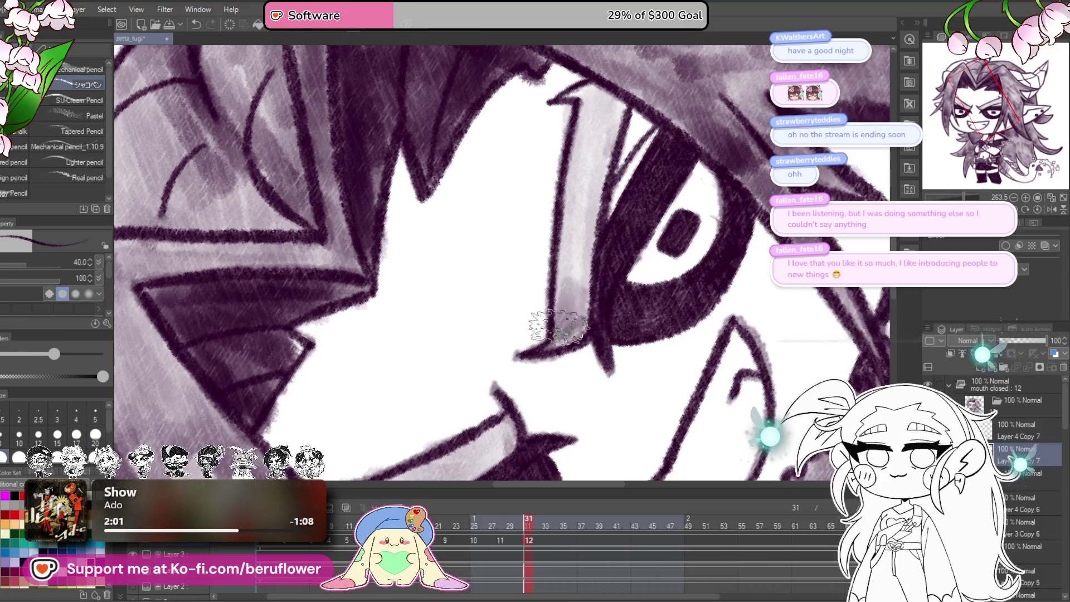
{"action": "left_click_drag", "start_coordinate": [607, 149], "coordinate": [597, 238]}
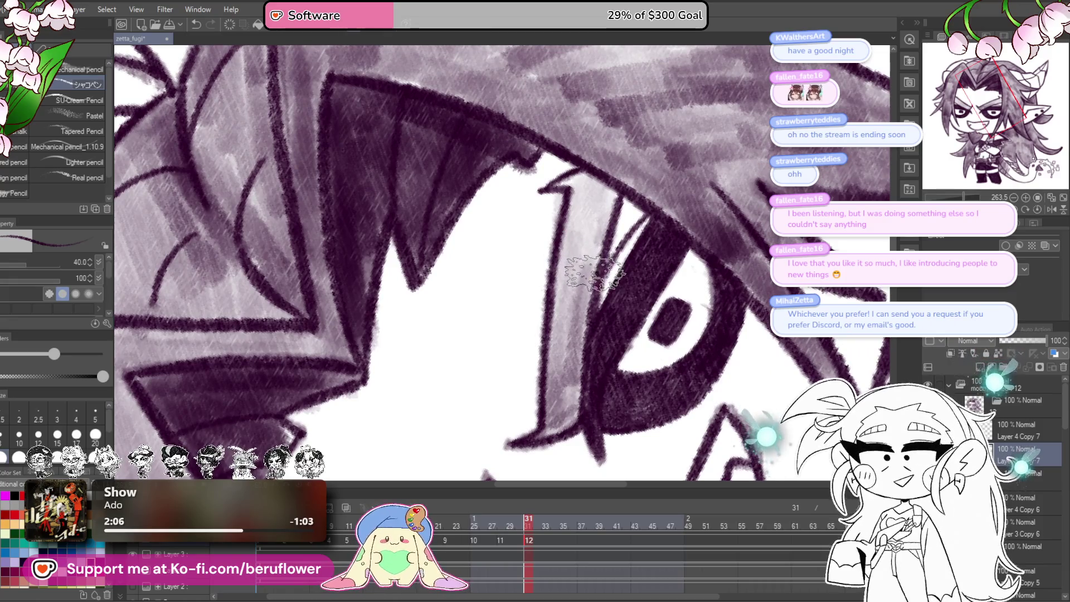
{"action": "left_click_drag", "start_coordinate": [597, 290], "coordinate": [576, 296]}
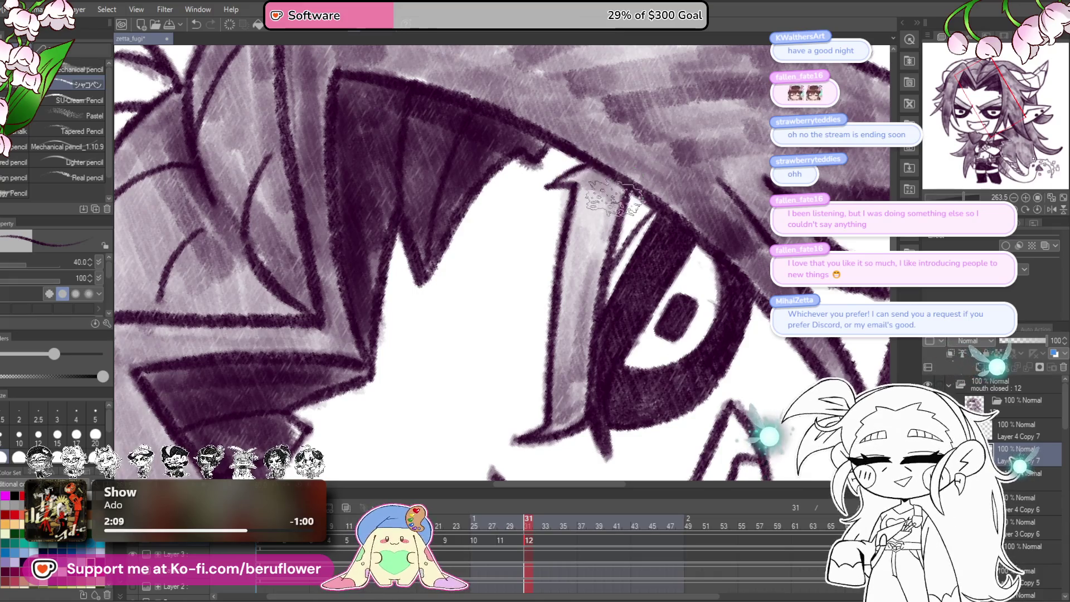
{"action": "left_click_drag", "start_coordinate": [605, 255], "coordinate": [619, 217]}
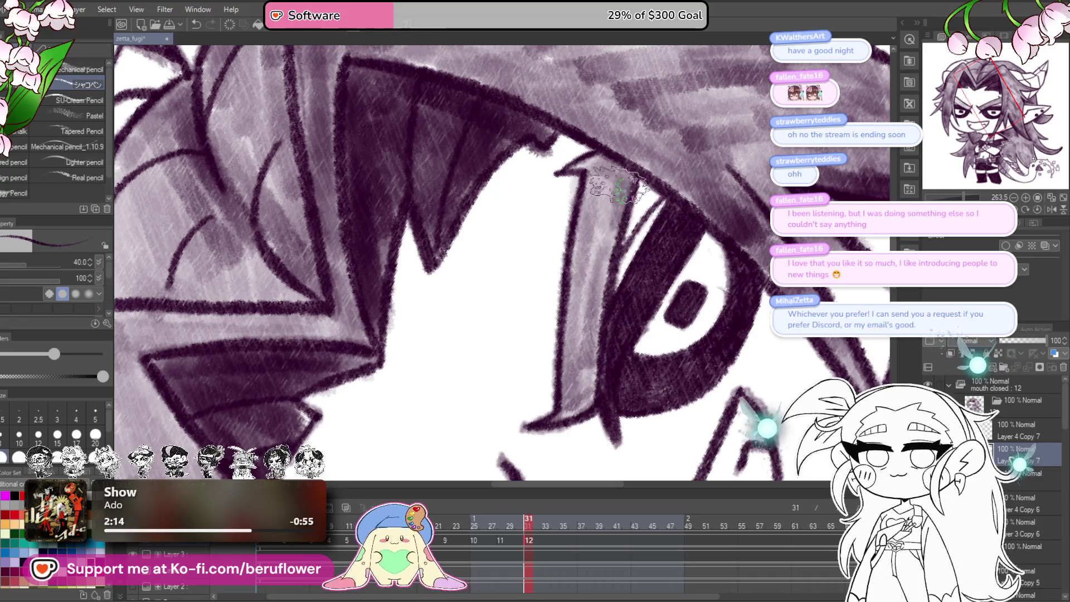
{"action": "left_click_drag", "start_coordinate": [613, 449], "coordinate": [659, 284]}
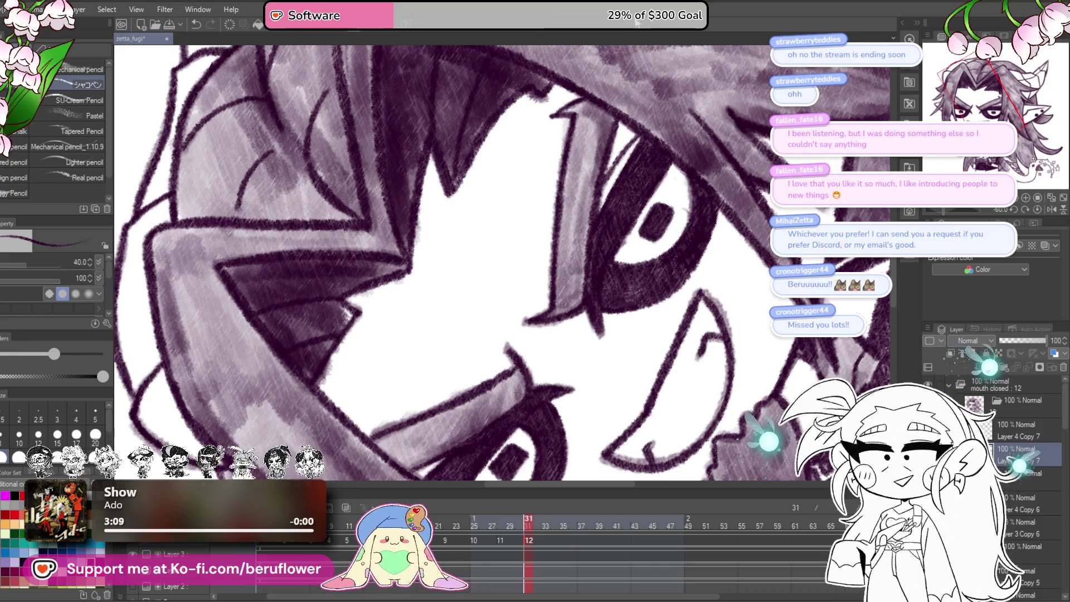
- Save the inked demon drawing with Ctrl+S
{"action": "key", "text": "ctrl+s"}
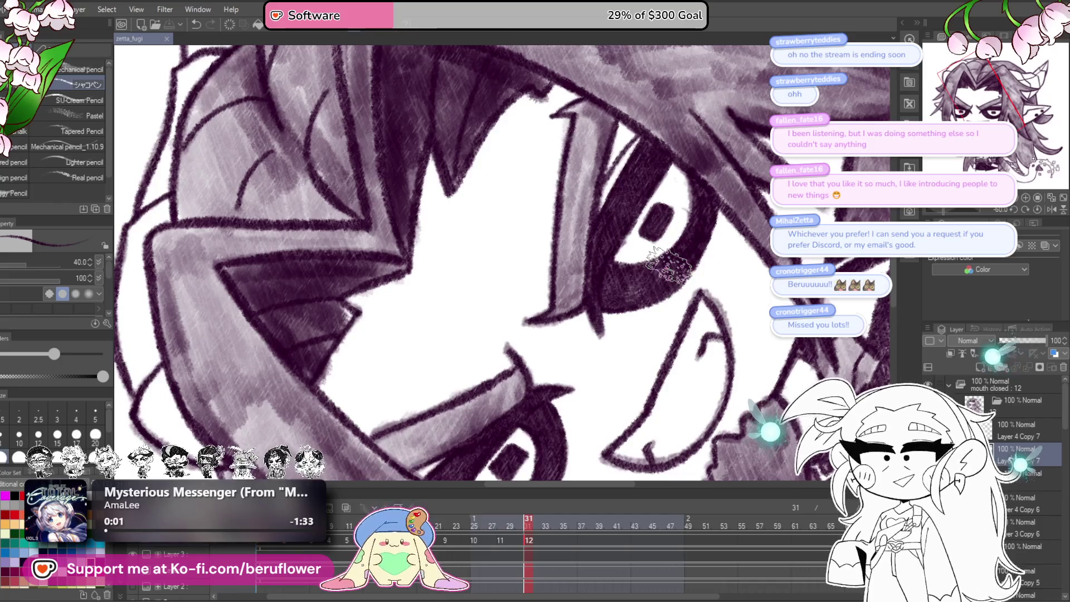
- Fit the canvas, reset the view upright, then rotate it about 80 degrees
{"action": "key", "text": "ctrl+0"}
{"action": "scroll", "coordinate": [669, 265], "scroll_direction": "up", "scroll_amount": 3}
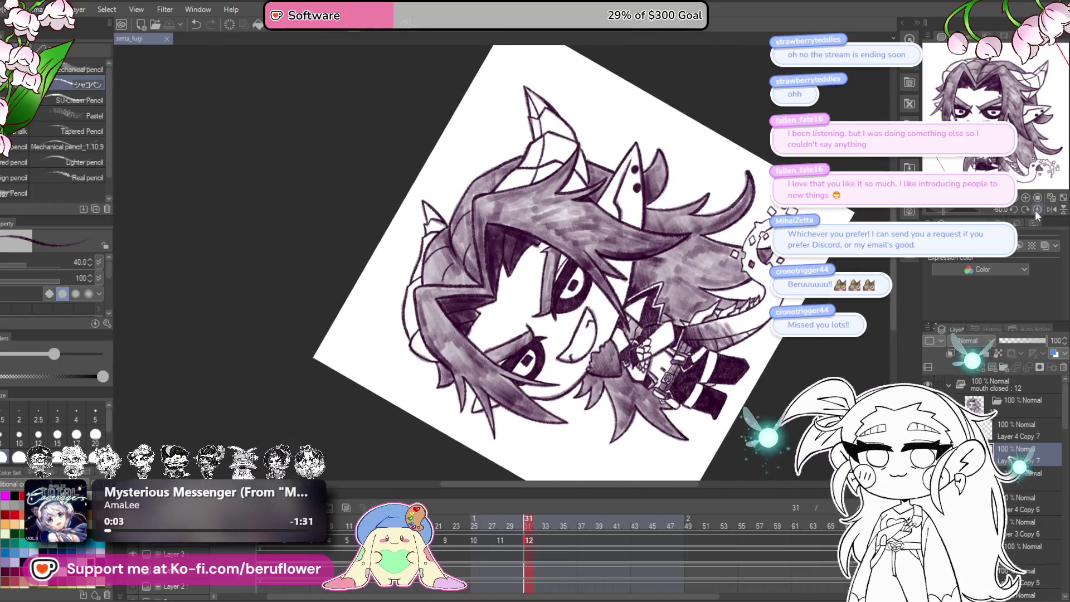
{"action": "left_click", "coordinate": [1036, 210]}
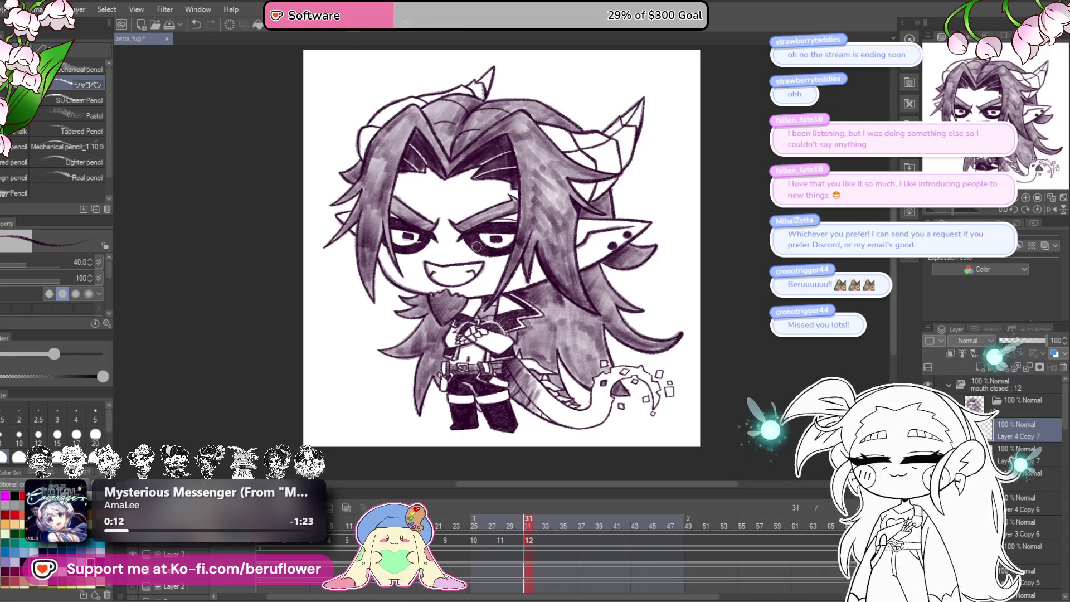
{"action": "scroll", "coordinate": [451, 217], "scroll_direction": "up", "scroll_amount": 5}
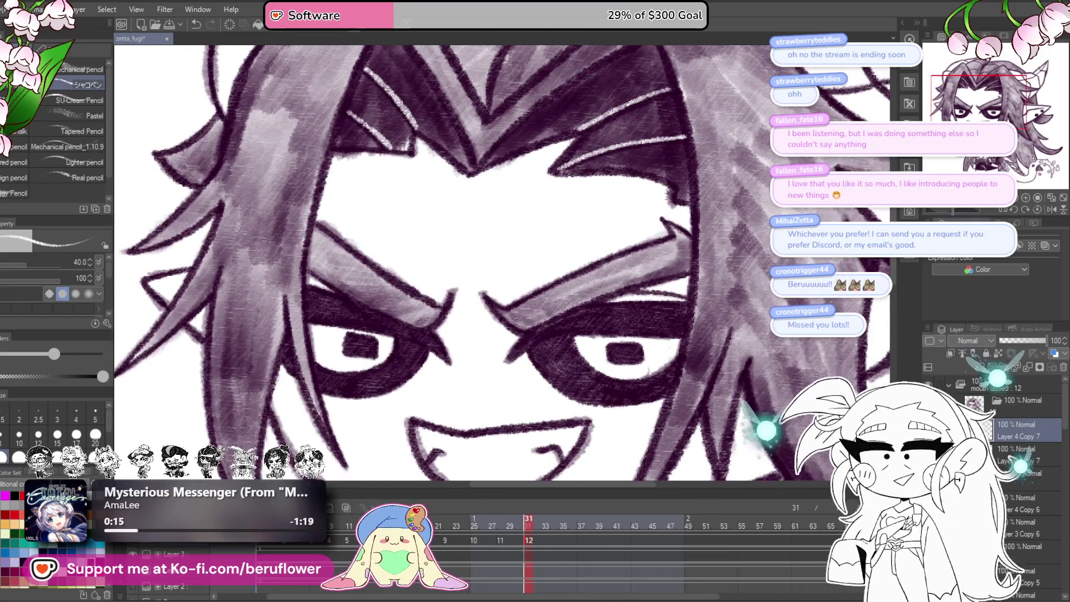
{"action": "left_click_drag", "start_coordinate": [952, 207], "coordinate": [922, 210]}
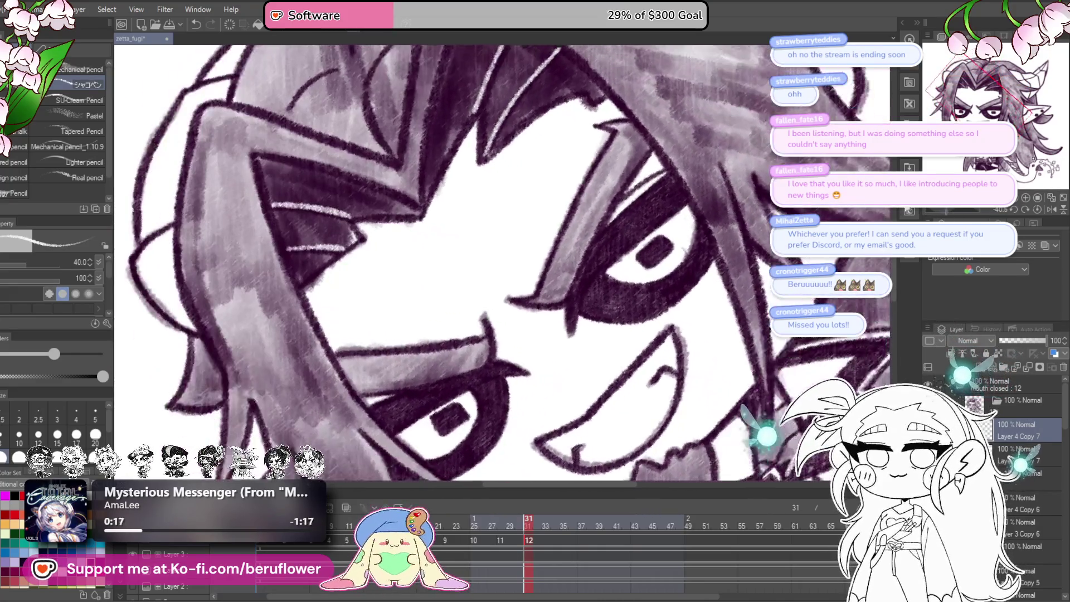
{"action": "scroll", "coordinate": [607, 216], "scroll_direction": "up", "scroll_amount": 3}
- Shrink the brush to 20 and paint light streaks along the upper and lower eyelids
{"action": "key", "text": "bracketleft"}
{"action": "key", "text": "bracketleft"}
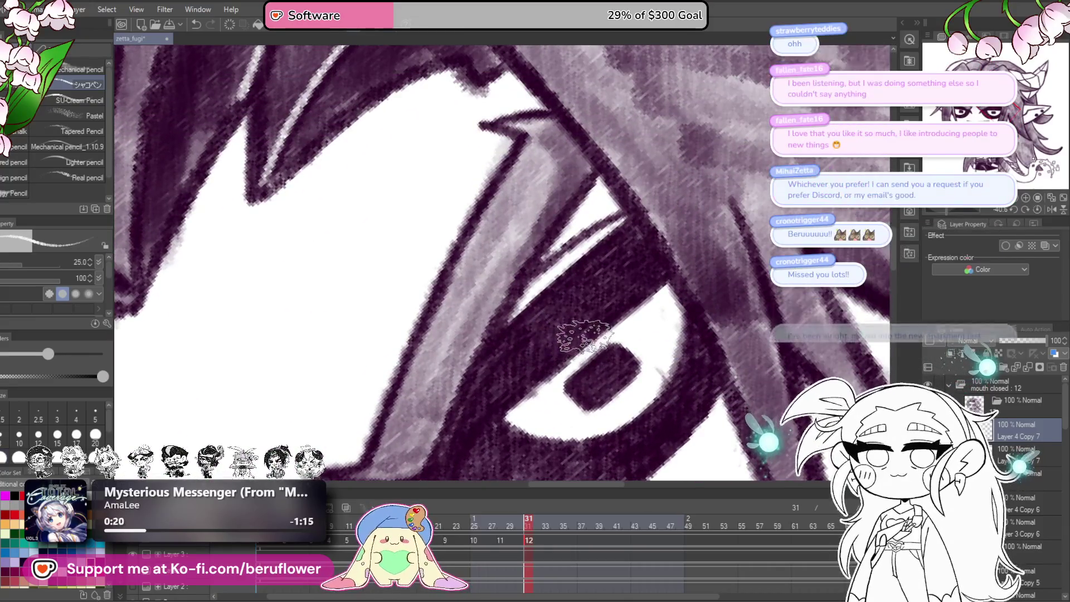
{"action": "key", "text": "bracketleft"}
{"action": "mouse_move", "coordinate": [597, 275]}
{"action": "left_mouse_down"}
{"action": "mouse_move", "coordinate": [489, 378]}
{"action": "mouse_move", "coordinate": [625, 278]}
{"action": "mouse_move", "coordinate": [483, 390]}
{"action": "mouse_move", "coordinate": [612, 266]}
{"action": "mouse_move", "coordinate": [625, 285]}
{"action": "left_mouse_up"}
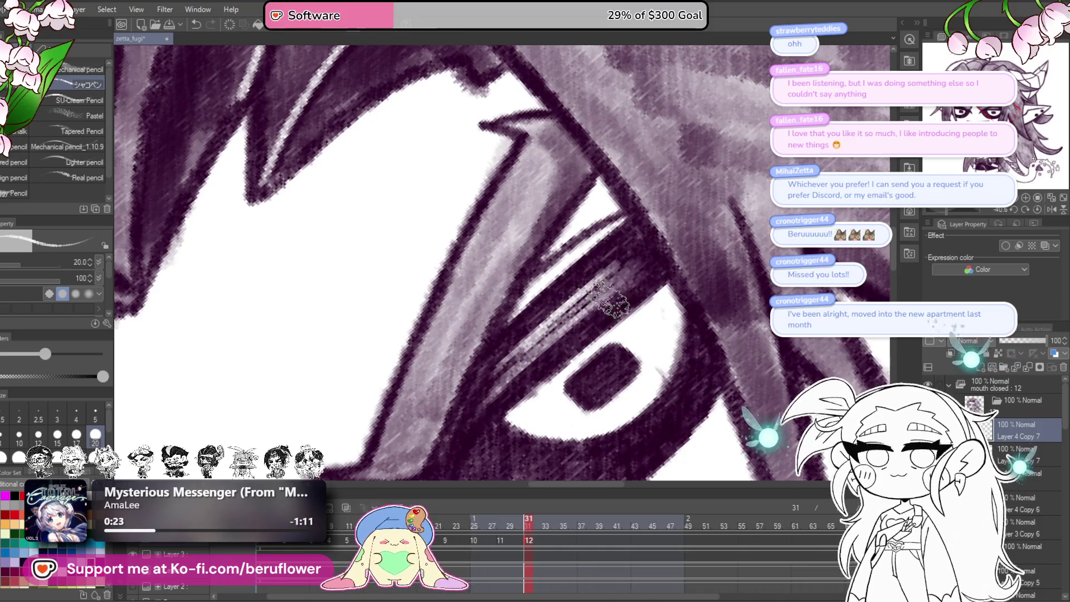
{"action": "mouse_move", "coordinate": [459, 438]}
{"action": "left_mouse_down"}
{"action": "mouse_move", "coordinate": [624, 278]}
{"action": "mouse_move", "coordinate": [664, 245]}
{"action": "mouse_move", "coordinate": [669, 254]}
{"action": "mouse_move", "coordinate": [546, 320]}
{"action": "mouse_move", "coordinate": [677, 240]}
{"action": "mouse_move", "coordinate": [635, 245]}
{"action": "mouse_move", "coordinate": [635, 259]}
{"action": "mouse_move", "coordinate": [530, 312]}
{"action": "mouse_move", "coordinate": [686, 240]}
{"action": "mouse_move", "coordinate": [518, 347]}
{"action": "mouse_move", "coordinate": [613, 289]}
{"action": "mouse_move", "coordinate": [702, 262]}
{"action": "left_mouse_up"}
{"action": "scroll", "coordinate": [518, 347], "scroll_direction": "down", "scroll_amount": 5}
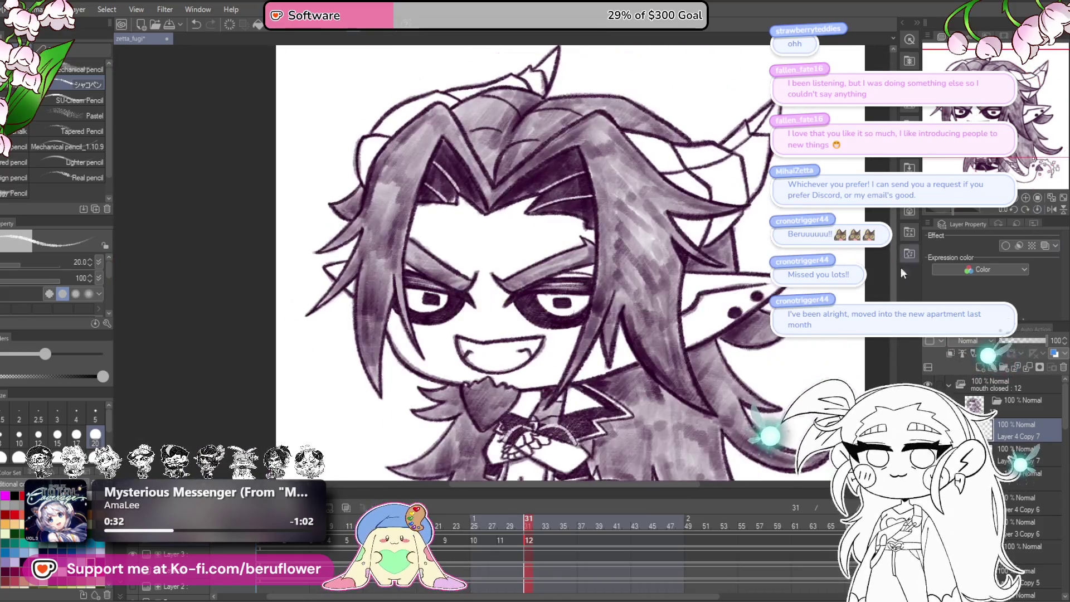
{"action": "left_click_drag", "start_coordinate": [691, 430], "coordinate": [661, 420]}
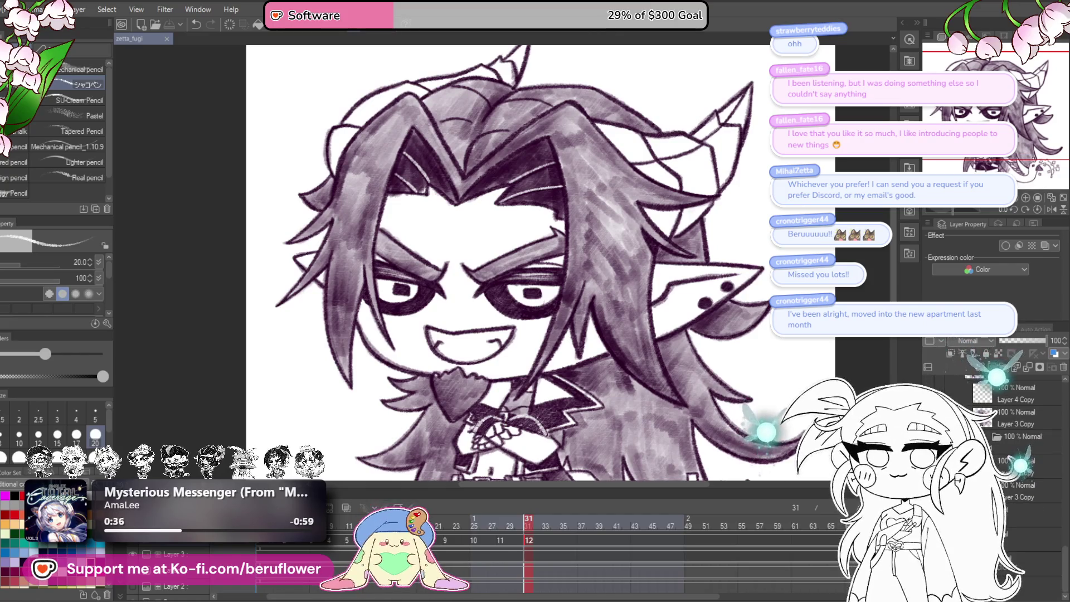
- Create a new cel 13 at frame 34 and compare it against frame 22
{"action": "left_click_drag", "start_coordinate": [528, 521], "coordinate": [553, 521]}
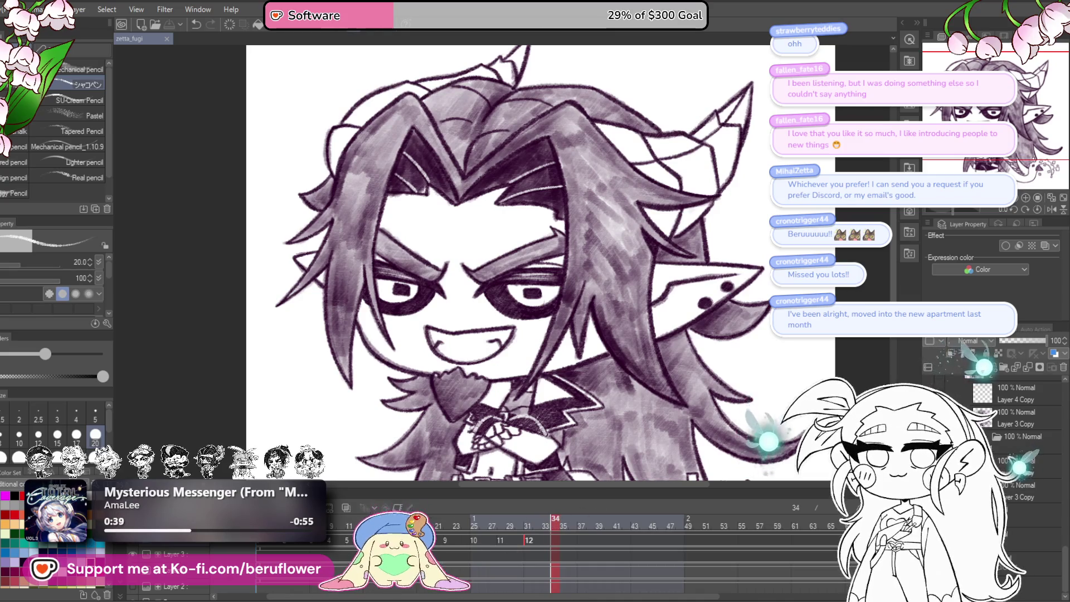
{"action": "key", "text": "ctrl+shift+d"}
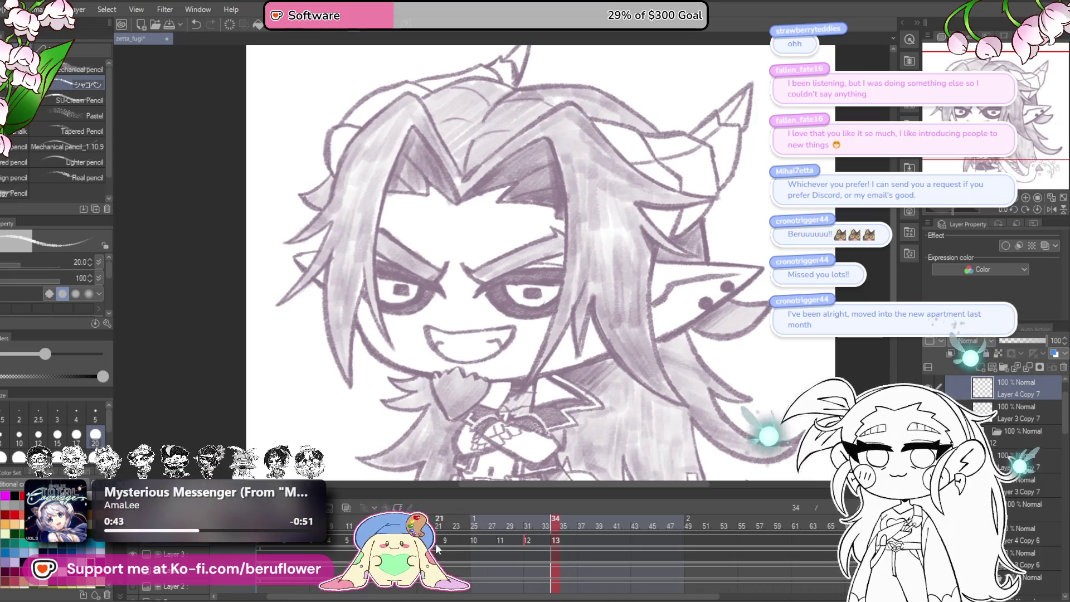
{"action": "left_click", "coordinate": [449, 549]}
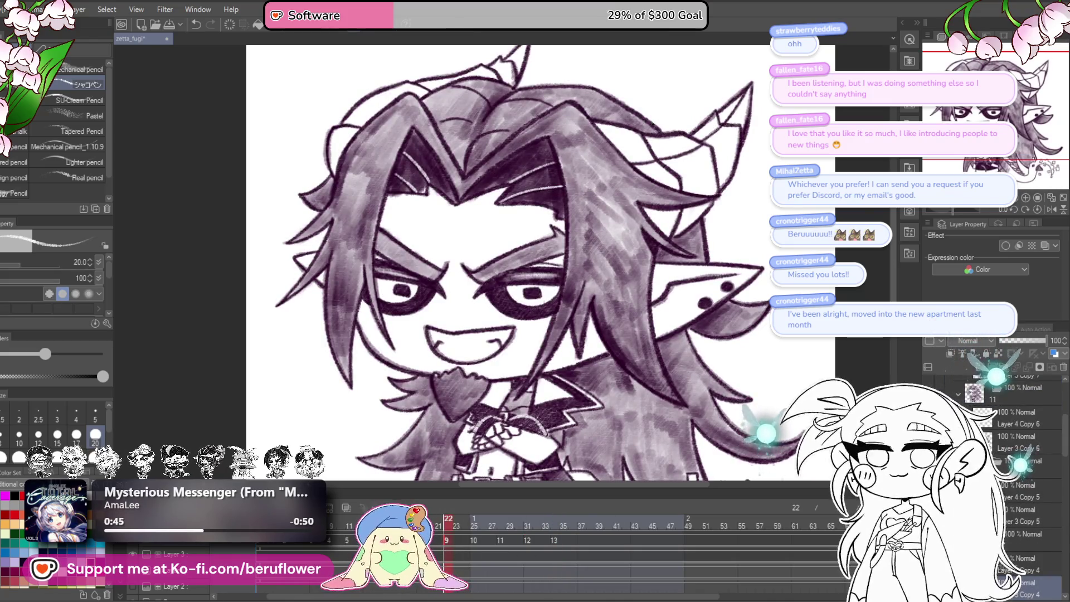
{"action": "left_click", "coordinate": [506, 550]}
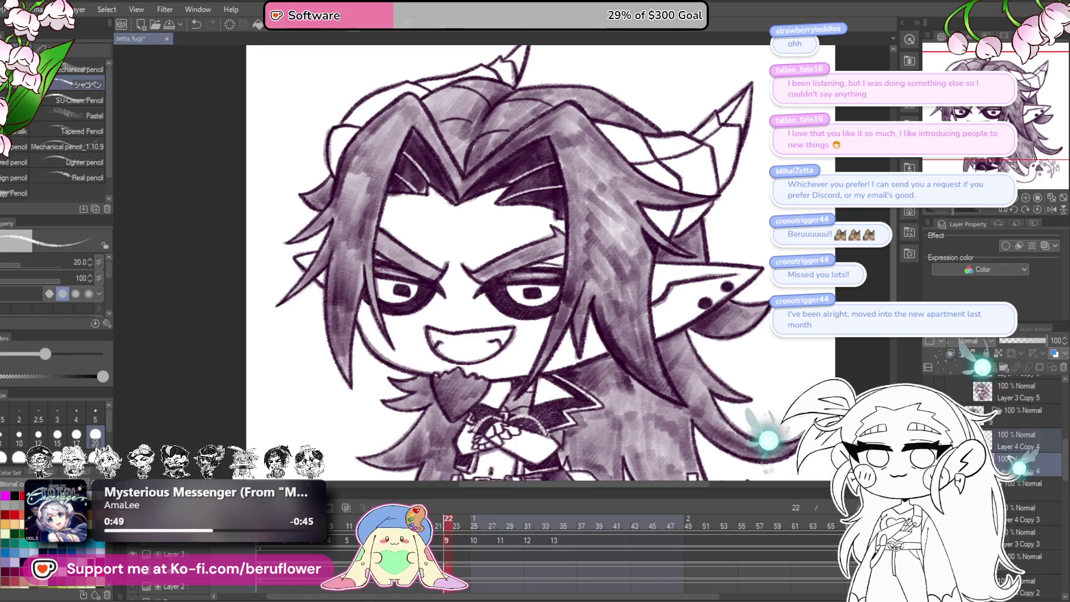
{"action": "left_click", "coordinate": [1055, 448]}
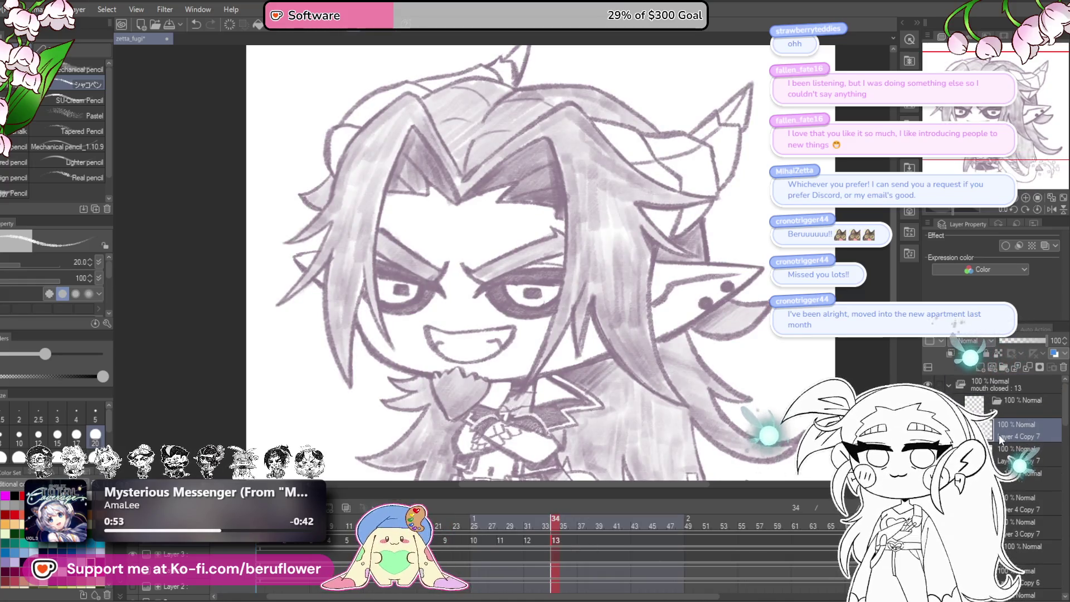
{"action": "left_click", "coordinate": [1013, 483]}
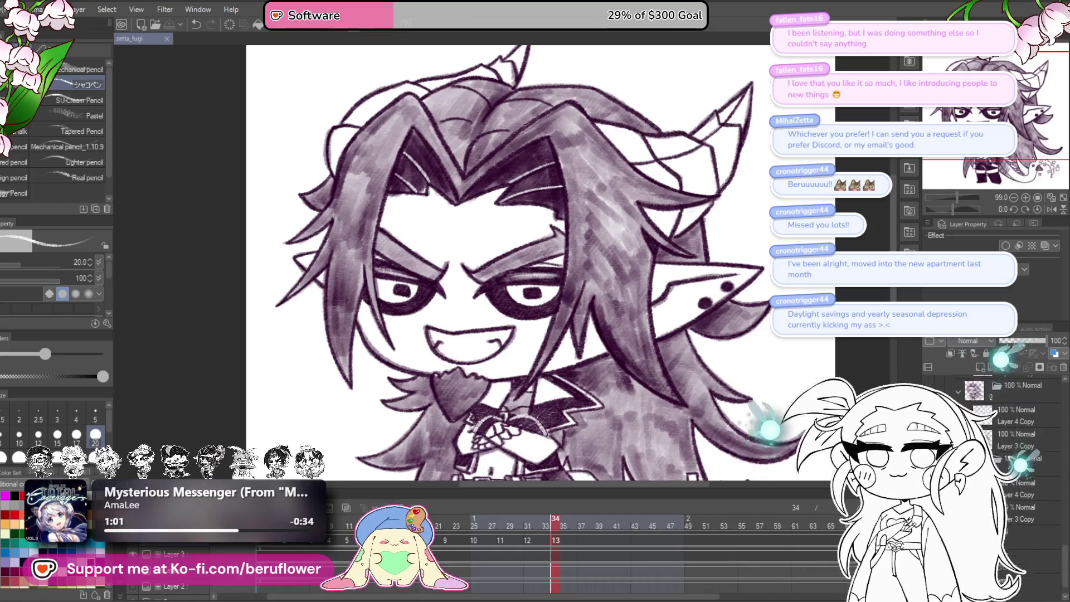
- Undo the last hair shading pass, pick the layer beneath Layer 4 Copy 8, and open Hue/Saturation/Luminosity
{"action": "key", "text": "ctrl+z"}
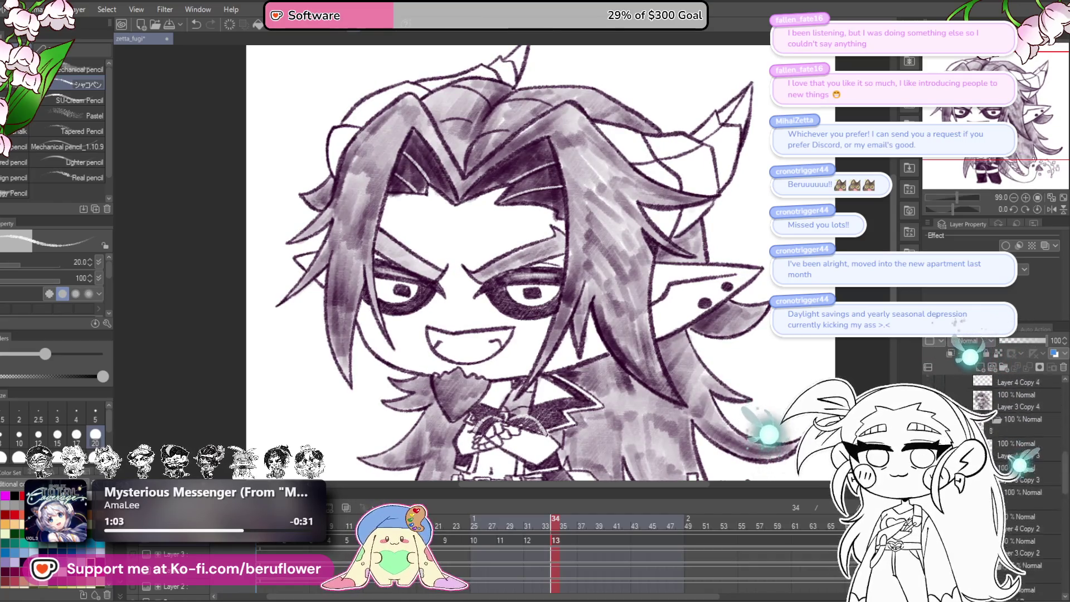
{"action": "scroll", "coordinate": [711, 321], "scroll_direction": "down", "scroll_amount": 5}
{"action": "scroll", "coordinate": [775, 395], "scroll_direction": "up", "scroll_amount": 3}
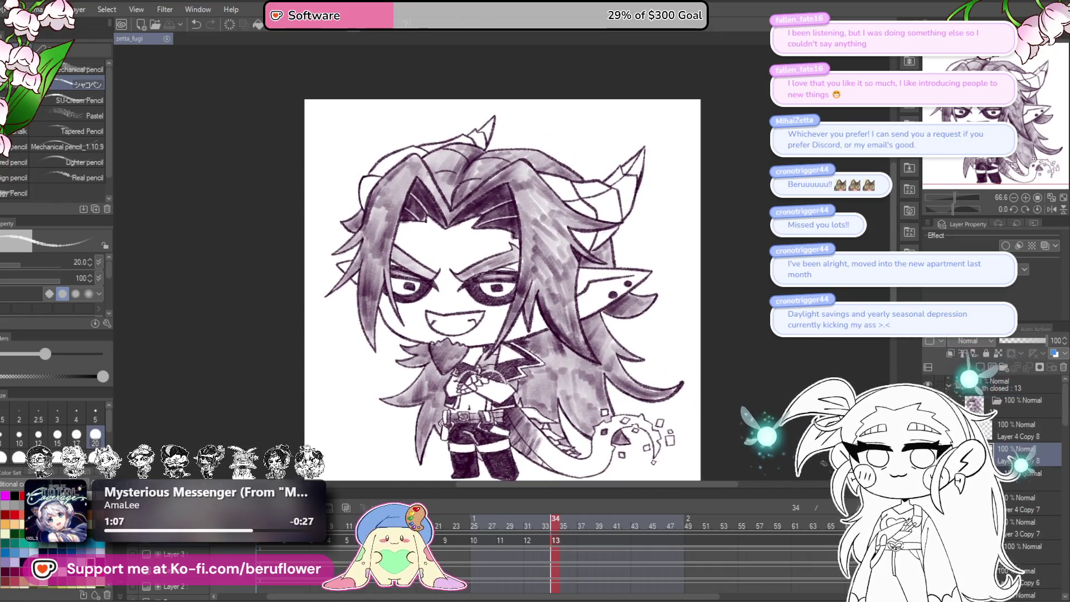
{"action": "left_click", "coordinate": [1000, 434]}
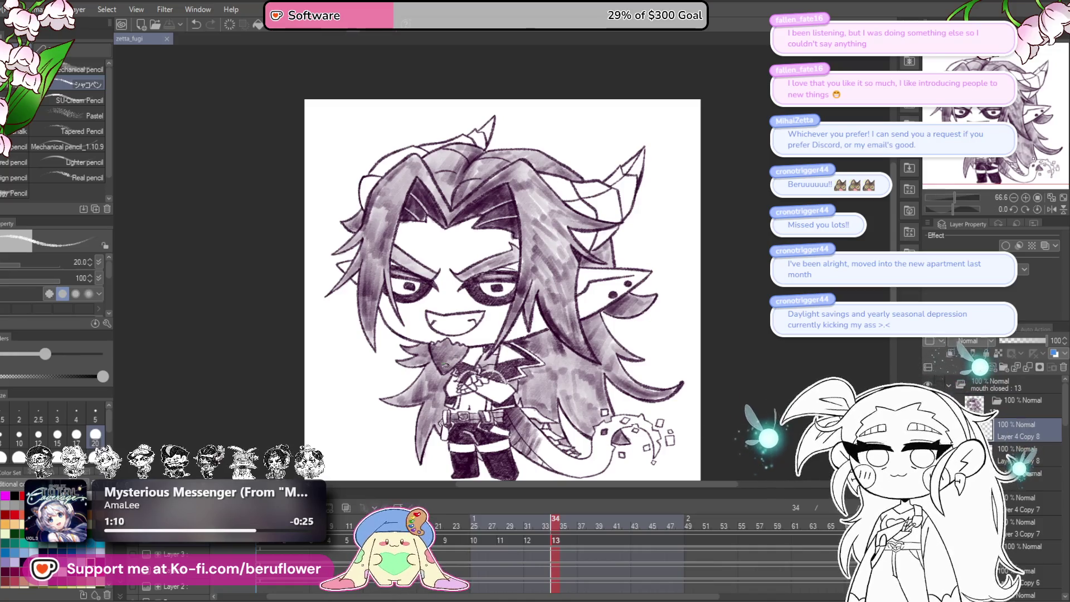
{"action": "scroll", "coordinate": [440, 363], "scroll_direction": "up", "scroll_amount": 4}
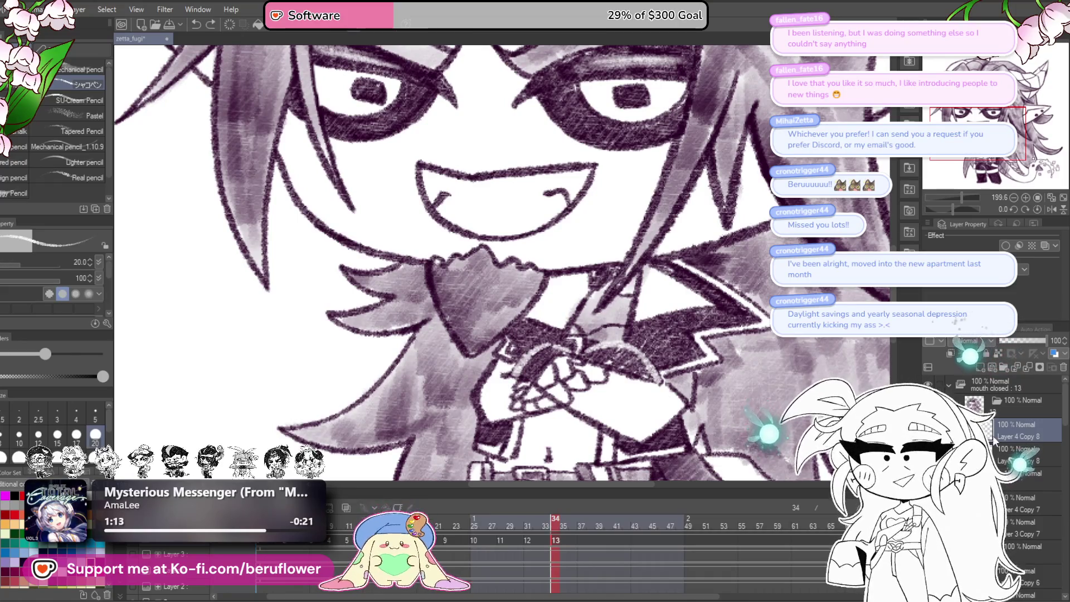
{"action": "left_click", "coordinate": [1003, 456]}
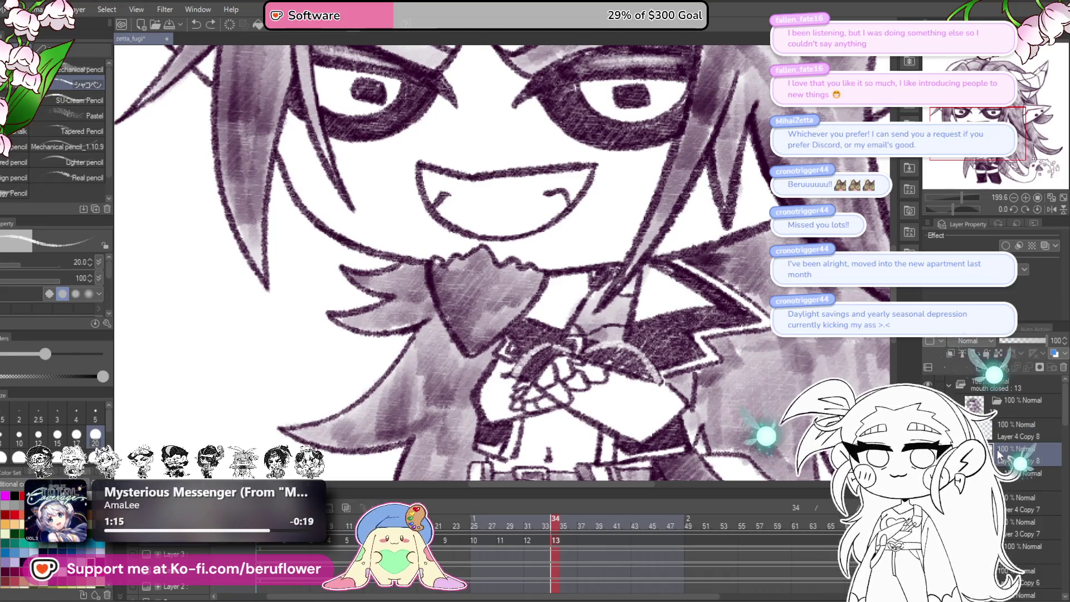
{"action": "key", "text": "super"}
{"action": "key", "text": "super"}
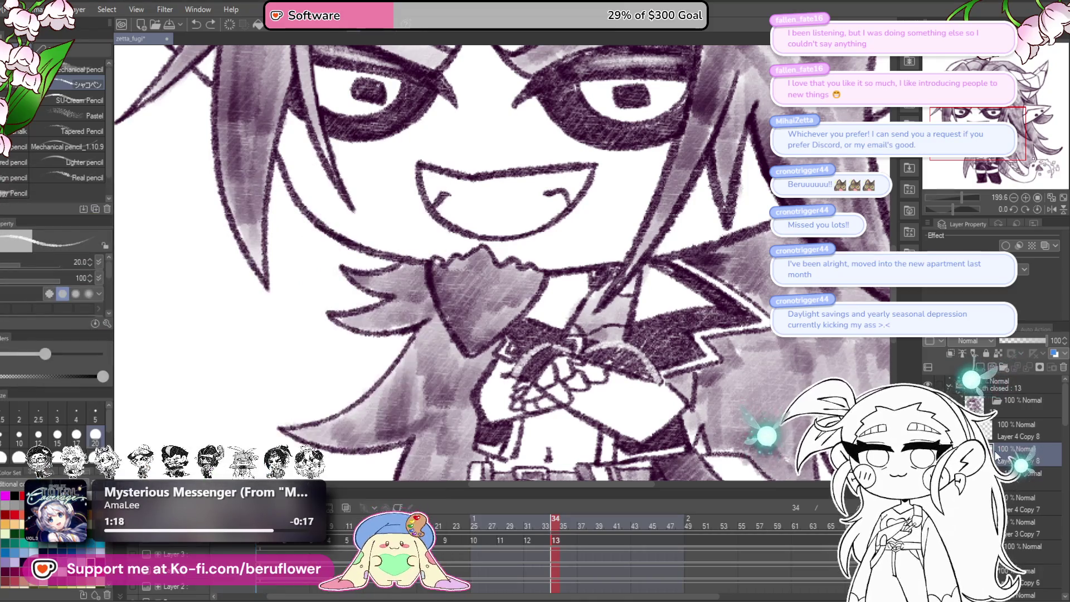
{"action": "key", "text": "ctrl+u"}
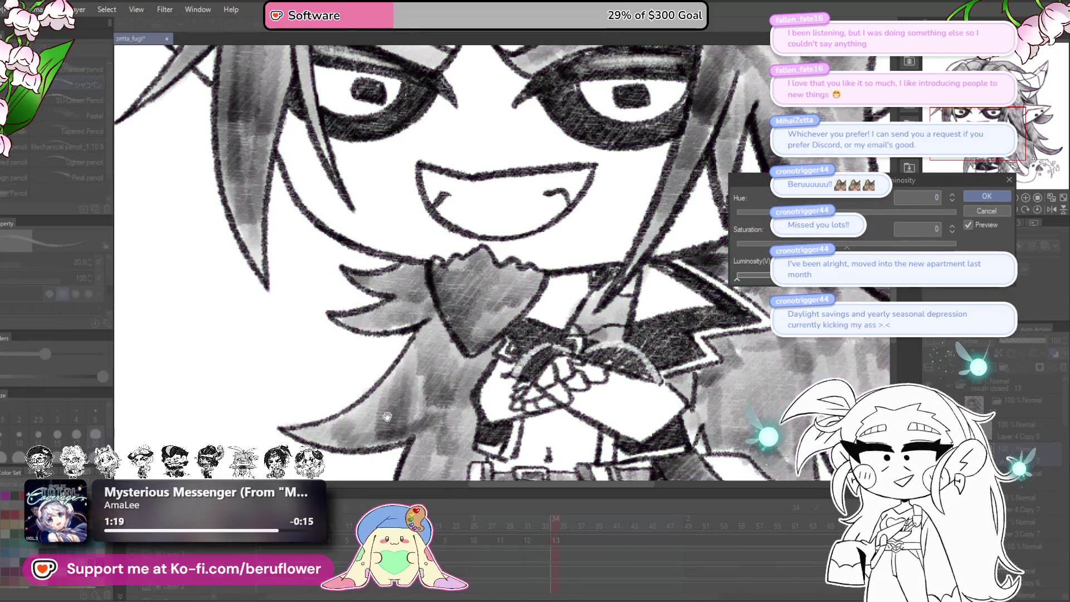
- Apply the greyscale adjustment repeatedly, undoing each time to compare with the purple version
{"action": "left_click", "coordinate": [972, 207]}
{"action": "scroll", "coordinate": [655, 394], "scroll_direction": "down", "scroll_amount": 5}
{"action": "scroll", "coordinate": [655, 394], "scroll_direction": "up", "scroll_amount": 3}
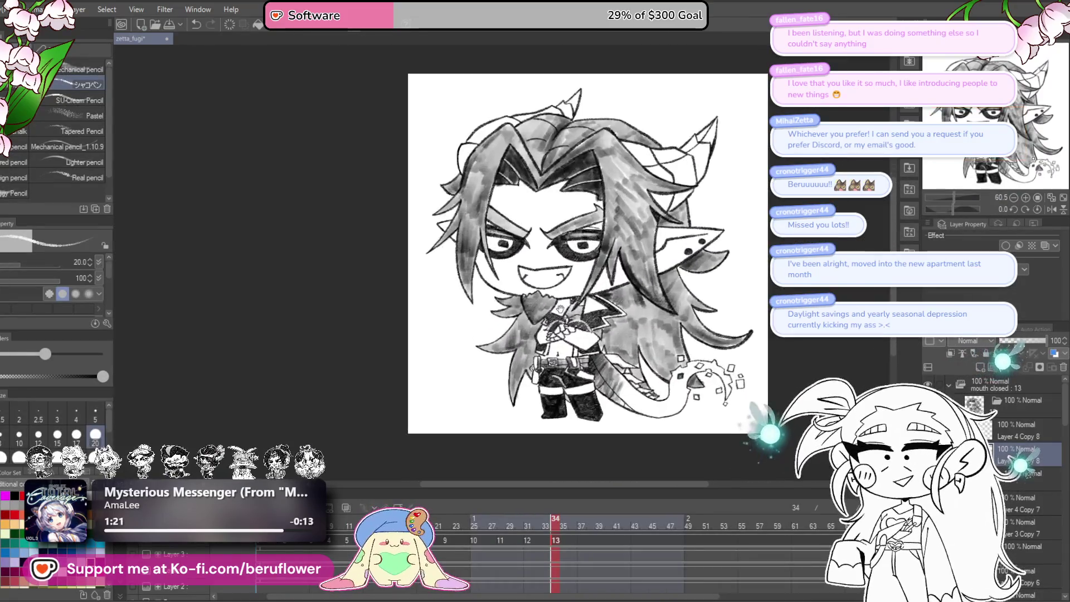
{"action": "key", "text": "ctrl+z"}
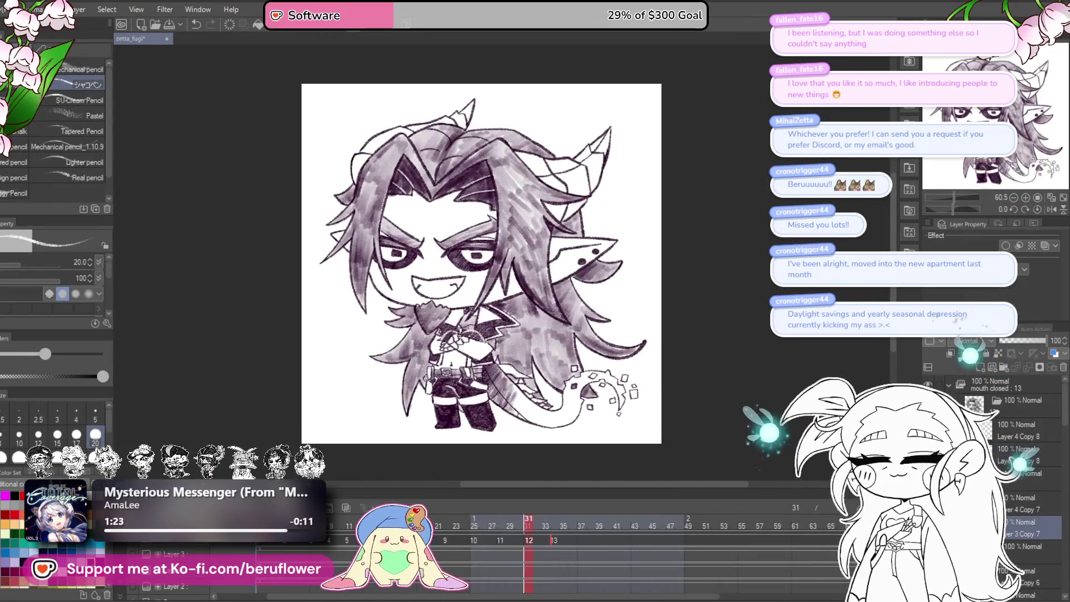
{"action": "key", "text": "ctrl+u"}
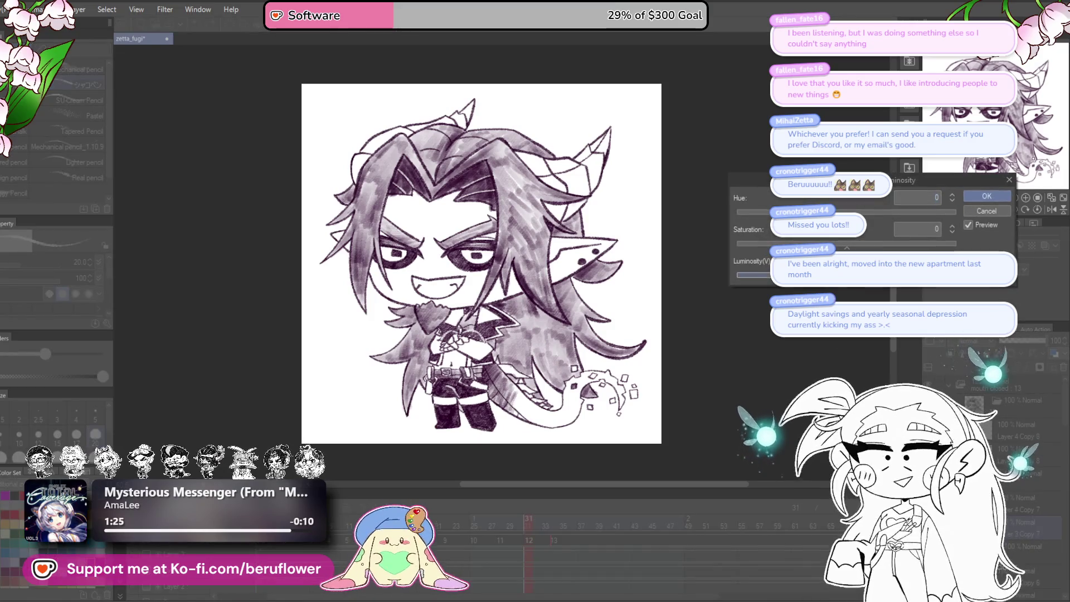
{"action": "left_click", "coordinate": [988, 198]}
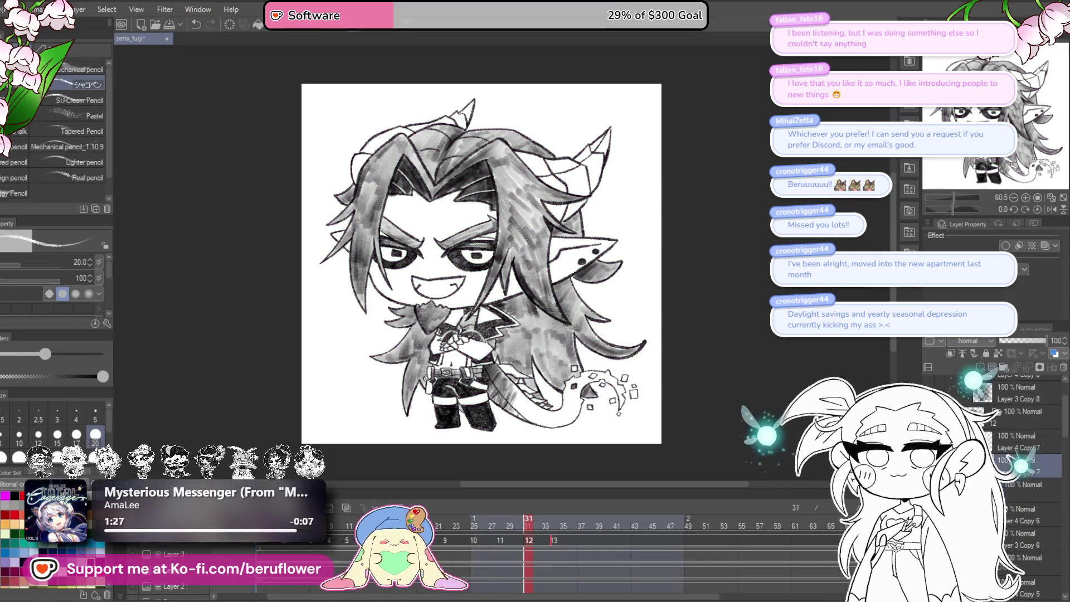
{"action": "key", "text": "ctrl+z"}
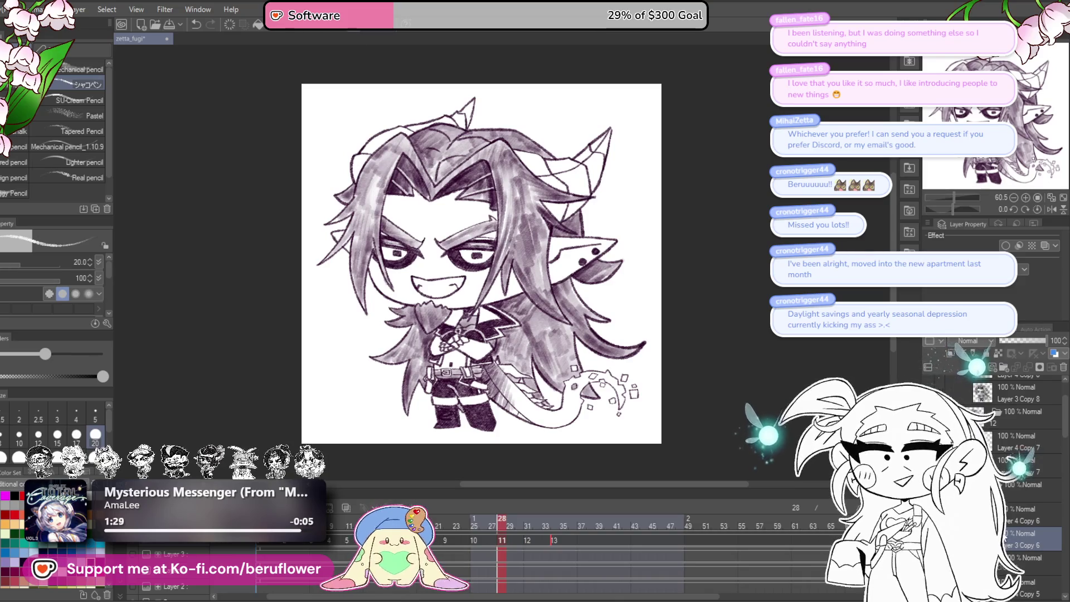
{"action": "key", "text": "ctrl+u"}
{"action": "left_click", "coordinate": [971, 196]}
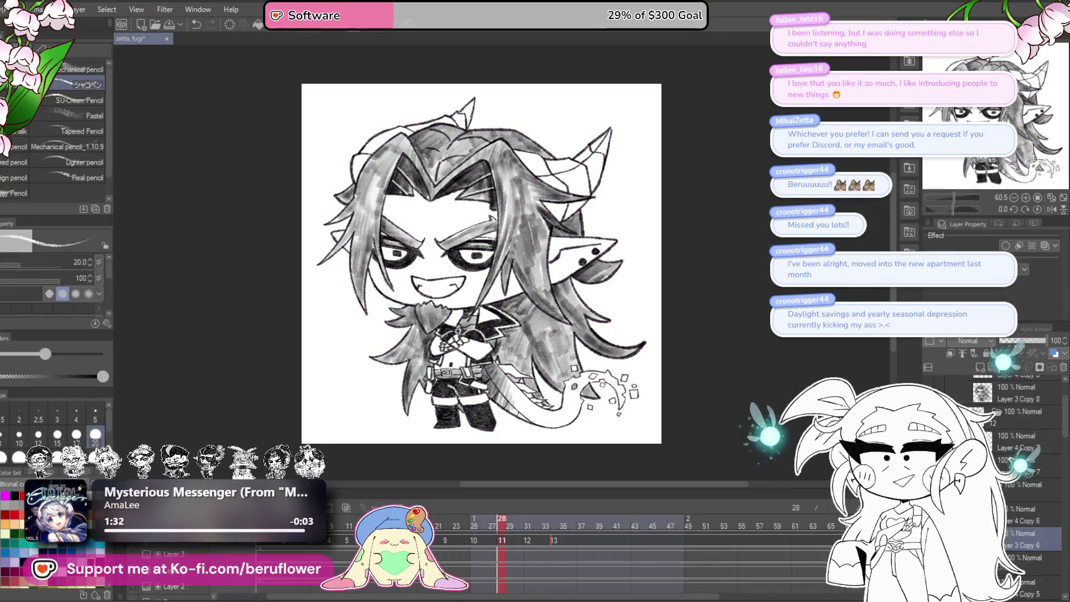
{"action": "key", "text": "ctrl+z"}
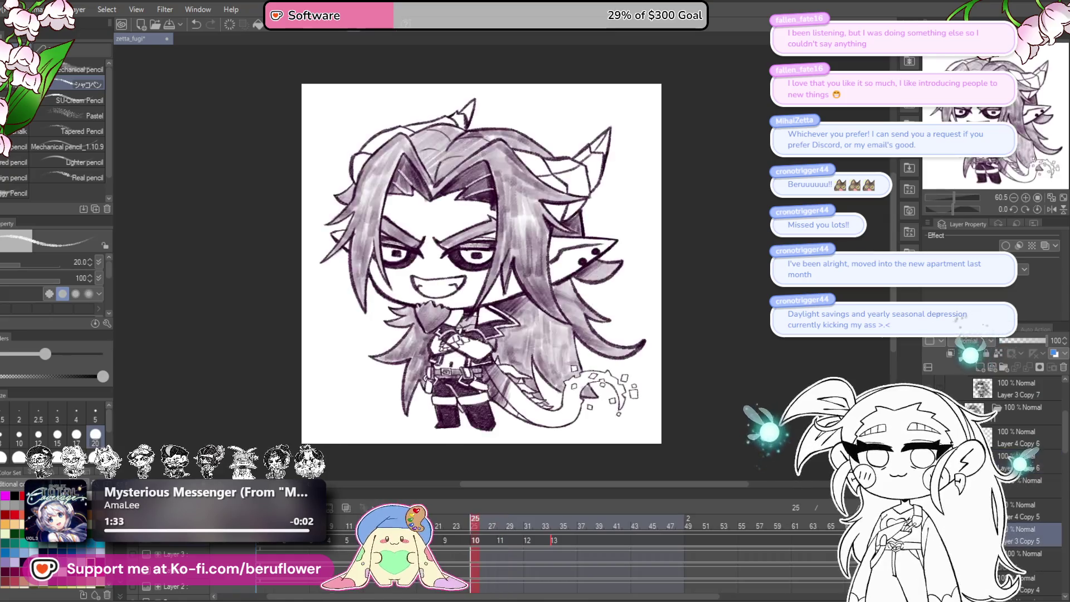
{"action": "key", "text": "ctrl+u"}
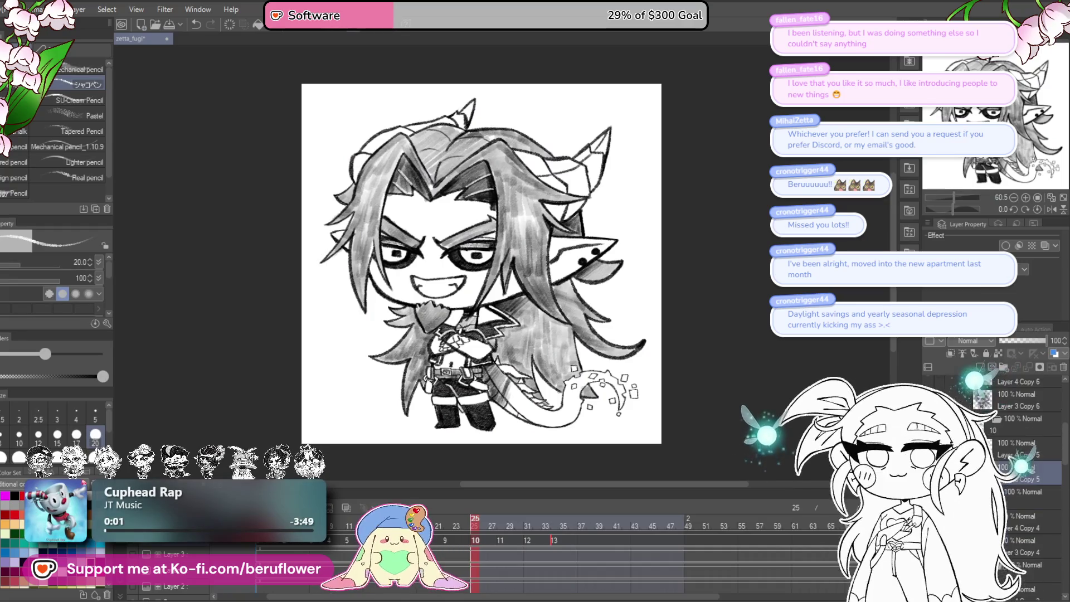
- Reapply Hue/Saturation/Luminosity with saturation dragged left, then undo again to compare
{"action": "key", "text": "ctrl+z"}
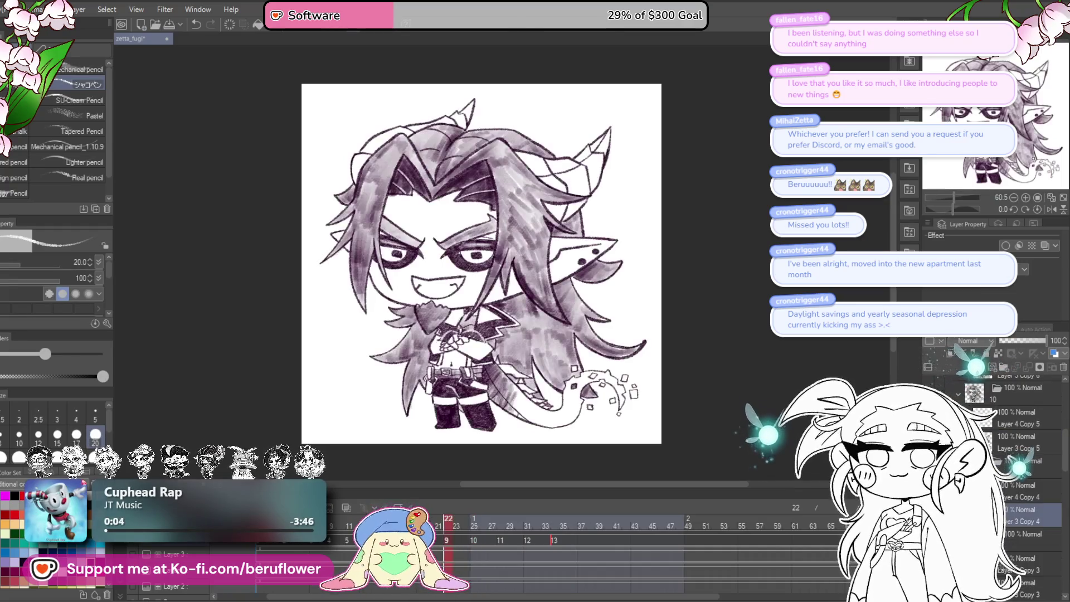
{"action": "key", "text": "ctrl+u"}
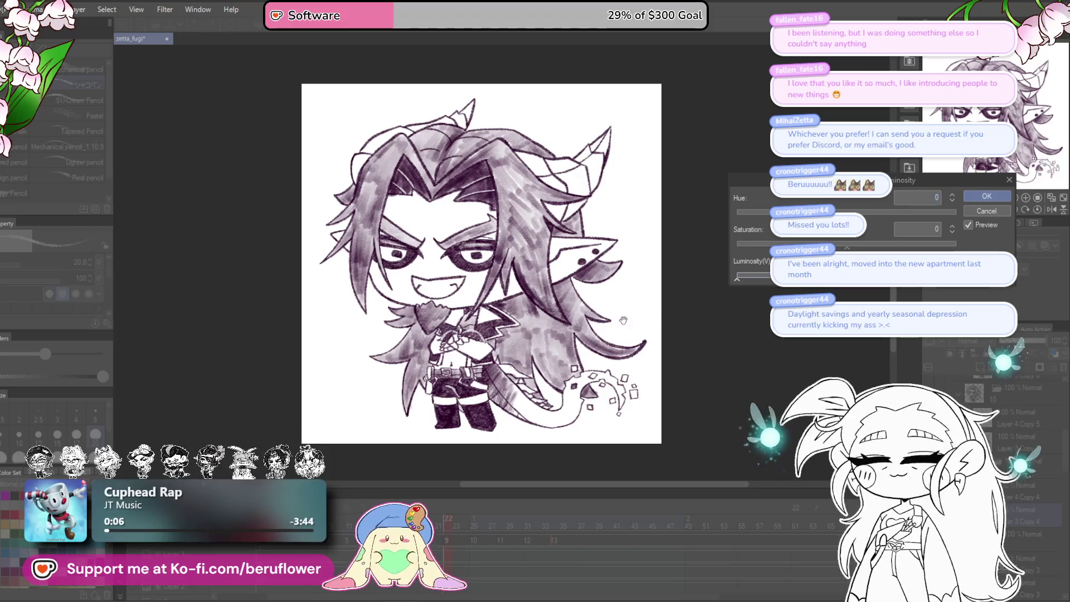
{"action": "key", "text": "Return"}
{"action": "scroll", "coordinate": [983, 395], "scroll_direction": "down", "scroll_amount": 5}
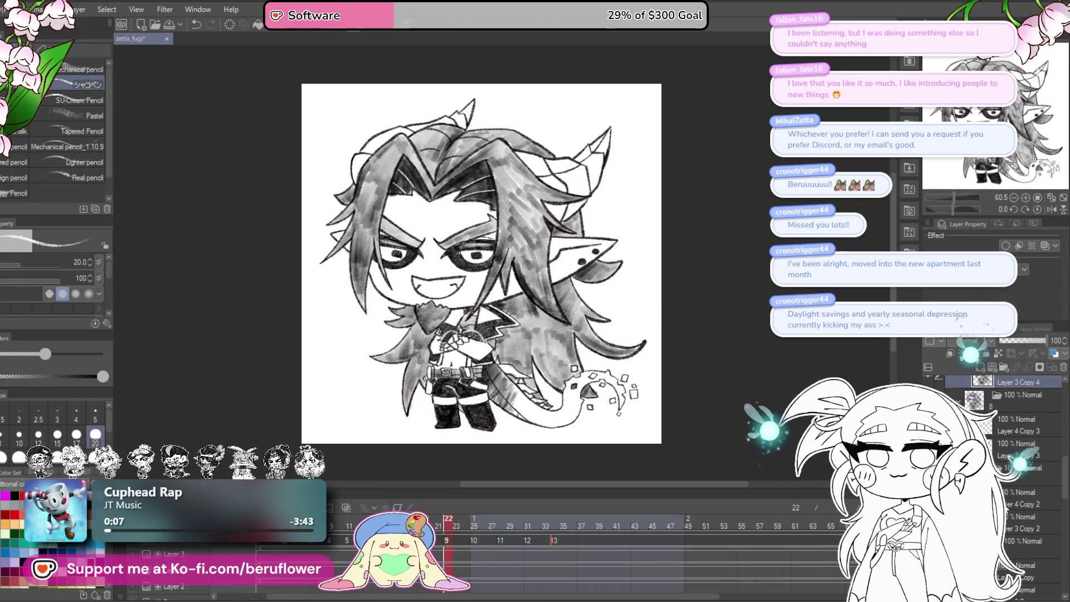
{"action": "key", "text": "ctrl+z"}
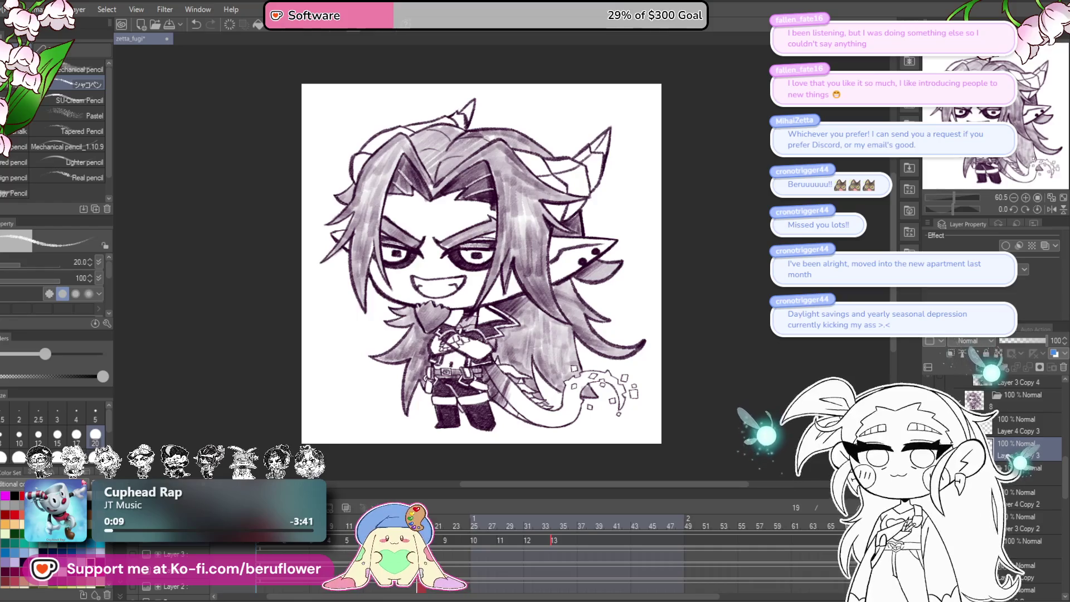
{"action": "key", "text": "ctrl+u"}
{"action": "left_click_drag", "start_coordinate": [847, 243], "coordinate": [741, 243]}
{"action": "key", "text": "Return"}
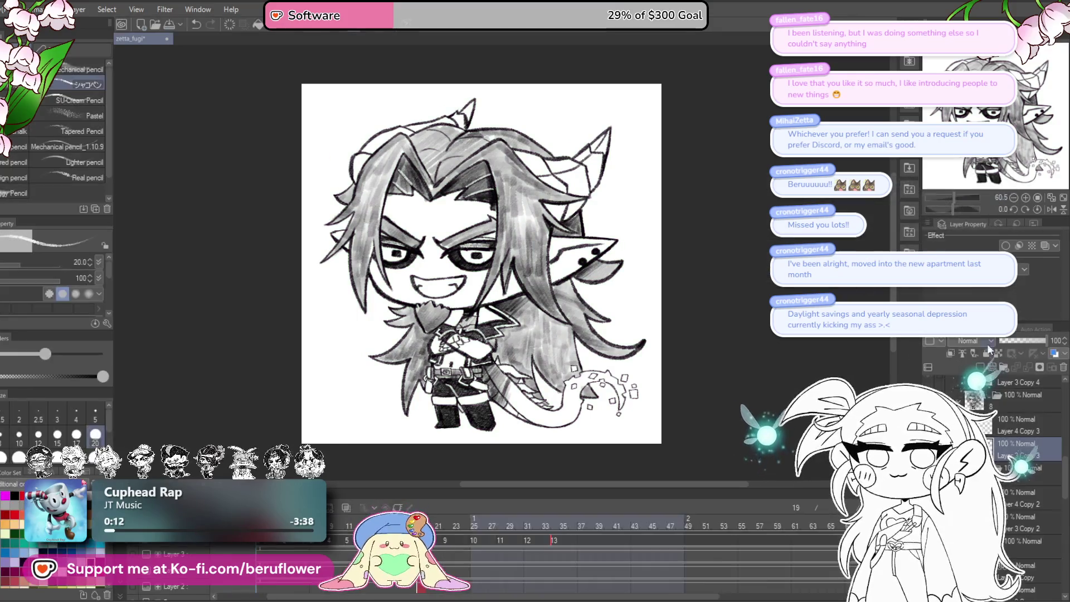
{"action": "key", "text": "ctrl+z"}
- Select Layer 3 Copy 2, toggle its greyscale with redo/undo, and reapply the adjustment
{"action": "left_click", "coordinate": [1010, 524]}
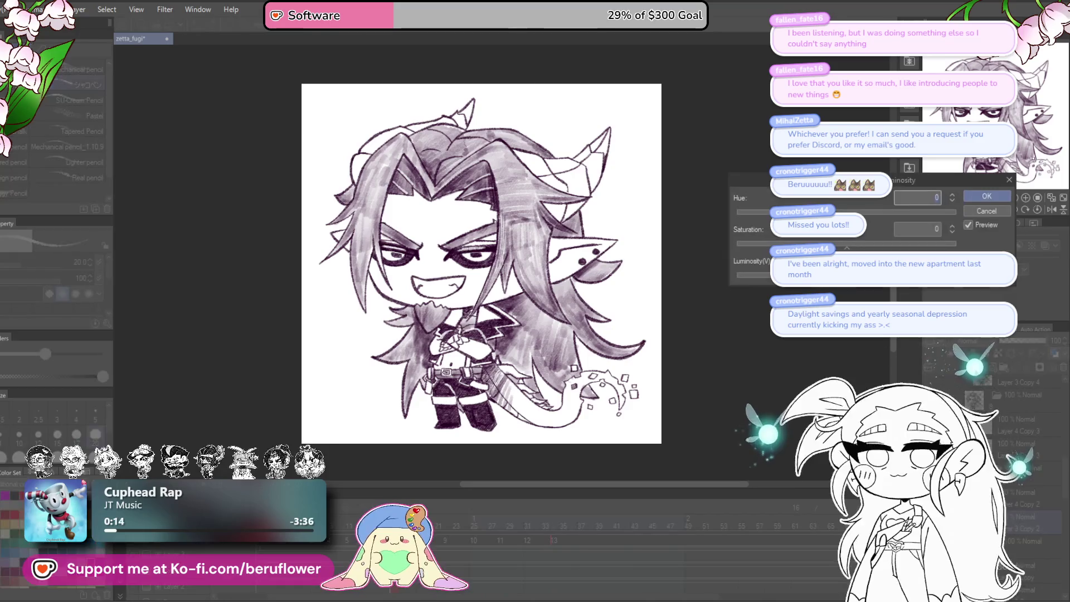
{"action": "key", "text": "ctrl+y"}
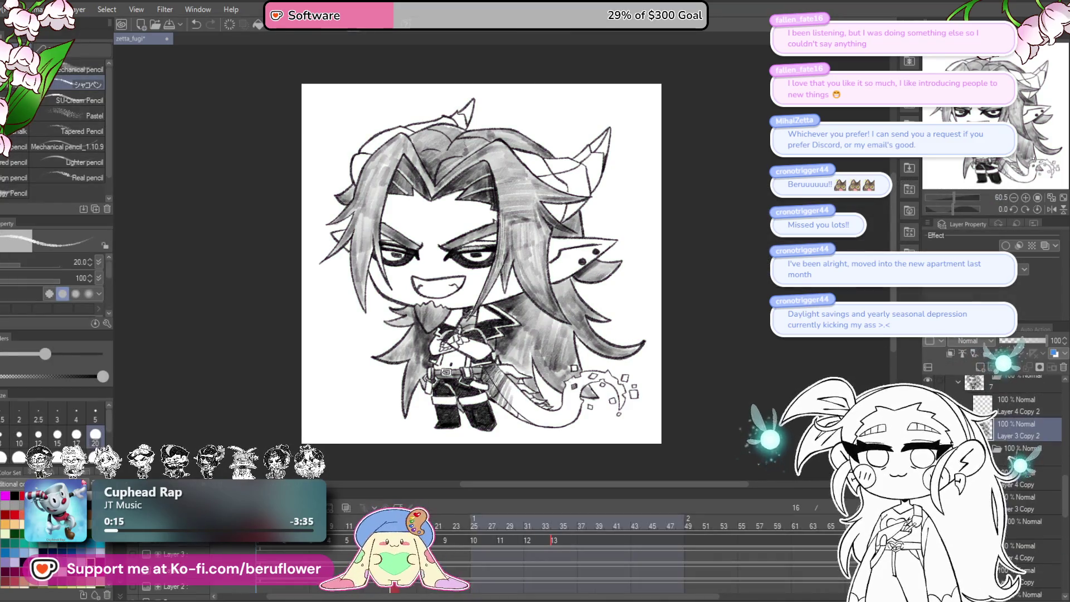
{"action": "key", "text": "ctrl+z"}
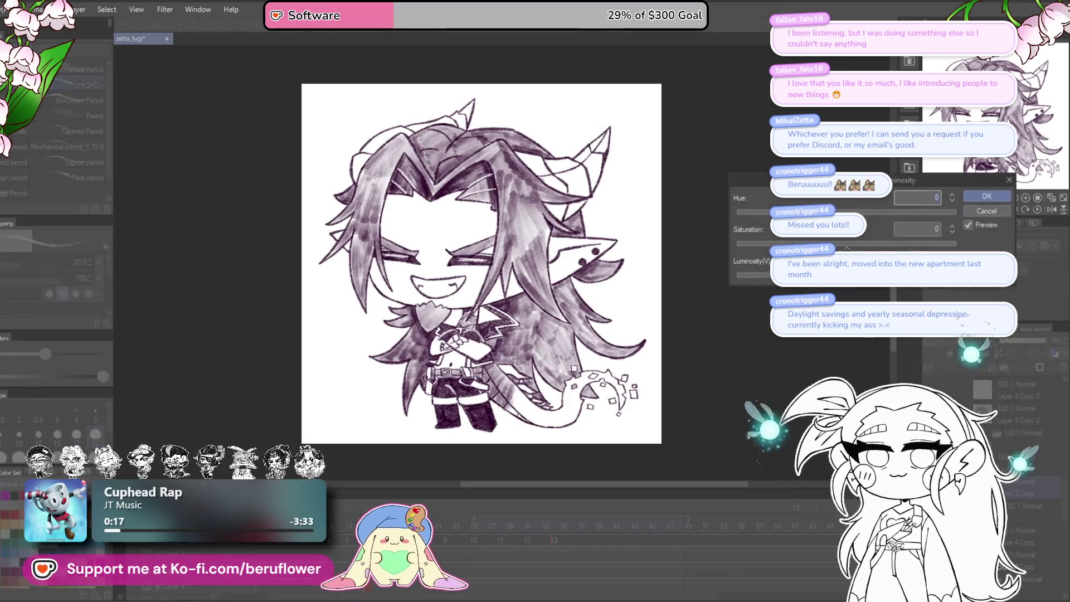
{"action": "key", "text": "ctrl+y"}
{"action": "key", "text": "ctrl+z"}
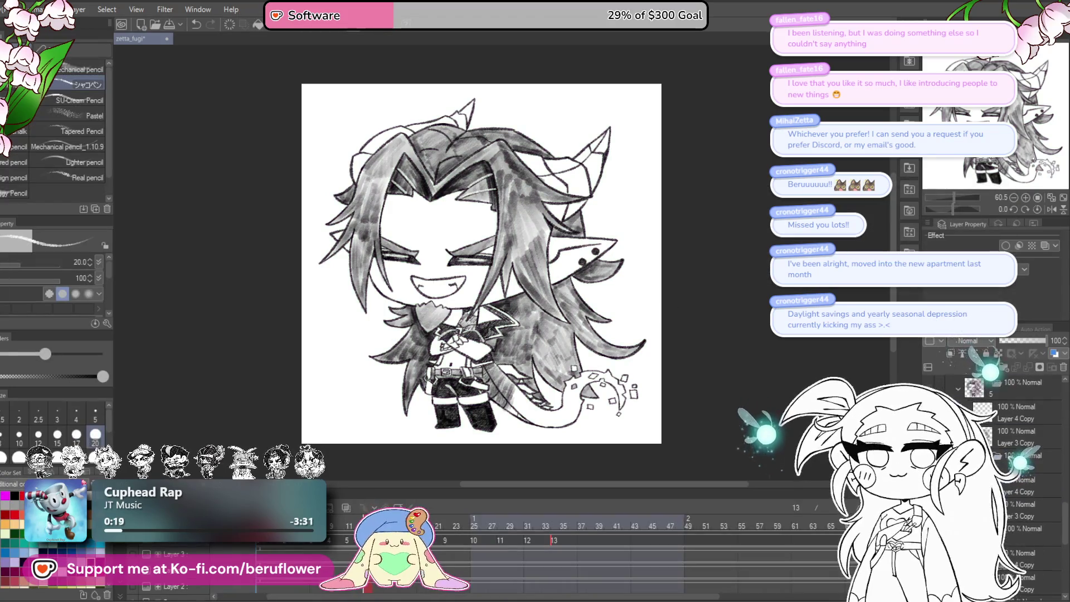
{"action": "key", "text": "ctrl+u"}
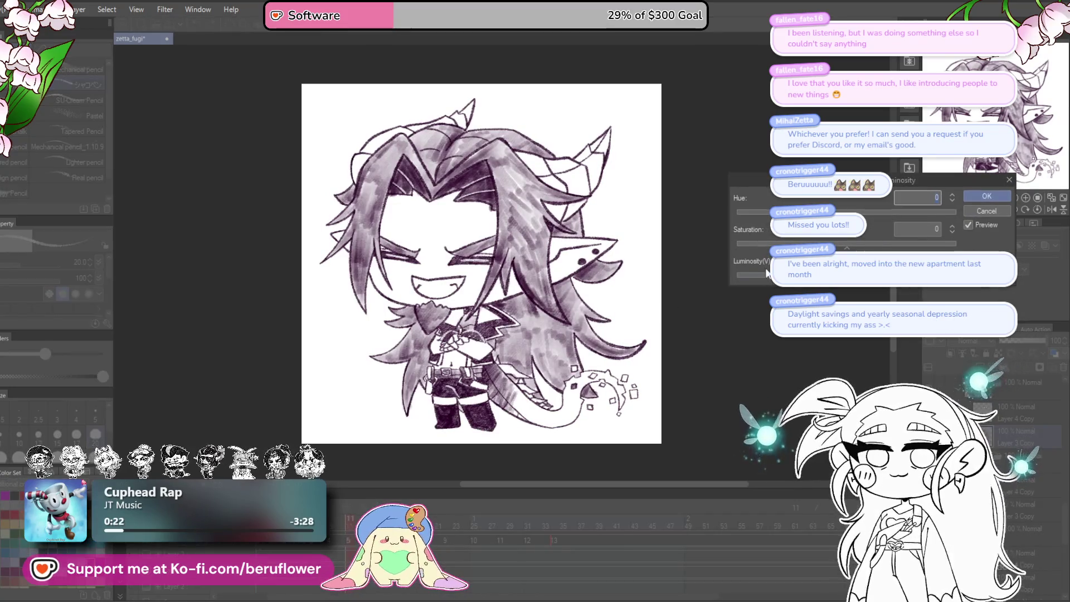
{"action": "left_click", "coordinate": [982, 196]}
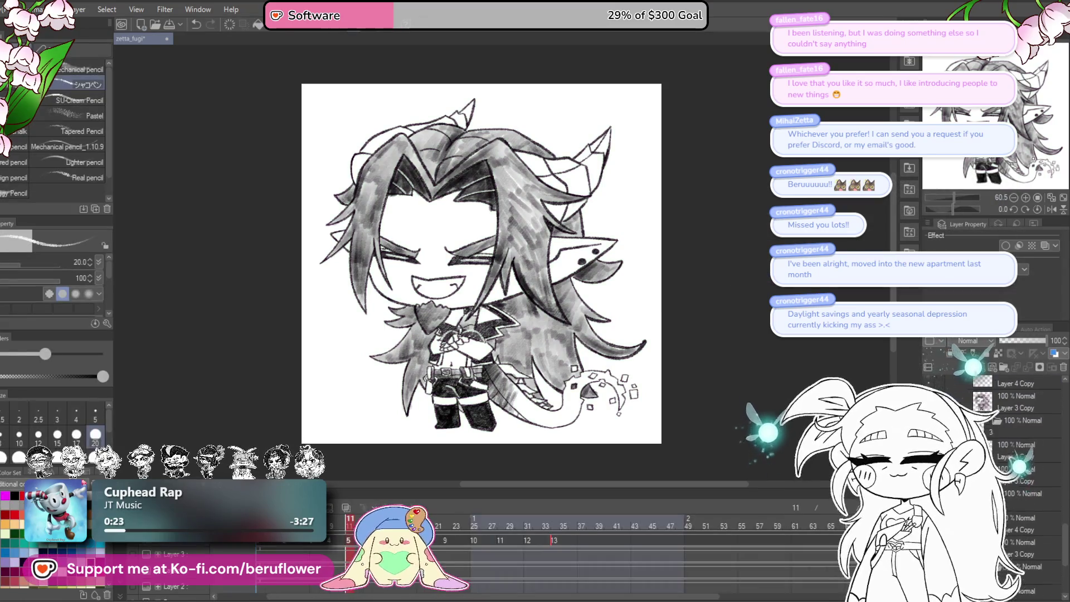
- Drain all colour from the purple open-eye drawing and confirm the greyscale adjustment
{"action": "key", "text": "ctrl+z"}
{"action": "key", "text": "ctrl+u"}
{"action": "key", "text": "ctrl+u"}
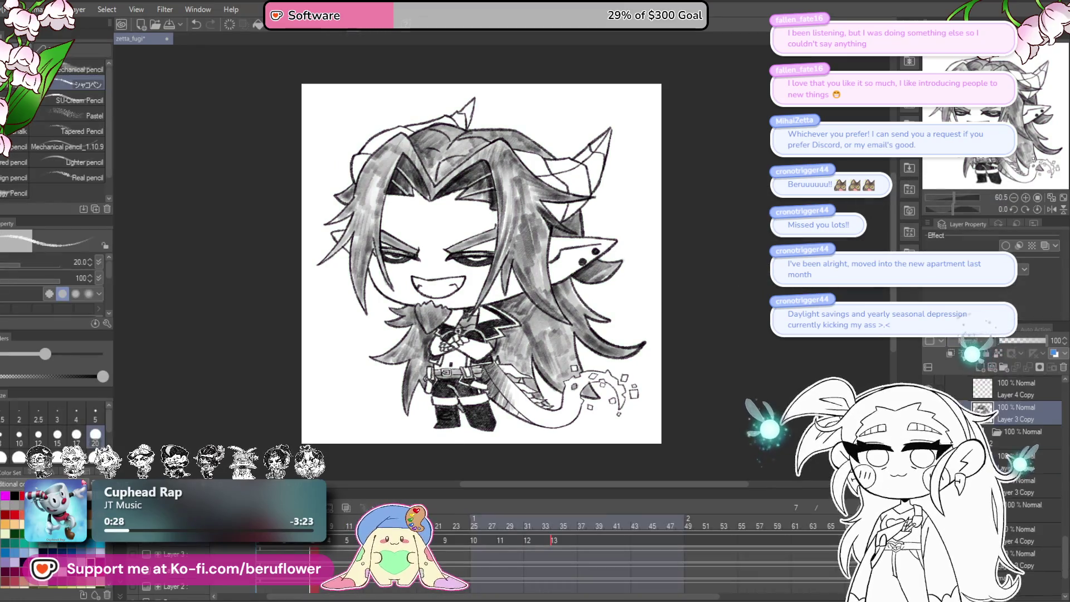
{"action": "left_click_drag", "start_coordinate": [847, 243], "coordinate": [746, 243]}
{"action": "key", "text": "Return"}
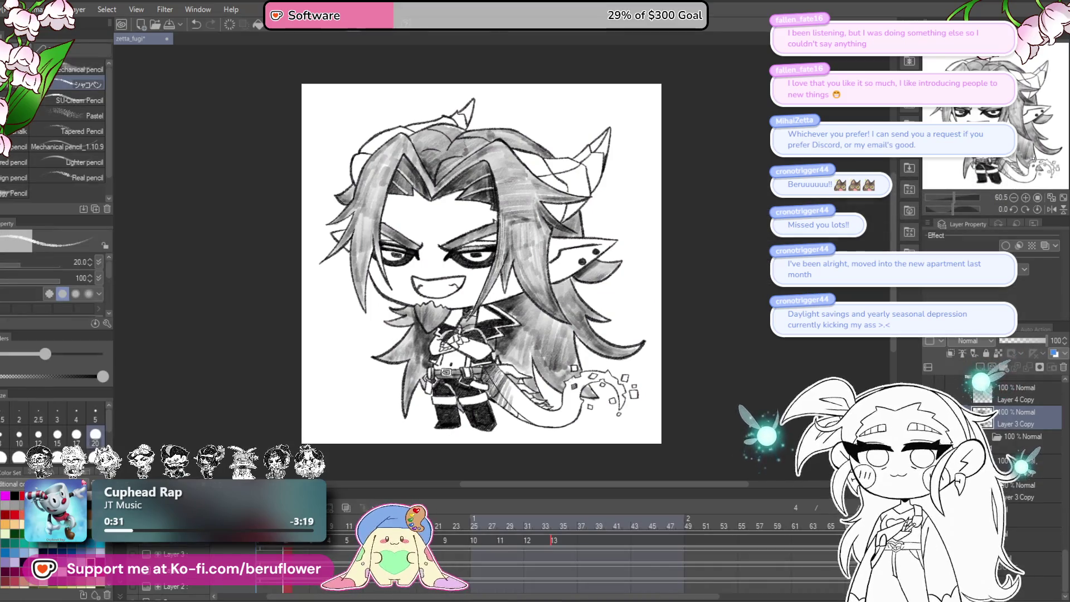
{"action": "key", "text": "ctrl+z"}
{"action": "key", "text": "ctrl+u"}
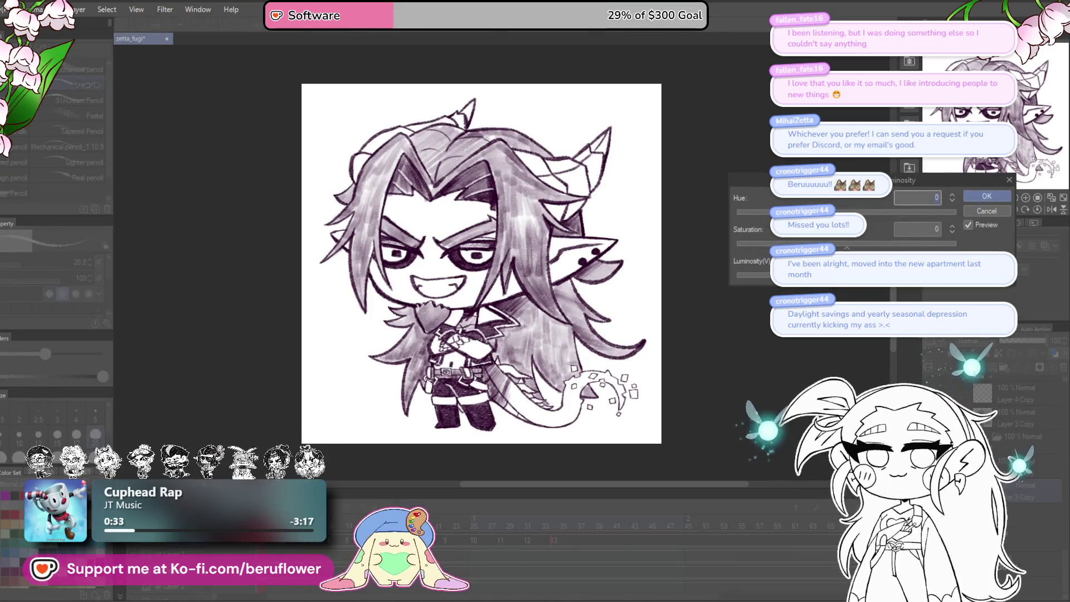
{"action": "left_click_drag", "start_coordinate": [847, 275], "coordinate": [674, 318]}
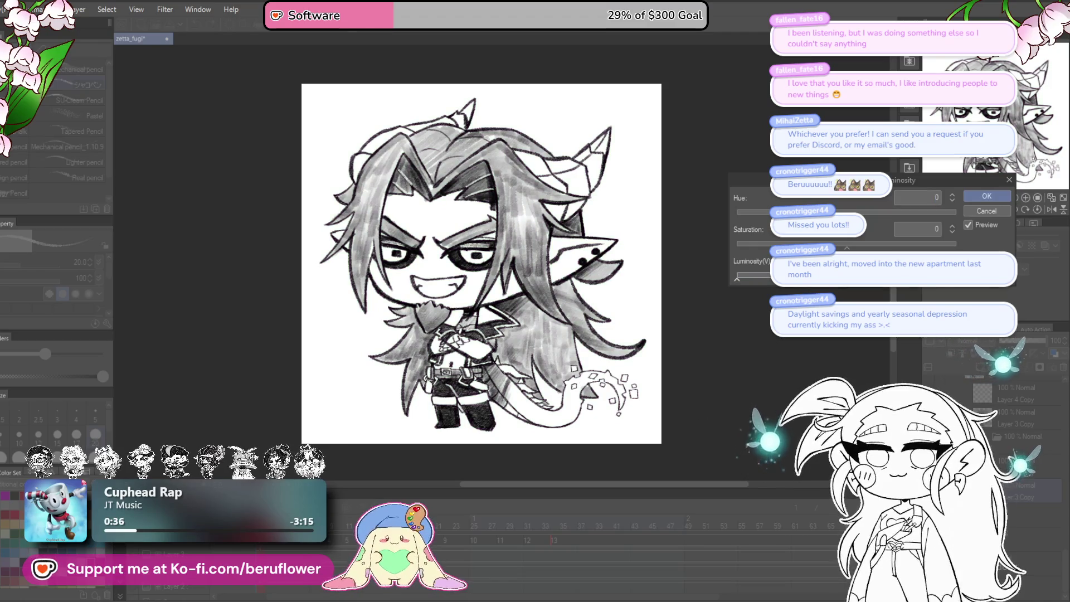
{"action": "key", "text": "Return"}
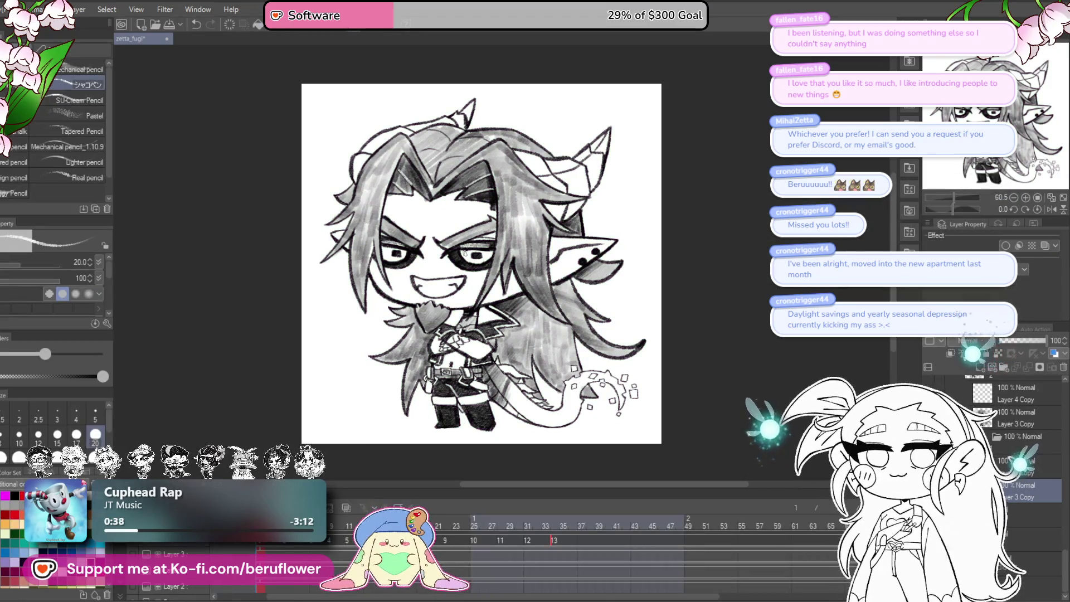
{"action": "scroll", "coordinate": [464, 254], "scroll_direction": "up", "scroll_amount": 5}
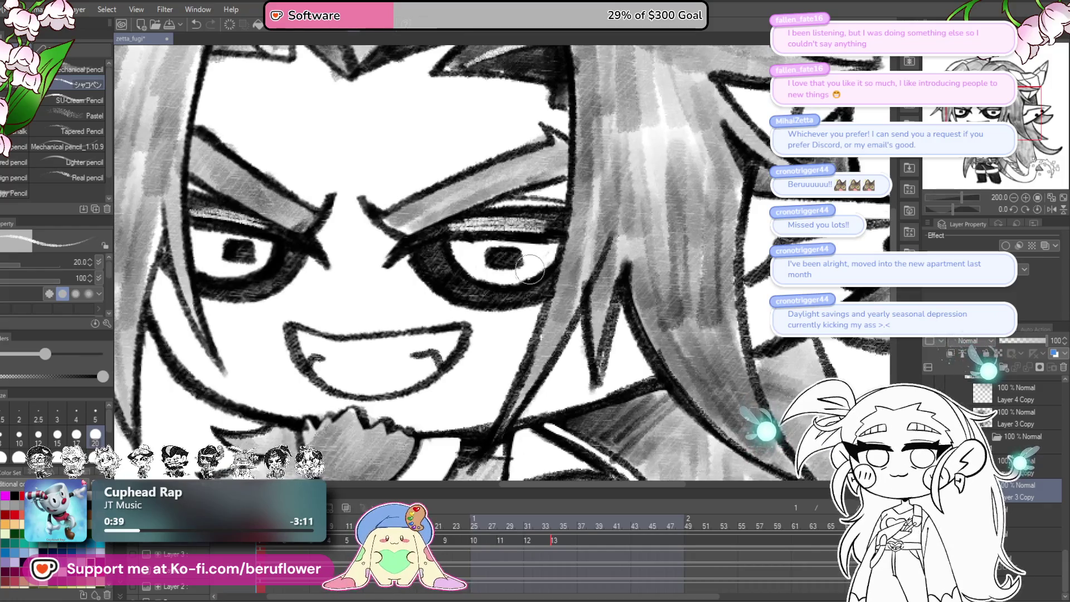
- Desaturate Layer 3 Copy on the purple closed-eye frame to neutral grey
{"action": "mouse_move", "coordinate": [262, 527]}
{"action": "left_mouse_down"}
{"action": "mouse_move", "coordinate": [345, 529]}
{"action": "mouse_move", "coordinate": [333, 508]}
{"action": "left_mouse_up"}
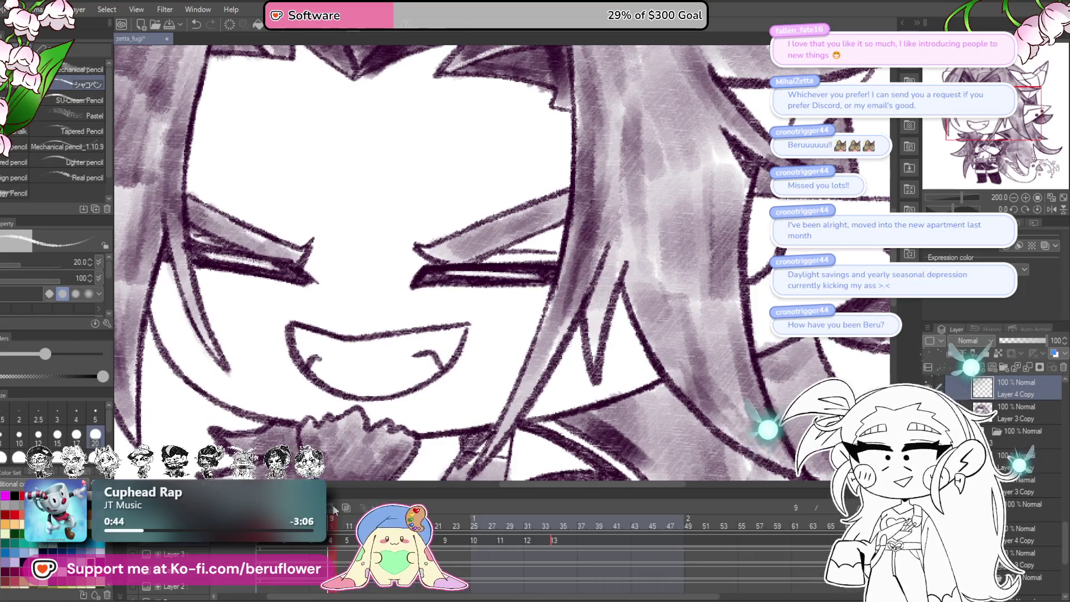
{"action": "left_click", "coordinate": [1006, 417]}
{"action": "key", "text": "ctrl+u"}
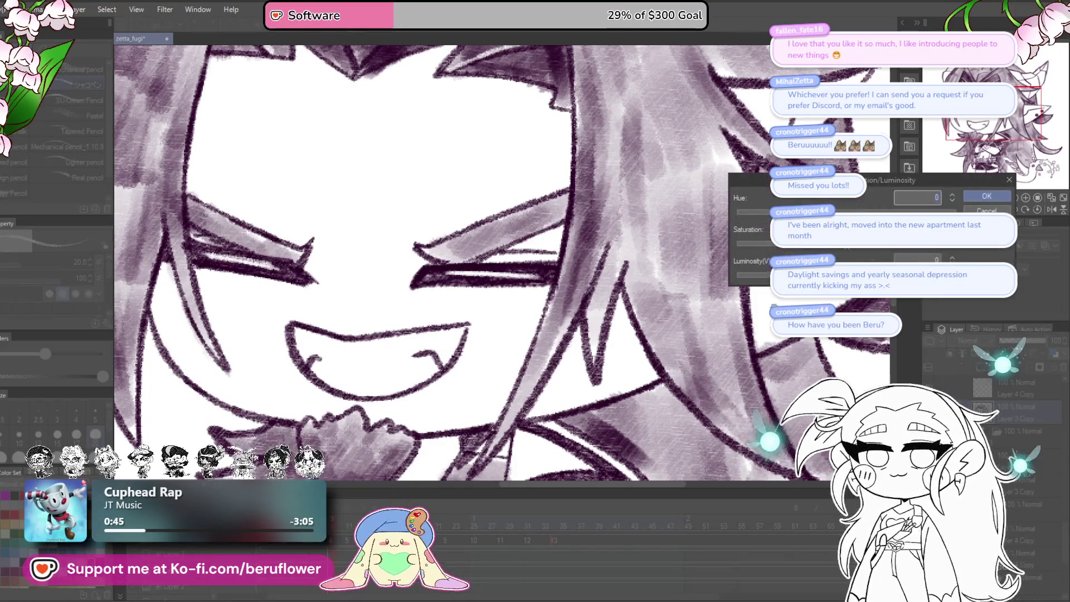
{"action": "left_click_drag", "start_coordinate": [847, 243], "coordinate": [739, 243]}
{"action": "left_click", "coordinate": [986, 196]}
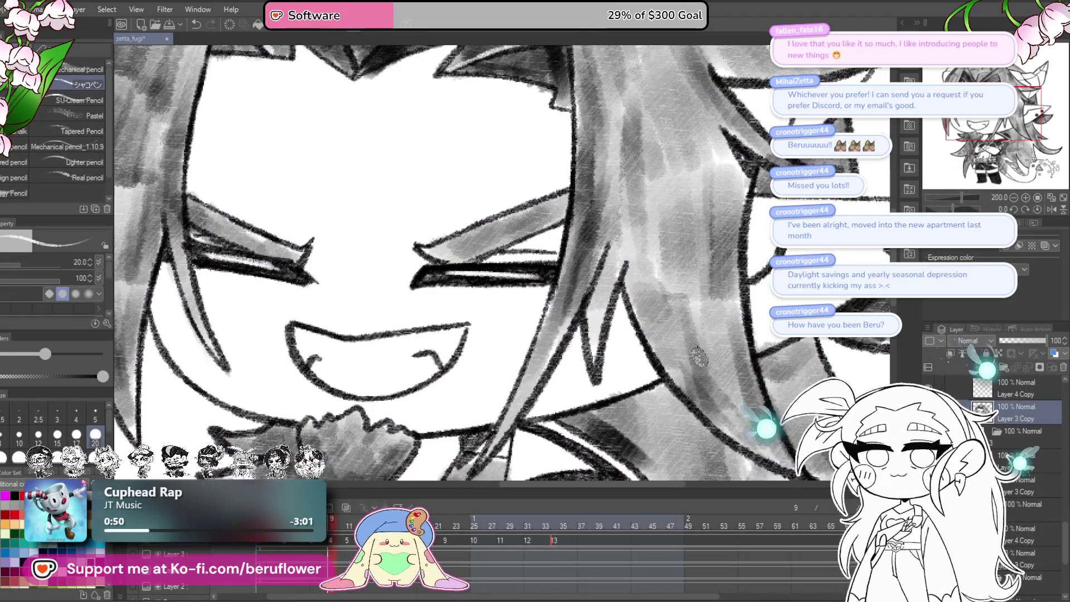
- Save the file, play the animation, and fit the whole drawing in view
{"action": "key", "text": "ctrl+s"}
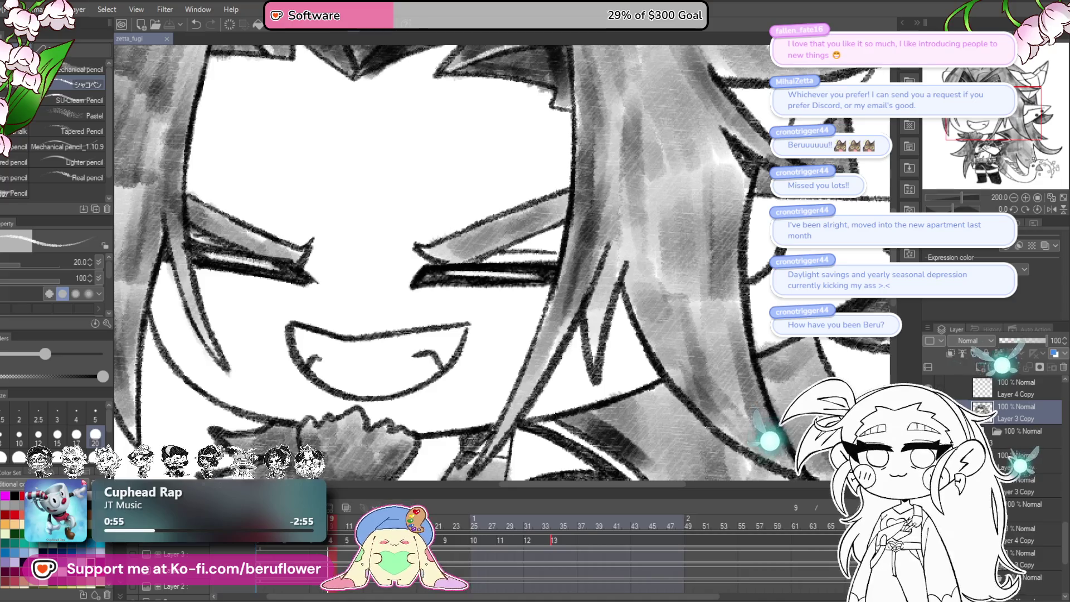
{"action": "key", "text": "space"}
{"action": "key", "text": "ctrl+0"}
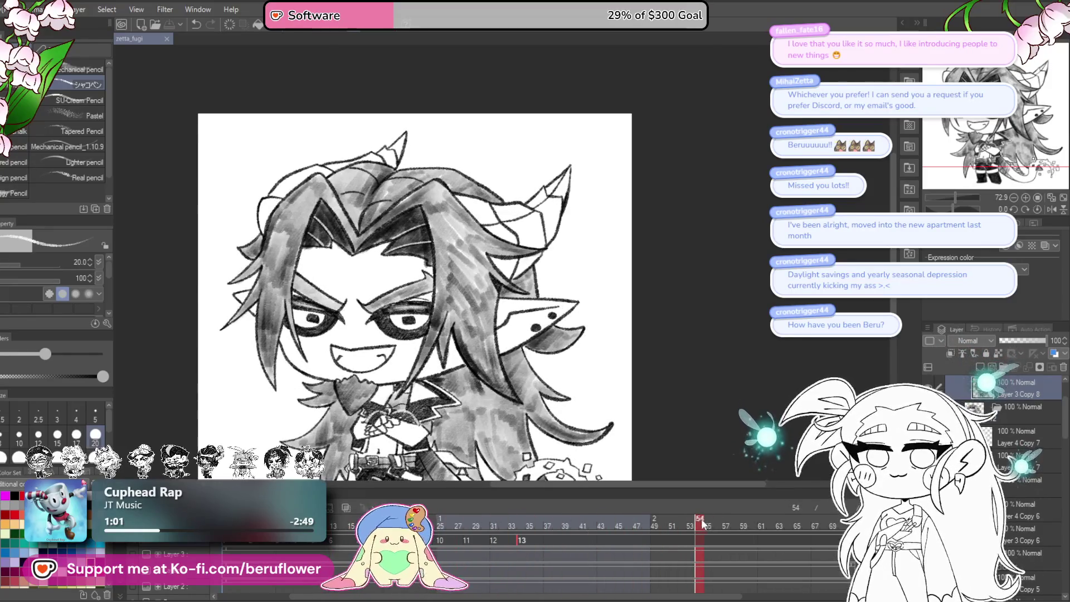
- Review frames 11, 25 and 34 of the blink cycle with Layer 4 Copy 8 selected
{"action": "left_click", "coordinate": [437, 548]}
{"action": "mouse_move", "coordinate": [437, 545]}
{"action": "left_mouse_down"}
{"action": "mouse_move", "coordinate": [542, 532]}
{"action": "mouse_move", "coordinate": [499, 532]}
{"action": "mouse_move", "coordinate": [524, 529]}
{"action": "left_mouse_up"}
{"action": "scroll", "coordinate": [1025, 432], "scroll_direction": "up", "scroll_amount": 2}
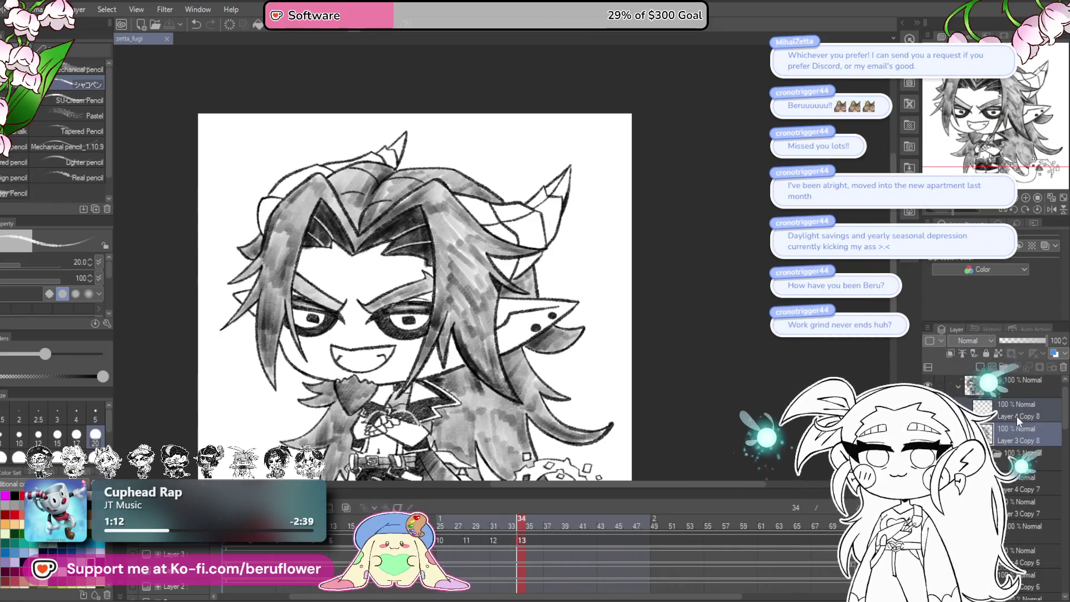
{"action": "left_click", "coordinate": [1021, 403]}
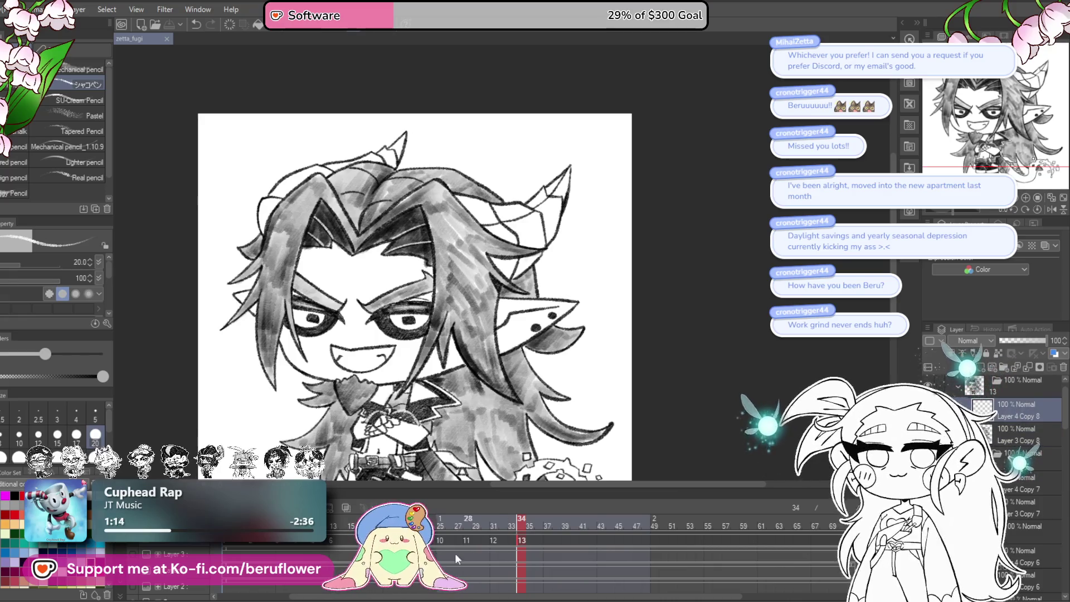
{"action": "left_click", "coordinate": [315, 548]}
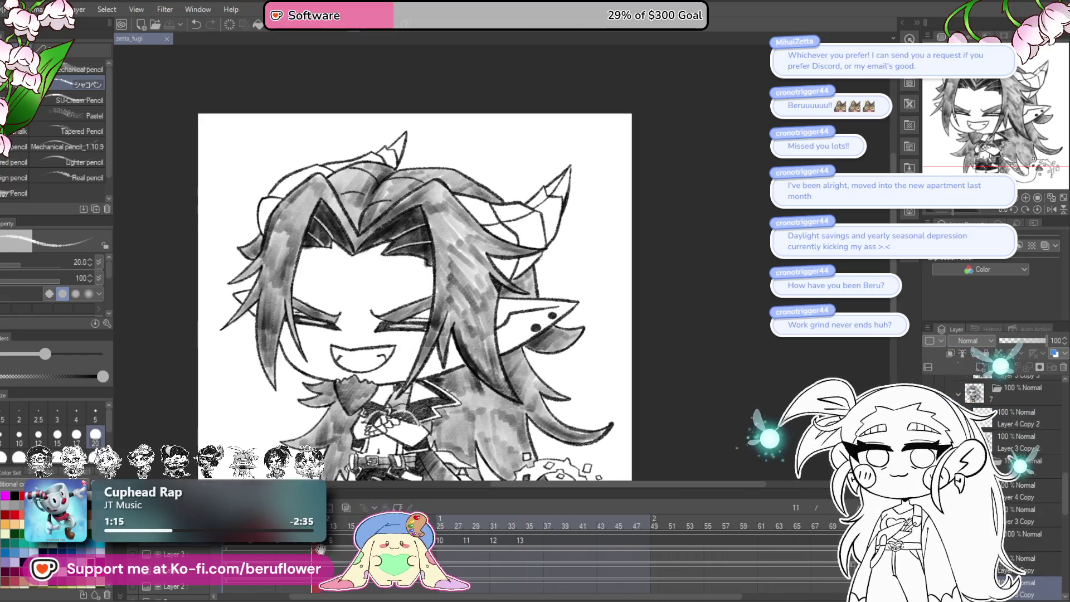
{"action": "left_click", "coordinate": [442, 540]}
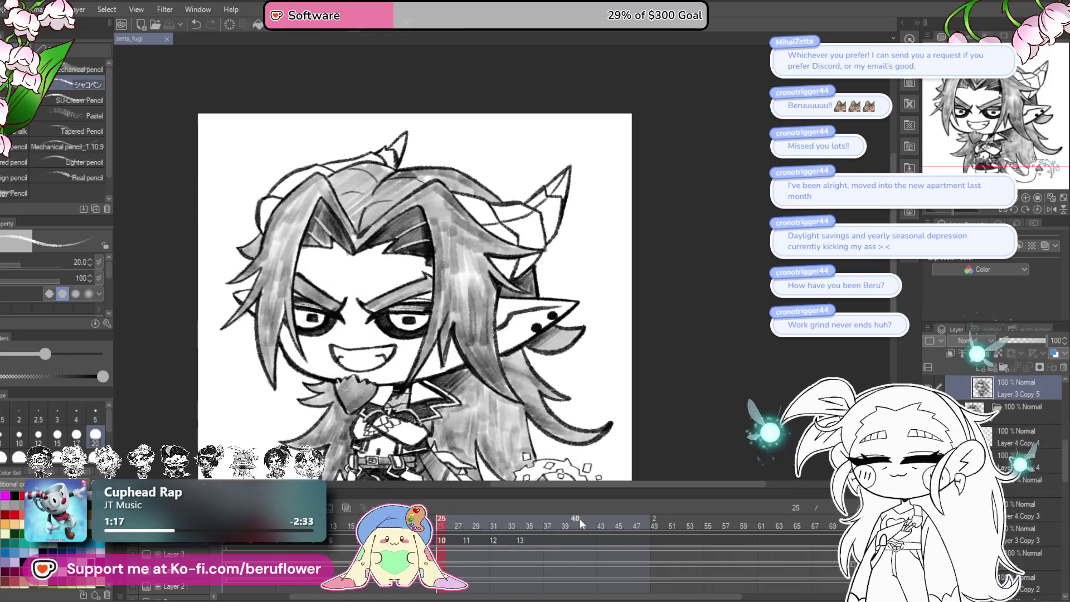
{"action": "left_click", "coordinate": [523, 538]}
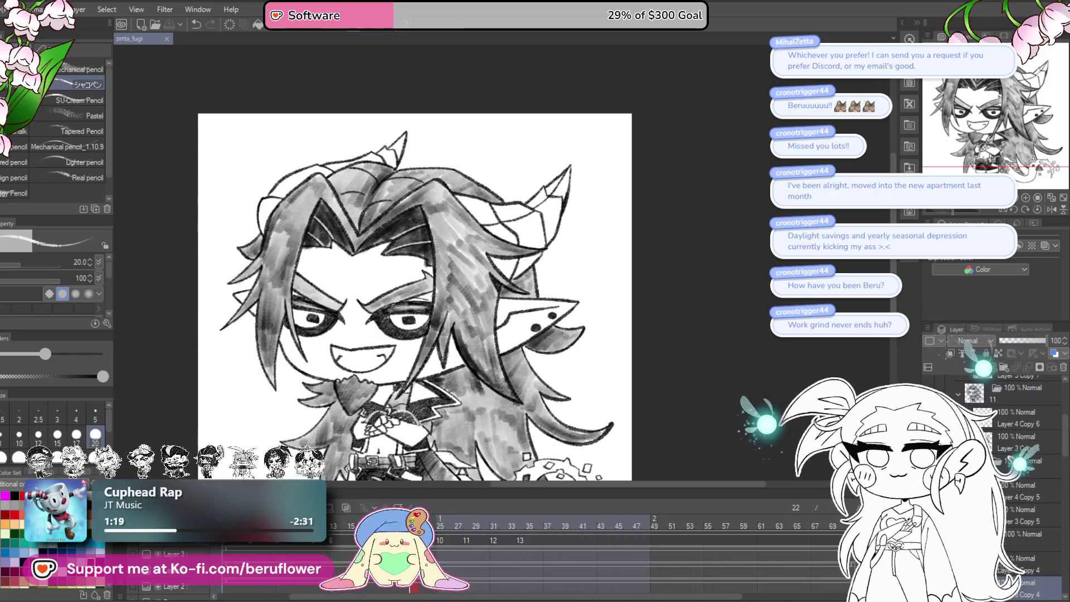
{"action": "left_click", "coordinate": [440, 540]}
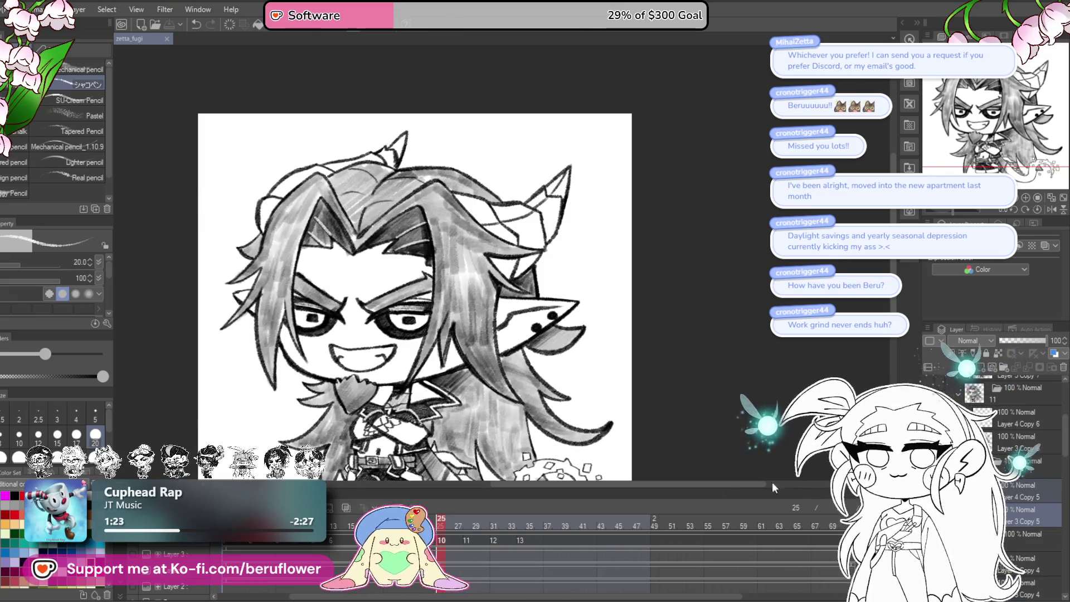
{"action": "left_click", "coordinate": [521, 540]}
{"action": "scroll", "coordinate": [1026, 423], "scroll_direction": "up", "scroll_amount": 1}
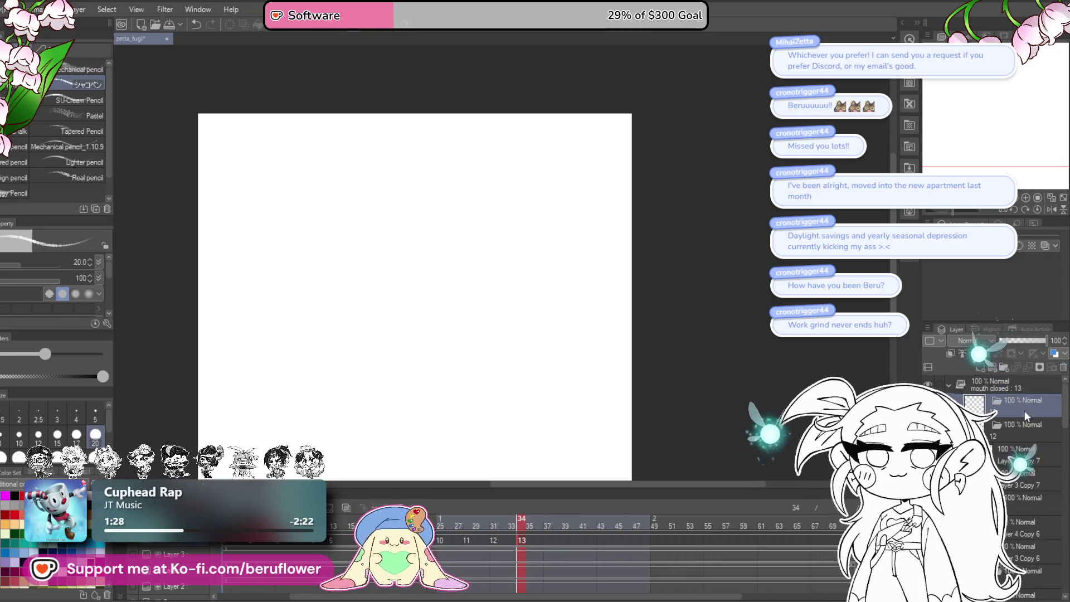
{"action": "left_click", "coordinate": [1021, 419]}
- Scrub back through frames 13 to 16, step forward a frame, and start File > Open Recent
{"action": "mouse_move", "coordinate": [523, 522]}
{"action": "left_mouse_down"}
{"action": "mouse_move", "coordinate": [333, 556]}
{"action": "mouse_move", "coordinate": [553, 547]}
{"action": "mouse_move", "coordinate": [390, 549]}
{"action": "left_mouse_up"}
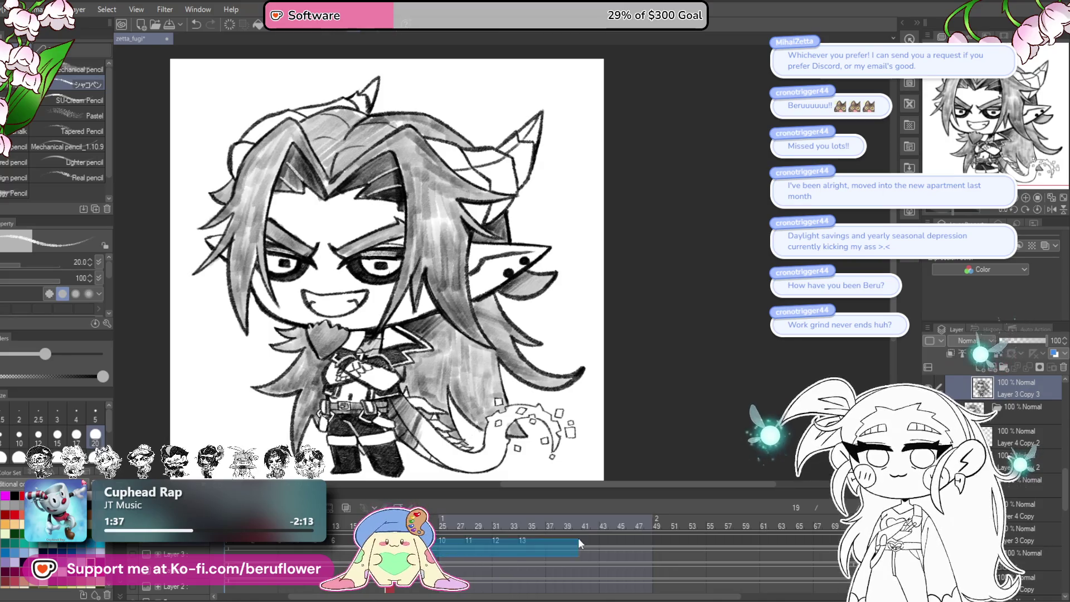
{"action": "left_click", "coordinate": [594, 551]}
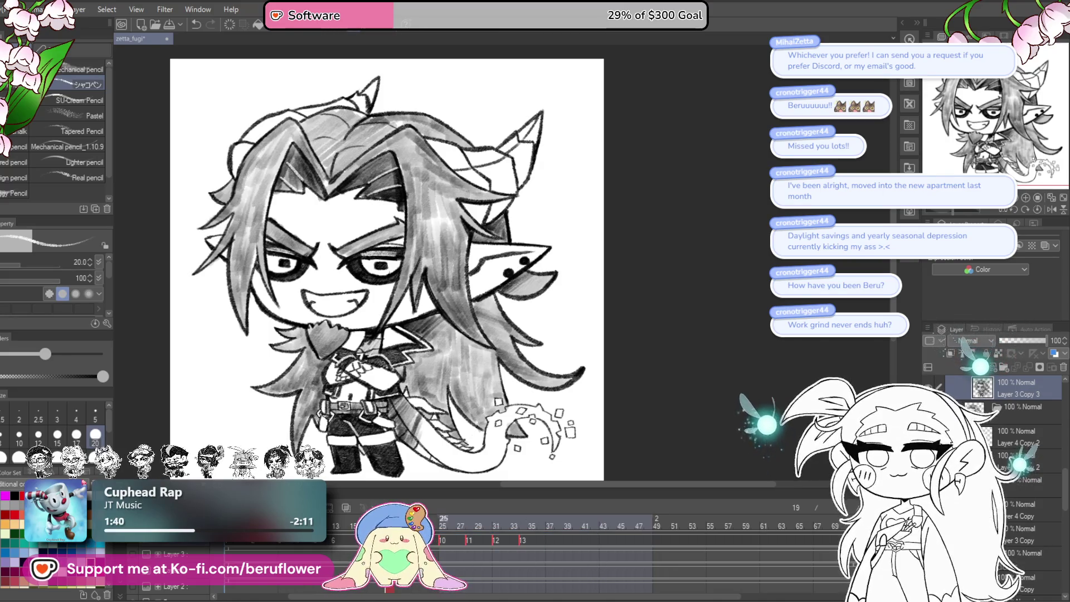
{"action": "left_click_drag", "start_coordinate": [441, 558], "coordinate": [363, 559]}
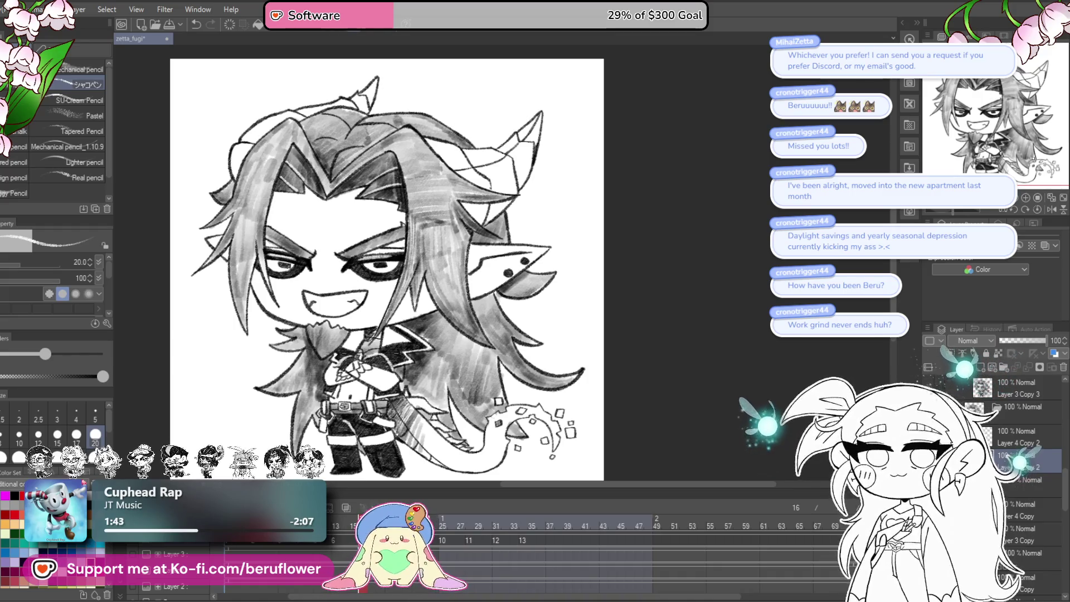
{"action": "key", "text": "Right"}
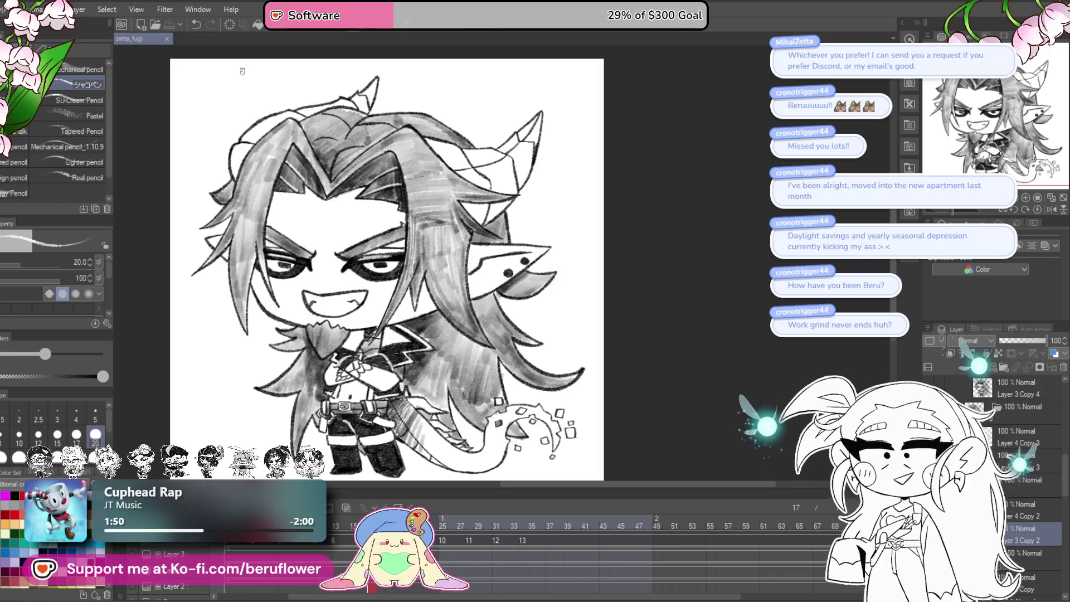
{"action": "left_click", "coordinate": [5, 9]}
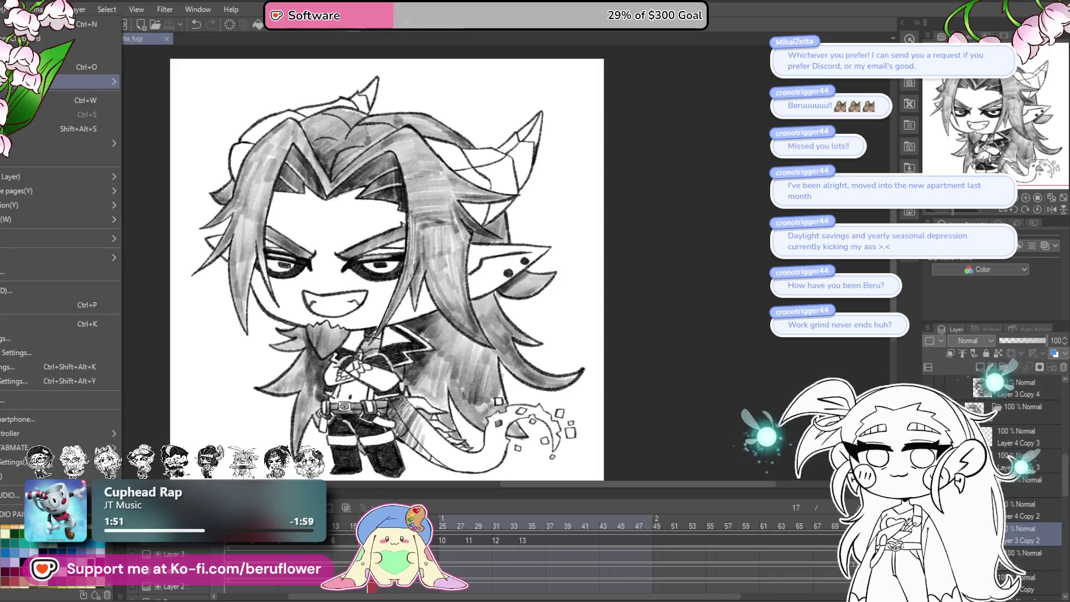
- Open and play the vexxing_fugi animation, then close it
{"action": "mouse_move", "coordinate": [111, 82]}
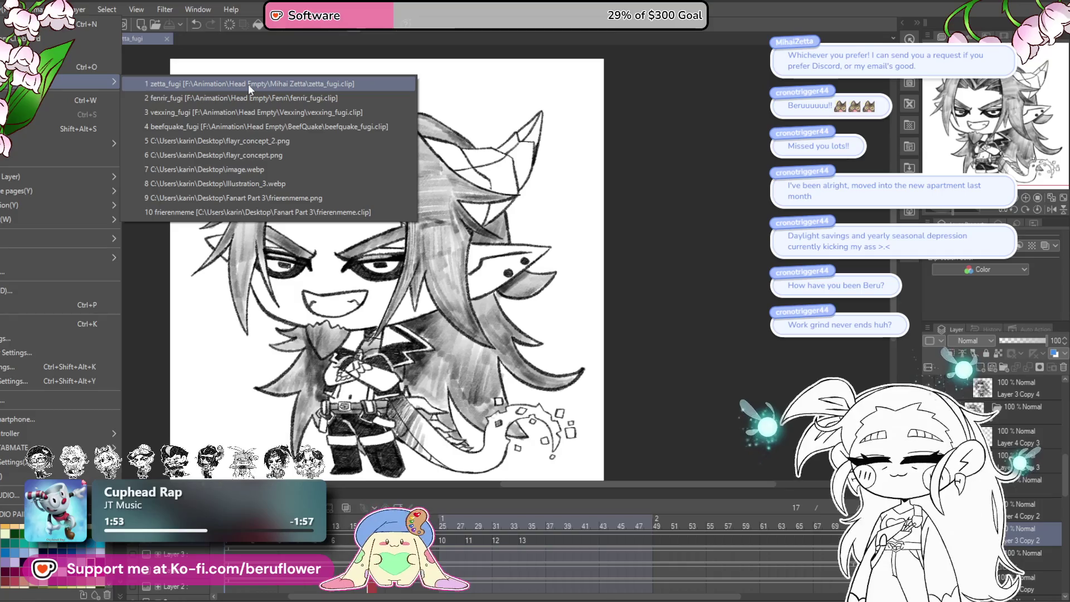
{"action": "left_click", "coordinate": [256, 112]}
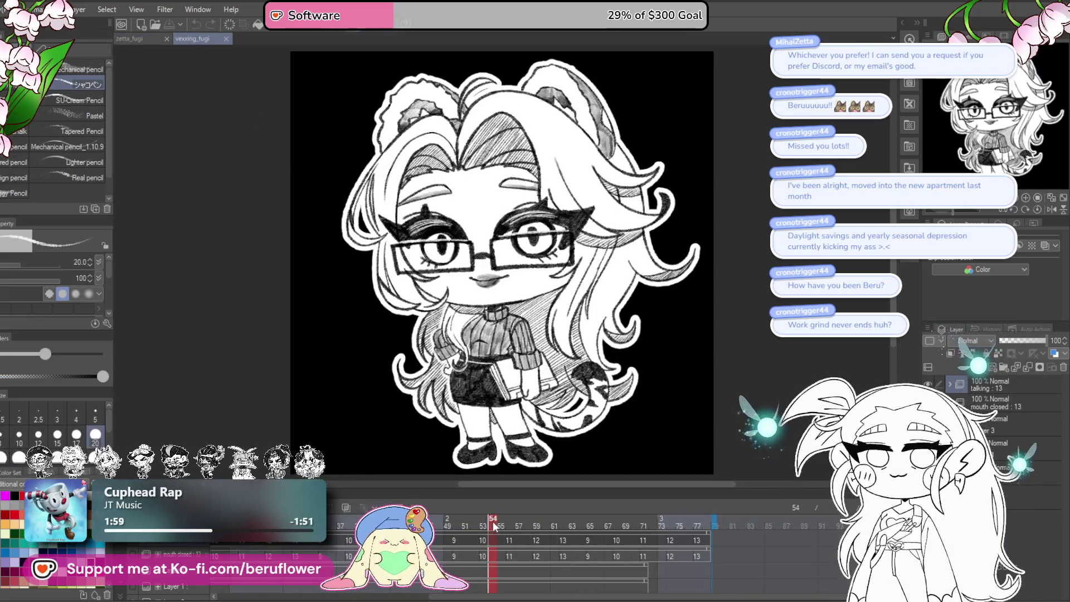
{"action": "key", "text": "space"}
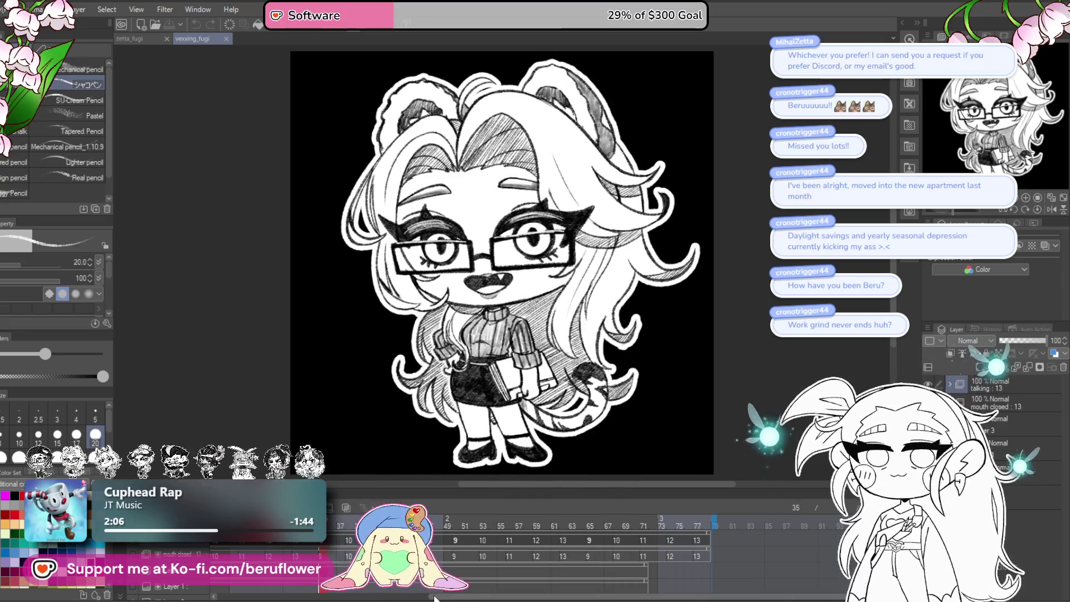
{"action": "left_click", "coordinate": [227, 39]}
{"action": "left_click", "coordinate": [13, 8]}
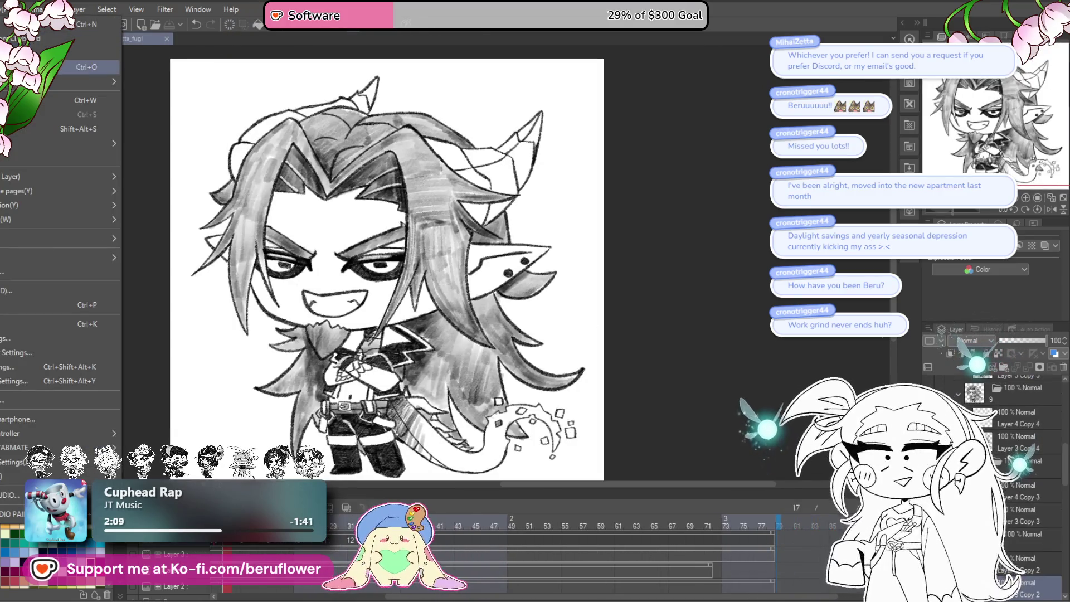
- Open gravygator_fugi, scrub its timeline, and close it
{"action": "left_click", "coordinate": [89, 67]}
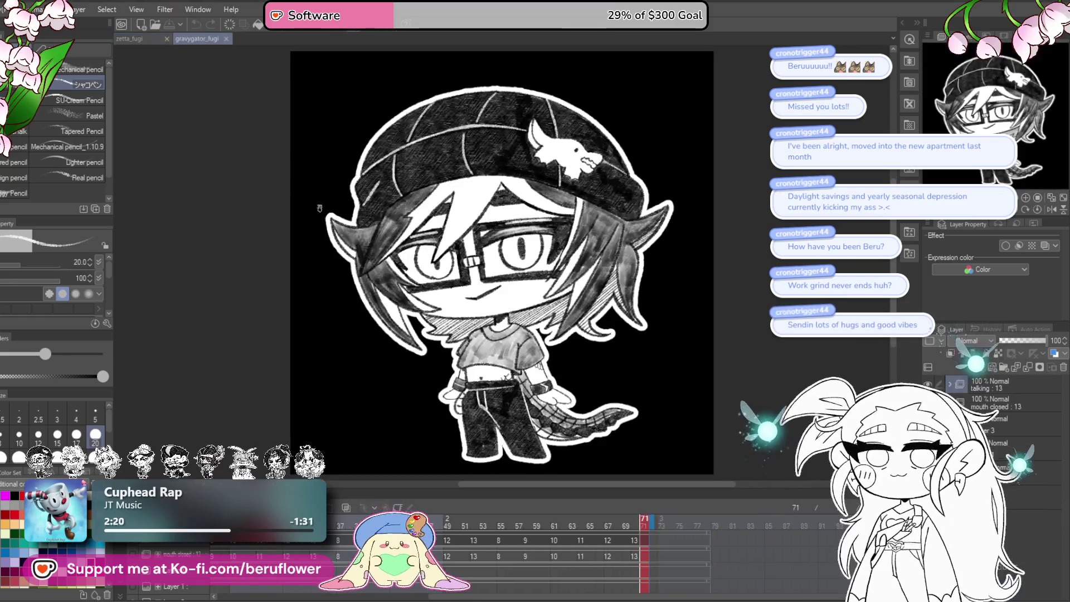
{"action": "mouse_move", "coordinate": [504, 596]}
{"action": "left_mouse_down"}
{"action": "mouse_move", "coordinate": [399, 589]}
{"action": "mouse_move", "coordinate": [415, 595]}
{"action": "mouse_move", "coordinate": [334, 600]}
{"action": "left_mouse_up"}
{"action": "left_click", "coordinate": [226, 39]}
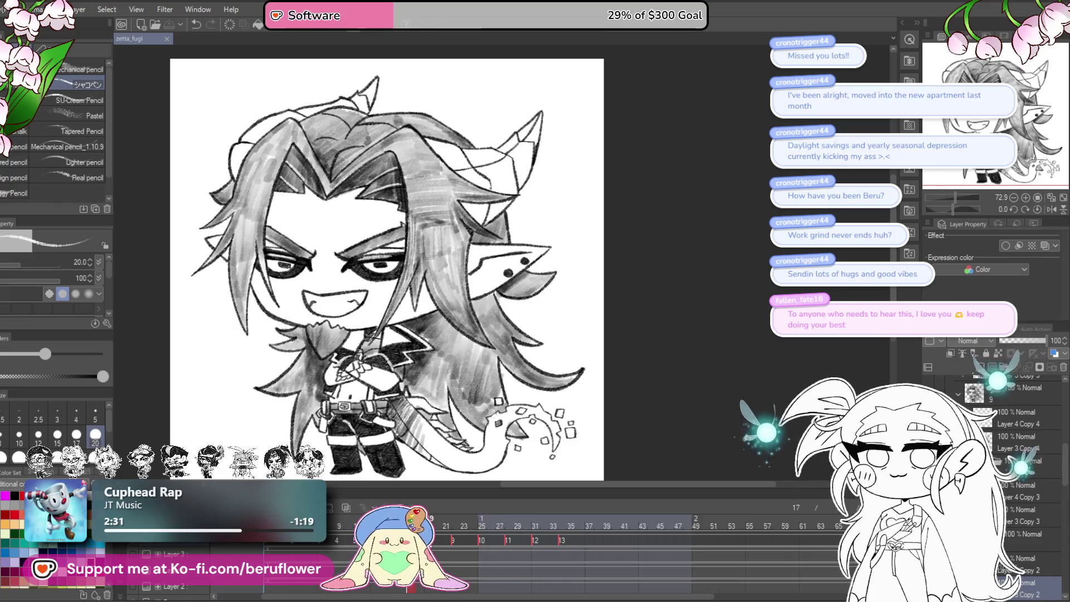
- Assign cel 8 to the mouth track at frame 37 and check frame 55
{"action": "right_click", "coordinate": [430, 538]}
{"action": "left_click", "coordinate": [545, 393]}
{"action": "left_click", "coordinate": [589, 540]}
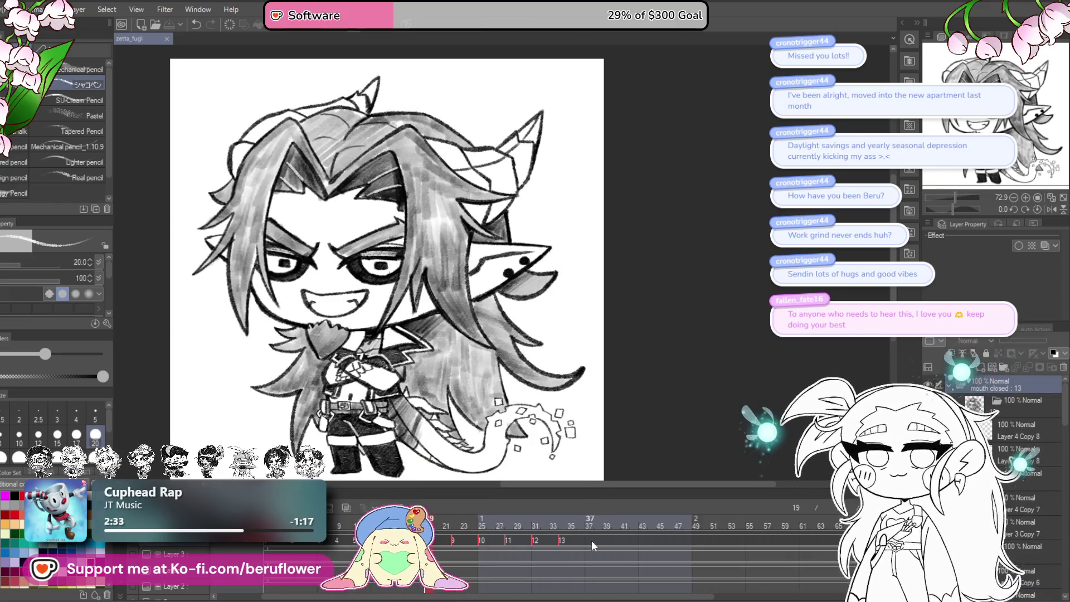
{"action": "right_click", "coordinate": [589, 538]}
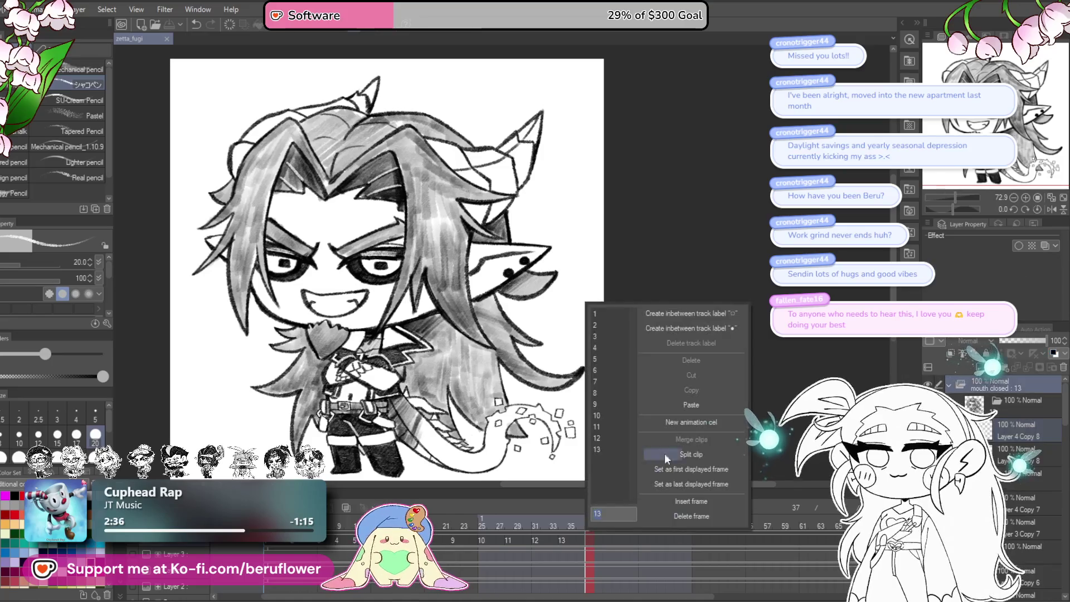
{"action": "left_click", "coordinate": [657, 464]}
{"action": "left_click_drag", "start_coordinate": [640, 597], "coordinate": [757, 575]}
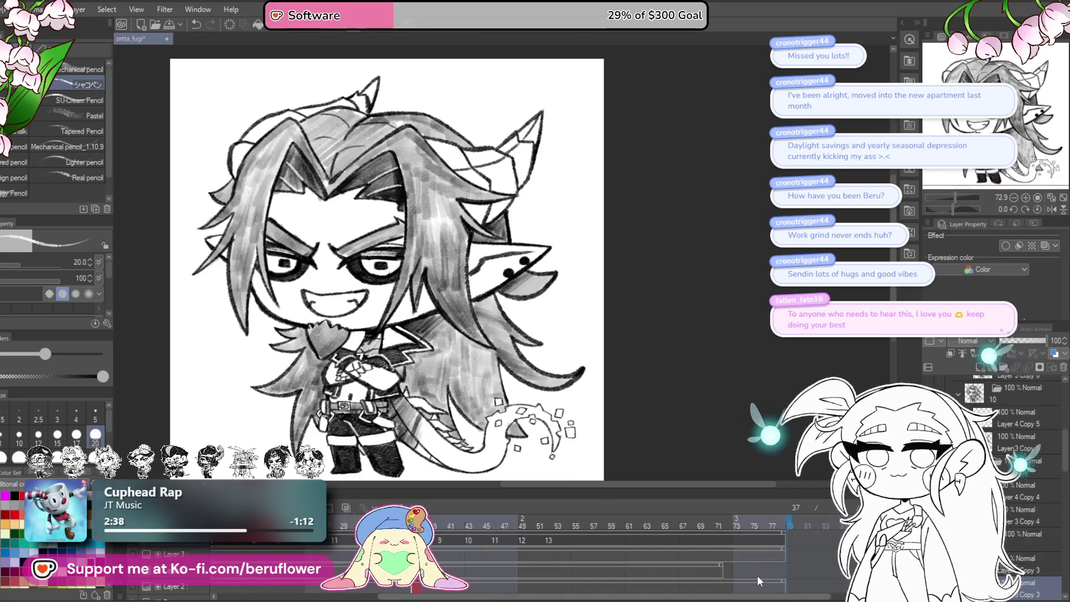
{"action": "left_click", "coordinate": [576, 543]}
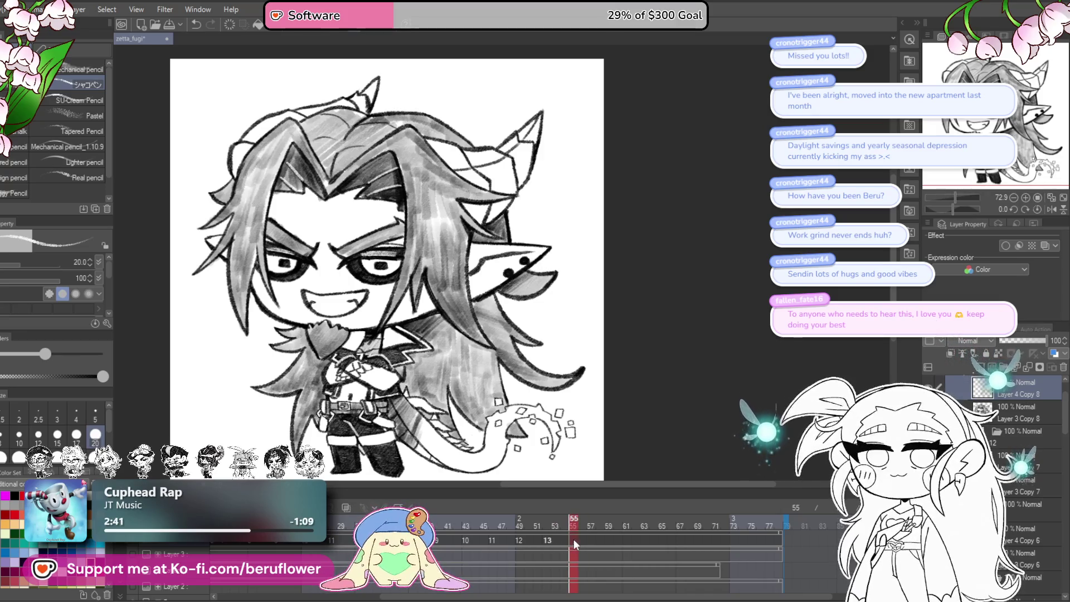
{"action": "right_click", "coordinate": [571, 540]}
{"action": "key", "text": "Escape"}
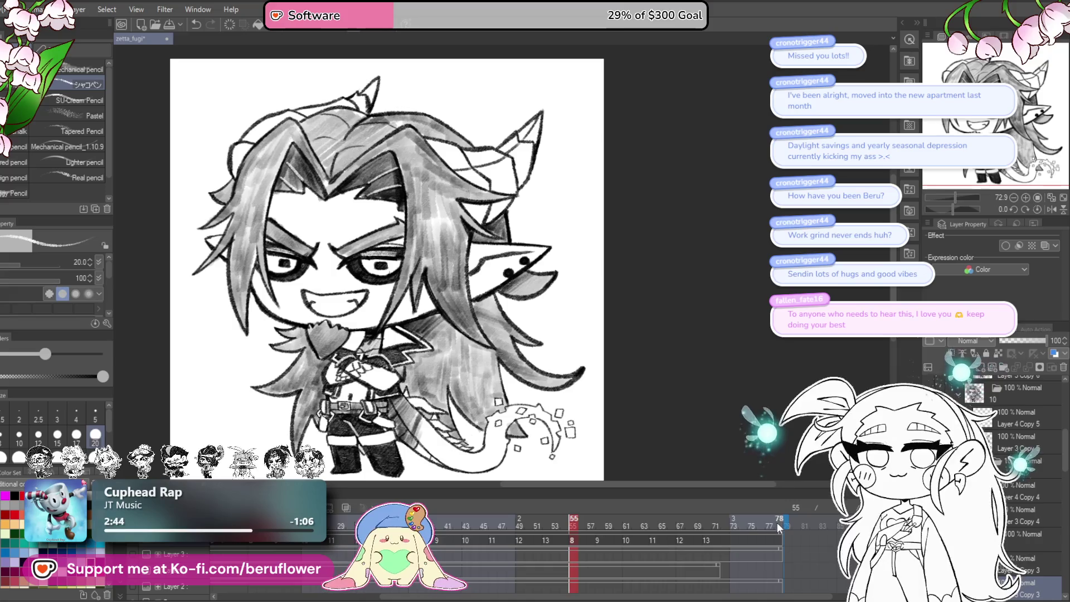
- Assign cel 8 at frame 73 and extend the animation end to about frame 89
{"action": "mouse_move", "coordinate": [778, 529]}
{"action": "left_mouse_down"}
{"action": "mouse_move", "coordinate": [730, 549]}
{"action": "mouse_move", "coordinate": [657, 542]}
{"action": "left_mouse_up"}
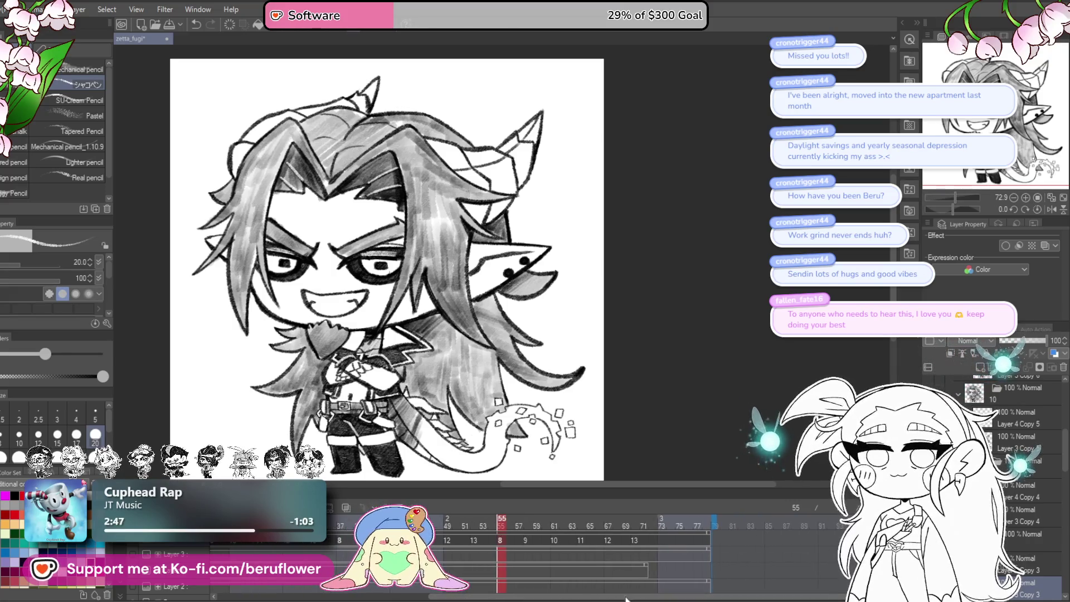
{"action": "left_click", "coordinate": [657, 540]}
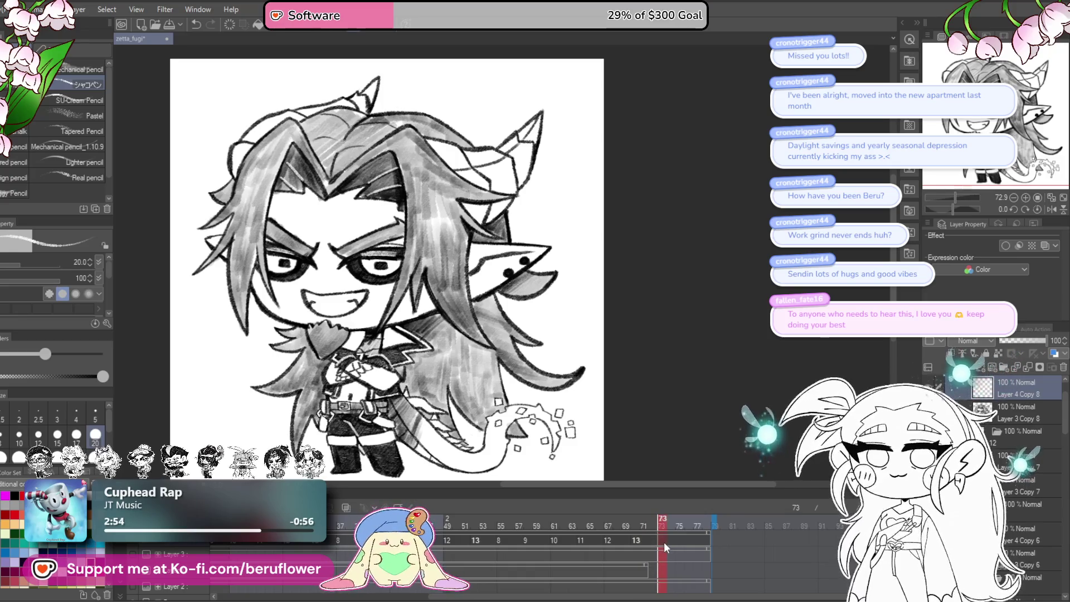
{"action": "right_click", "coordinate": [663, 547]}
{"action": "left_click", "coordinate": [751, 512]}
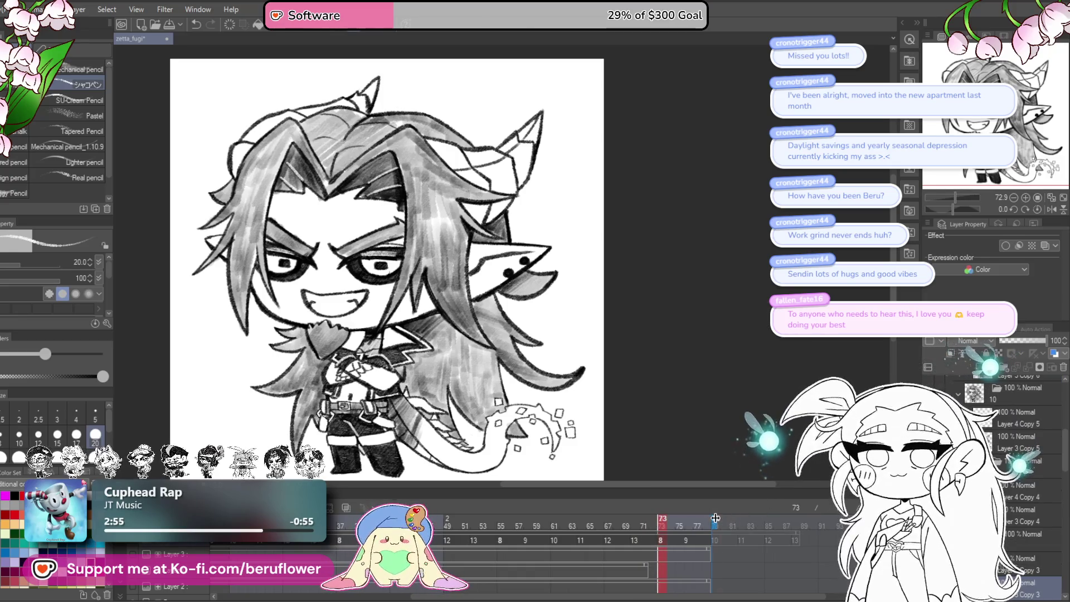
{"action": "left_click_drag", "start_coordinate": [813, 502], "coordinate": [816, 504]}
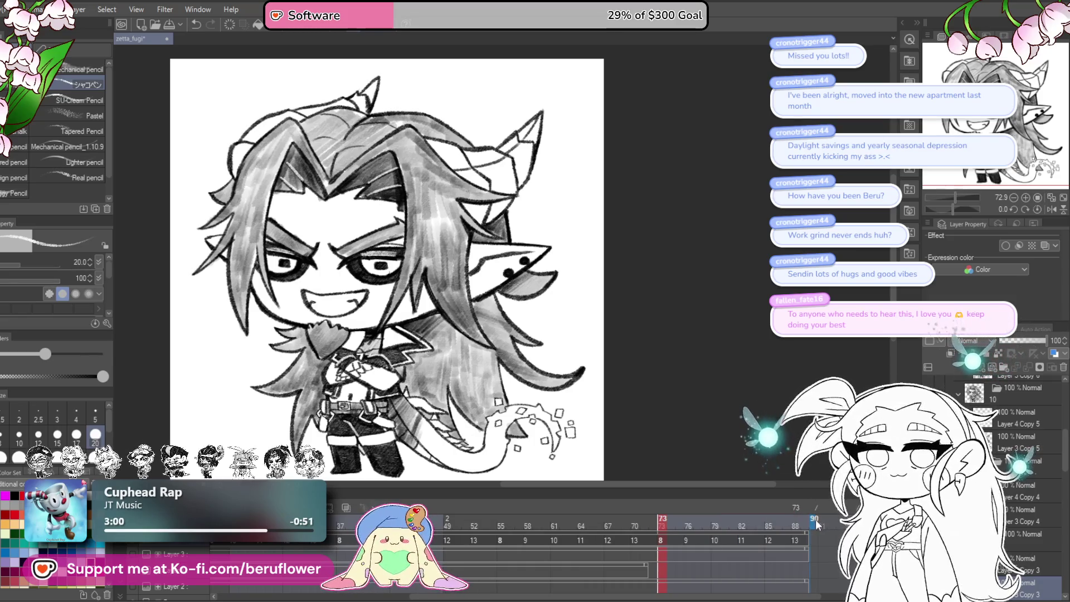
{"action": "left_click", "coordinate": [681, 521]}
{"action": "key", "text": "Return"}
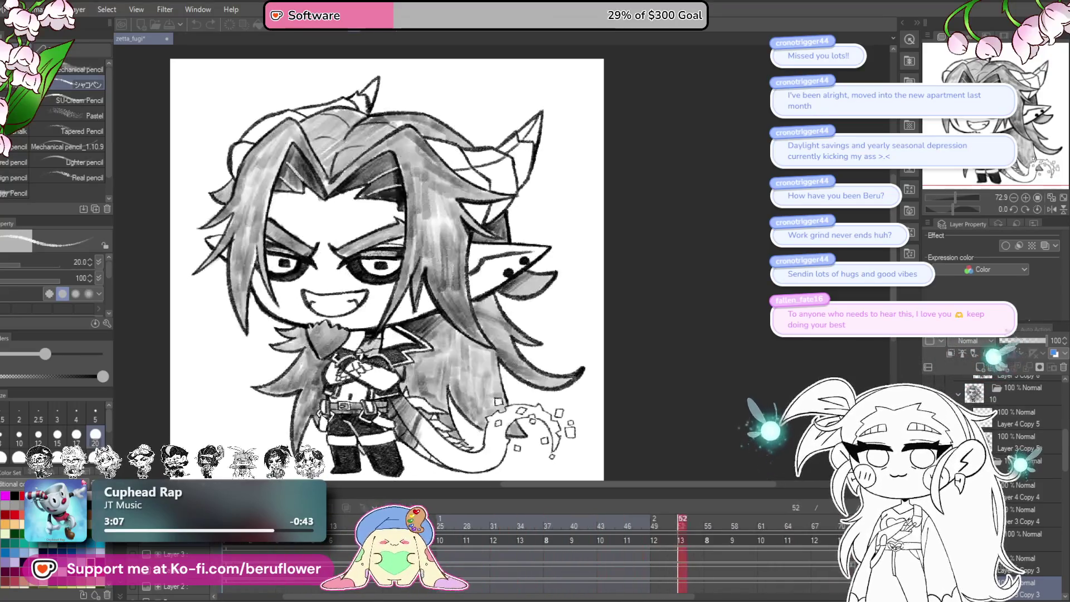
- Save the animation and scrub frames 40–71 to check the mouth motion
{"action": "key", "text": "Return"}
{"action": "key", "text": "ctrl+s"}
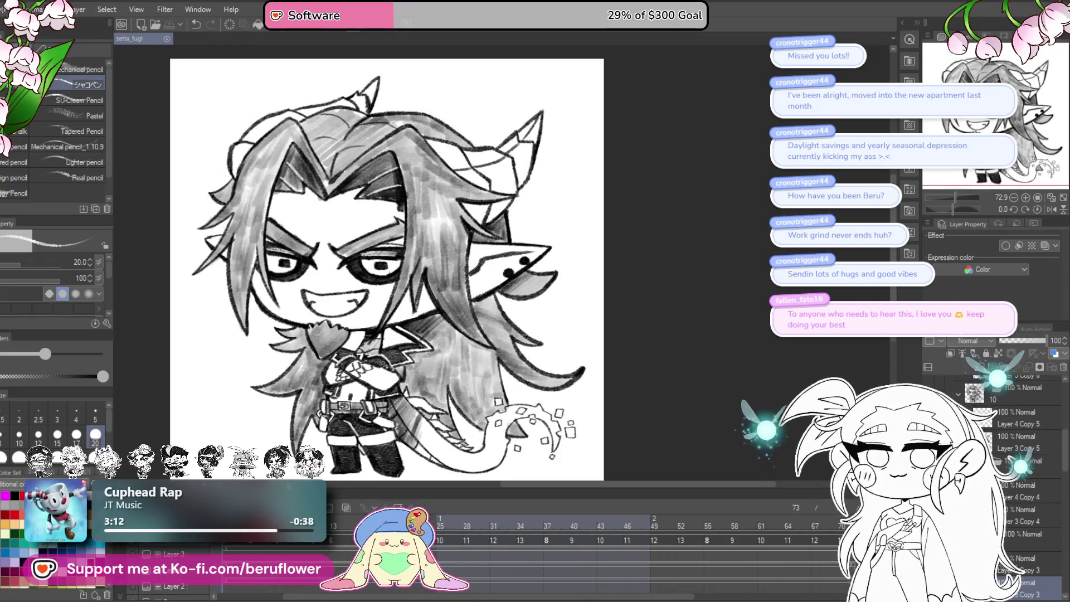
{"action": "key", "text": "Return"}
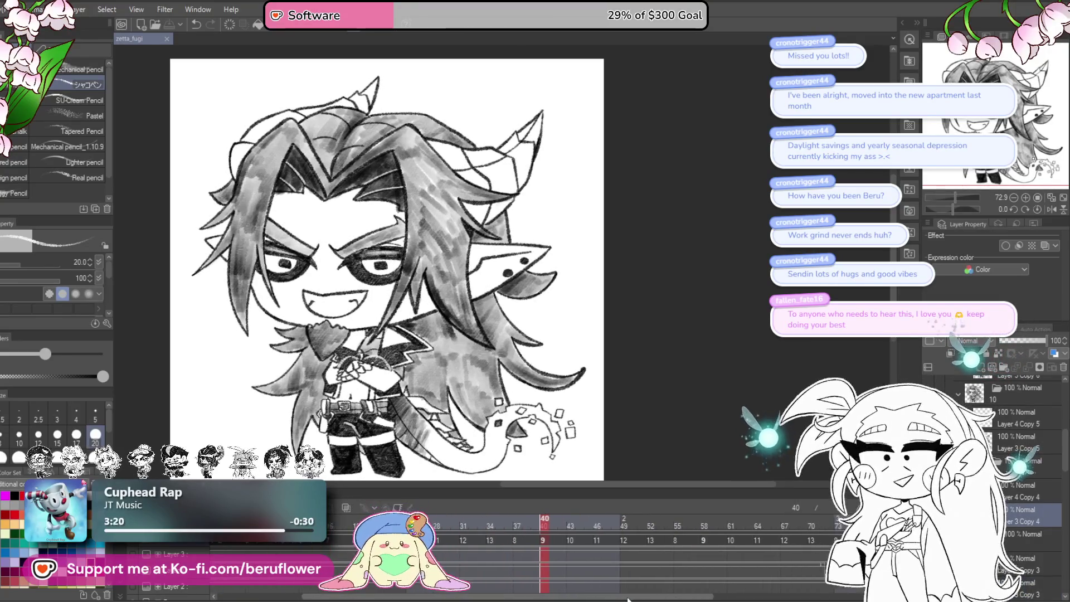
{"action": "mouse_move", "coordinate": [533, 518]}
{"action": "left_mouse_down"}
{"action": "mouse_move", "coordinate": [795, 503]}
{"action": "mouse_move", "coordinate": [708, 584]}
{"action": "mouse_move", "coordinate": [771, 584]}
{"action": "left_mouse_up"}
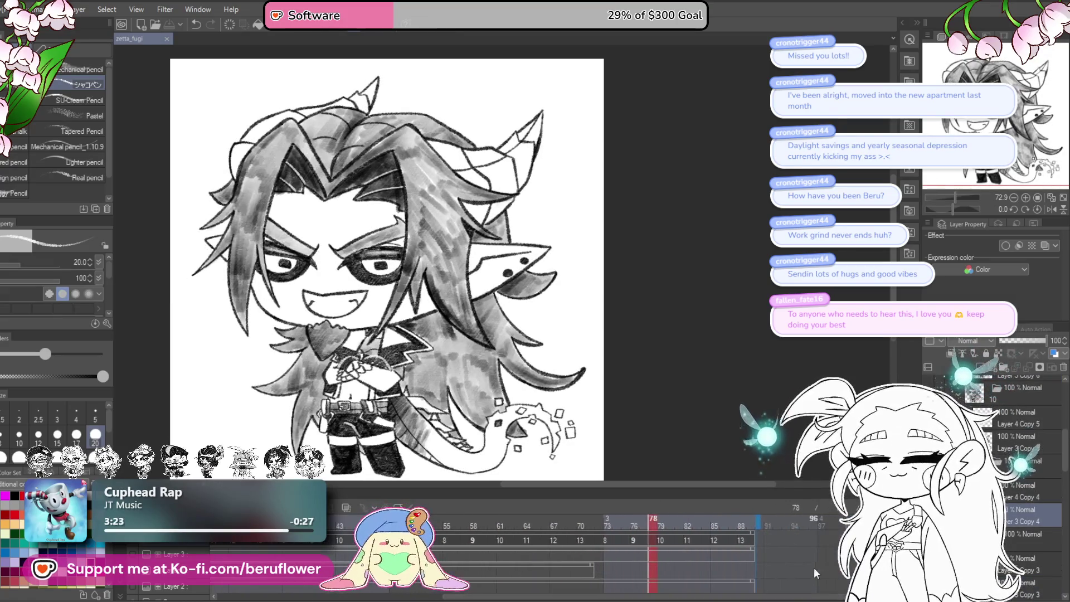
{"action": "key", "text": "space"}
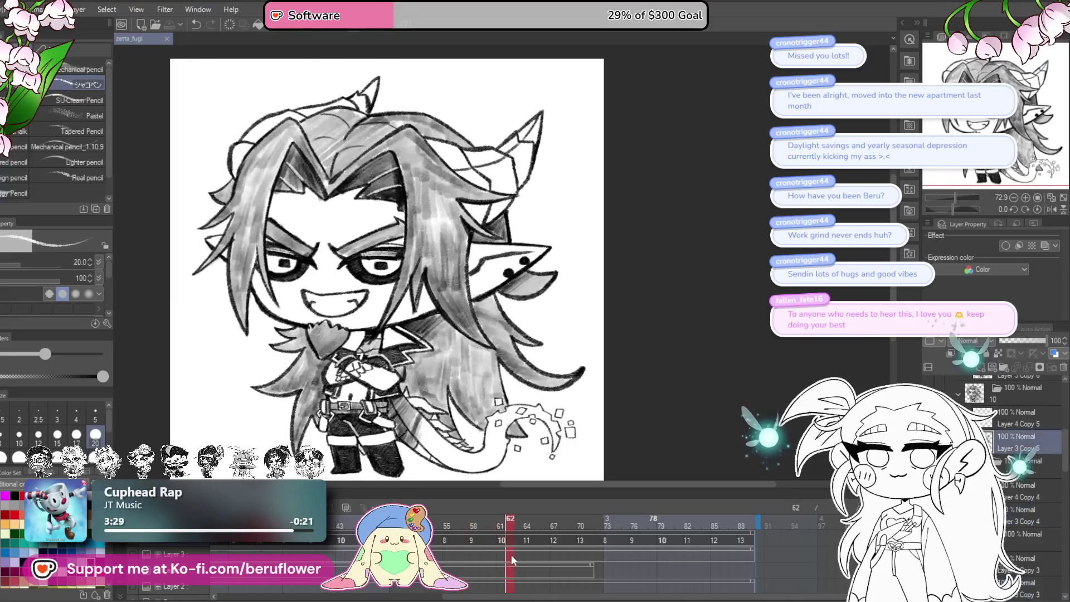
{"action": "left_click", "coordinate": [473, 567]}
{"action": "left_click_drag", "start_coordinate": [472, 567], "coordinate": [761, 567]}
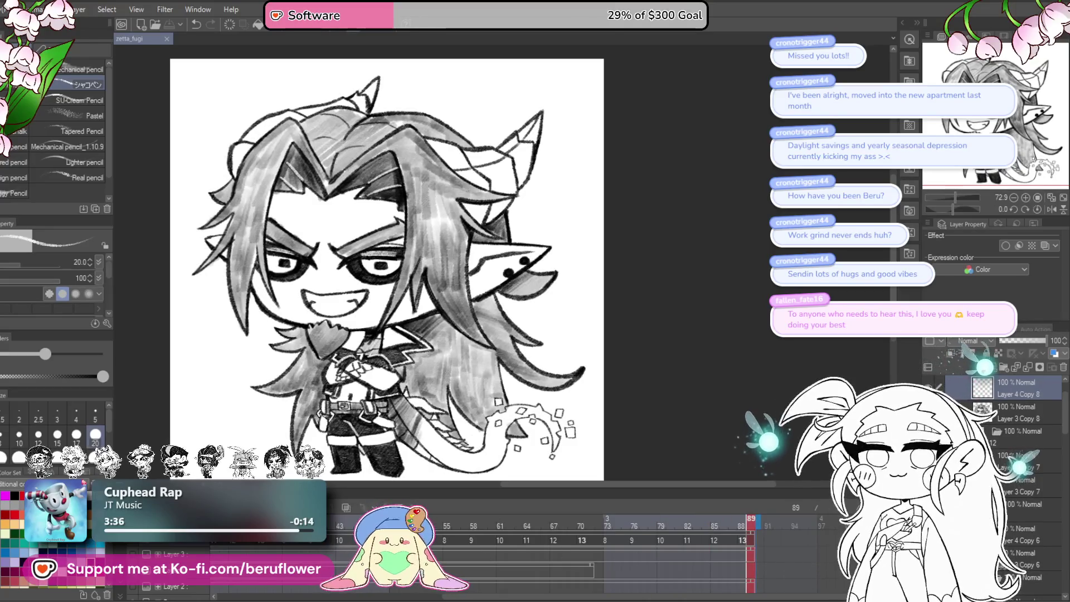
- Trim the repeated mouth frames so the timeline ends around frame 79
{"action": "key", "text": "space"}
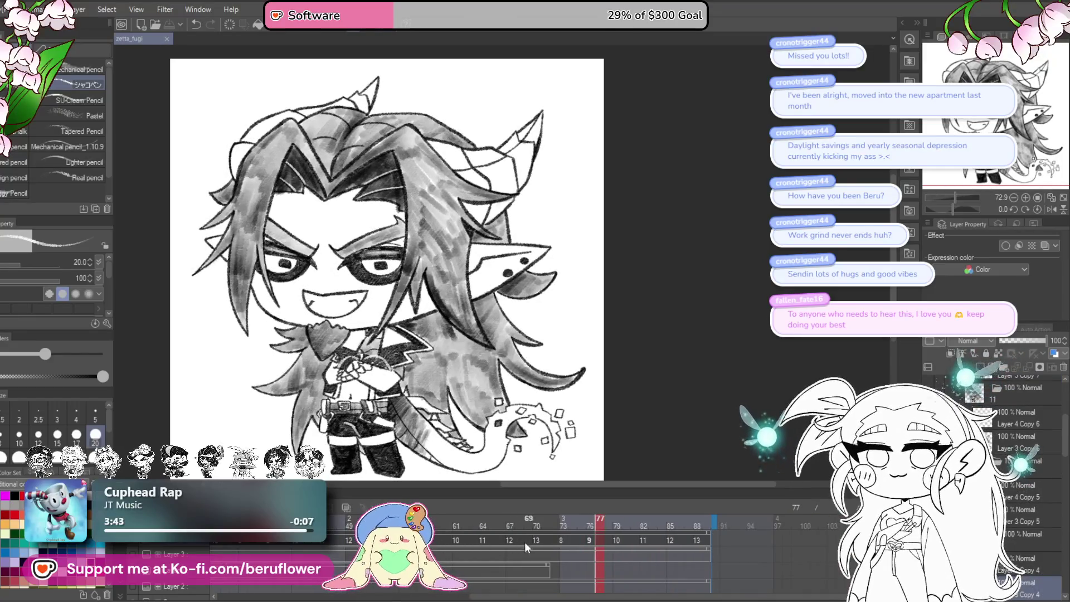
{"action": "left_click", "coordinate": [486, 540]}
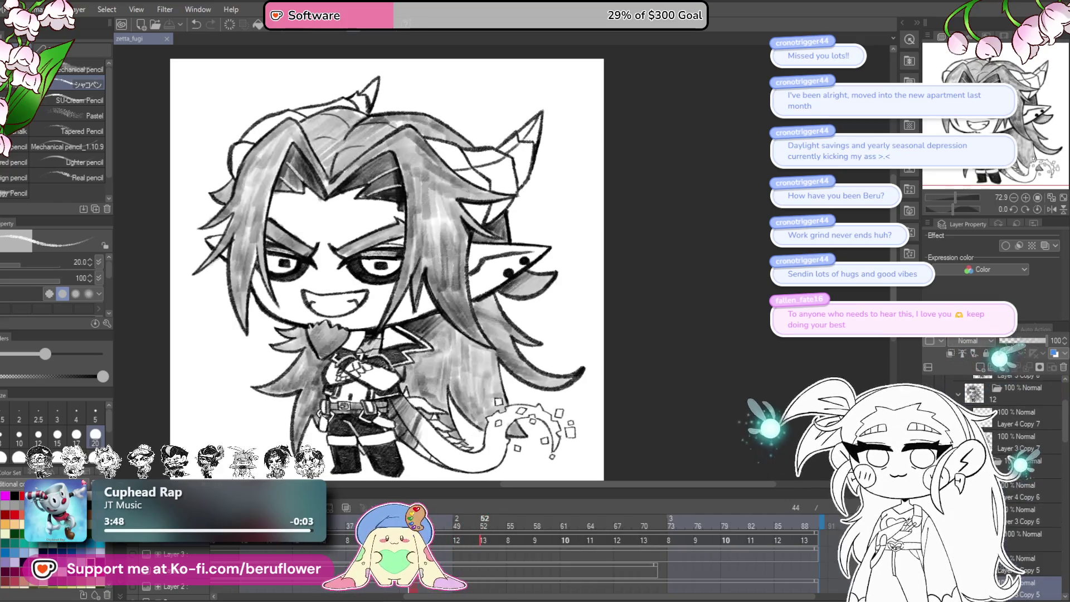
{"action": "left_click", "coordinate": [556, 538]}
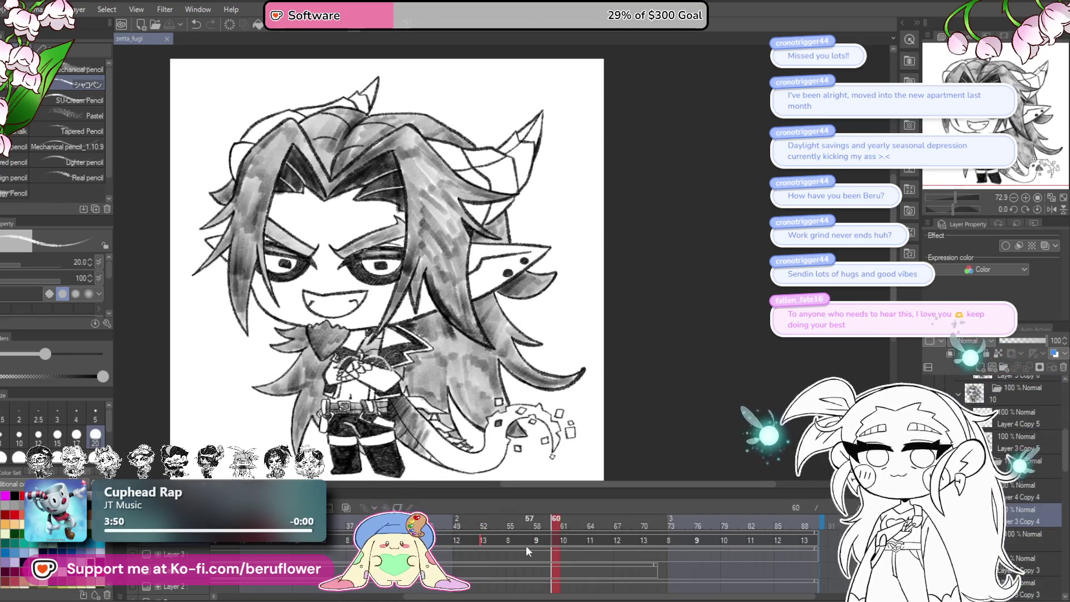
{"action": "left_click_drag", "start_coordinate": [724, 520], "coordinate": [672, 526]}
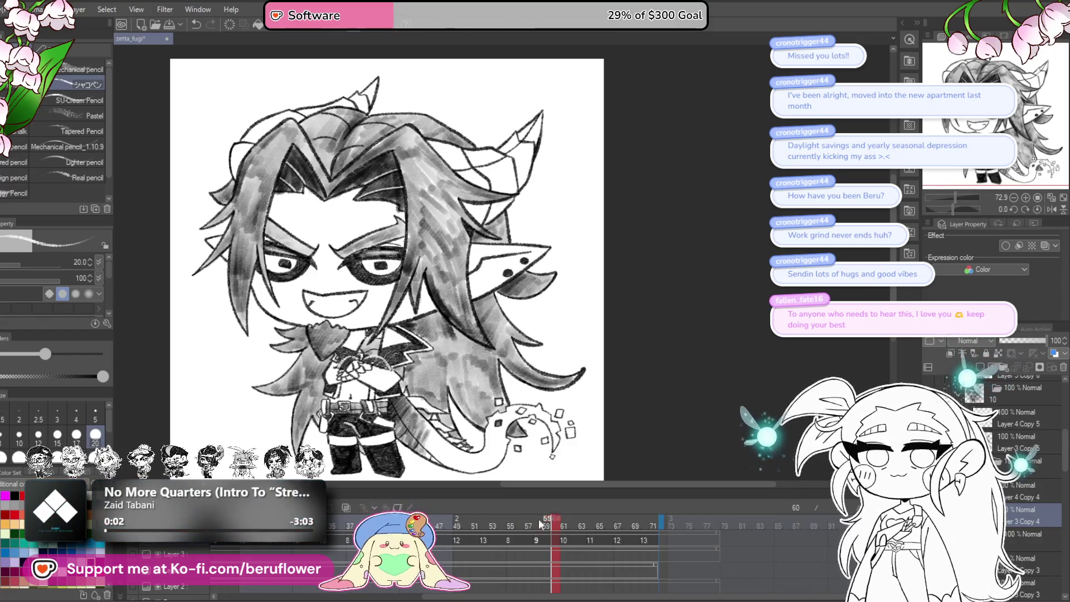
{"action": "key", "text": "space"}
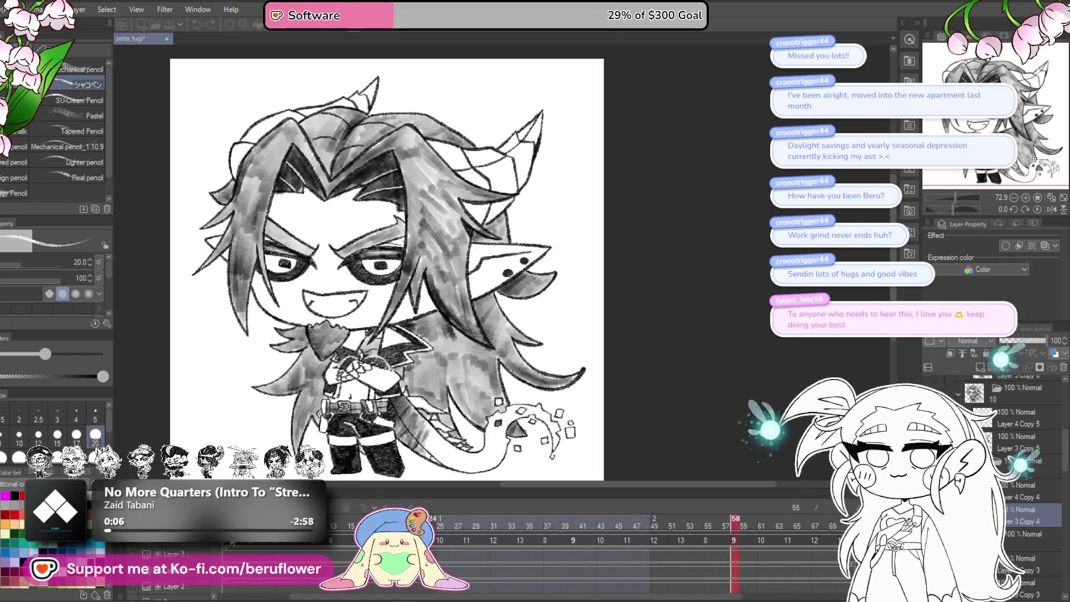
{"action": "key", "text": "space"}
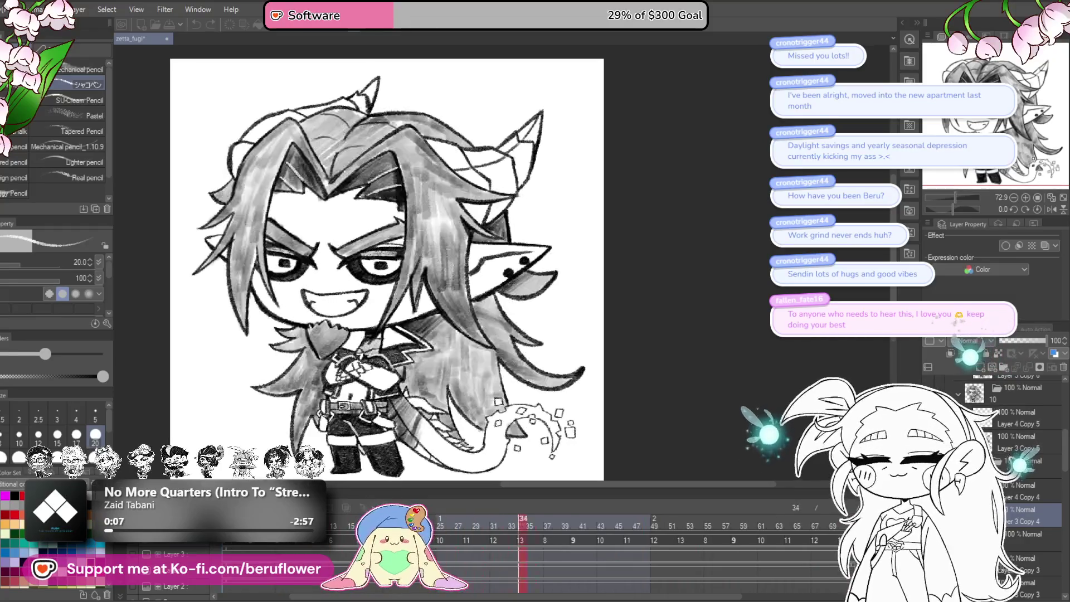
{"action": "left_click_drag", "start_coordinate": [598, 599], "coordinate": [614, 599]}
{"action": "mouse_move", "coordinate": [551, 523]}
{"action": "left_mouse_down"}
{"action": "mouse_move", "coordinate": [481, 533]}
{"action": "mouse_move", "coordinate": [781, 493]}
{"action": "mouse_move", "coordinate": [828, 518]}
{"action": "left_mouse_up"}
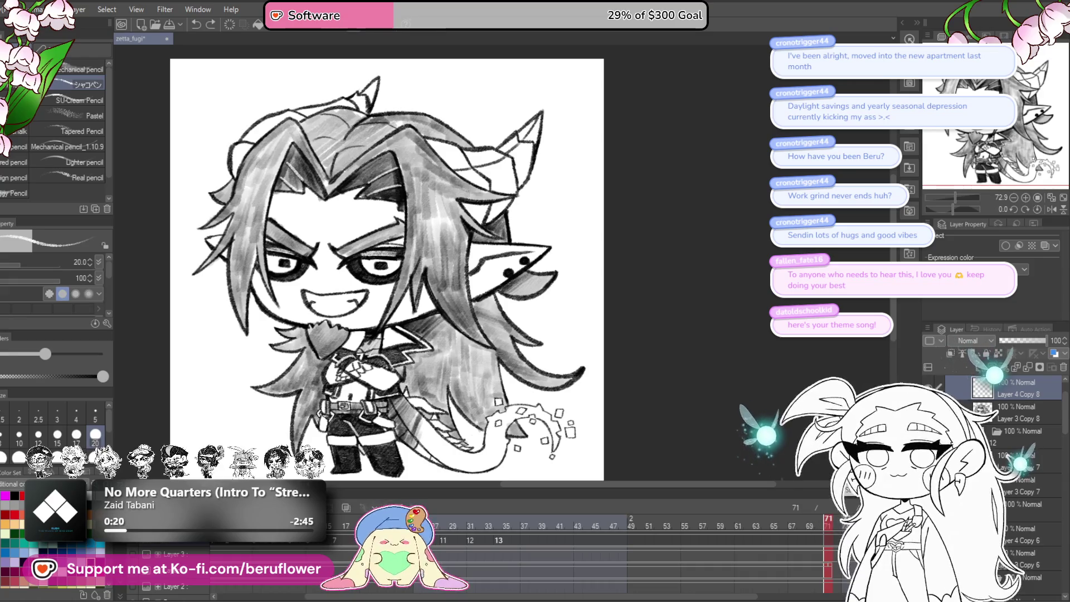
{"action": "left_click_drag", "start_coordinate": [642, 598], "coordinate": [695, 600]}
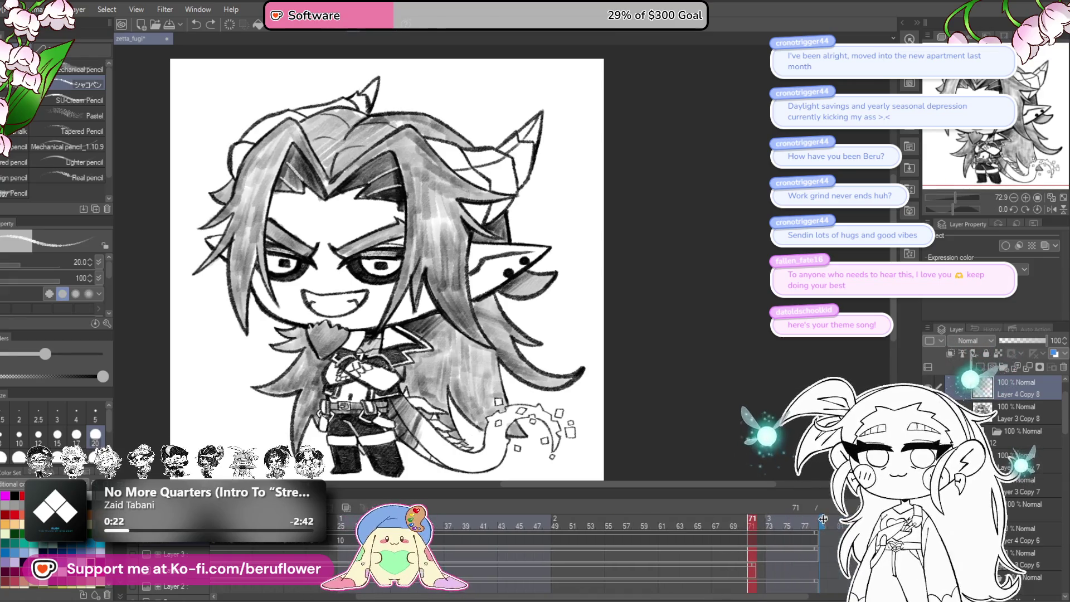
{"action": "left_click", "coordinate": [442, 528]}
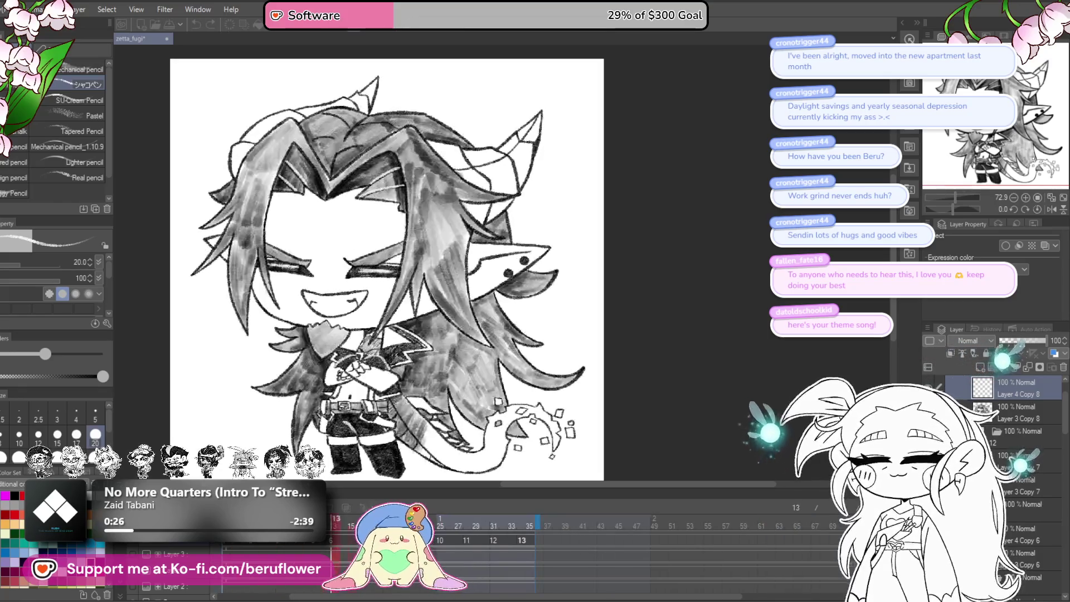
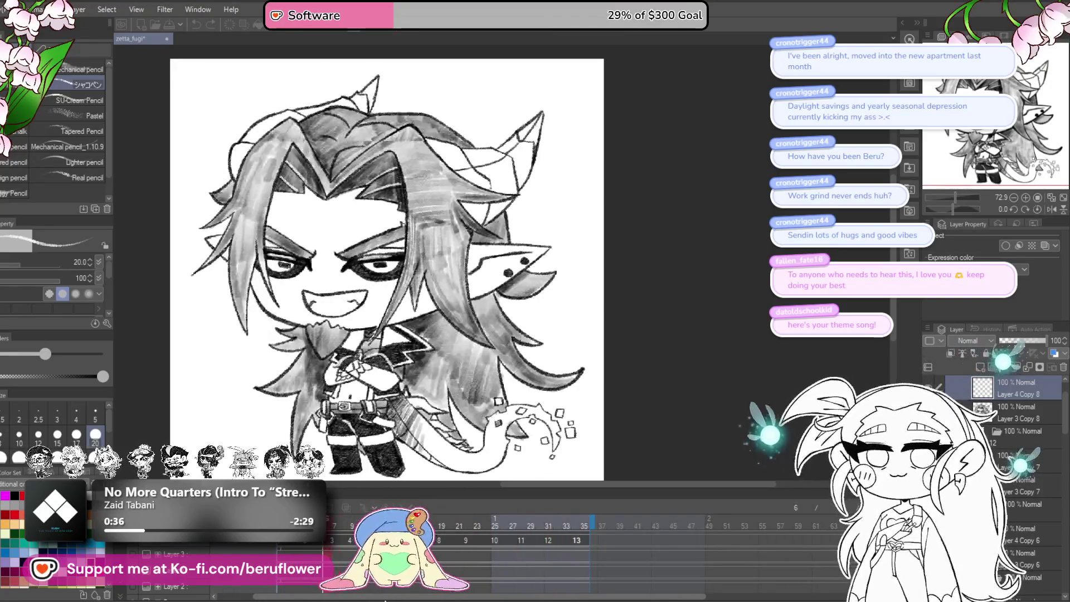
- Stop playback, extend the playback range to about frame 48 and preview frames 34–35
{"action": "left_click", "coordinate": [338, 520]}
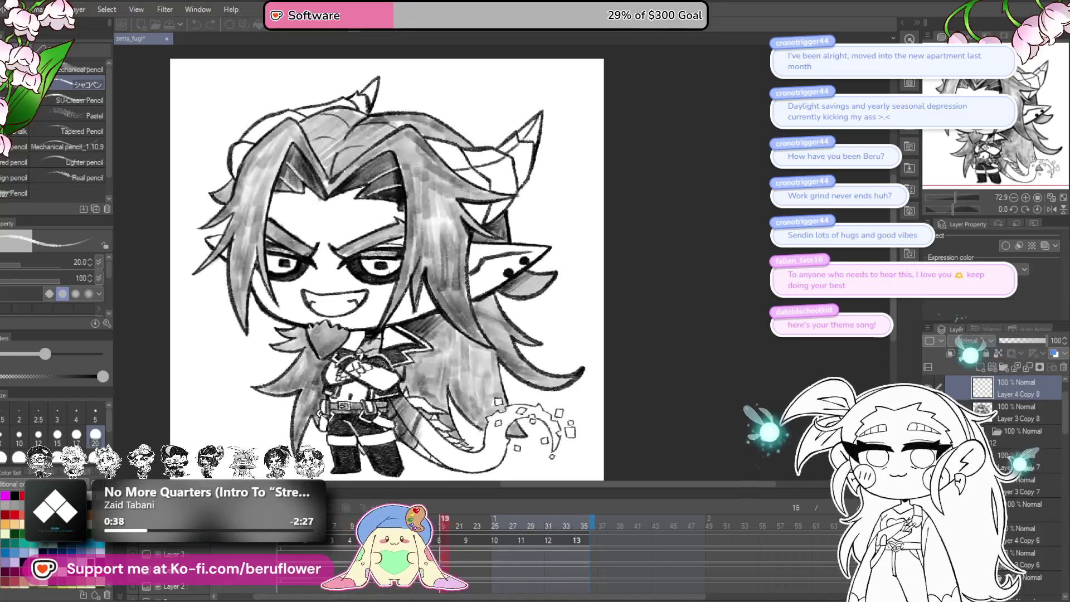
{"action": "left_click_drag", "start_coordinate": [593, 523], "coordinate": [705, 523]}
{"action": "left_click_drag", "start_coordinate": [514, 520], "coordinate": [592, 524]}
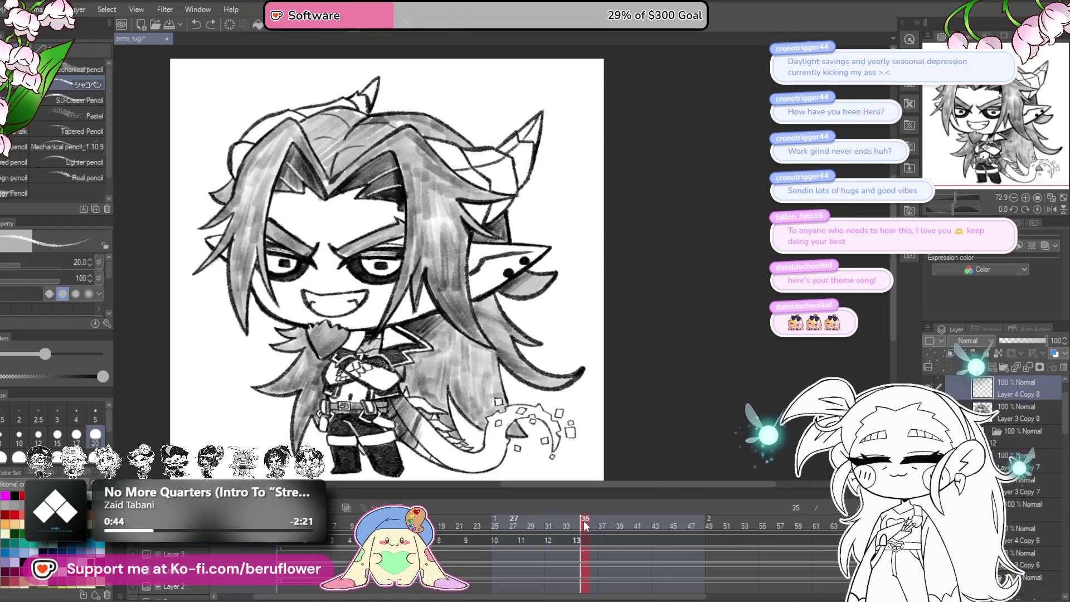
{"action": "left_click", "coordinate": [578, 542]}
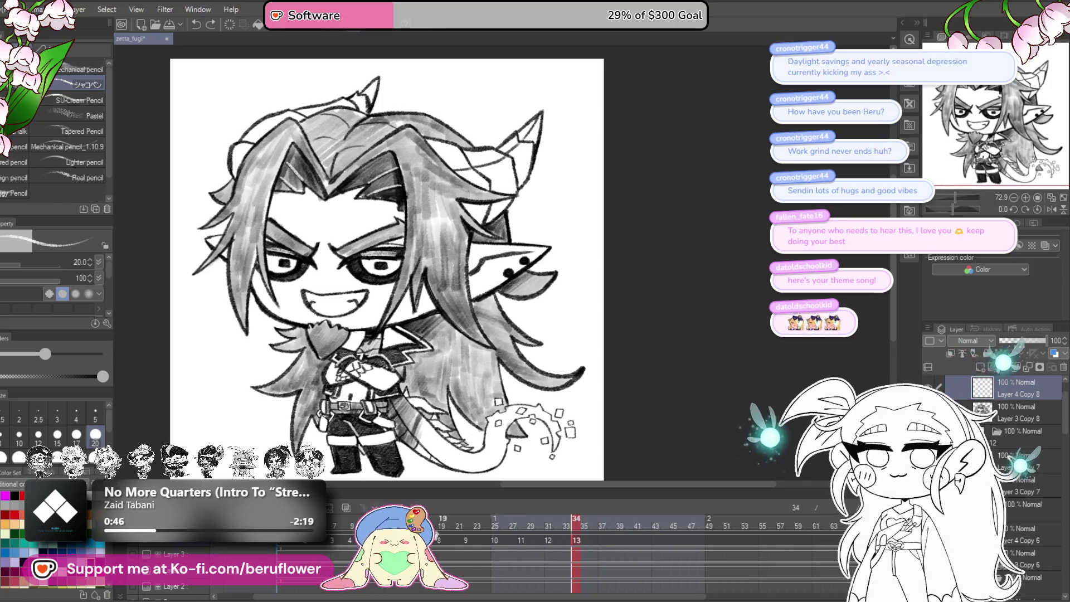
- Save the file, undo two changes including collapsing the mouth closed folder, and save again
{"action": "key", "text": "ctrl+s"}
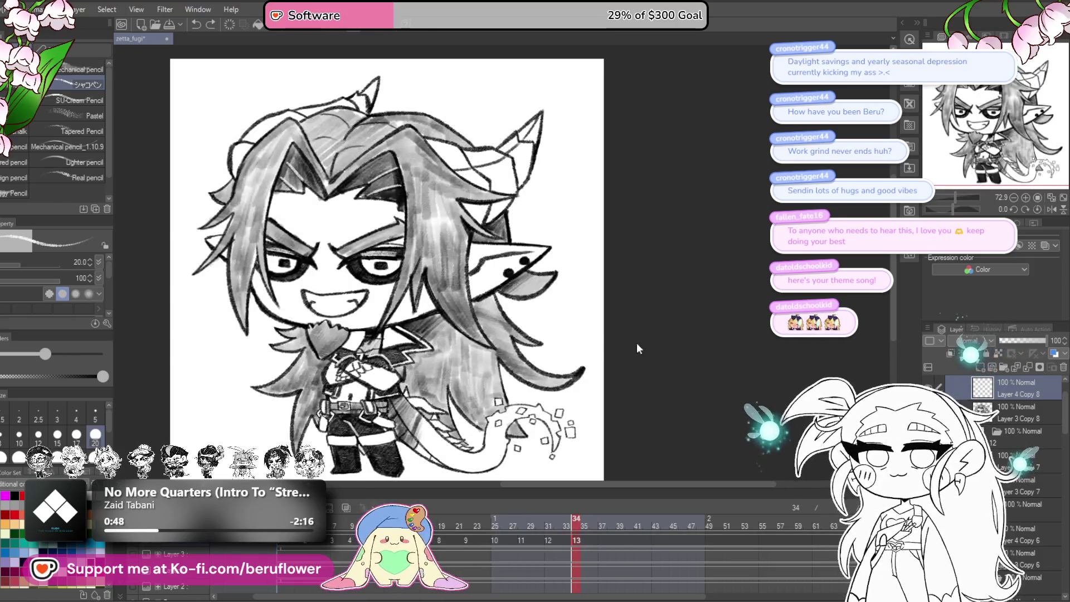
{"action": "key", "text": "ctrl+z"}
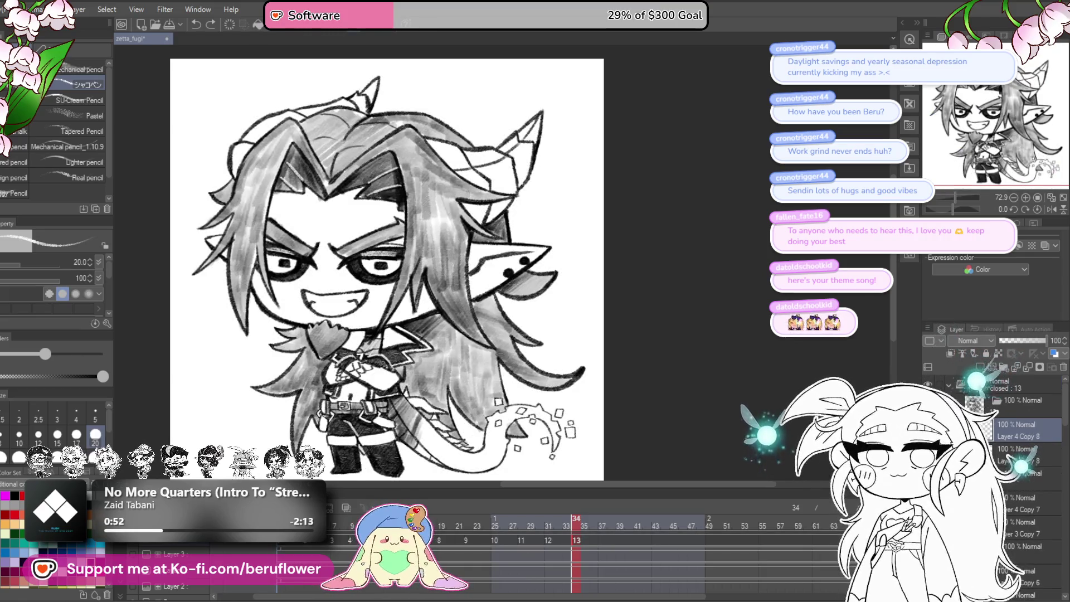
{"action": "key", "text": "ctrl+z"}
{"action": "key", "text": "ctrl+z"}
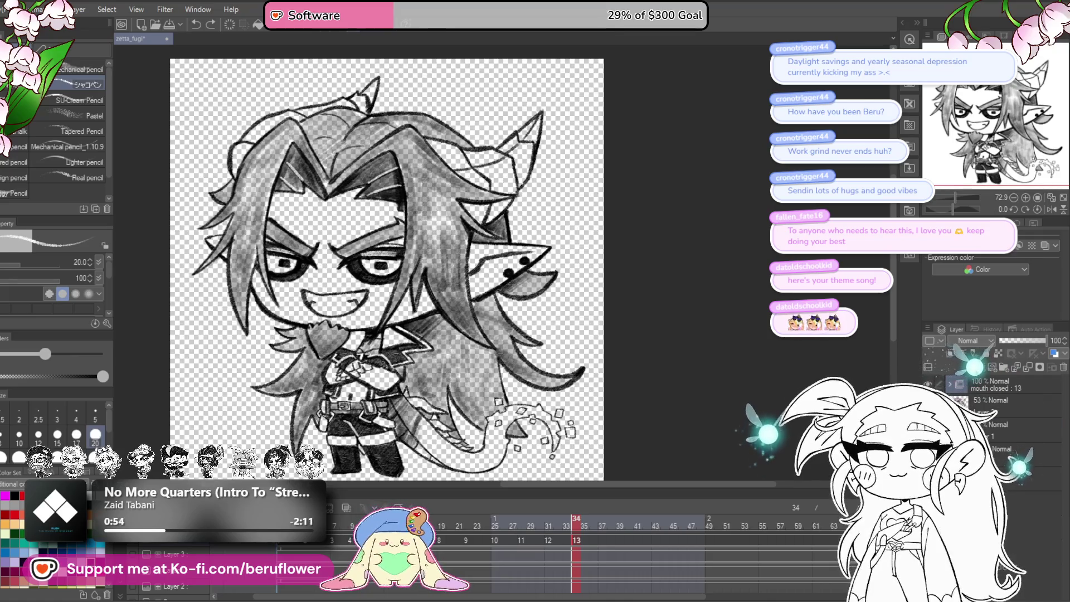
{"action": "key", "text": "ctrl+s"}
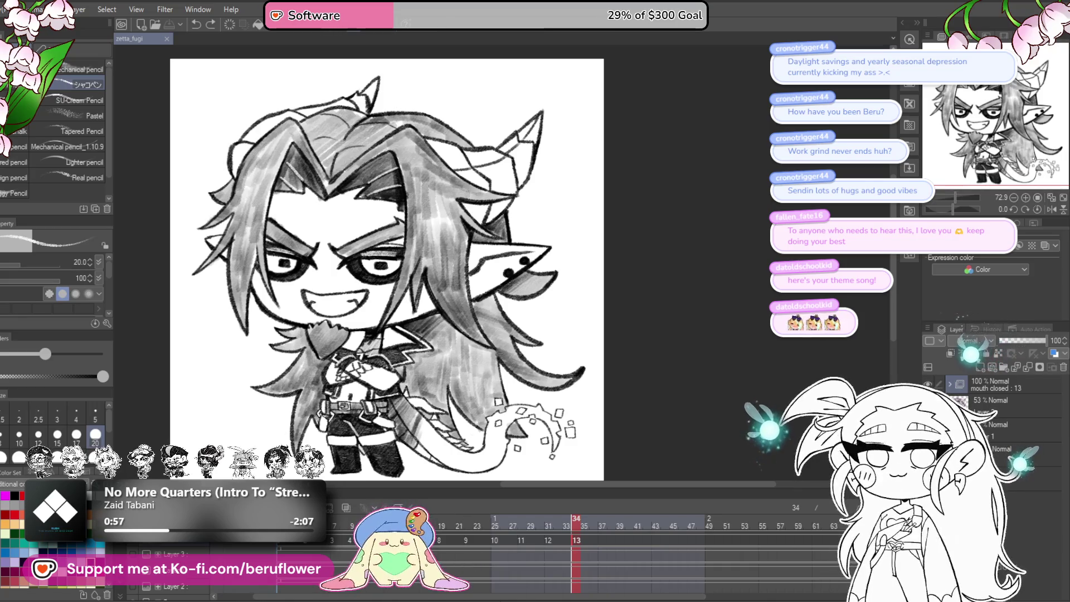
- Select and clear a span of frames, then play the animation through and stop it
{"action": "mouse_move", "coordinate": [401, 540]}
{"action": "left_mouse_down"}
{"action": "mouse_move", "coordinate": [551, 550]}
{"action": "mouse_move", "coordinate": [638, 524]}
{"action": "left_mouse_up"}
{"action": "left_click", "coordinate": [449, 550]}
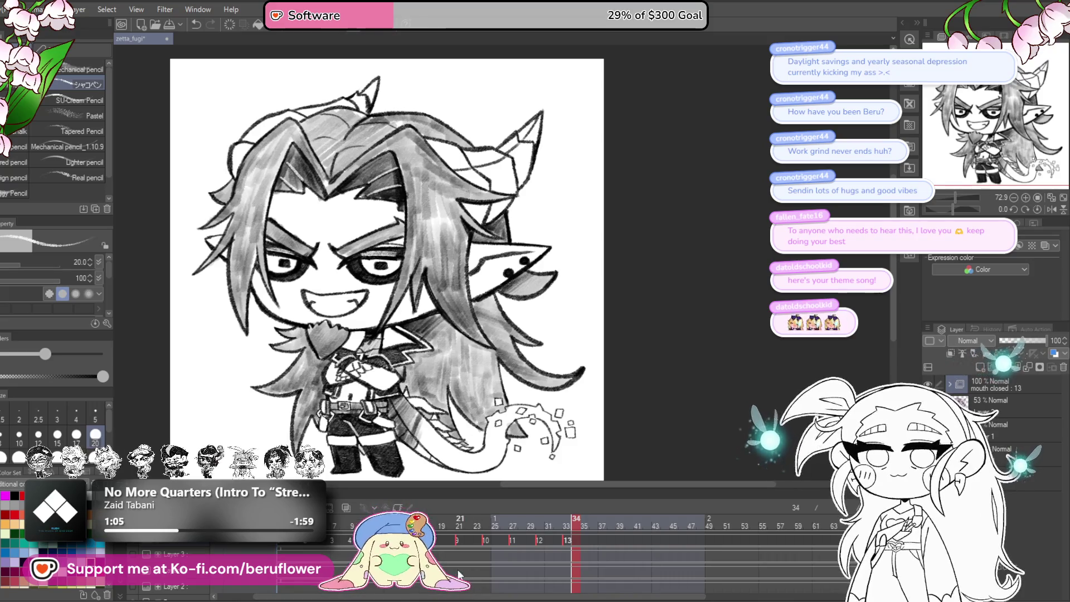
{"action": "key", "text": "space"}
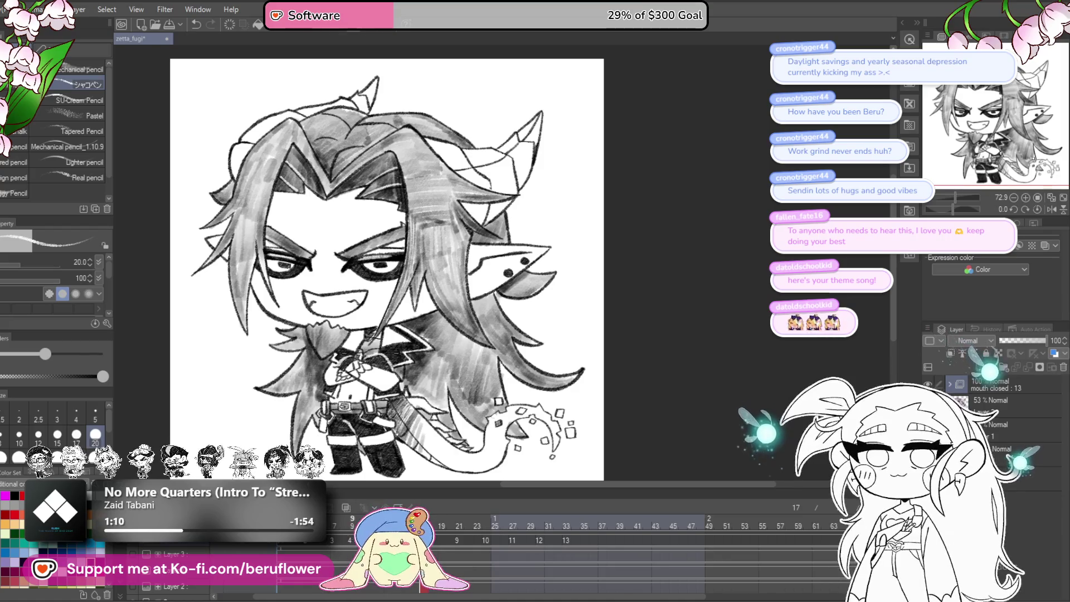
{"action": "key", "text": "space"}
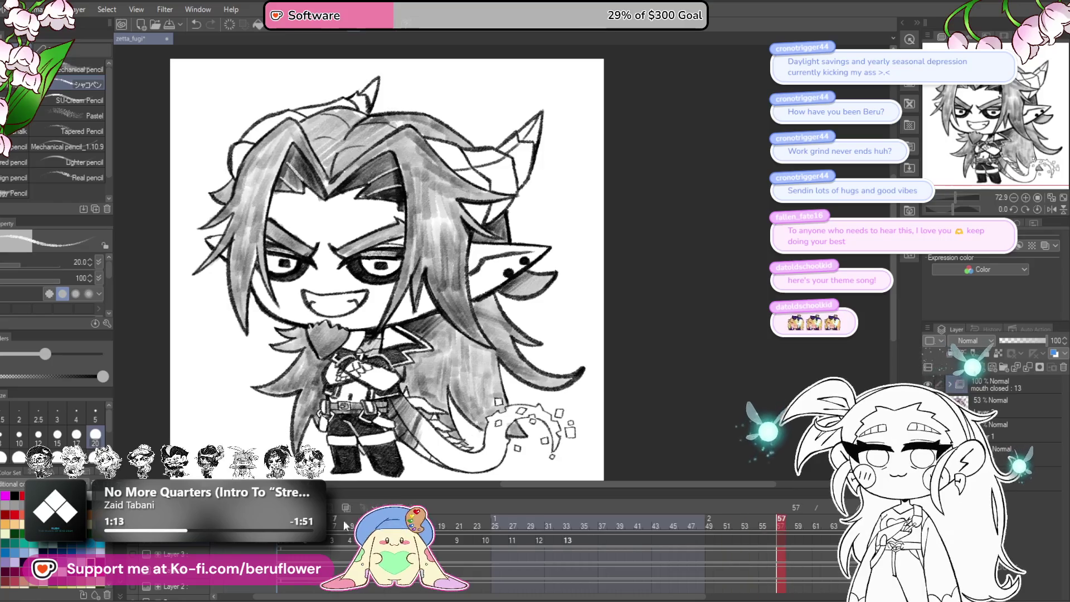
- Copy cels 9–13 from the animation track
{"action": "left_click", "coordinate": [440, 541]}
{"action": "left_click_drag", "start_coordinate": [681, 536], "coordinate": [437, 545]}
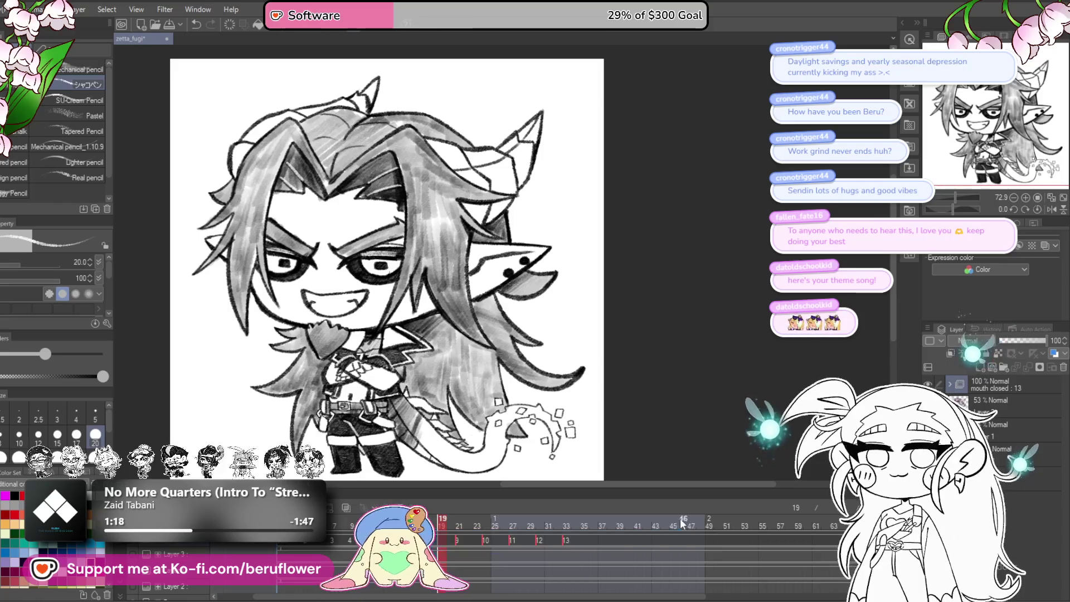
{"action": "right_click", "coordinate": [437, 545]}
{"action": "left_click", "coordinate": [540, 406]}
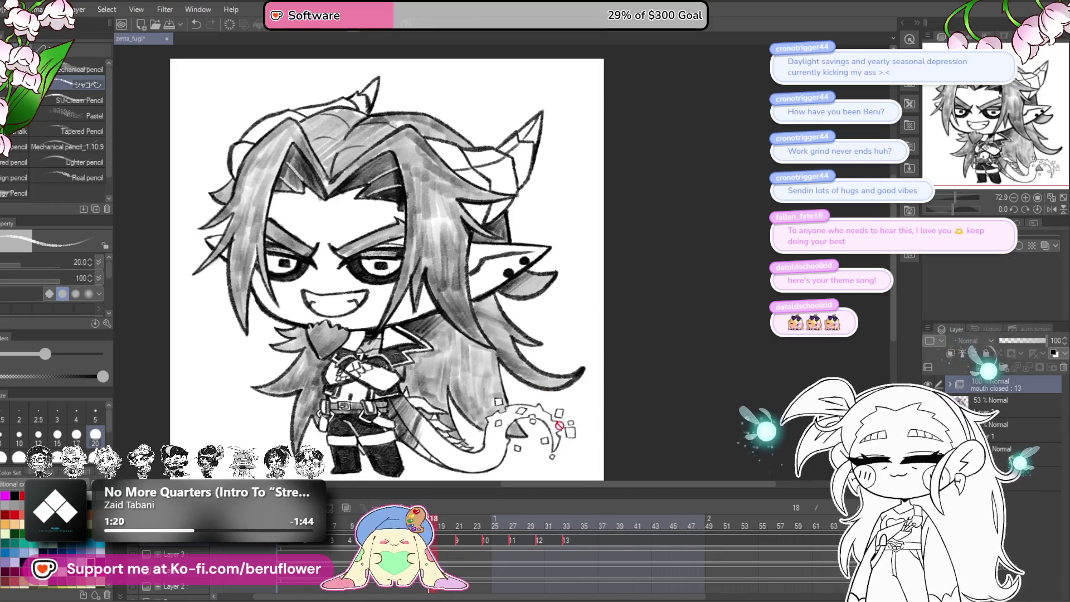
- Paste the copied cels at frame 35 and again at frame 54
{"action": "left_click", "coordinate": [583, 540]}
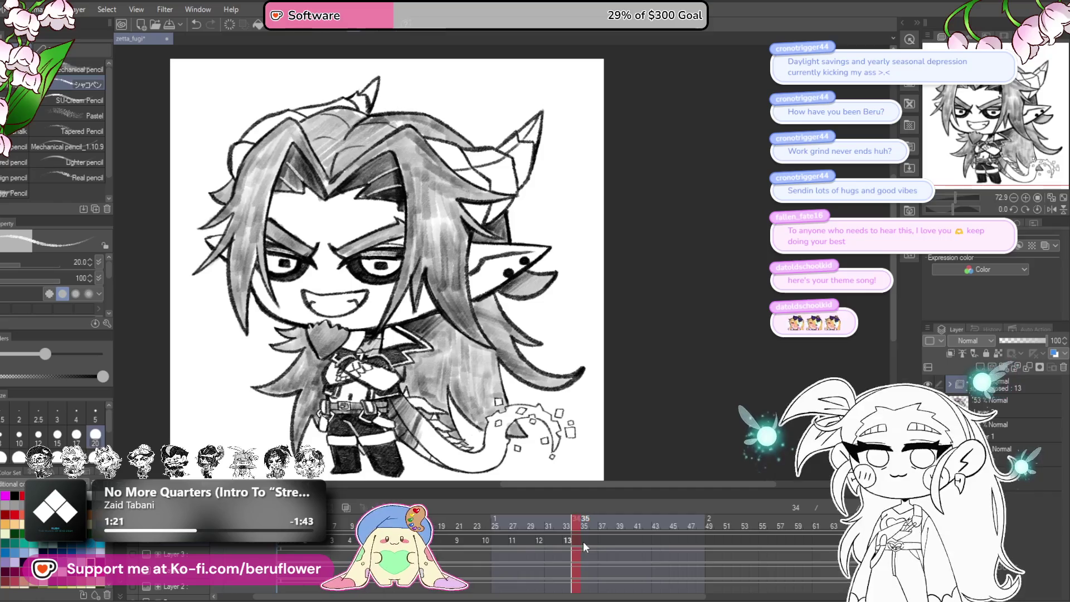
{"action": "right_click", "coordinate": [592, 541]}
{"action": "left_click", "coordinate": [640, 477]}
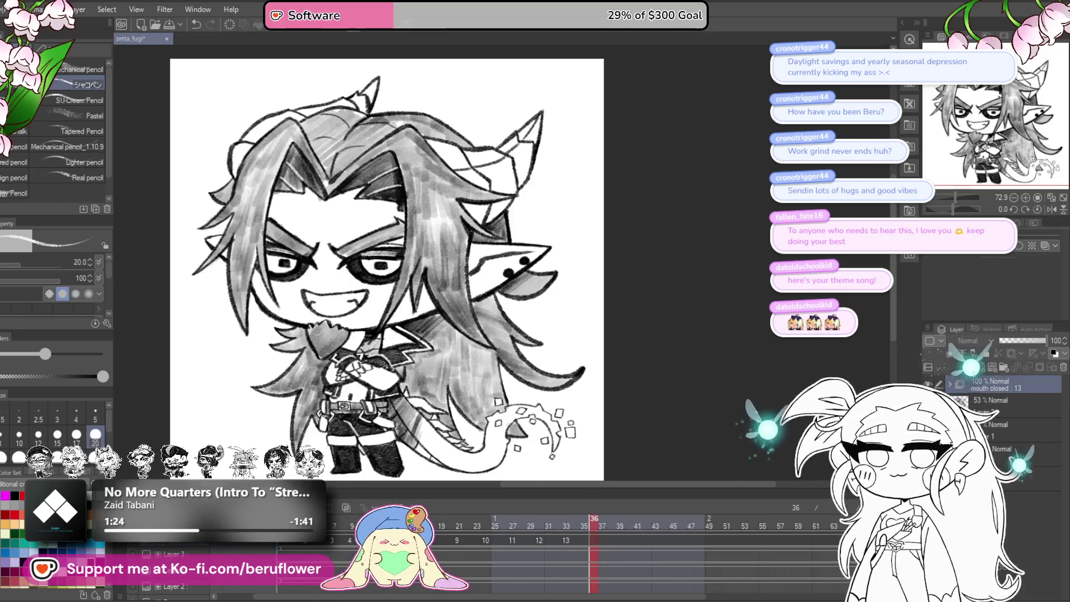
{"action": "scroll", "coordinate": [709, 577], "scroll_direction": "right", "scroll_amount": 5}
{"action": "left_click", "coordinate": [523, 540]}
{"action": "right_click", "coordinate": [536, 542]}
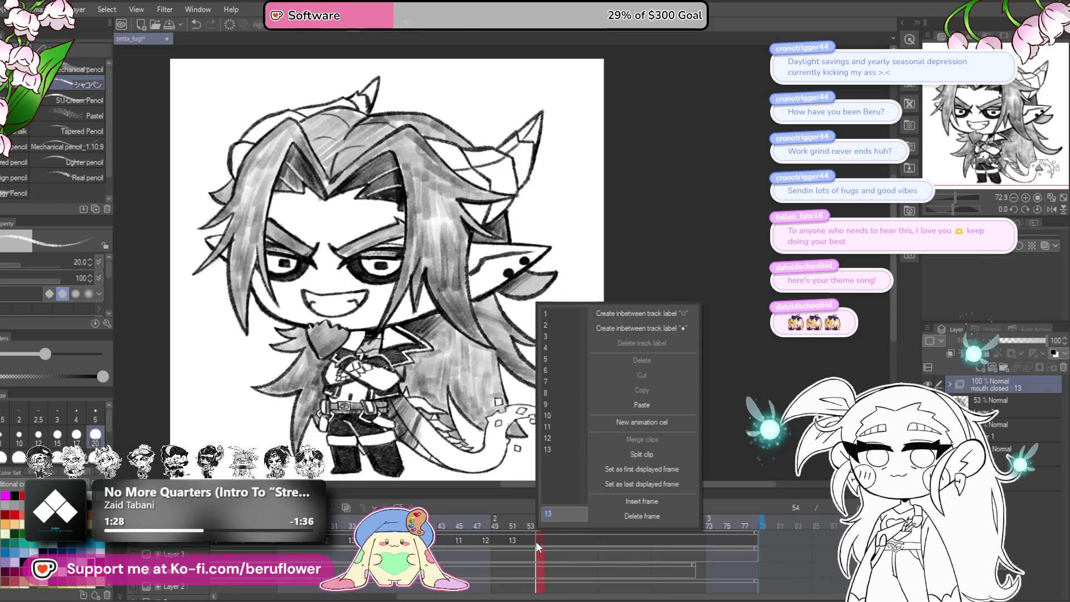
{"action": "left_click", "coordinate": [642, 406]}
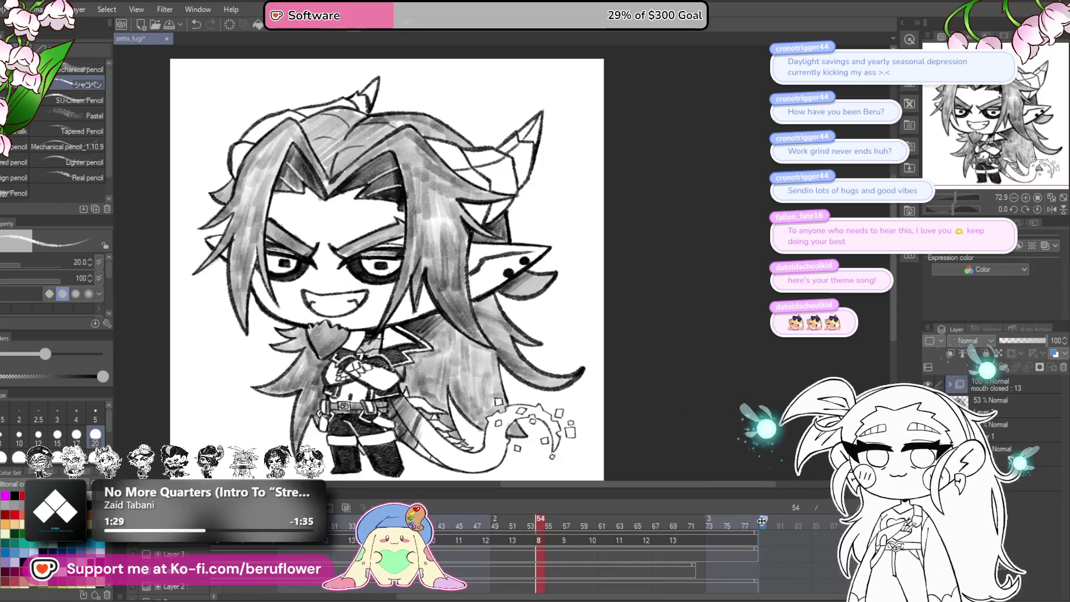
- Make the animation end at frame 70, check frames 37–33, and play it
{"action": "left_click_drag", "start_coordinate": [686, 523], "coordinate": [685, 525]}
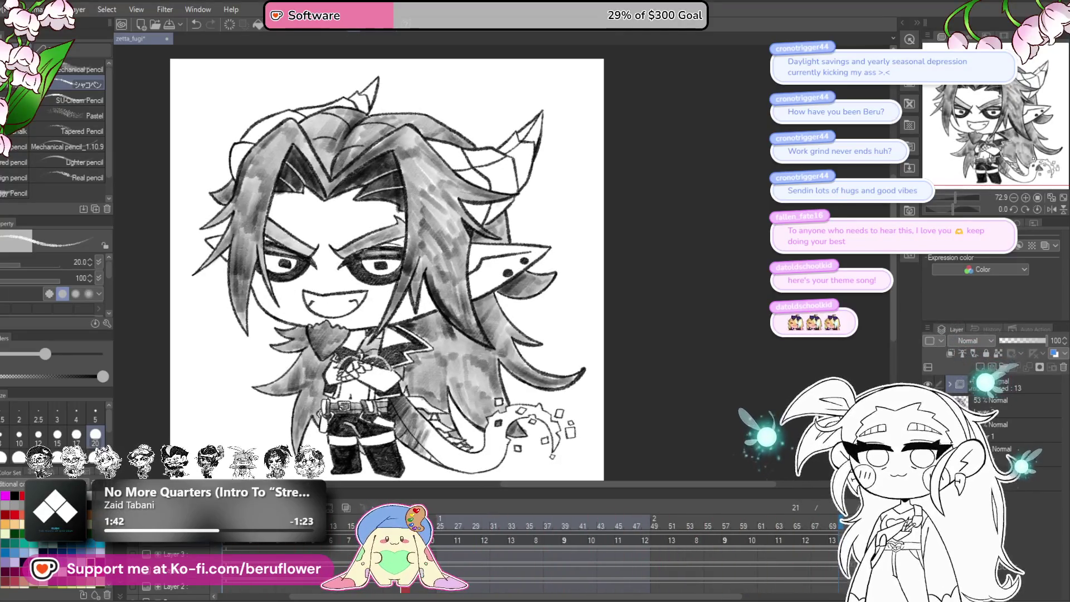
{"action": "left_click", "coordinate": [549, 520]}
{"action": "left_click_drag", "start_coordinate": [549, 520], "coordinate": [521, 526]}
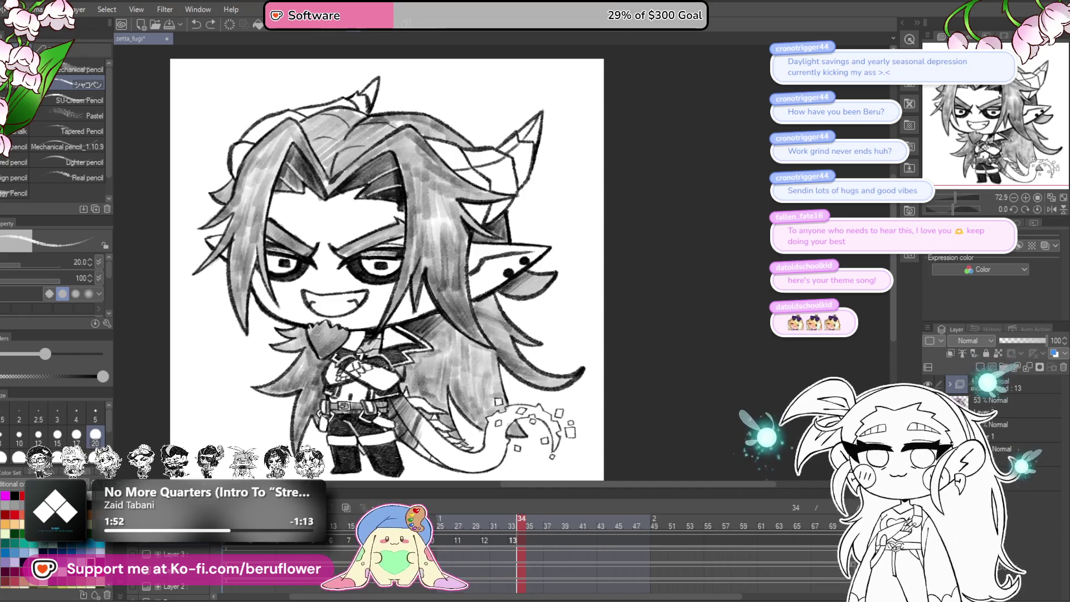
{"action": "key", "text": "space"}
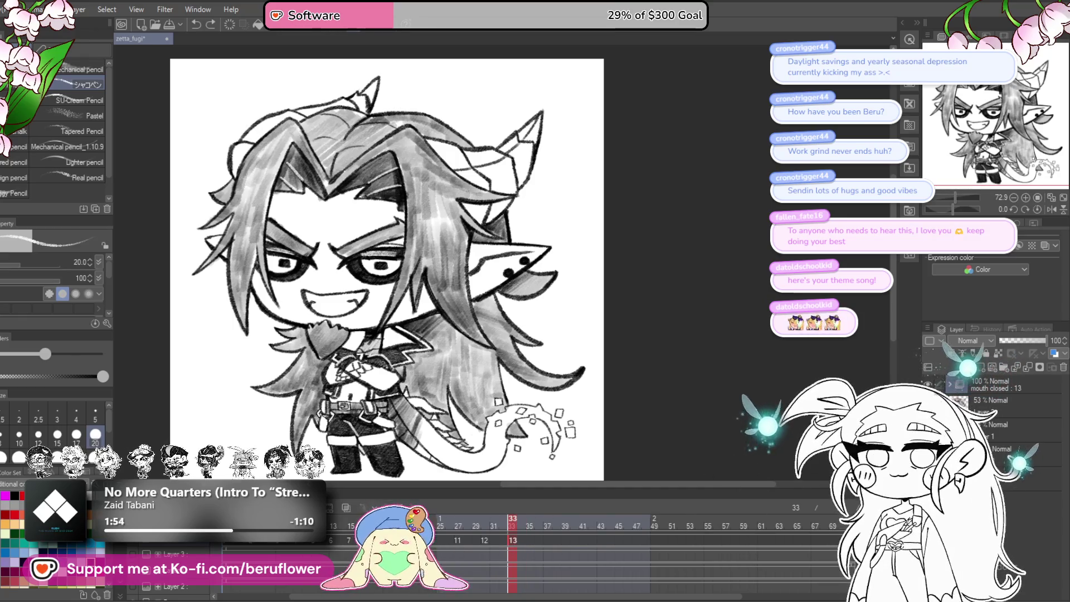
- Stop on frame 33 and check the blink cels at frames 9, 27, 7, 9 and 11
{"action": "key", "text": "space"}
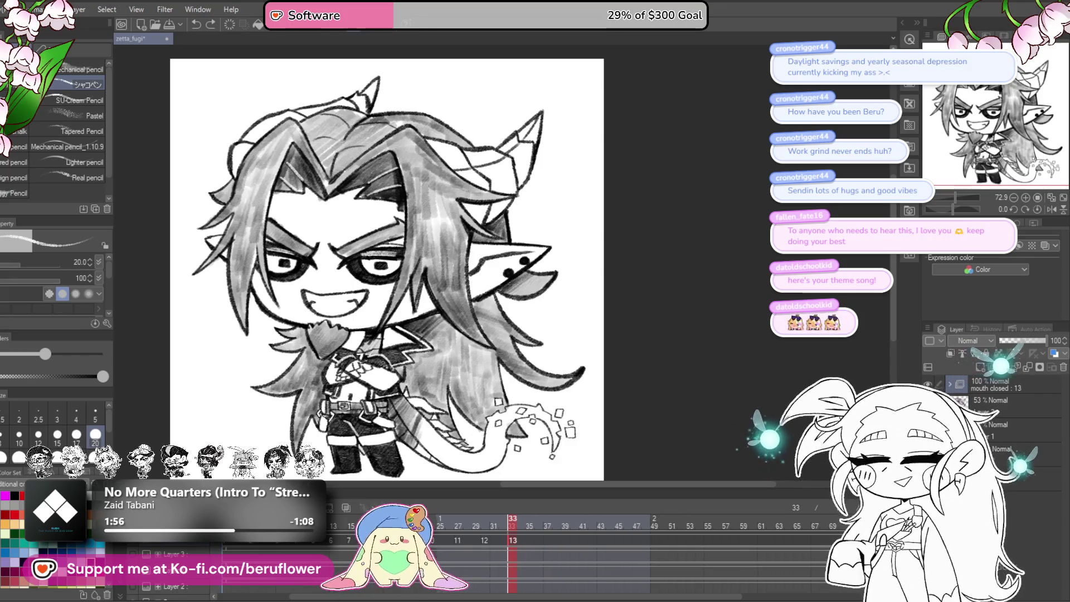
{"action": "left_click", "coordinate": [298, 545]}
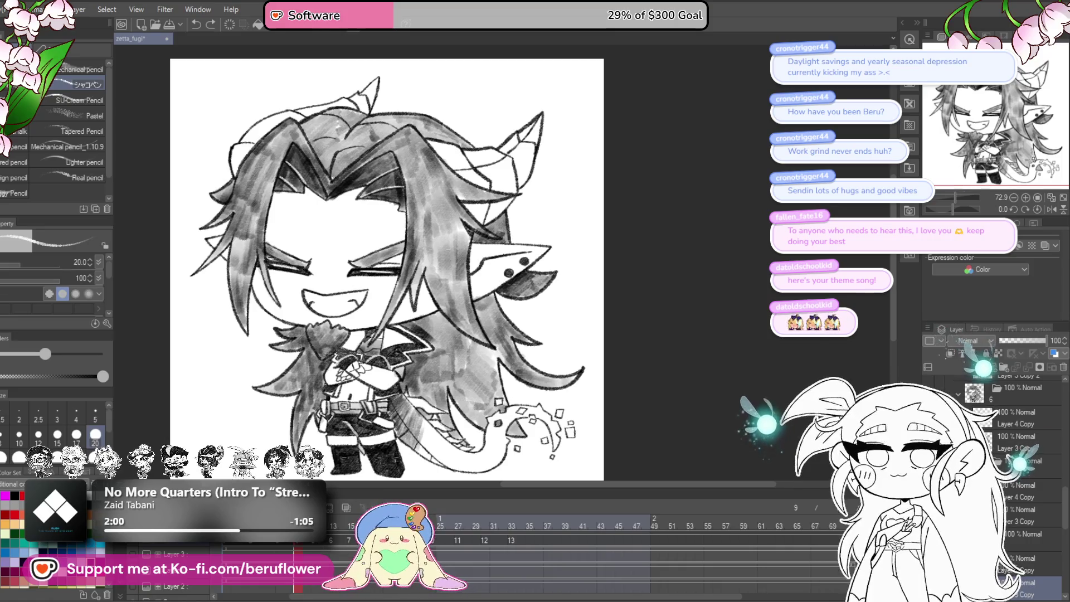
{"action": "left_click", "coordinate": [461, 539]}
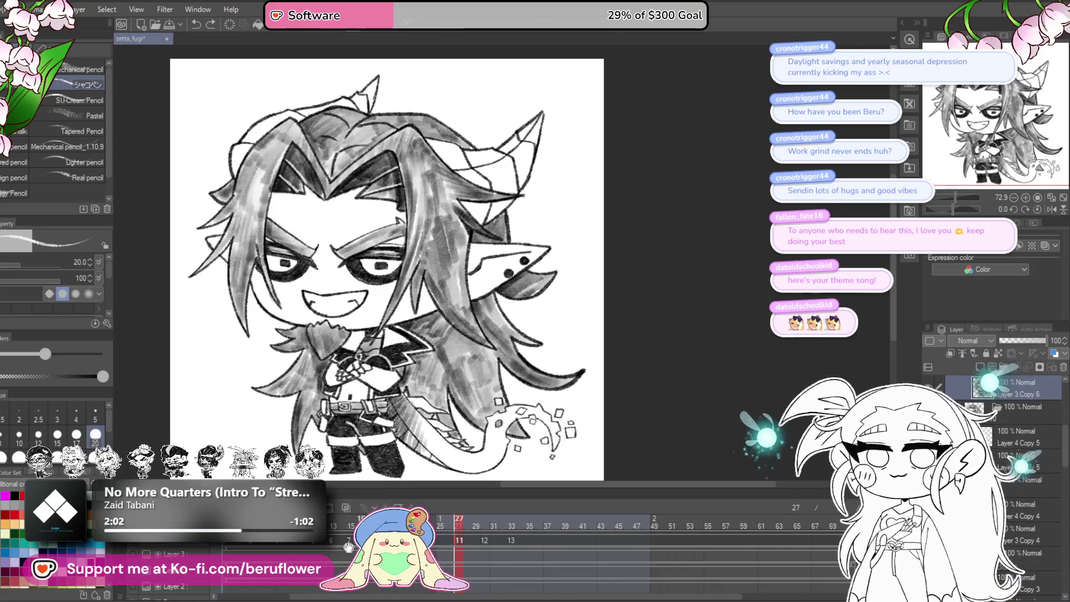
{"action": "left_click", "coordinate": [282, 545]}
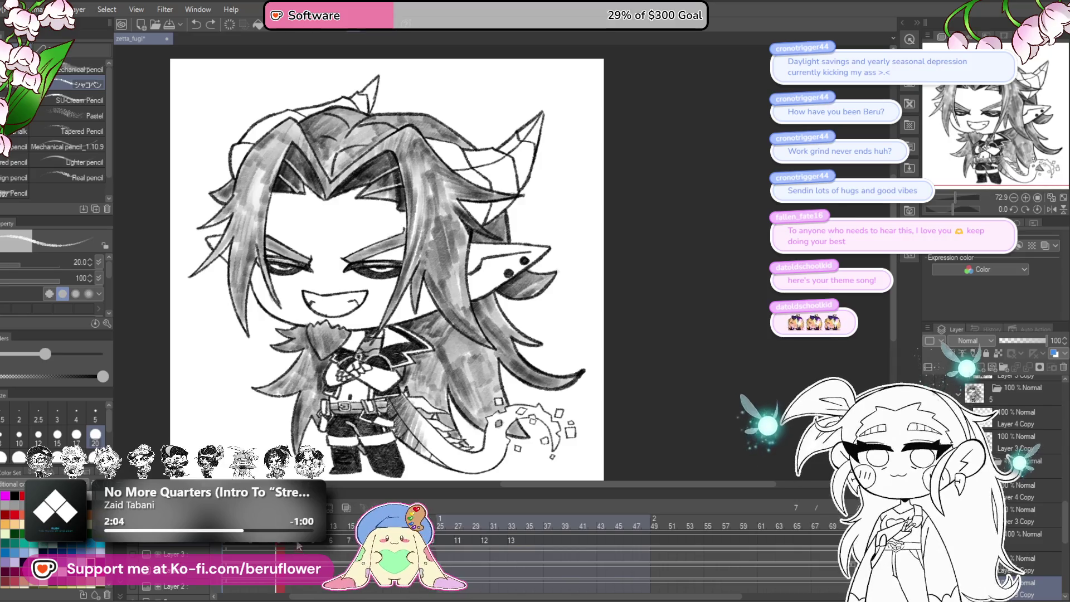
{"action": "left_click", "coordinate": [298, 545]}
{"action": "left_click", "coordinate": [314, 545]}
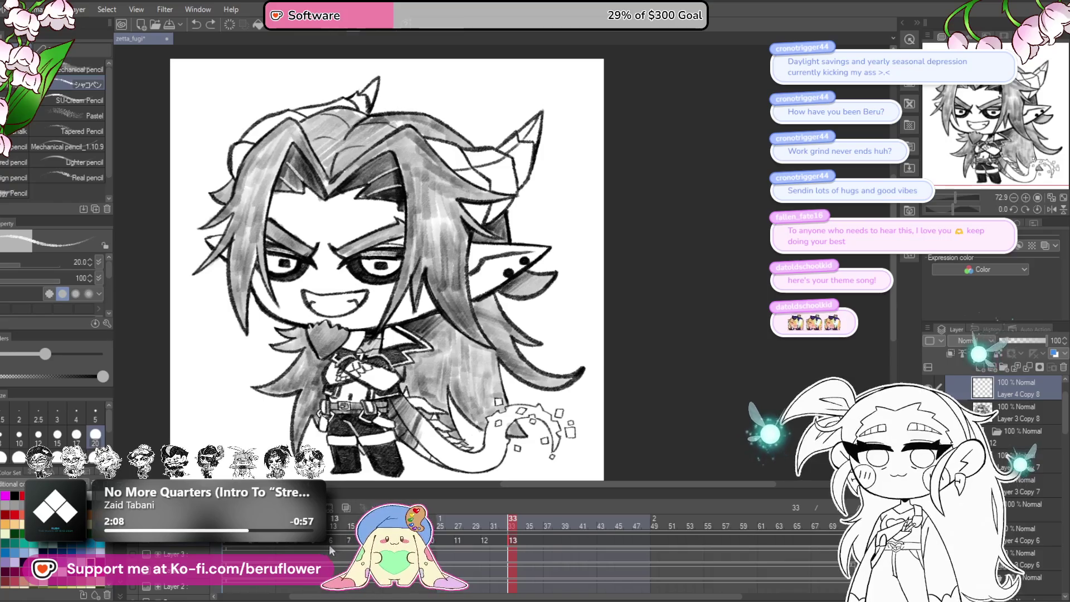
{"action": "left_click", "coordinate": [314, 543]}
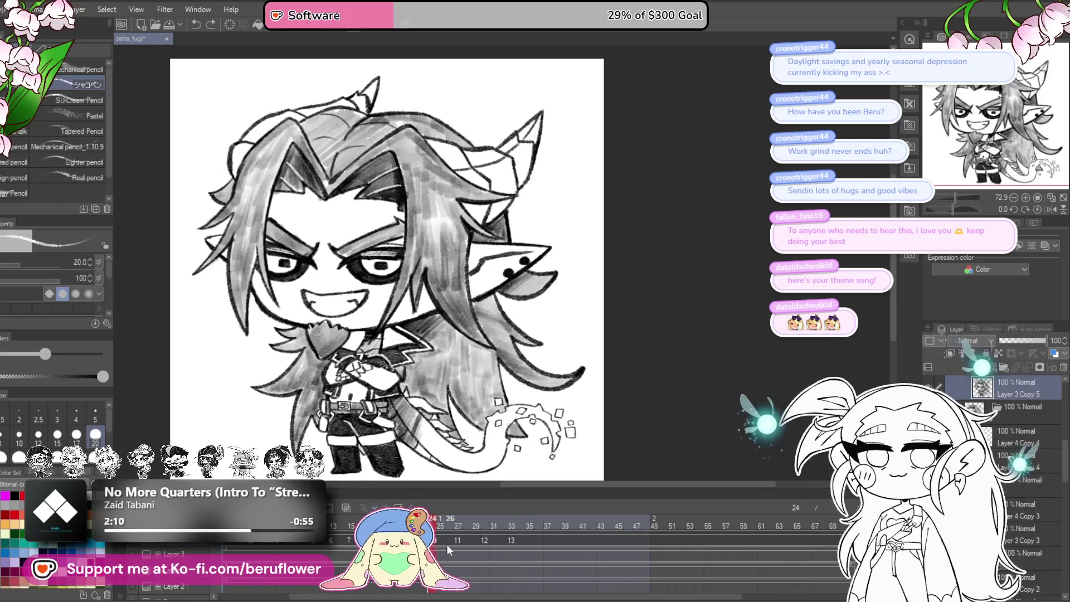
- Delete Layer 3 Copy and Layer 3 Copy 8, then undo to restore the eye layers
{"action": "left_click", "coordinate": [1013, 516]}
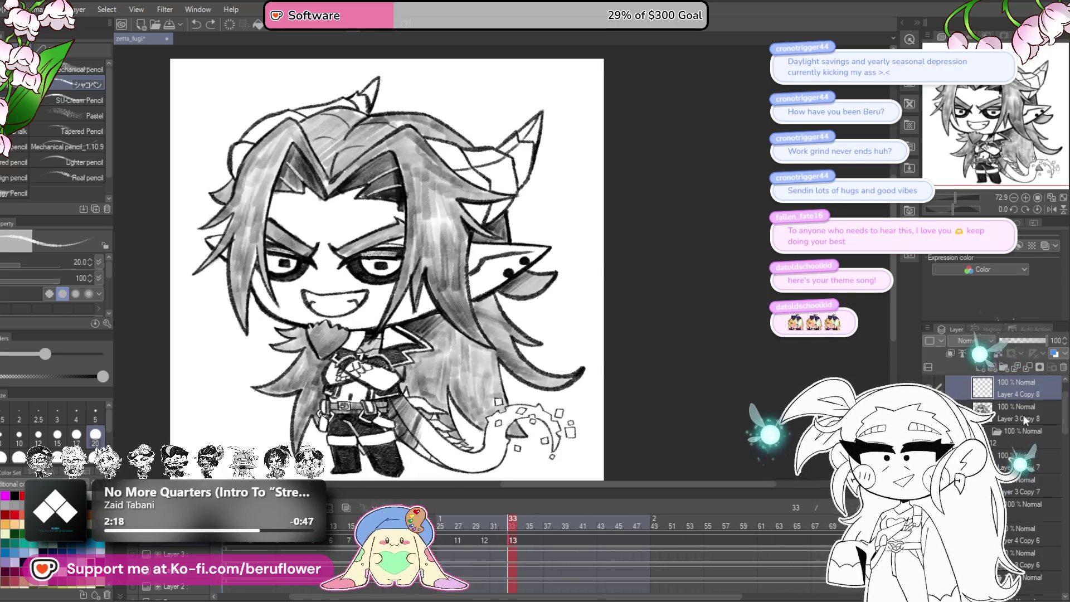
{"action": "left_click", "coordinate": [1019, 413], "text": "ctrl"}
{"action": "left_click", "coordinate": [1063, 369]}
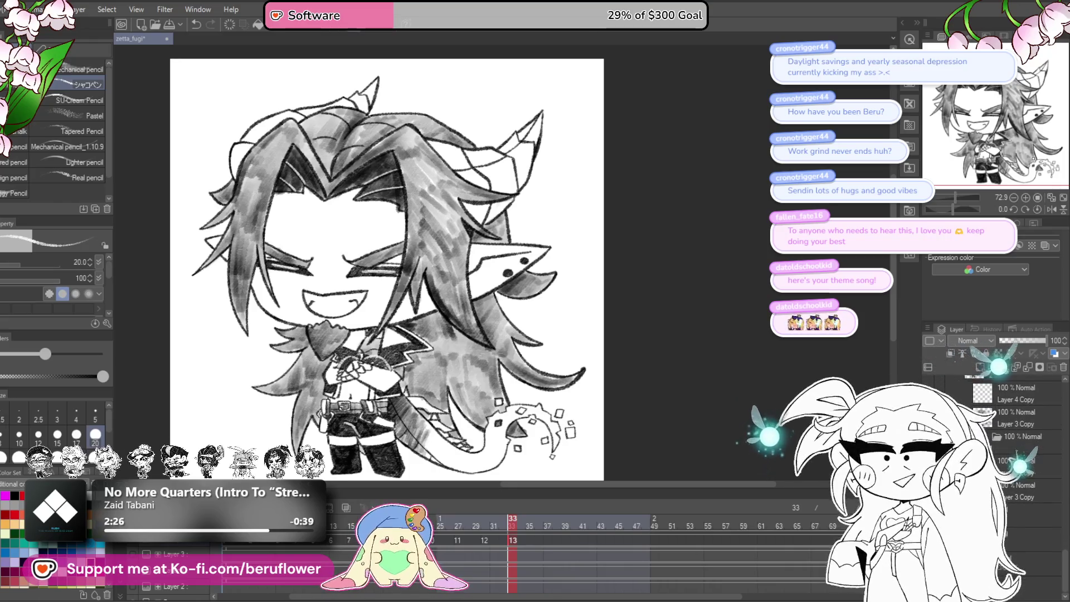
{"action": "key", "text": "ctrl+z"}
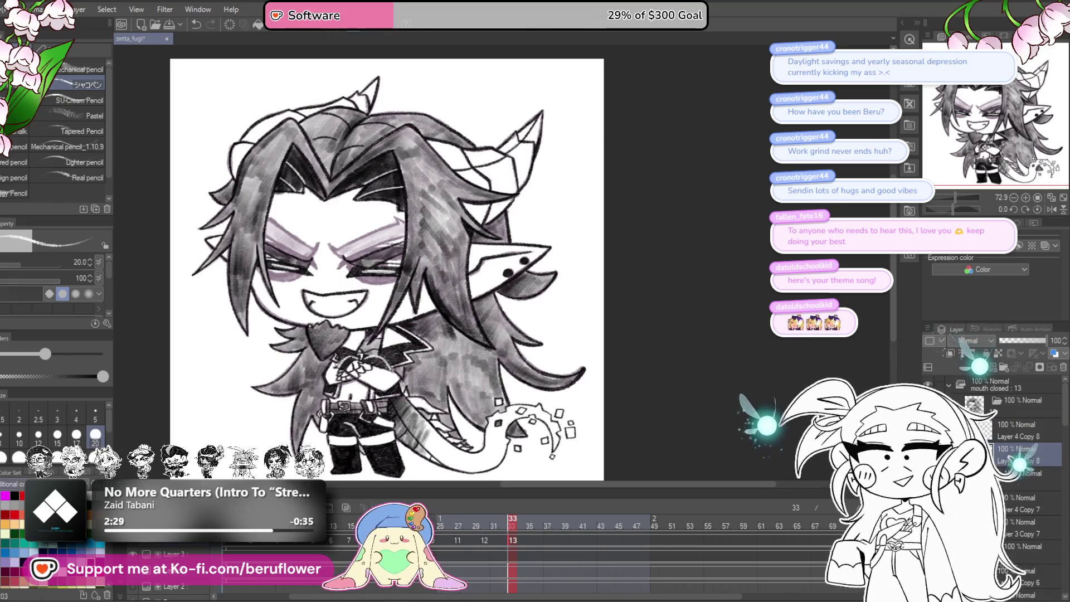
- Erase the dark lash lines around the right eye
{"action": "scroll", "coordinate": [388, 228], "scroll_direction": "up", "scroll_amount": 5}
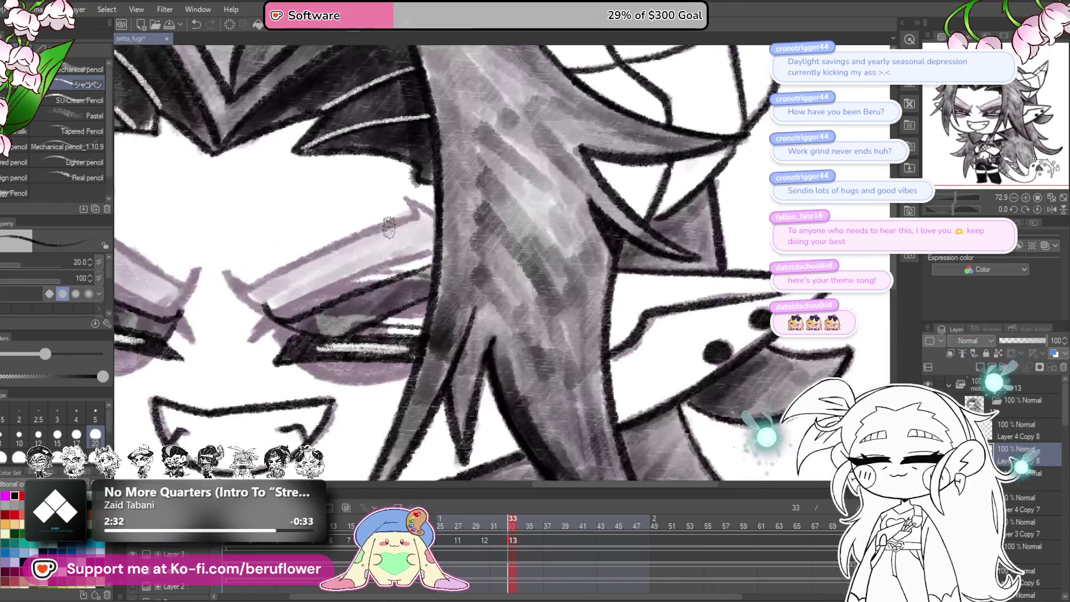
{"action": "mouse_move", "coordinate": [358, 330]}
{"action": "left_mouse_down"}
{"action": "mouse_move", "coordinate": [440, 250]}
{"action": "mouse_move", "coordinate": [463, 290]}
{"action": "mouse_move", "coordinate": [456, 346]}
{"action": "mouse_move", "coordinate": [500, 248]}
{"action": "left_mouse_up"}
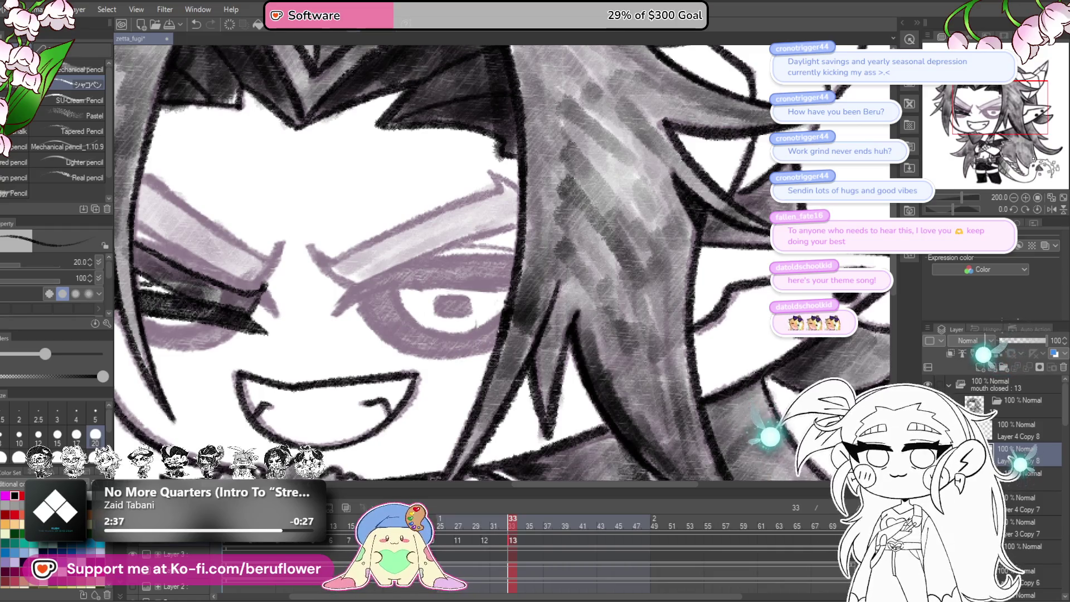
{"action": "left_click_drag", "start_coordinate": [536, 328], "coordinate": [588, 325]}
{"action": "left_click_drag", "start_coordinate": [491, 318], "coordinate": [583, 317]}
{"action": "mouse_move", "coordinate": [429, 304]}
{"action": "left_mouse_down"}
{"action": "mouse_move", "coordinate": [384, 312]}
{"action": "mouse_move", "coordinate": [335, 290]}
{"action": "mouse_move", "coordinate": [298, 251]}
{"action": "mouse_move", "coordinate": [291, 272]}
{"action": "left_mouse_up"}
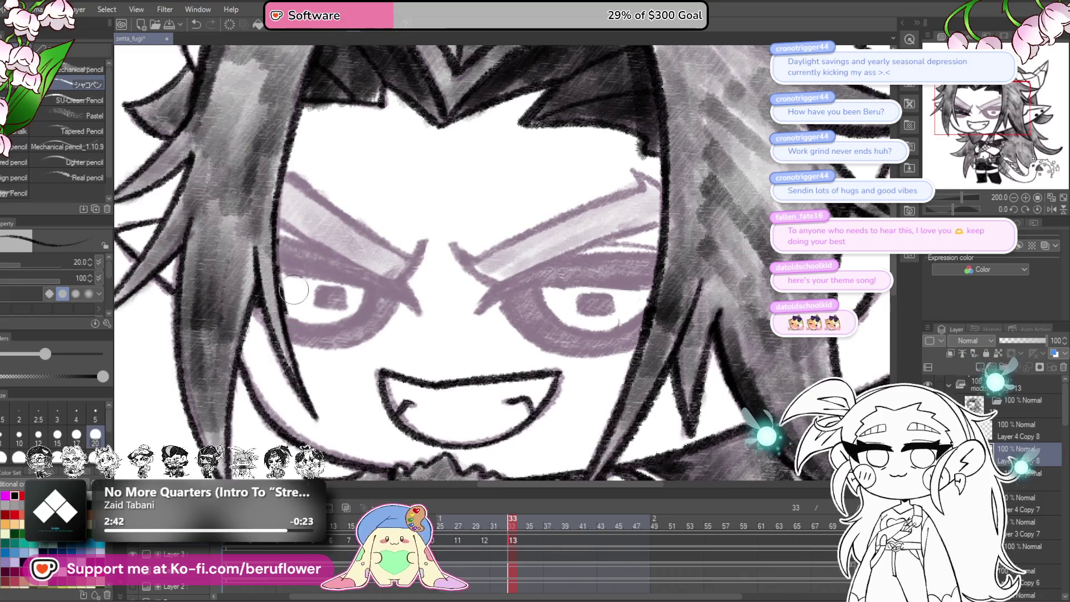
{"action": "left_click_drag", "start_coordinate": [362, 189], "coordinate": [372, 193]}
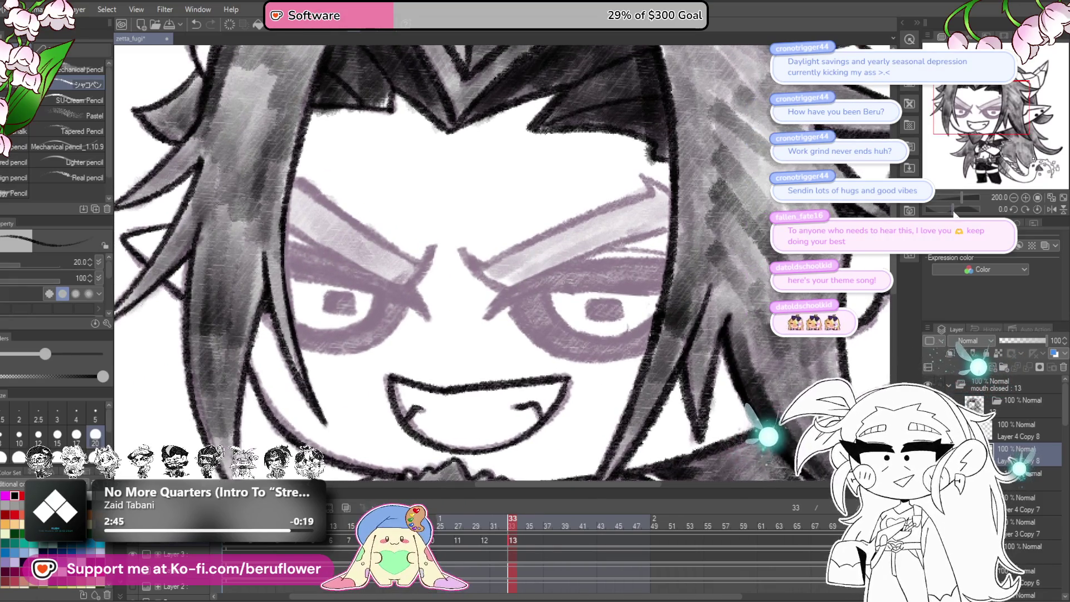
- Rotate the canvas and draw dark pencil lines inside the eye and down its left edge
{"action": "left_click_drag", "start_coordinate": [954, 211], "coordinate": [943, 209]}
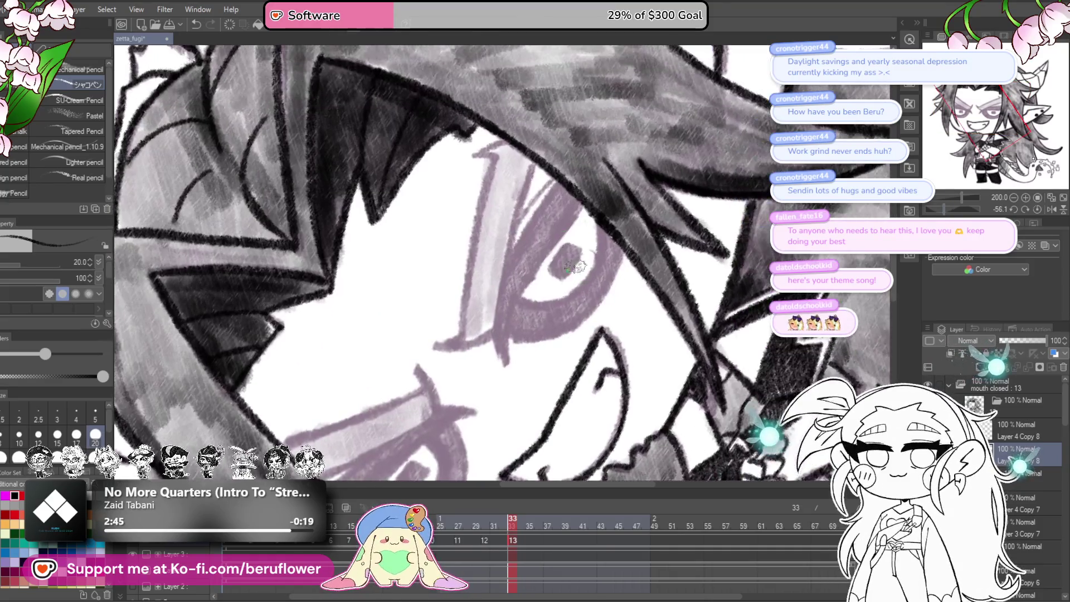
{"action": "scroll", "coordinate": [543, 193], "scroll_direction": "up", "scroll_amount": 1}
{"action": "left_click_drag", "start_coordinate": [549, 203], "coordinate": [502, 279]}
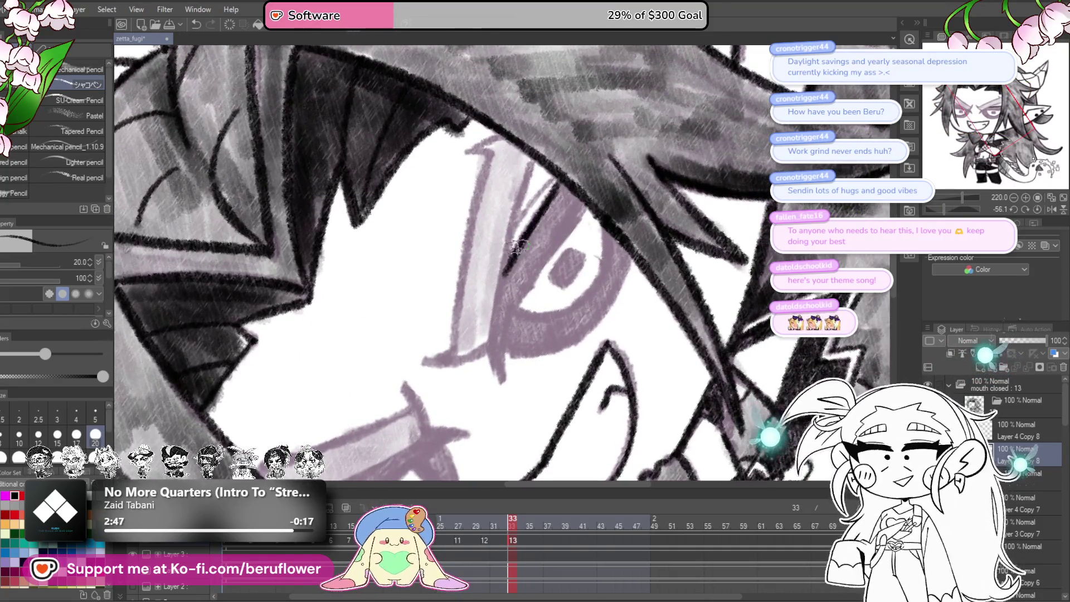
{"action": "mouse_move", "coordinate": [574, 223]}
{"action": "left_mouse_down"}
{"action": "mouse_move", "coordinate": [502, 337]}
{"action": "mouse_move", "coordinate": [521, 301]}
{"action": "mouse_move", "coordinate": [512, 312]}
{"action": "left_mouse_up"}
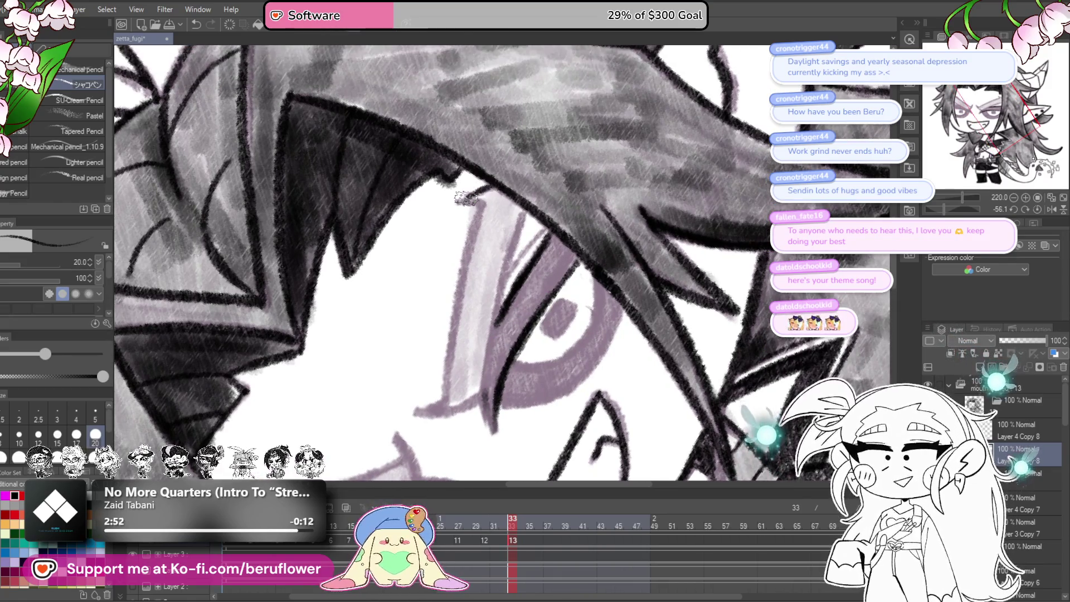
{"action": "left_click_drag", "start_coordinate": [474, 228], "coordinate": [446, 401]}
{"action": "left_click_drag", "start_coordinate": [457, 389], "coordinate": [490, 308]}
- Darken the lower eyelid line and thicken the eye's left and upper-left edges
{"action": "left_click_drag", "start_coordinate": [454, 339], "coordinate": [467, 332]}
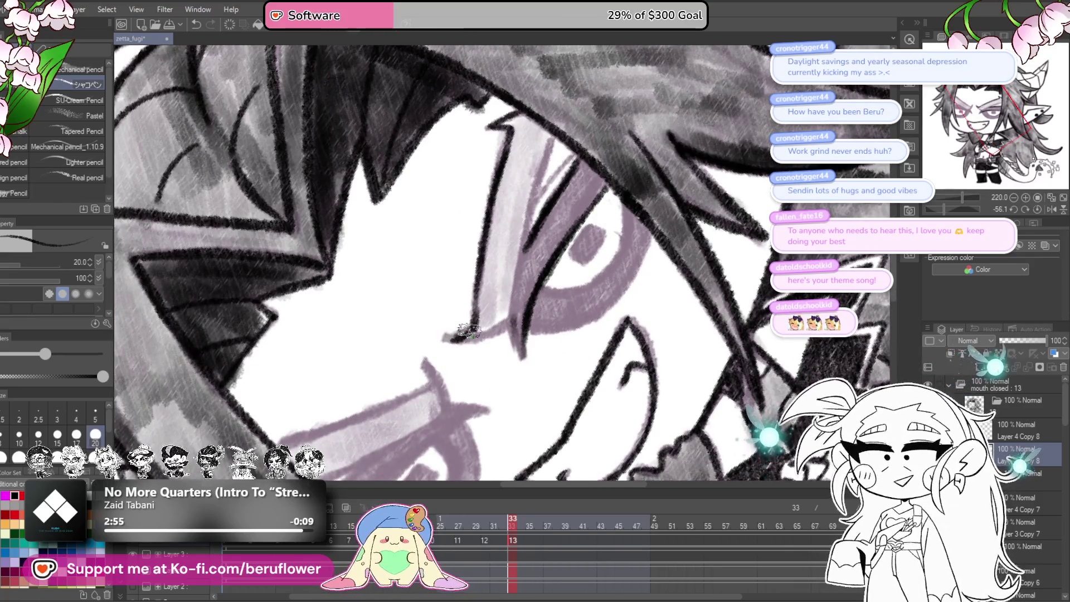
{"action": "left_click_drag", "start_coordinate": [536, 286], "coordinate": [521, 328]}
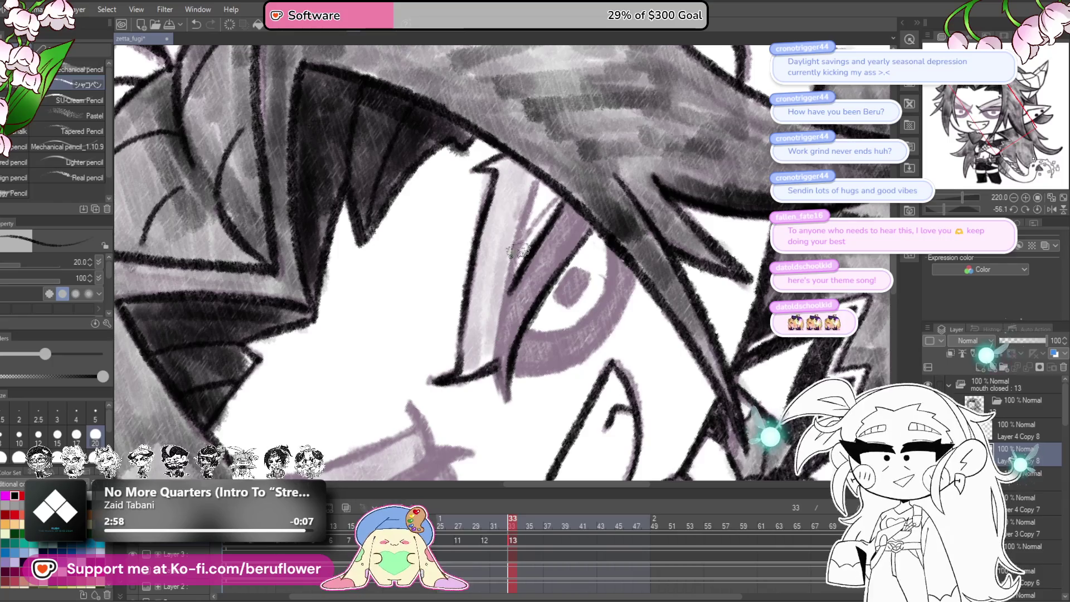
{"action": "mouse_move", "coordinate": [536, 180]}
{"action": "left_mouse_down"}
{"action": "mouse_move", "coordinate": [493, 351]}
{"action": "mouse_move", "coordinate": [504, 404]}
{"action": "left_mouse_up"}
{"action": "mouse_move", "coordinate": [537, 275]}
{"action": "left_mouse_down"}
{"action": "mouse_move", "coordinate": [501, 404]}
{"action": "mouse_move", "coordinate": [493, 351]}
{"action": "mouse_move", "coordinate": [573, 236]}
{"action": "mouse_move", "coordinate": [516, 279]}
{"action": "left_mouse_up"}
{"action": "left_click_drag", "start_coordinate": [571, 225], "coordinate": [554, 256]}
- Darken the eye's upper-left line and turn the under-eye shading dark grey
{"action": "left_click_drag", "start_coordinate": [548, 296], "coordinate": [574, 247]}
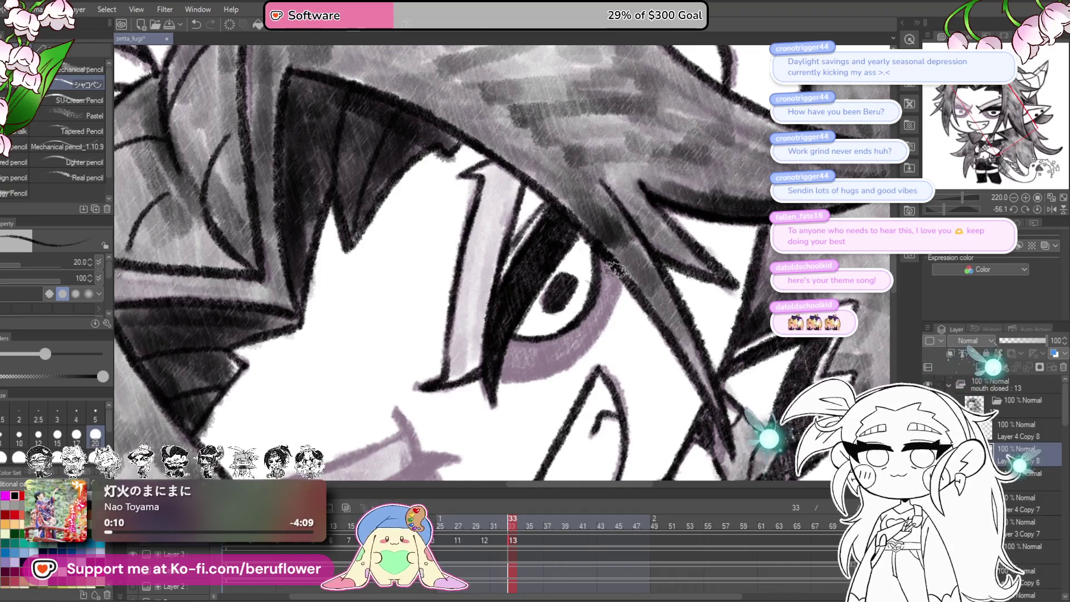
{"action": "mouse_move", "coordinate": [601, 323]}
{"action": "left_mouse_down"}
{"action": "mouse_move", "coordinate": [579, 351]}
{"action": "mouse_move", "coordinate": [501, 373]}
{"action": "mouse_move", "coordinate": [511, 349]}
{"action": "mouse_move", "coordinate": [596, 312]}
{"action": "mouse_move", "coordinate": [608, 263]}
{"action": "left_mouse_up"}
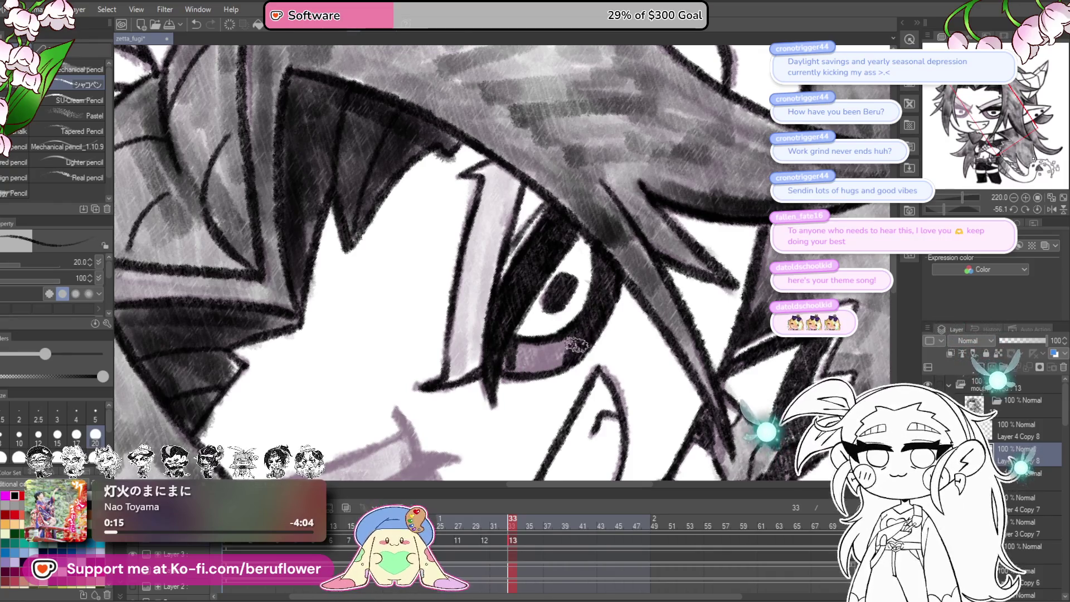
{"action": "mouse_move", "coordinate": [569, 336]}
{"action": "left_mouse_down"}
{"action": "mouse_move", "coordinate": [506, 351]}
{"action": "mouse_move", "coordinate": [539, 365]}
{"action": "mouse_move", "coordinate": [639, 298]}
{"action": "left_mouse_up"}
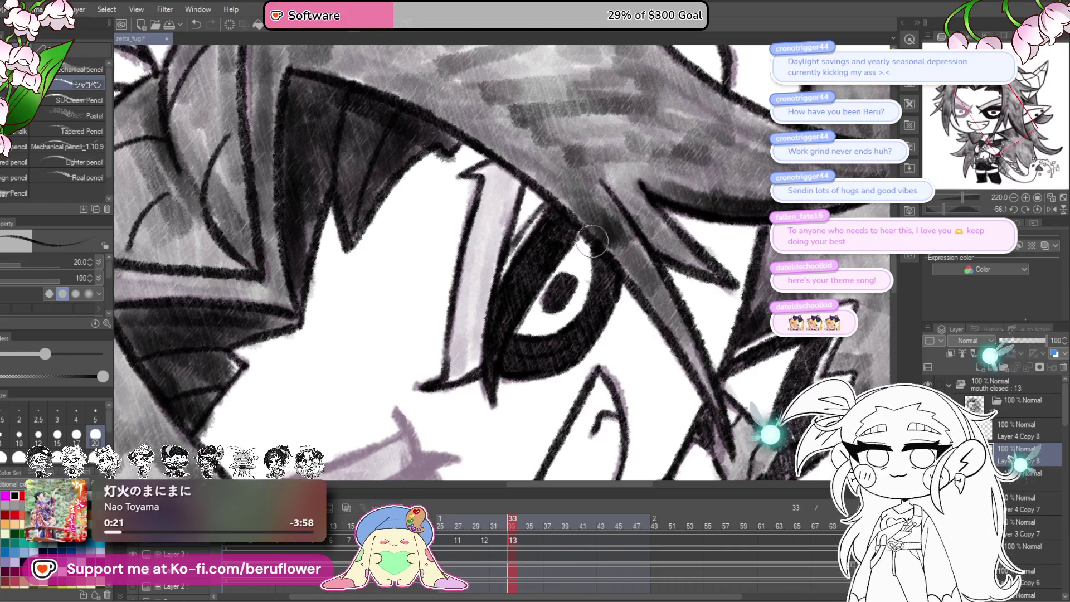
- Centre the view on the mouth and ink a dark stroke along the lower lip
{"action": "mouse_move", "coordinate": [568, 319]}
{"action": "left_mouse_down"}
{"action": "mouse_move", "coordinate": [641, 245]}
{"action": "mouse_move", "coordinate": [707, 269]}
{"action": "mouse_move", "coordinate": [645, 235]}
{"action": "mouse_move", "coordinate": [635, 290]}
{"action": "mouse_move", "coordinate": [697, 234]}
{"action": "mouse_move", "coordinate": [624, 300]}
{"action": "left_mouse_up"}
{"action": "left_click_drag", "start_coordinate": [943, 210], "coordinate": [943, 213]}
{"action": "mouse_move", "coordinate": [641, 279]}
{"action": "left_mouse_down"}
{"action": "mouse_move", "coordinate": [618, 268]}
{"action": "mouse_move", "coordinate": [451, 355]}
{"action": "left_mouse_up"}
{"action": "left_click_drag", "start_coordinate": [617, 286], "coordinate": [520, 358]}
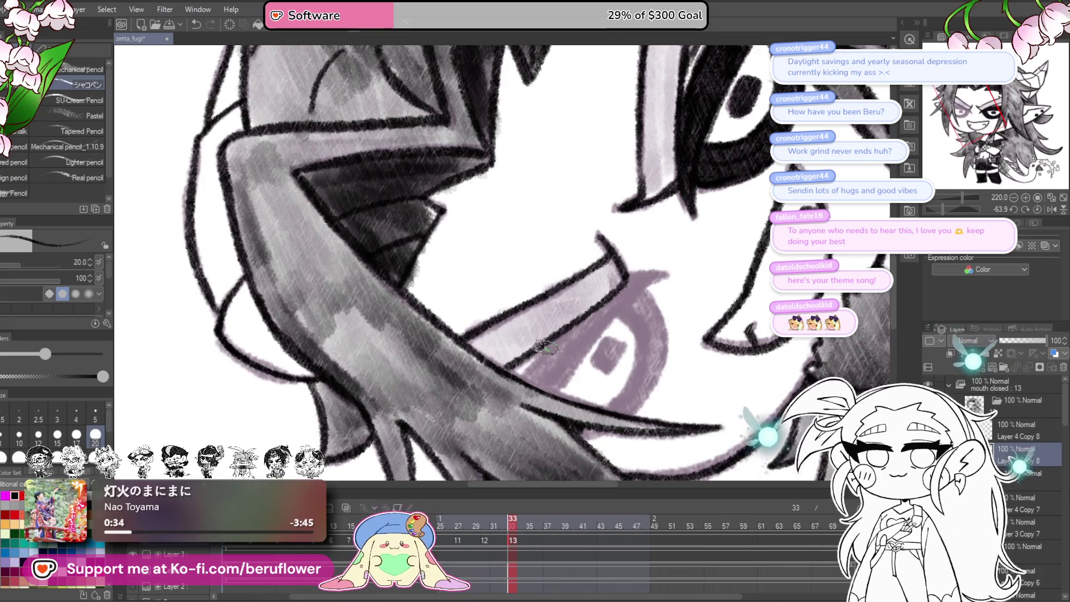
{"action": "mouse_move", "coordinate": [656, 292]}
{"action": "left_mouse_down"}
{"action": "mouse_move", "coordinate": [607, 312]}
{"action": "mouse_move", "coordinate": [534, 405]}
{"action": "left_mouse_up"}
{"action": "key", "text": "ctrl+z"}
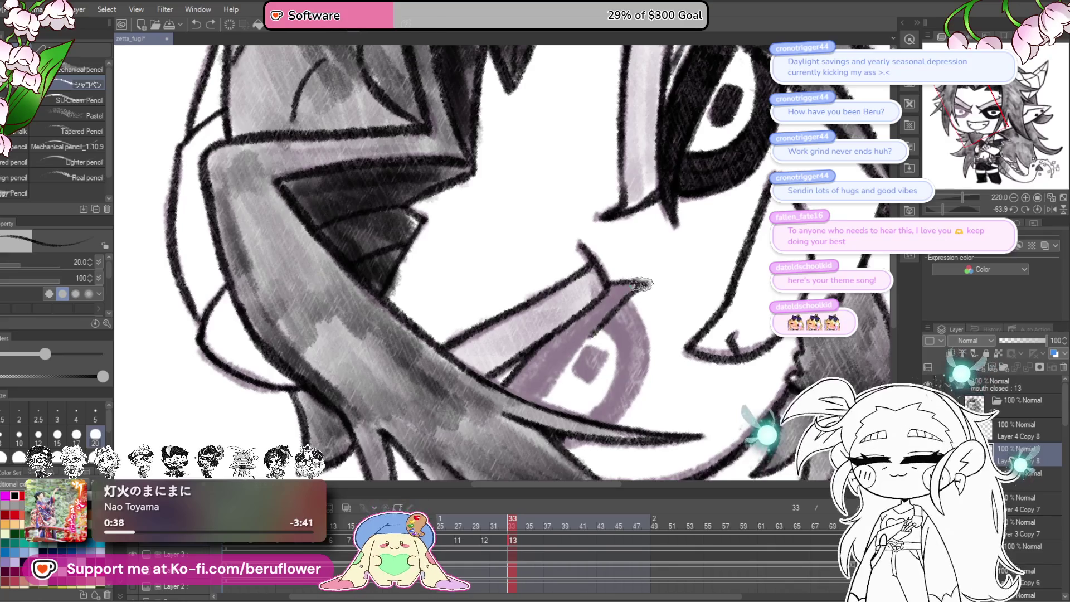
{"action": "key", "text": "ctrl+y"}
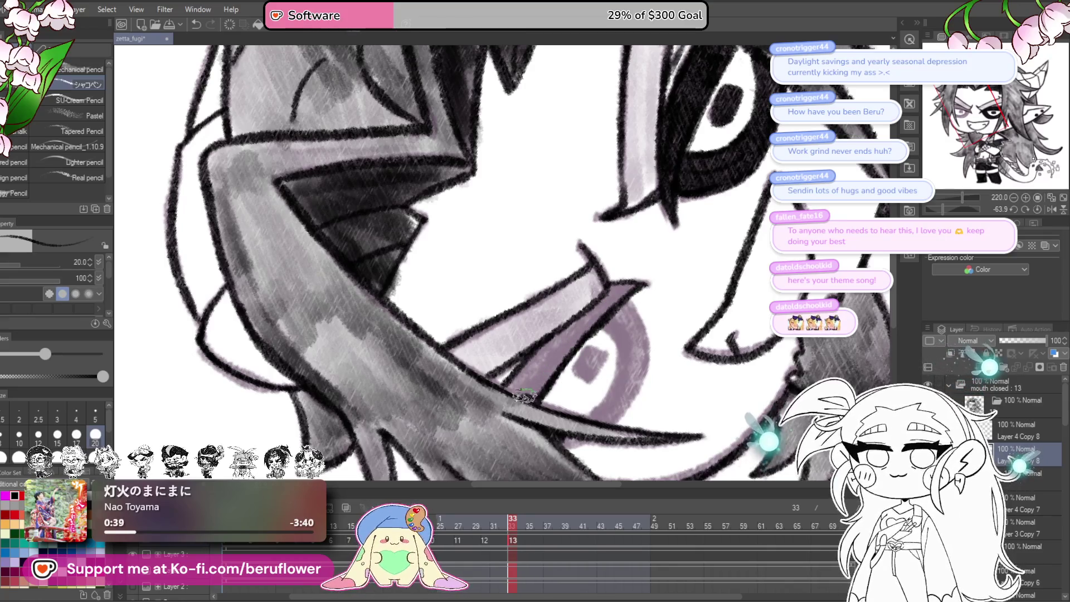
- Fill the lower lip dark, undo it, and redraw a dark lower-lip line
{"action": "mouse_move", "coordinate": [513, 384]}
{"action": "left_mouse_down"}
{"action": "mouse_move", "coordinate": [538, 362]}
{"action": "mouse_move", "coordinate": [524, 396]}
{"action": "mouse_move", "coordinate": [621, 287]}
{"action": "mouse_move", "coordinate": [579, 328]}
{"action": "left_mouse_up"}
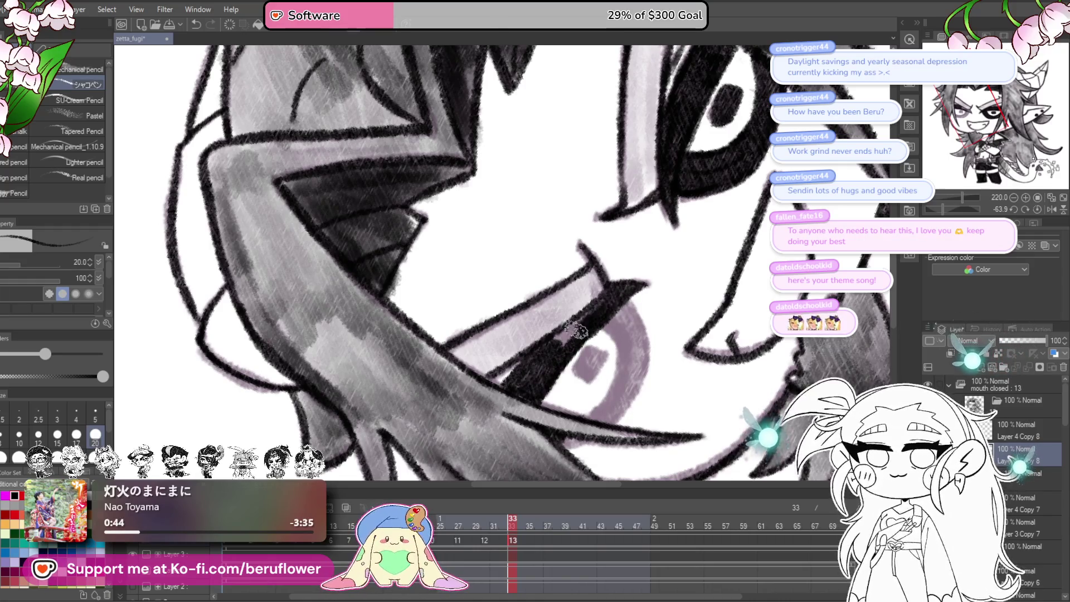
{"action": "scroll", "coordinate": [565, 341], "scroll_direction": "down", "scroll_amount": 1}
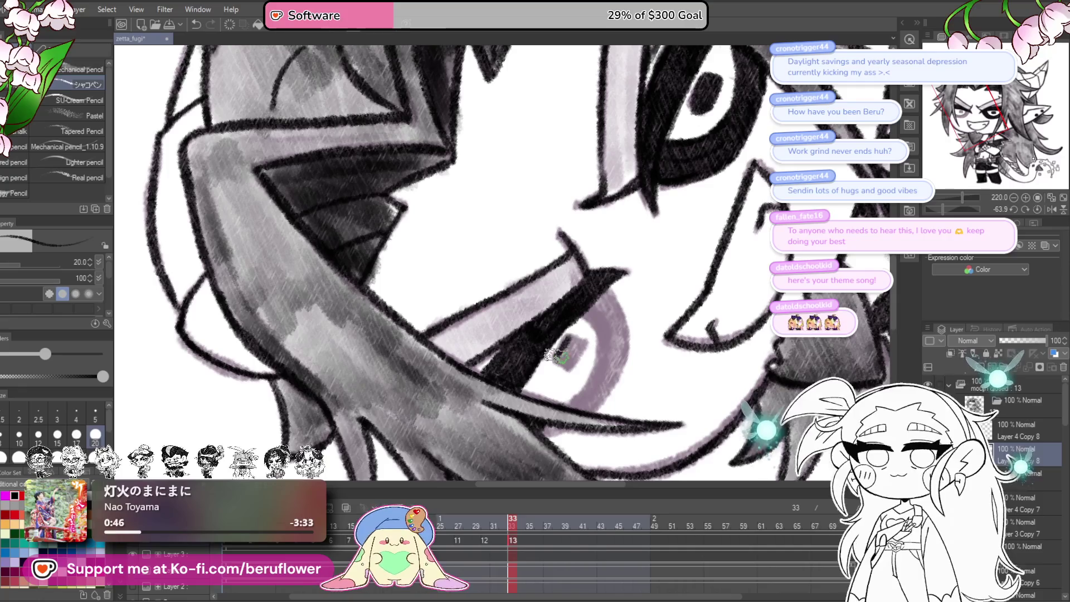
{"action": "key", "text": "ctrl+z"}
{"action": "key", "text": "ctrl+z"}
{"action": "key", "text": "ctrl+z"}
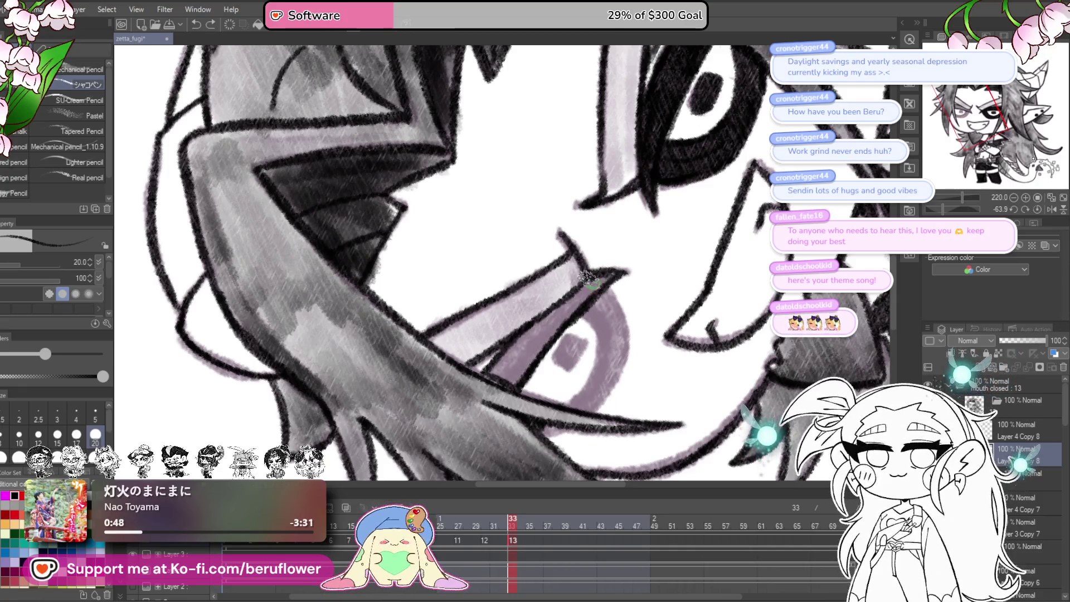
{"action": "mouse_move", "coordinate": [568, 304]}
{"action": "left_mouse_down"}
{"action": "mouse_move", "coordinate": [496, 369]}
{"action": "mouse_move", "coordinate": [551, 330]}
{"action": "left_mouse_up"}
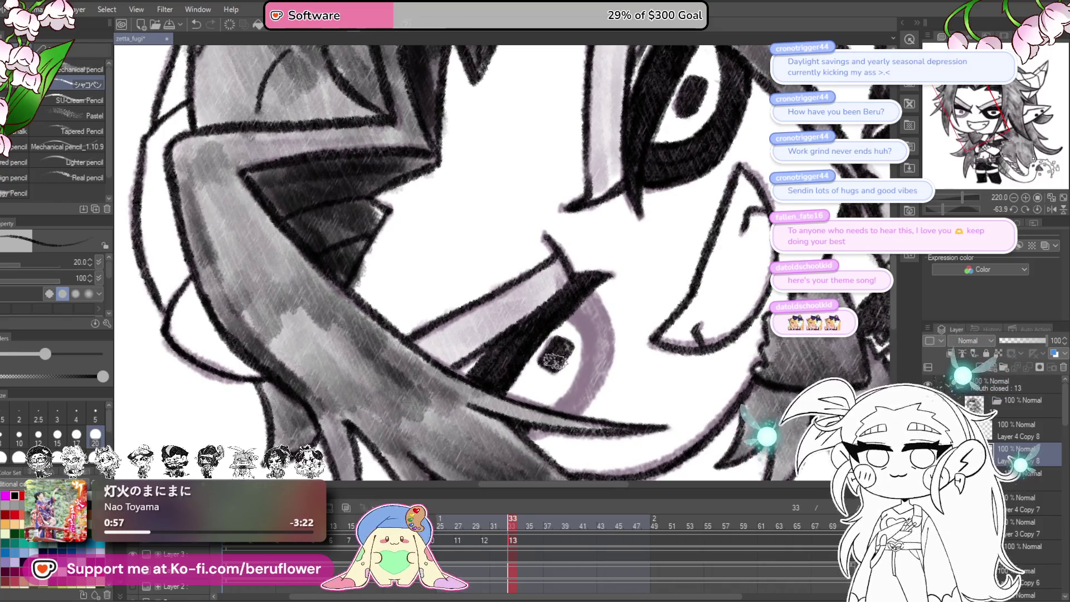
{"action": "left_click_drag", "start_coordinate": [562, 347], "coordinate": [574, 295]}
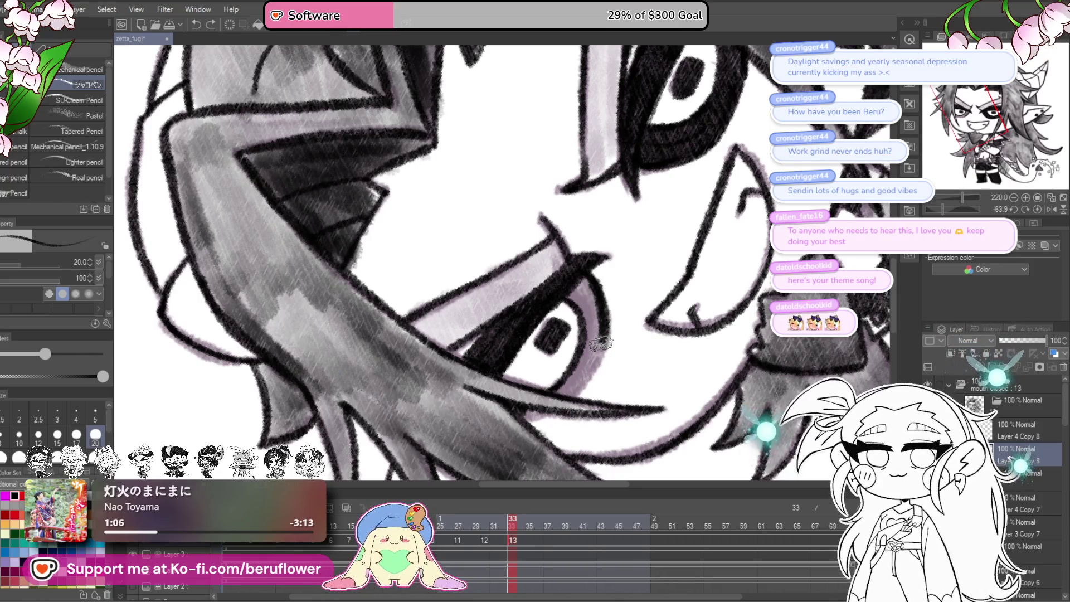
- Enlarge the brush to 50, then undo the recent grey shading and hair-strand stroke
{"action": "scroll", "coordinate": [578, 394], "scroll_direction": "down", "scroll_amount": 1}
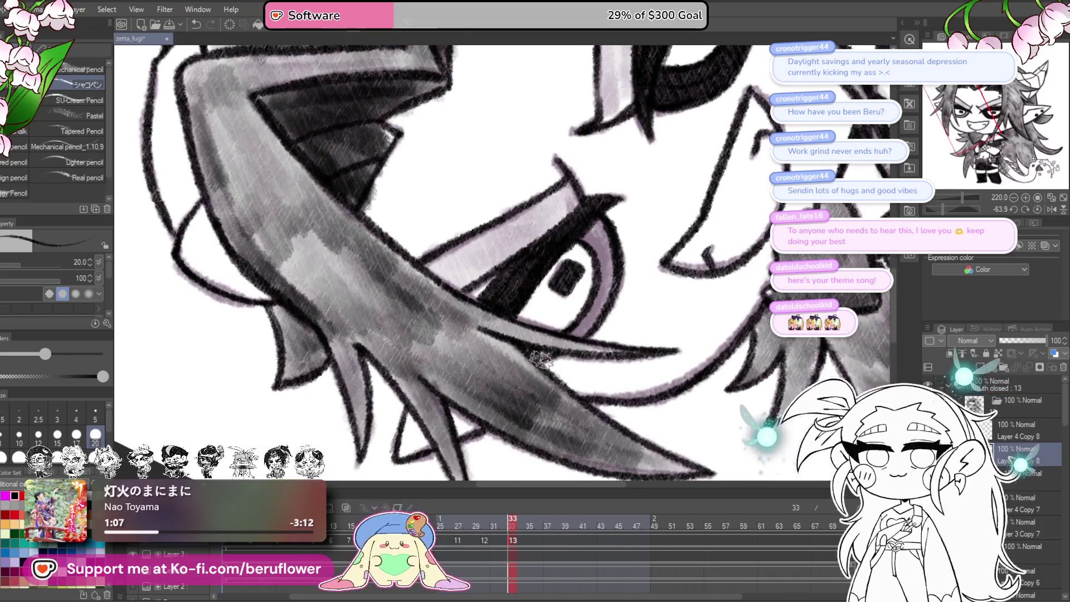
{"action": "scroll", "coordinate": [574, 348], "scroll_direction": "up", "scroll_amount": 1}
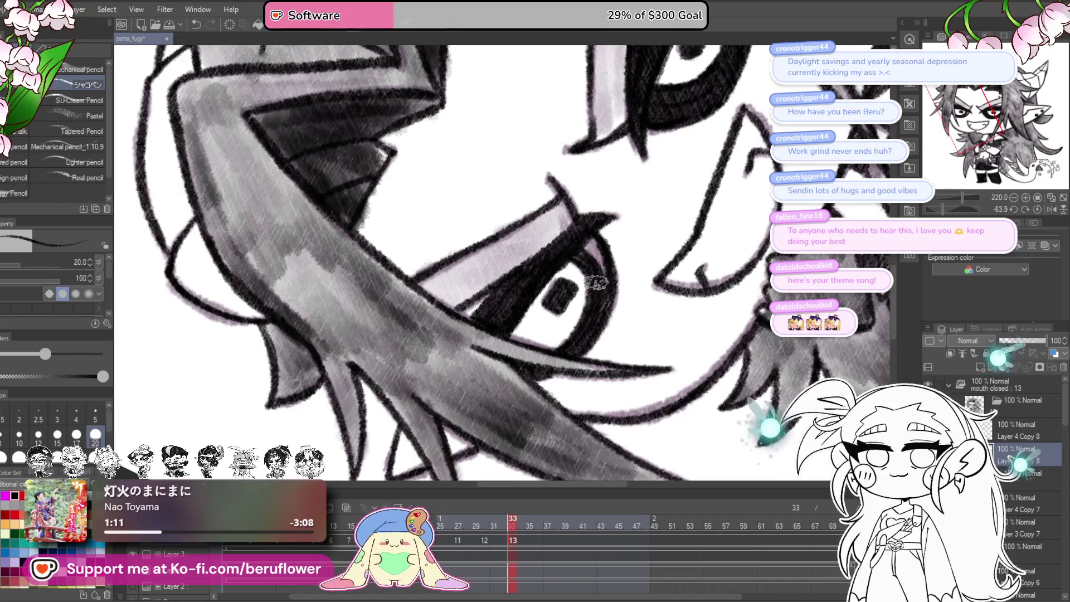
{"action": "scroll", "coordinate": [596, 304], "scroll_direction": "up", "scroll_amount": 5}
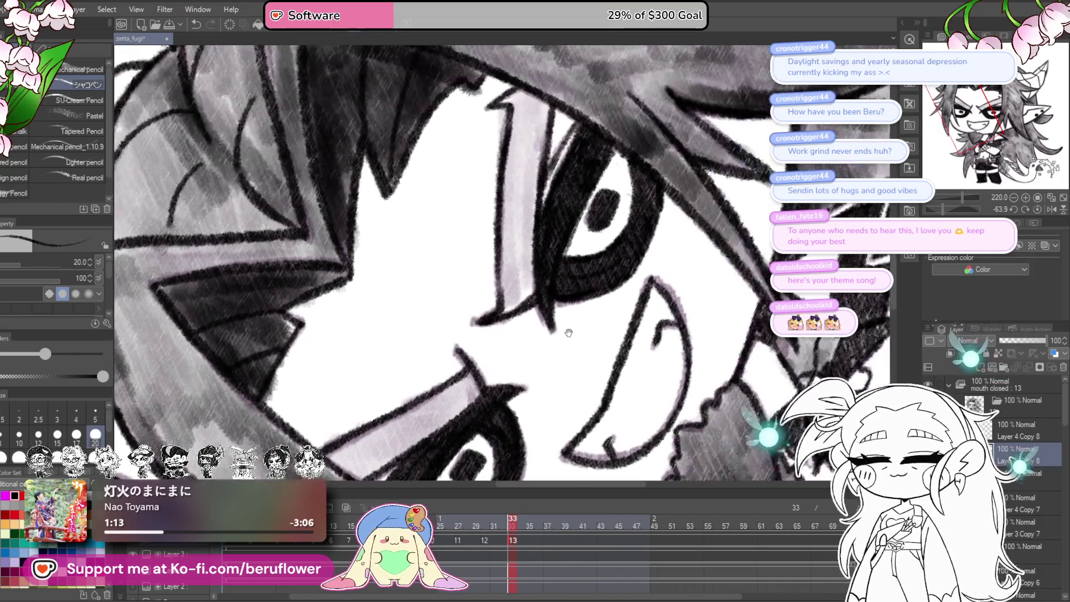
{"action": "key", "text": "bracketright"}
{"action": "key", "text": "bracketright"}
{"action": "key", "text": "bracketright"}
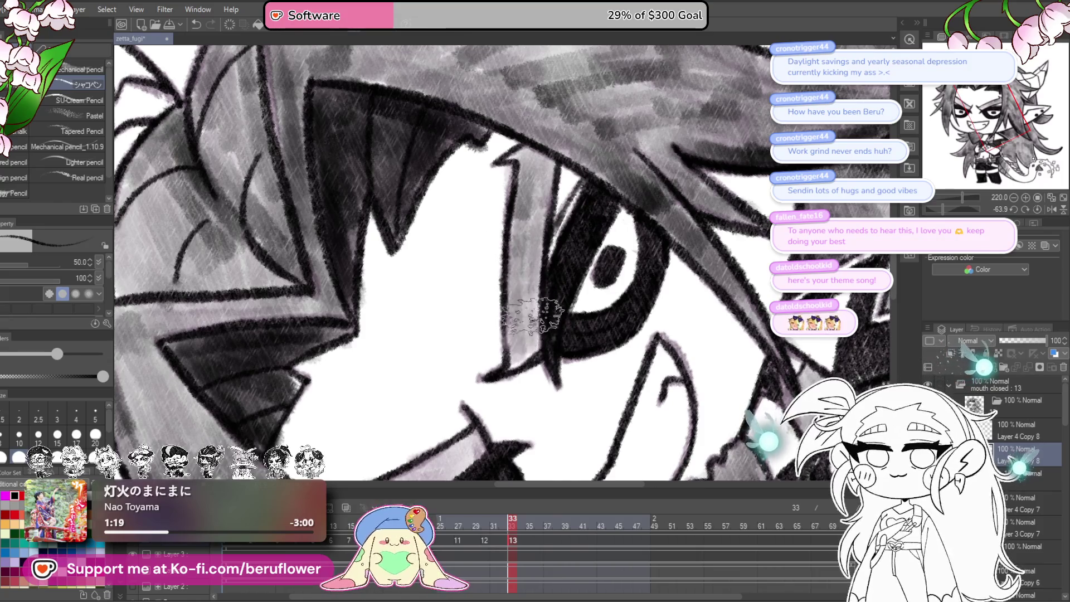
{"action": "scroll", "coordinate": [518, 368], "scroll_direction": "down", "scroll_amount": 5}
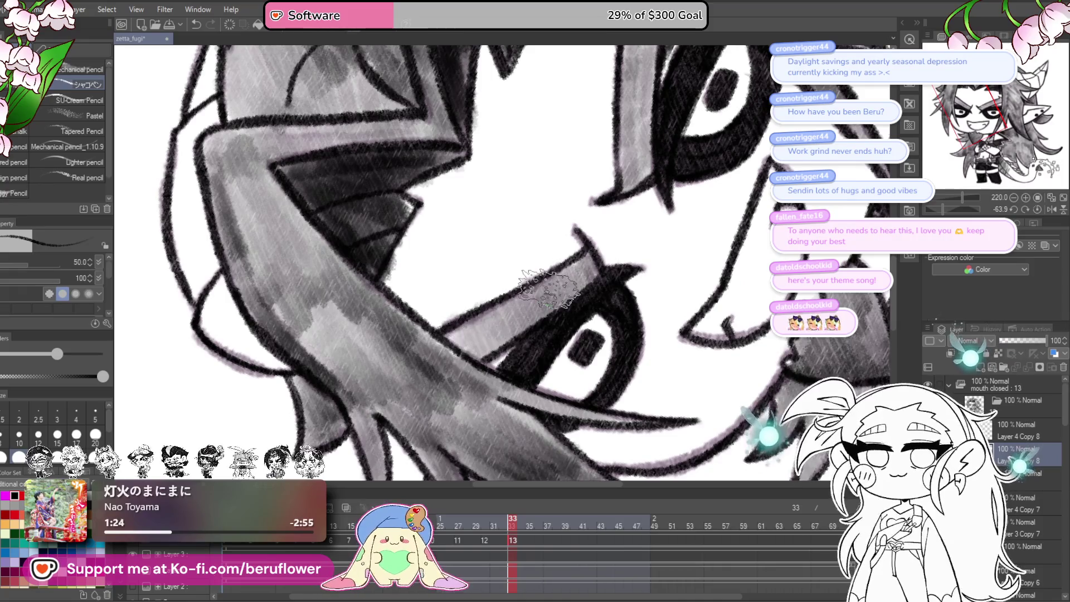
{"action": "scroll", "coordinate": [549, 290], "scroll_direction": "down", "scroll_amount": 3}
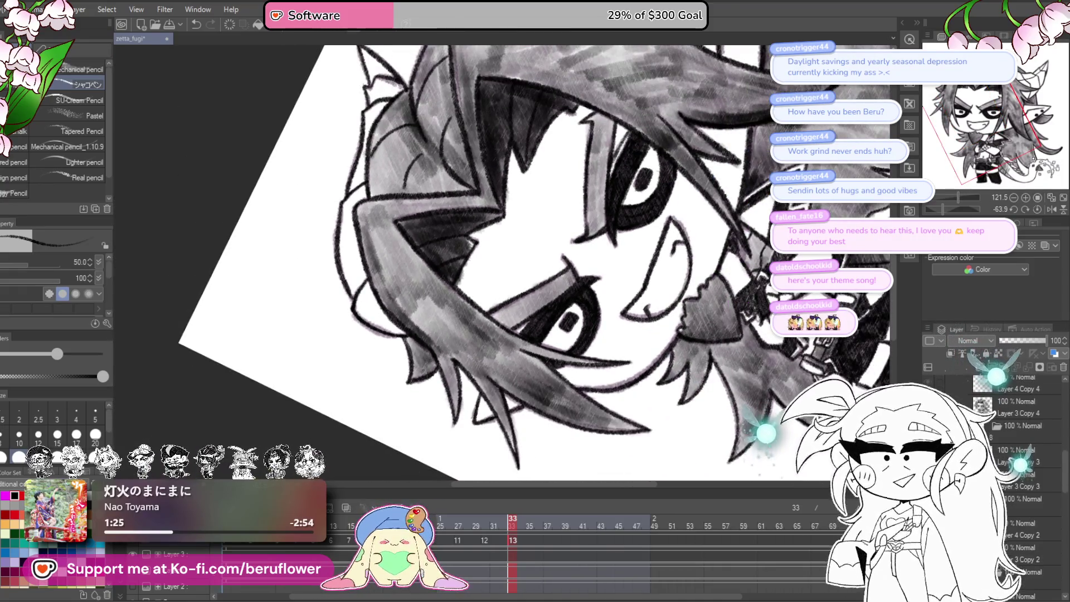
{"action": "key", "text": "ctrl+z"}
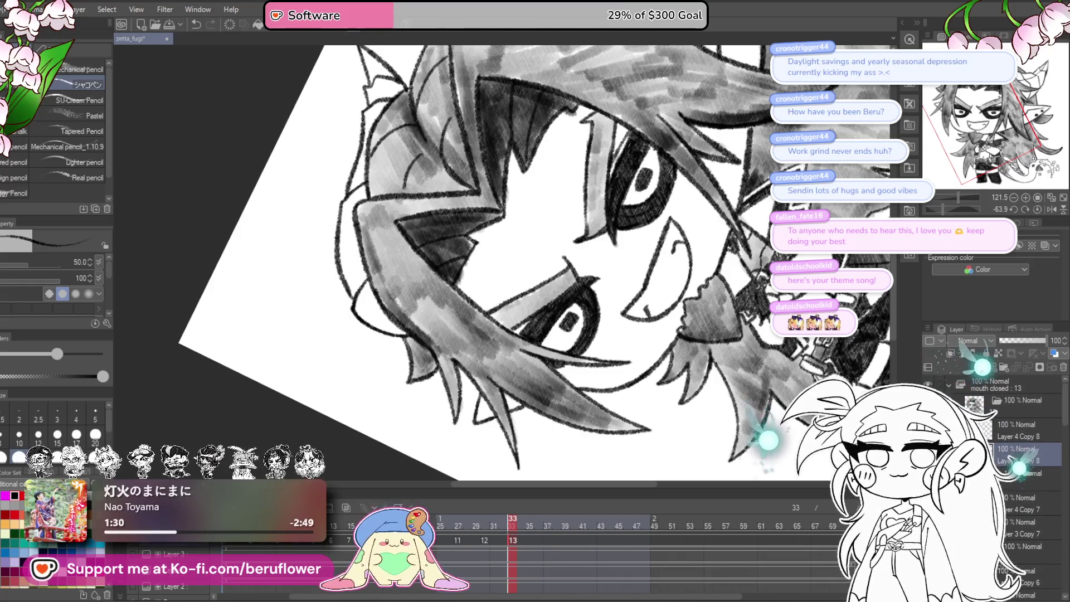
{"action": "key", "text": "ctrl+z"}
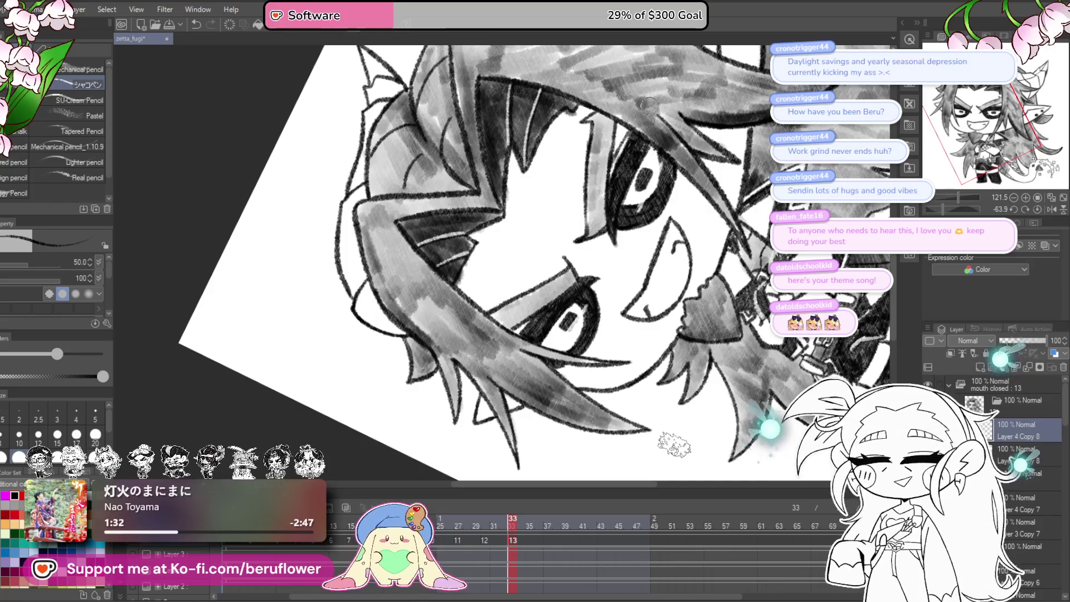
- With a smaller brush, hatch light grey shading on the hair beside the eye
{"action": "scroll", "coordinate": [691, 192], "scroll_direction": "up", "scroll_amount": 2}
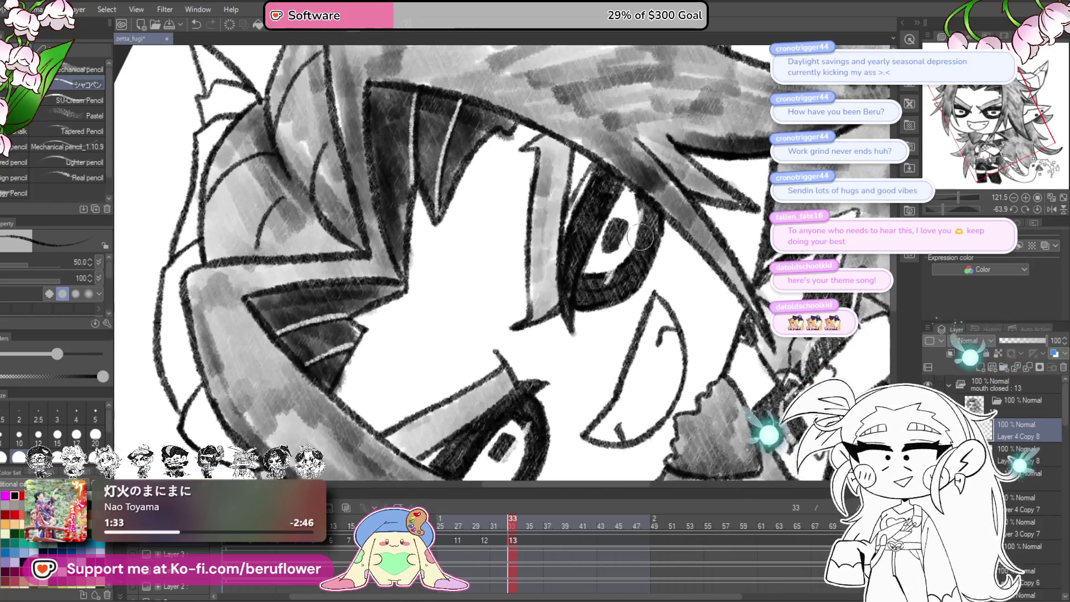
{"action": "left_click_drag", "start_coordinate": [582, 356], "coordinate": [658, 247]}
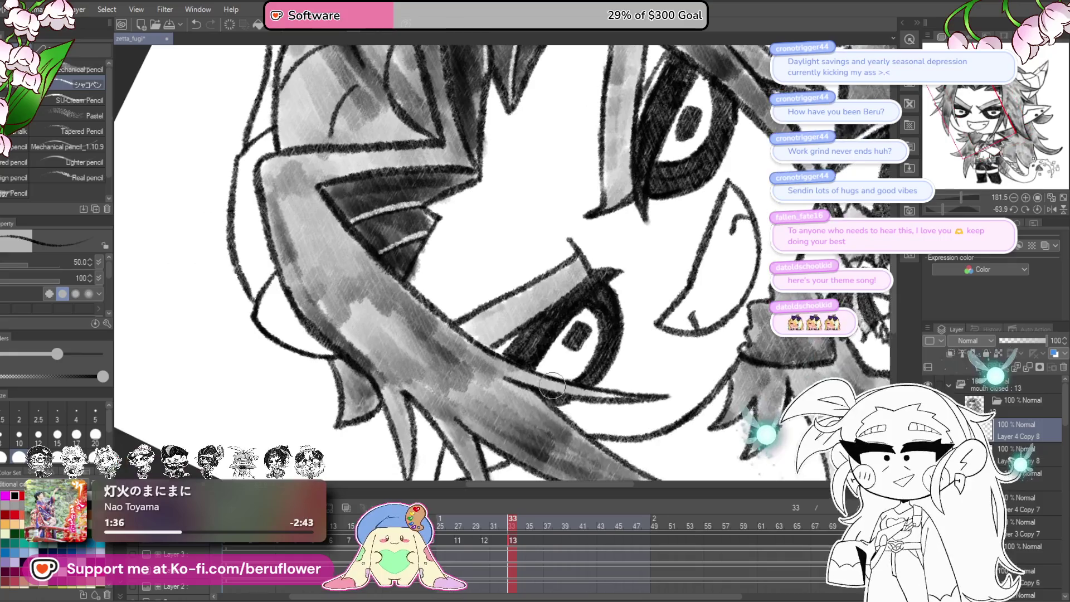
{"action": "left_click_drag", "start_coordinate": [613, 322], "coordinate": [566, 340]}
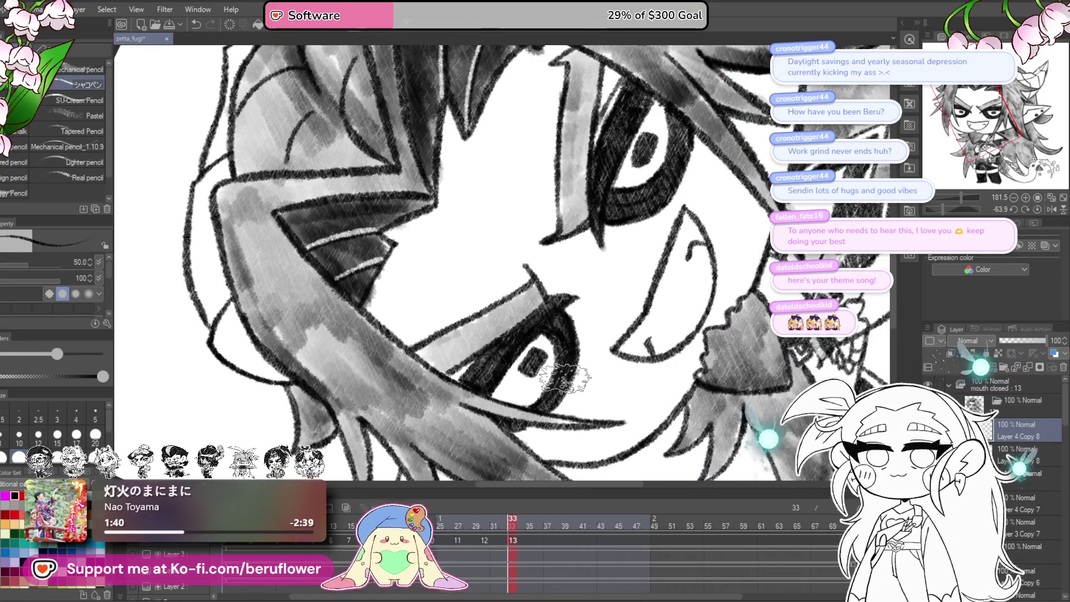
{"action": "left_click_drag", "start_coordinate": [567, 367], "coordinate": [604, 387]}
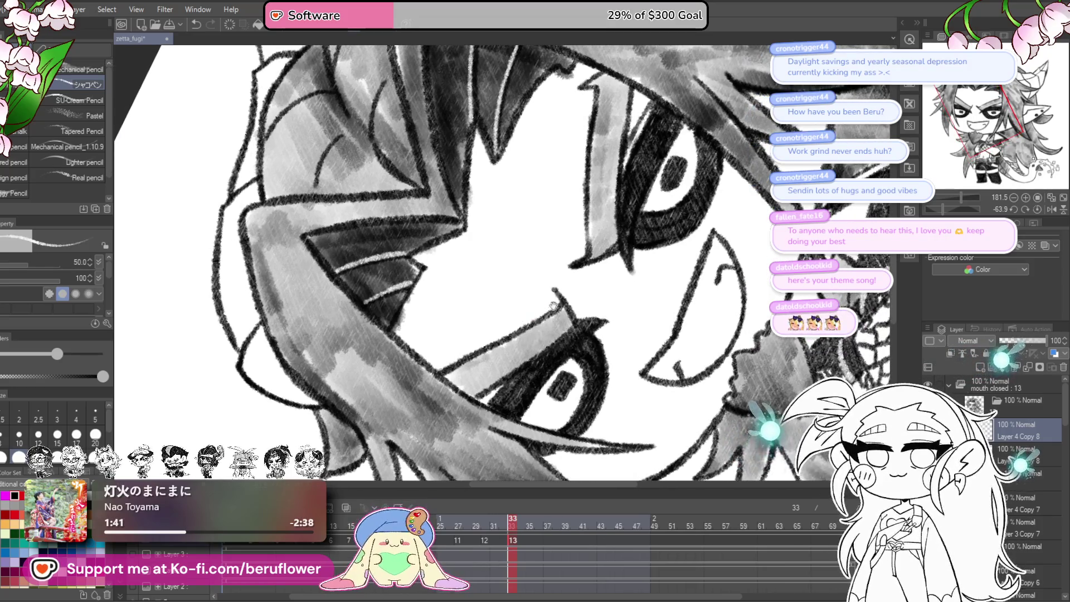
{"action": "left_click_drag", "start_coordinate": [630, 206], "coordinate": [605, 278]}
{"action": "key", "text": "bracketleft"}
{"action": "key", "text": "bracketleft"}
{"action": "key", "text": "bracketleft"}
{"action": "key", "text": "bracketleft"}
{"action": "mouse_move", "coordinate": [632, 195]}
{"action": "left_mouse_down"}
{"action": "mouse_move", "coordinate": [610, 275]}
{"action": "mouse_move", "coordinate": [705, 41]}
{"action": "left_mouse_up"}
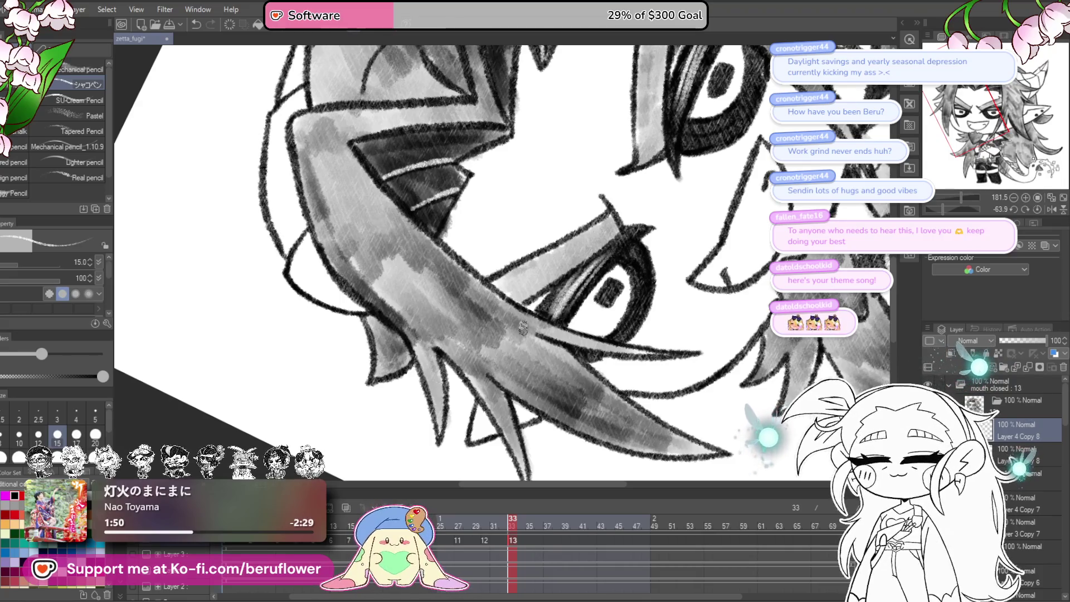
{"action": "scroll", "coordinate": [523, 335], "scroll_direction": "down", "scroll_amount": 4}
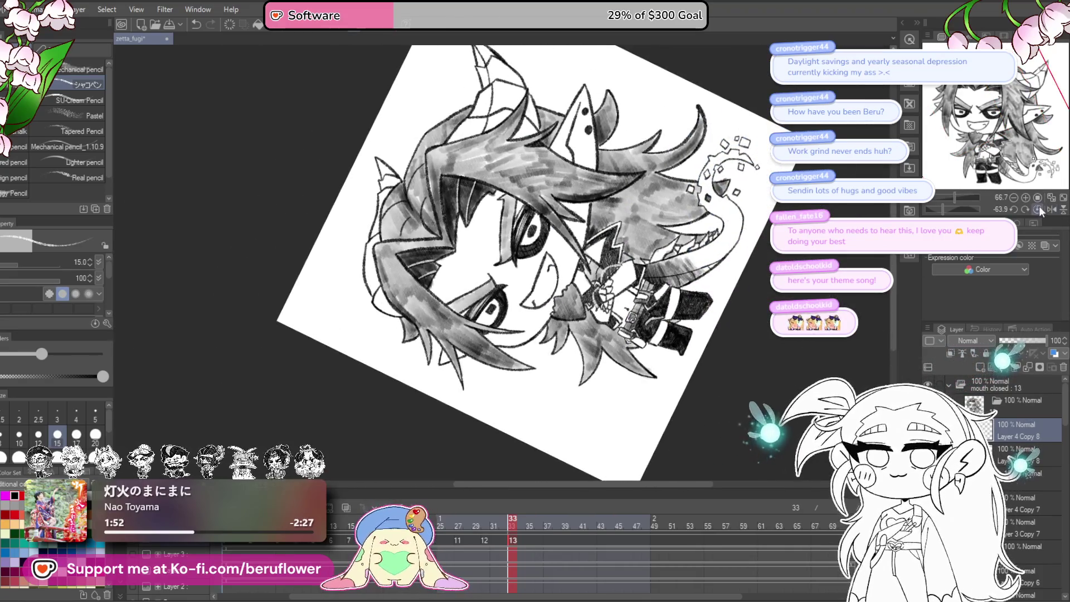
- Reset the canvas rotation to upright and step through frames 29 and 30
{"action": "key", "text": "ctrl+@"}
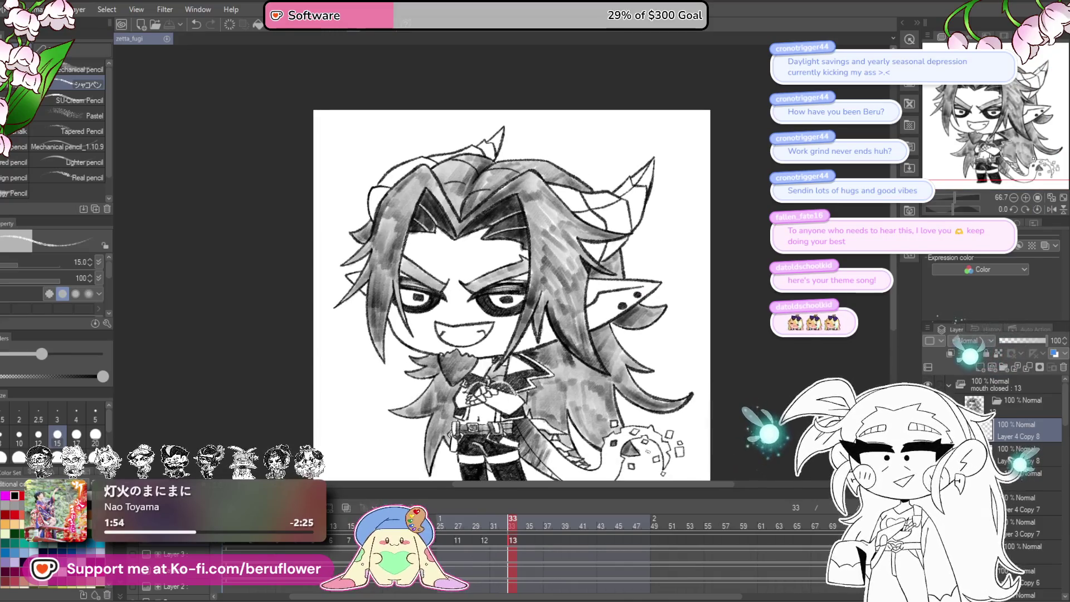
{"action": "left_click_drag", "start_coordinate": [565, 511], "coordinate": [541, 432]}
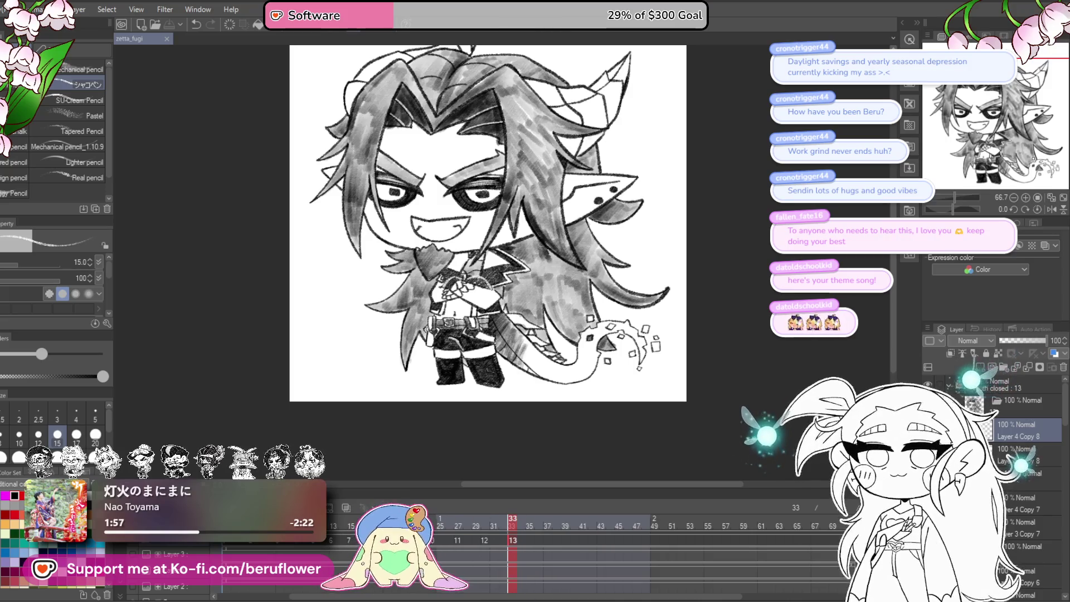
{"action": "left_click", "coordinate": [478, 566]}
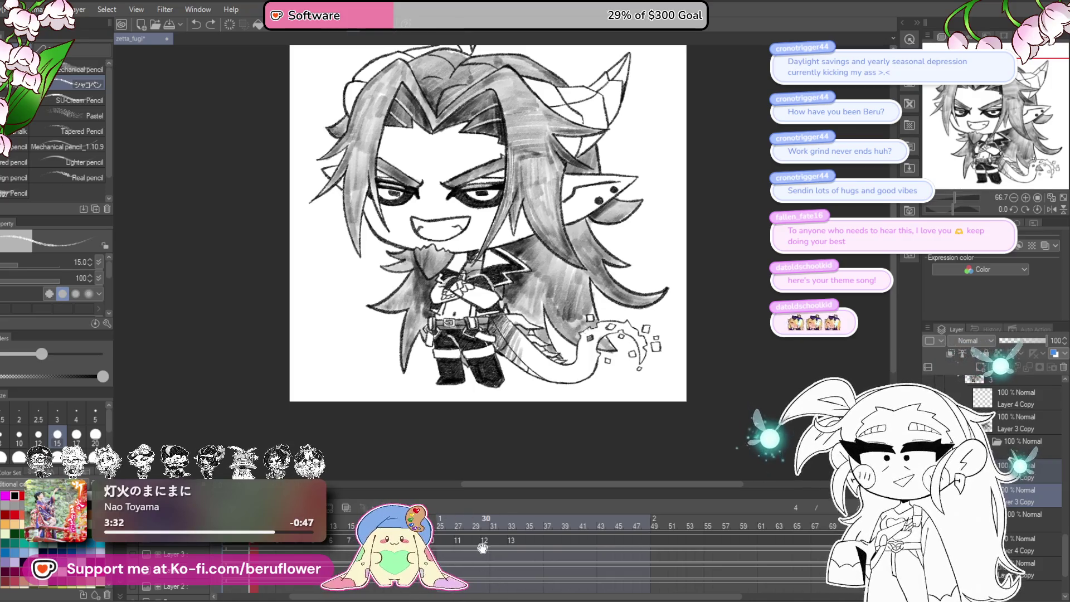
{"action": "left_click", "coordinate": [485, 566]}
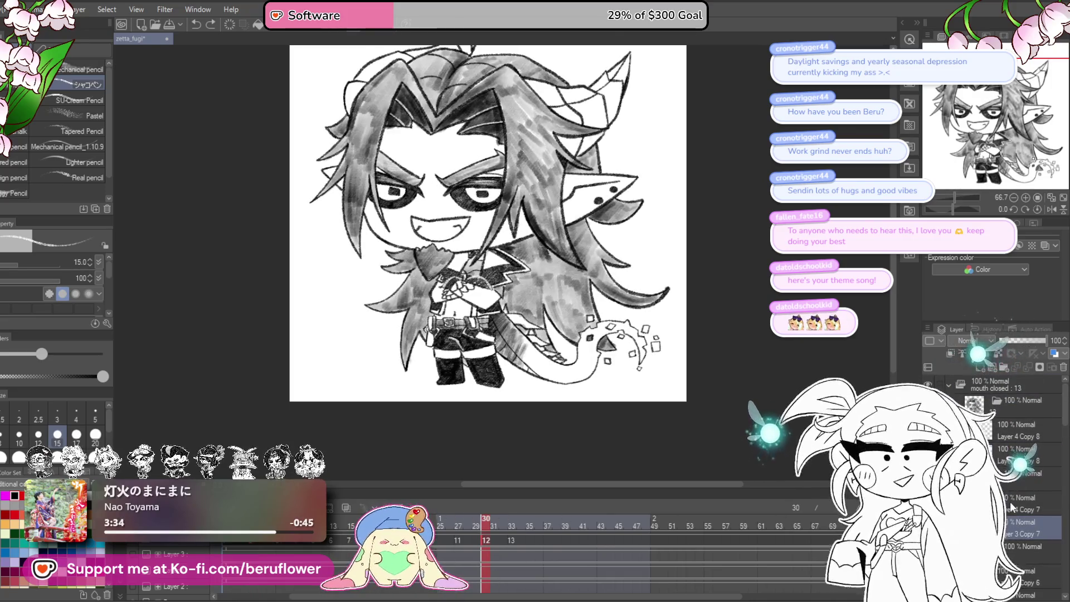
- Select the Layer 3 Copy 7 cel and move to frame 31
{"action": "left_click", "coordinate": [1024, 480]}
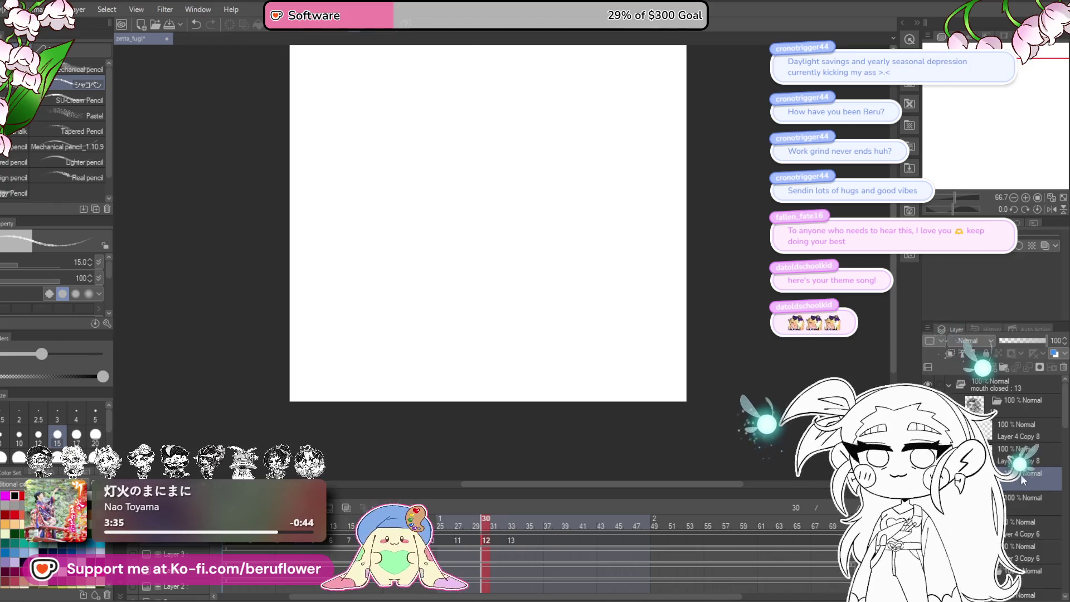
{"action": "left_click", "coordinate": [1017, 503]}
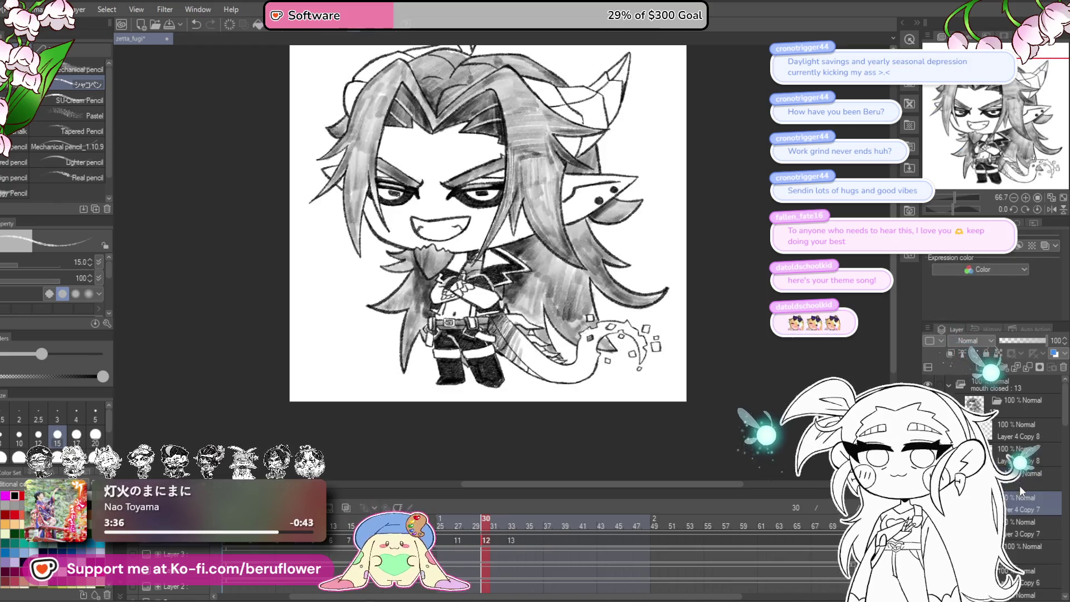
{"action": "left_click", "coordinate": [1011, 535]}
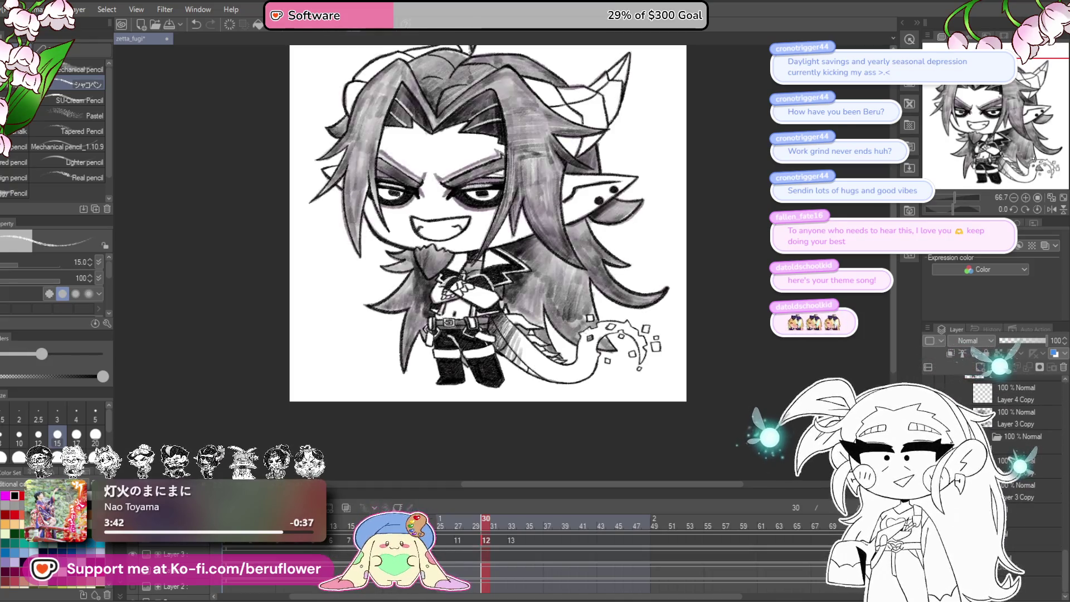
{"action": "left_click", "coordinate": [492, 550]}
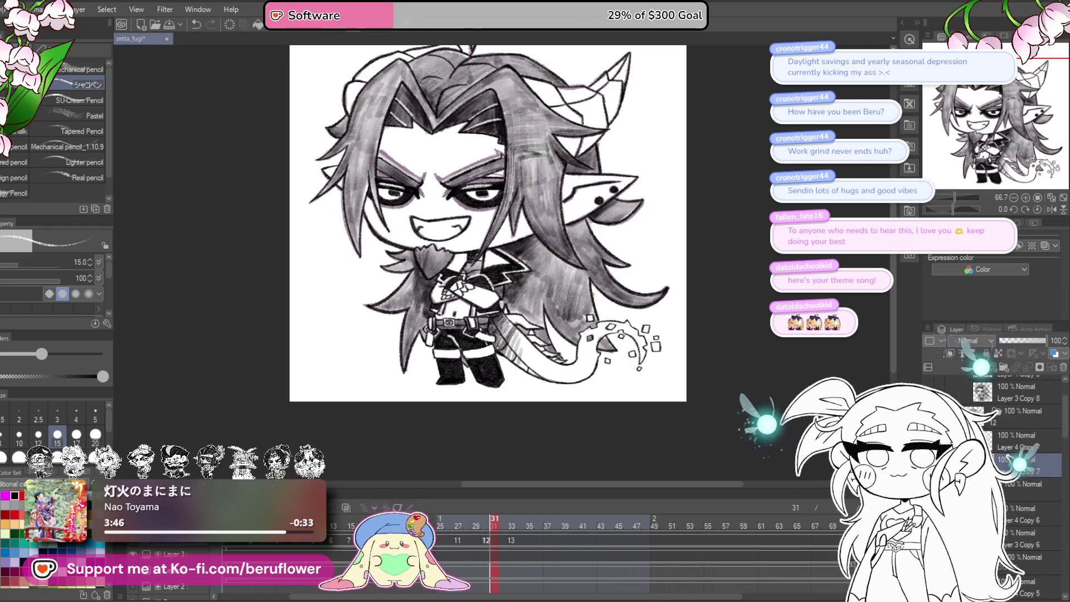
{"action": "scroll", "coordinate": [440, 179], "scroll_direction": "up", "scroll_amount": 5}
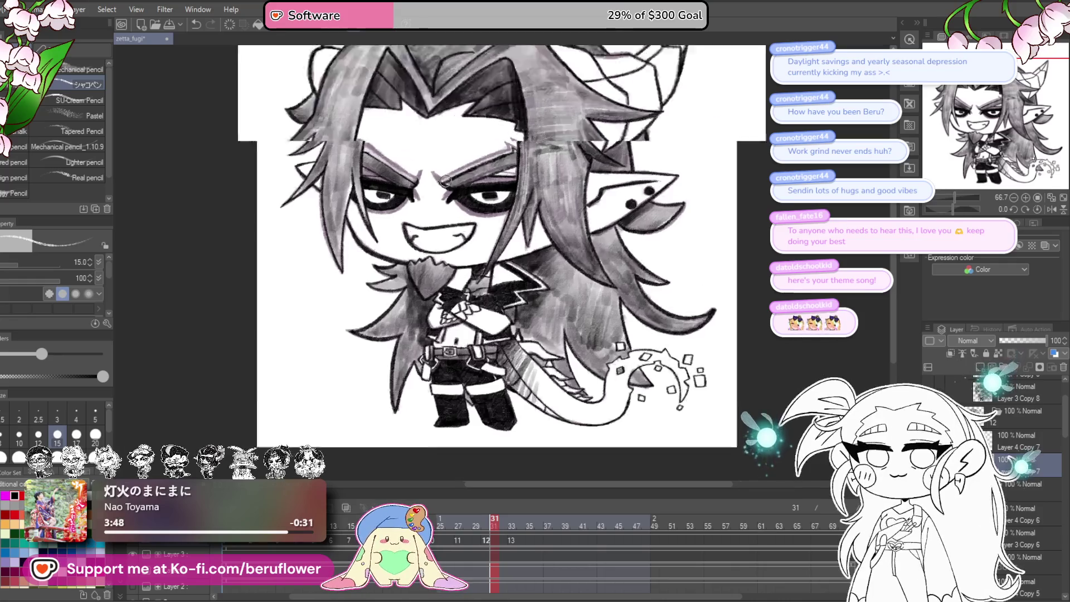
- Lighten the dark shading around the right eye to lavender with the soft eraser
{"action": "mouse_move", "coordinate": [467, 148]}
{"action": "left_mouse_down"}
{"action": "mouse_move", "coordinate": [515, 223]}
{"action": "mouse_move", "coordinate": [535, 228]}
{"action": "left_mouse_up"}
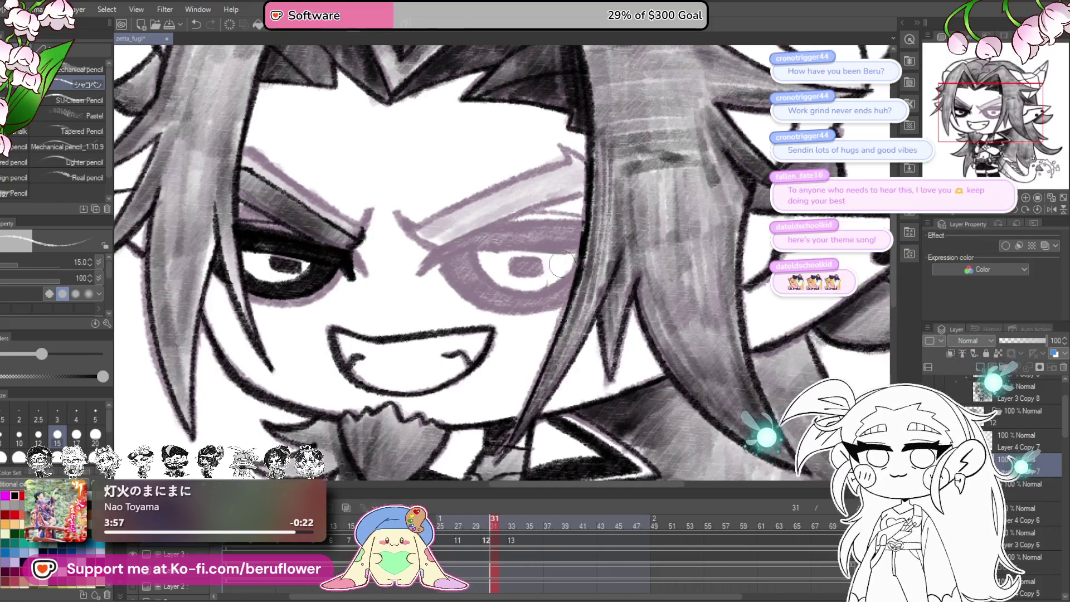
{"action": "mouse_move", "coordinate": [446, 255]}
{"action": "left_mouse_down"}
{"action": "mouse_move", "coordinate": [525, 258]}
{"action": "mouse_move", "coordinate": [536, 246]}
{"action": "left_mouse_up"}
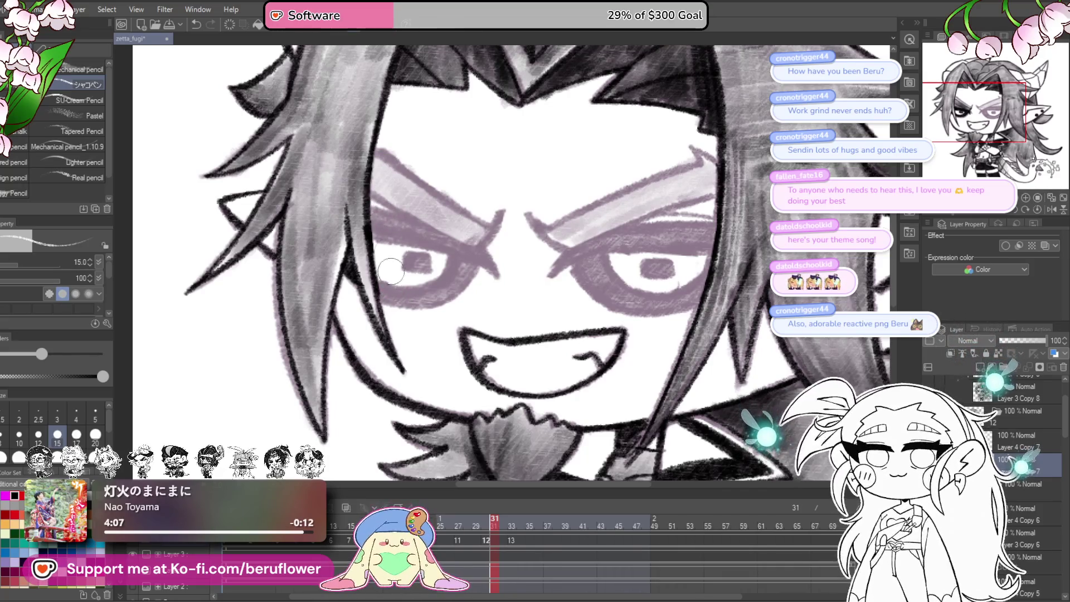
{"action": "key", "text": "minus"}
{"action": "key", "text": "minus"}
{"action": "key", "text": "minus"}
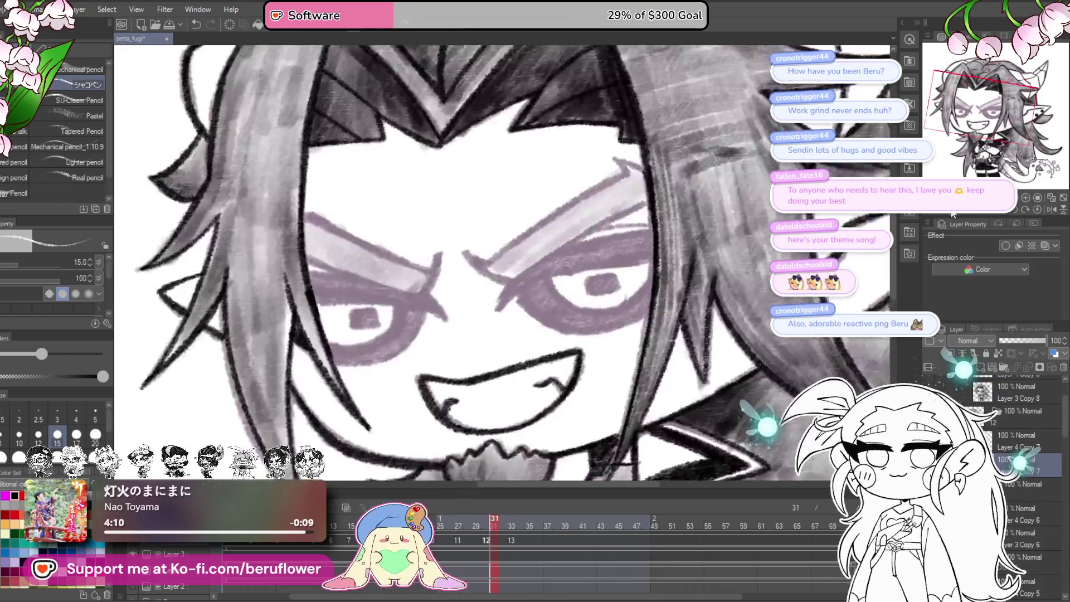
{"action": "scroll", "coordinate": [602, 186], "scroll_direction": "up", "scroll_amount": 2}
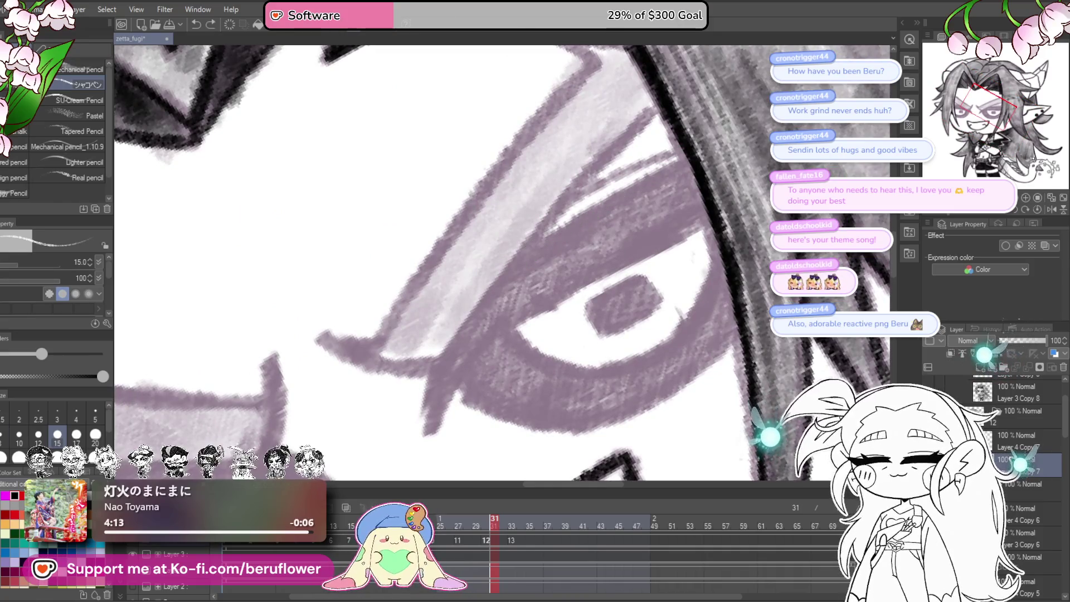
- Redraw a crisp dark line along the right eye's upper eyelid
{"action": "left_click_drag", "start_coordinate": [610, 263], "coordinate": [601, 278]}
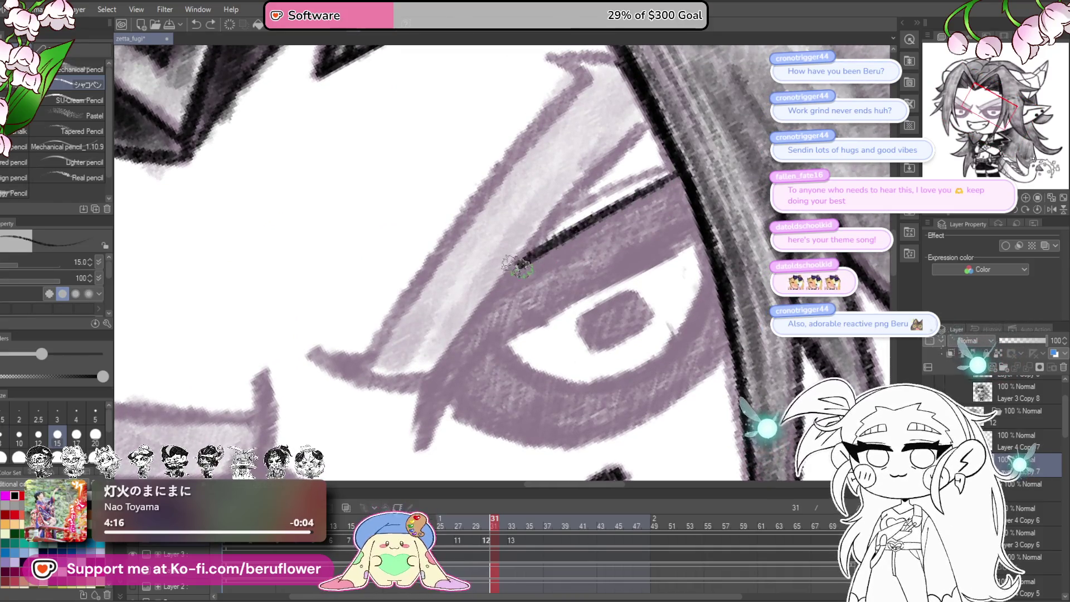
{"action": "left_click_drag", "start_coordinate": [684, 258], "coordinate": [683, 223]}
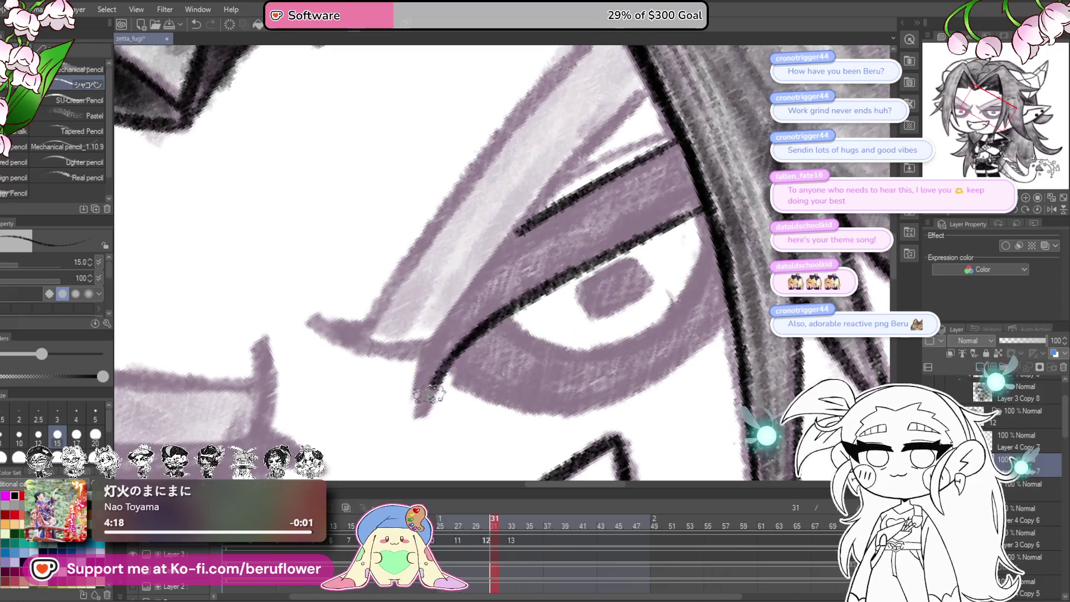
{"action": "left_click_drag", "start_coordinate": [415, 422], "coordinate": [449, 418]}
{"action": "mouse_move", "coordinate": [613, 110]}
{"action": "left_mouse_down"}
{"action": "mouse_move", "coordinate": [590, 228]}
{"action": "mouse_move", "coordinate": [484, 343]}
{"action": "left_mouse_up"}
{"action": "left_click_drag", "start_coordinate": [542, 249], "coordinate": [590, 129]}
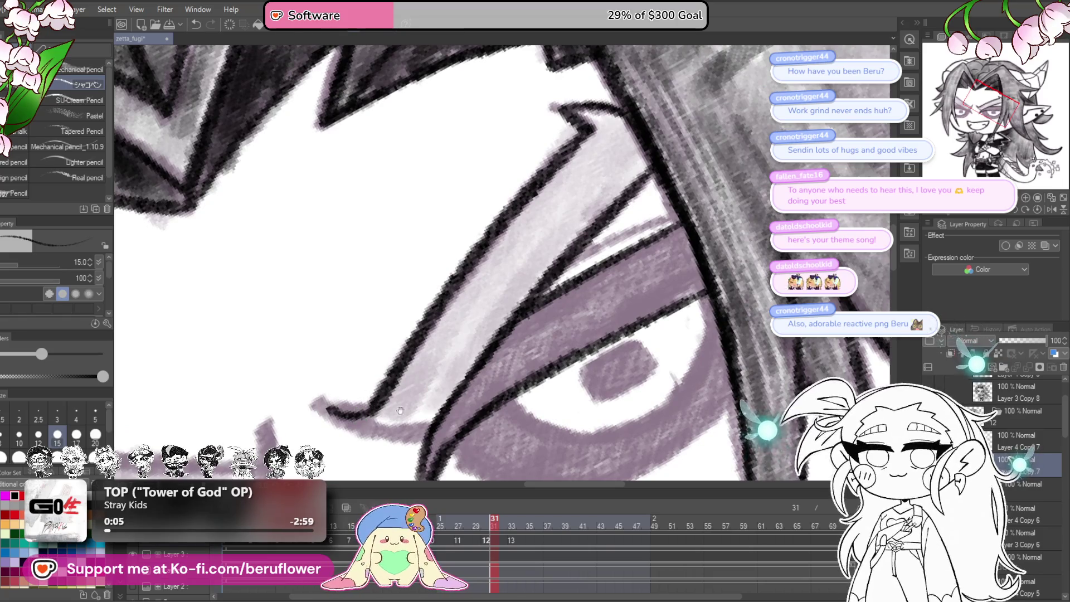
{"action": "left_click_drag", "start_coordinate": [387, 397], "coordinate": [355, 356]}
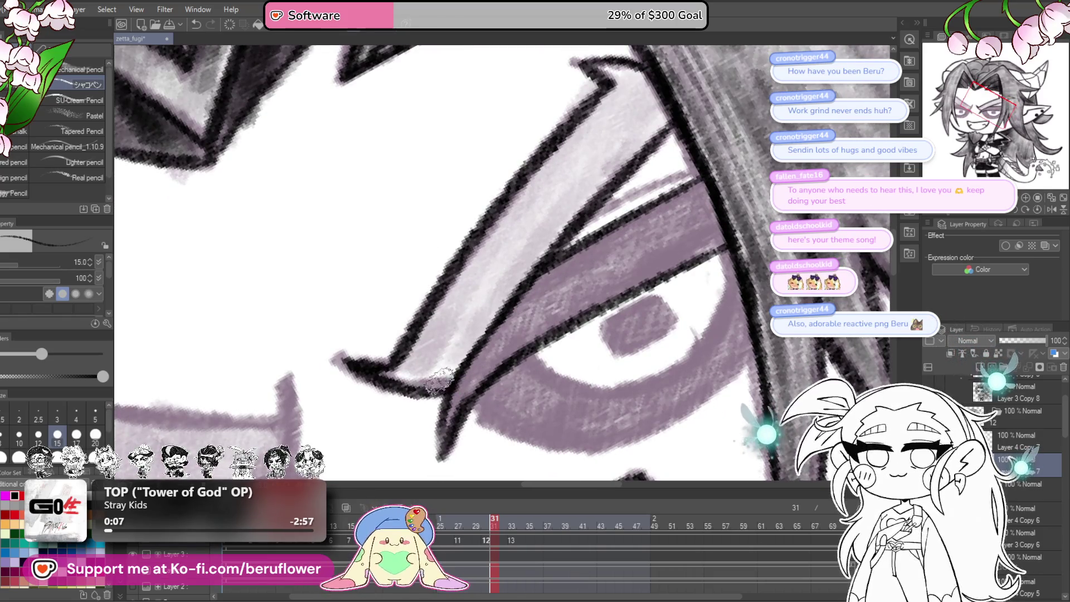
{"action": "left_click_drag", "start_coordinate": [415, 385], "coordinate": [565, 273]}
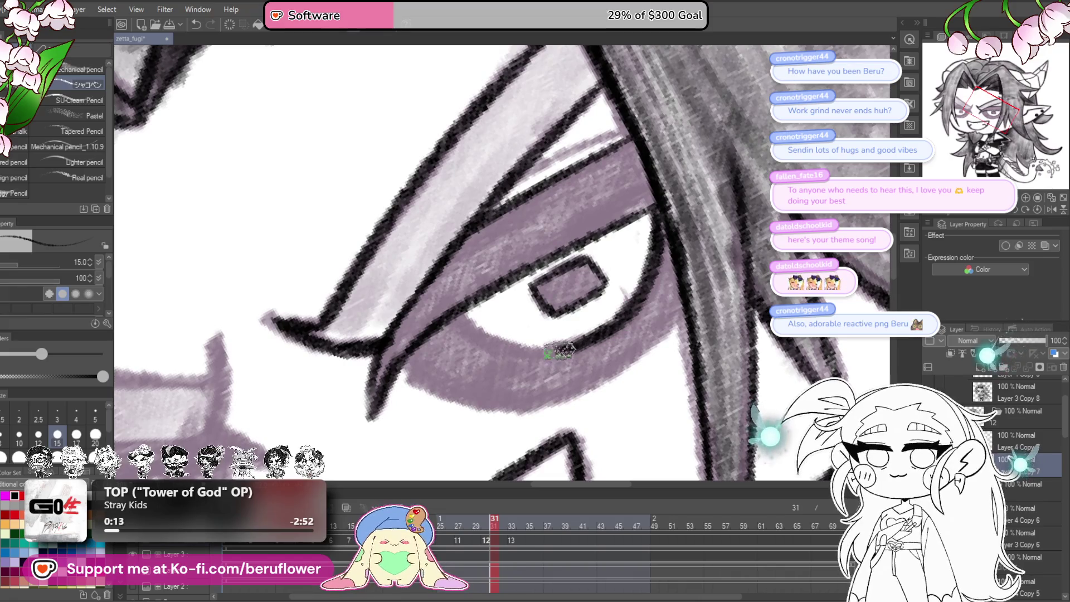
{"action": "left_click_drag", "start_coordinate": [451, 310], "coordinate": [418, 307]}
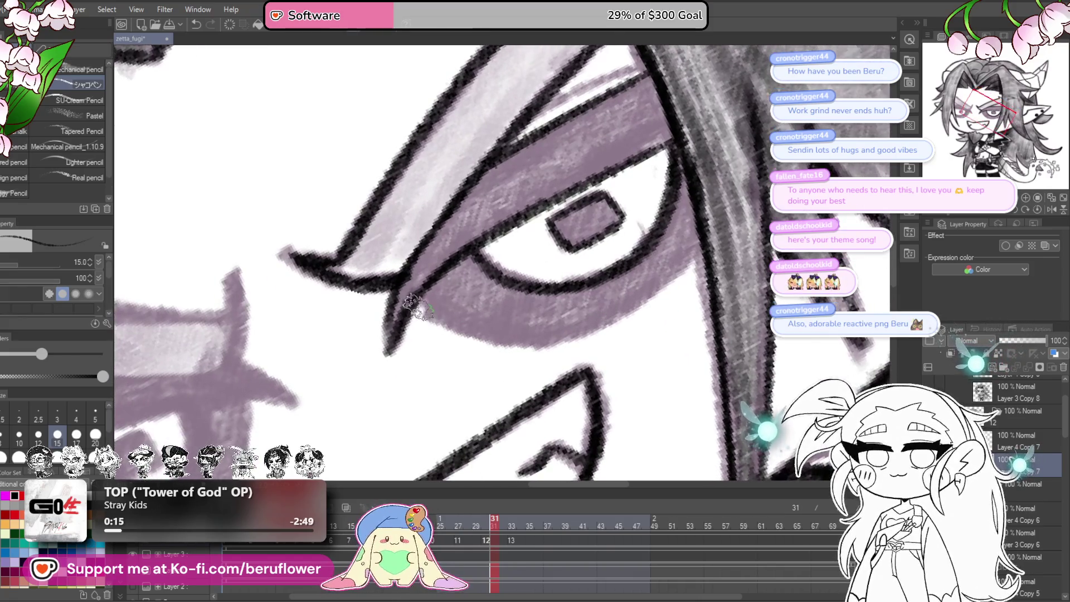
{"action": "left_click_drag", "start_coordinate": [534, 234], "coordinate": [509, 181]}
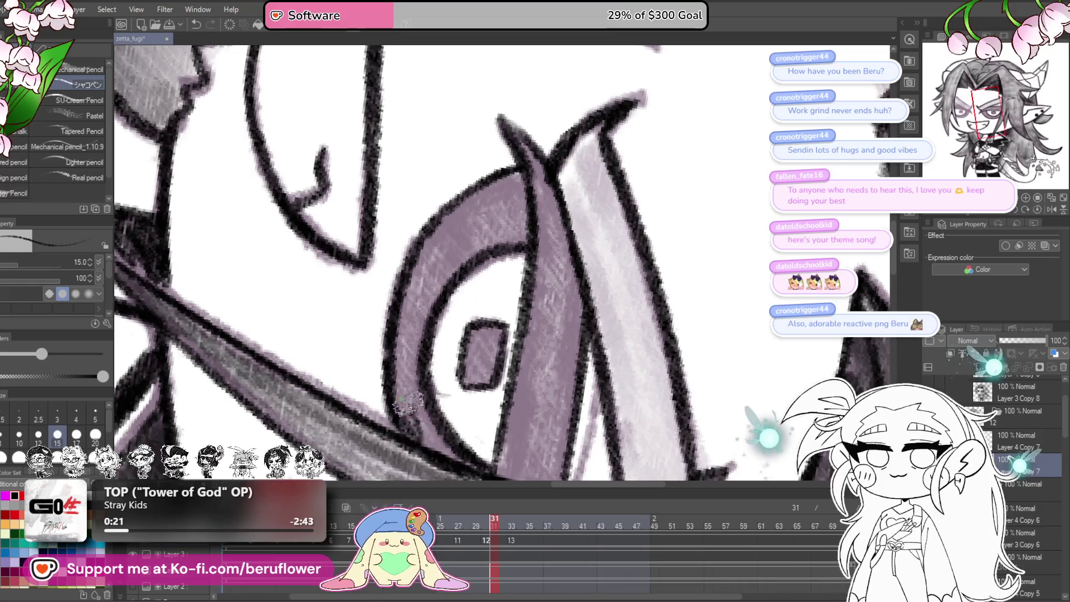
- Tilt the view toward the eyelid and draw a dark line along its edge
{"action": "left_click_drag", "start_coordinate": [448, 452], "coordinate": [474, 376]}
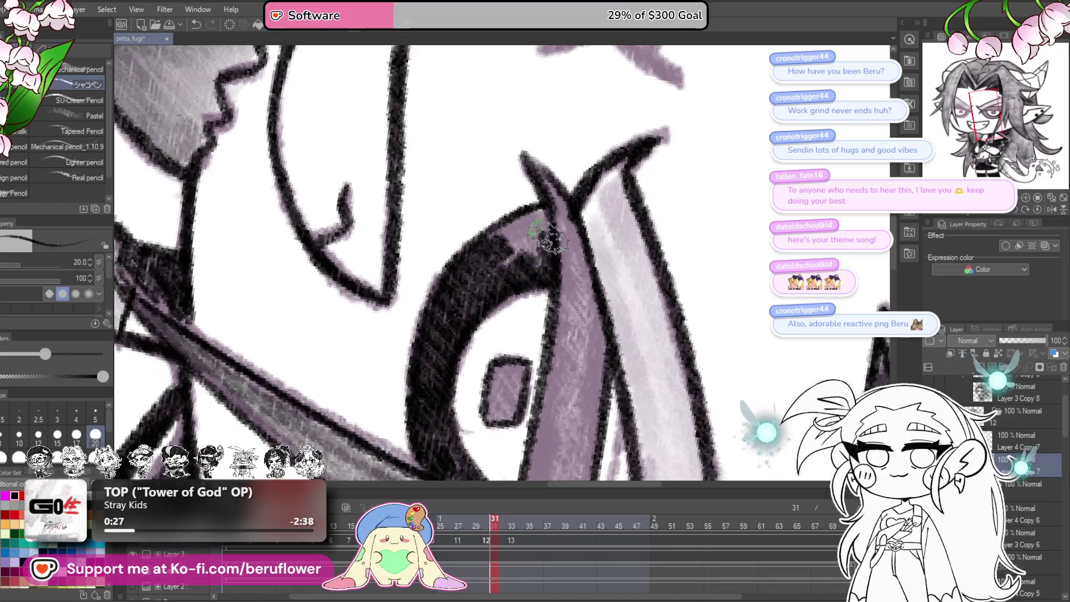
{"action": "left_click_drag", "start_coordinate": [516, 401], "coordinate": [514, 348]}
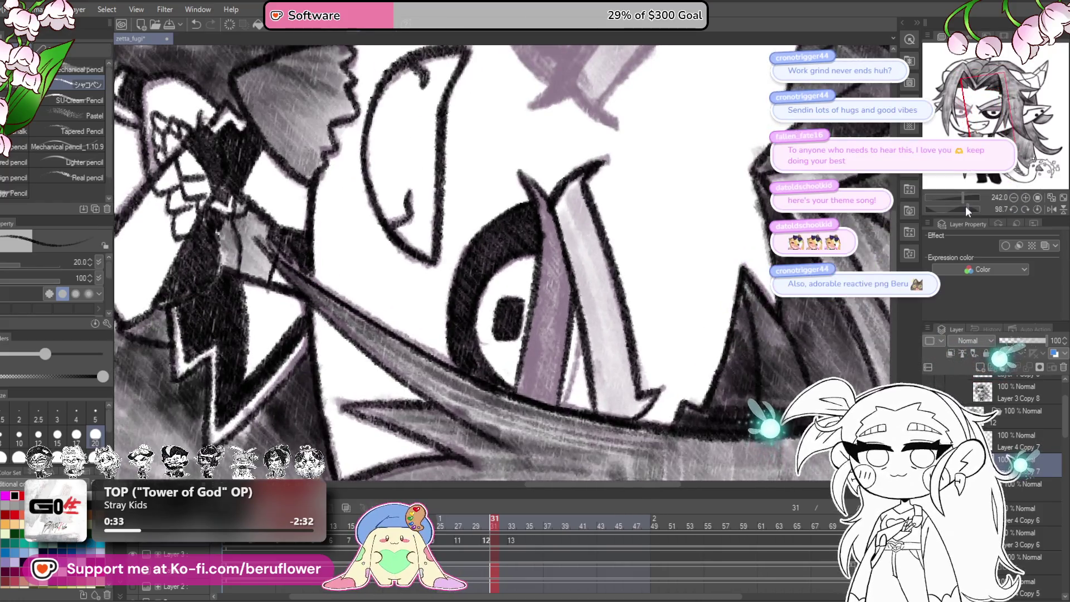
{"action": "left_click_drag", "start_coordinate": [965, 206], "coordinate": [941, 195]}
{"action": "left_click_drag", "start_coordinate": [546, 354], "coordinate": [621, 306]}
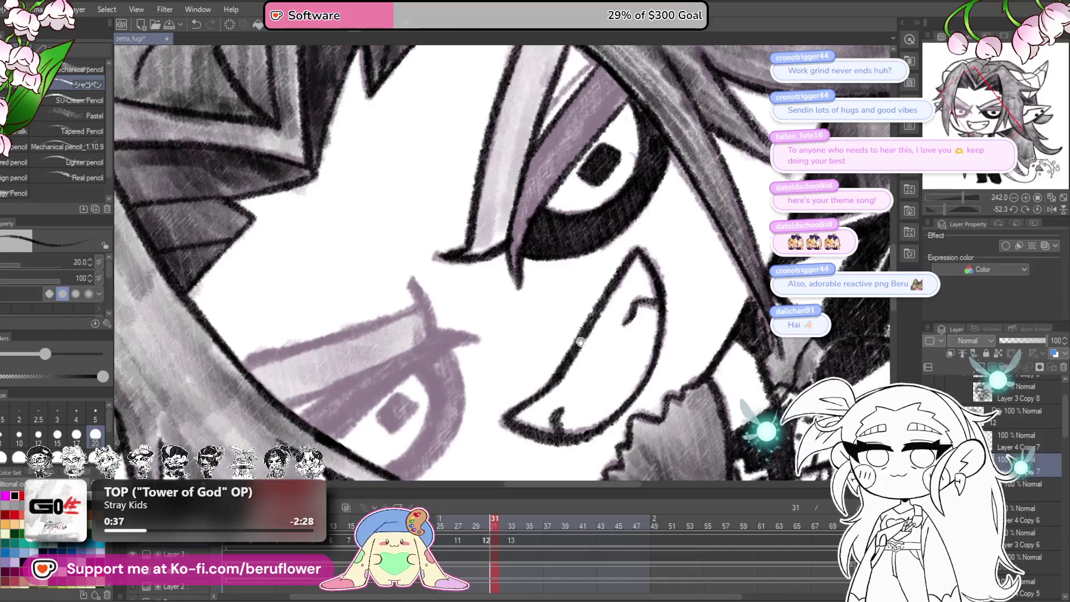
{"action": "left_click_drag", "start_coordinate": [559, 343], "coordinate": [521, 297]}
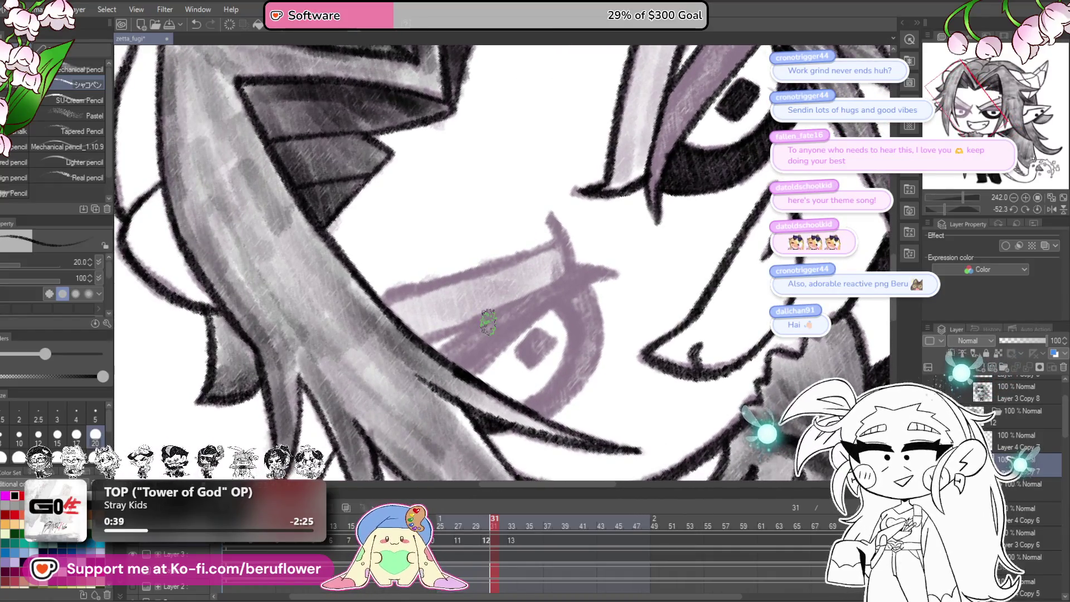
{"action": "scroll", "coordinate": [488, 322], "scroll_direction": "up", "scroll_amount": 5}
{"action": "left_click_drag", "start_coordinate": [617, 222], "coordinate": [716, 195]}
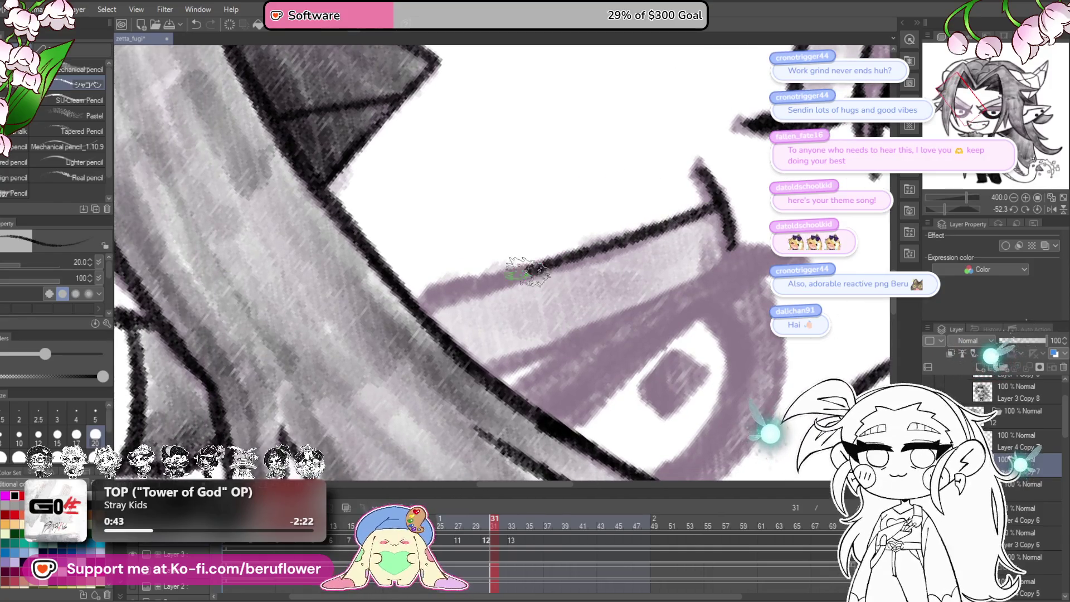
{"action": "mouse_move", "coordinate": [679, 306]}
{"action": "left_mouse_down"}
{"action": "mouse_move", "coordinate": [707, 267]}
{"action": "mouse_move", "coordinate": [712, 276]}
{"action": "left_mouse_up"}
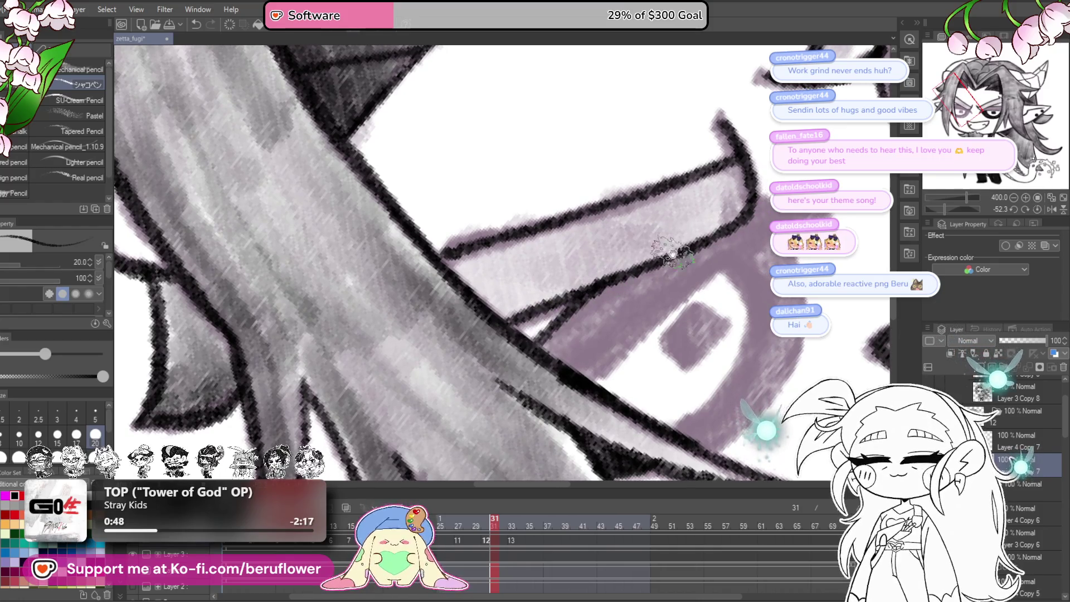
{"action": "left_click_drag", "start_coordinate": [655, 253], "coordinate": [615, 265]}
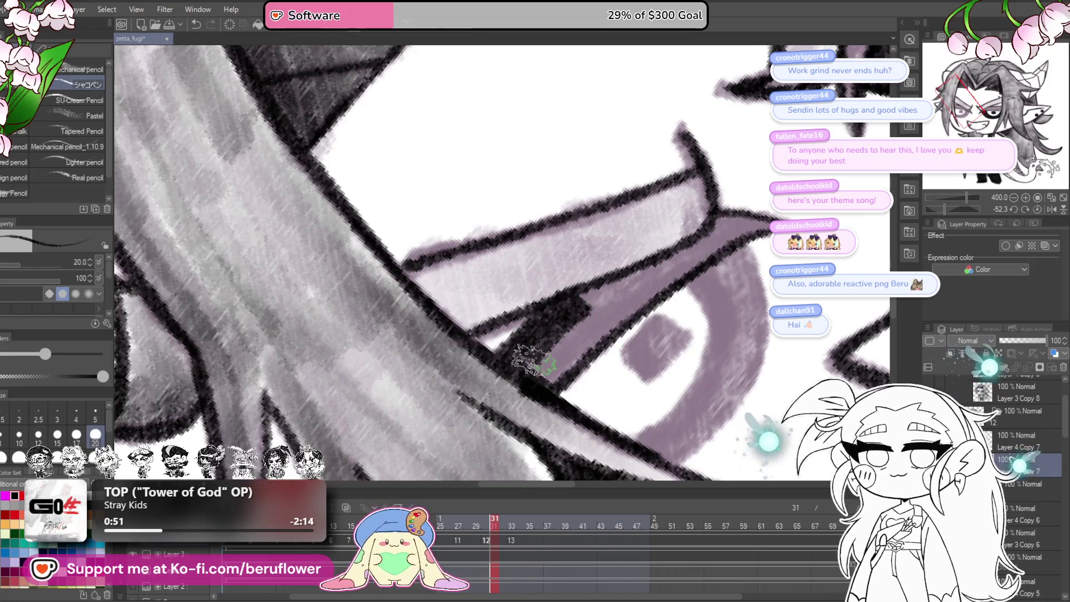
{"action": "left_click_drag", "start_coordinate": [543, 380], "coordinate": [708, 249]}
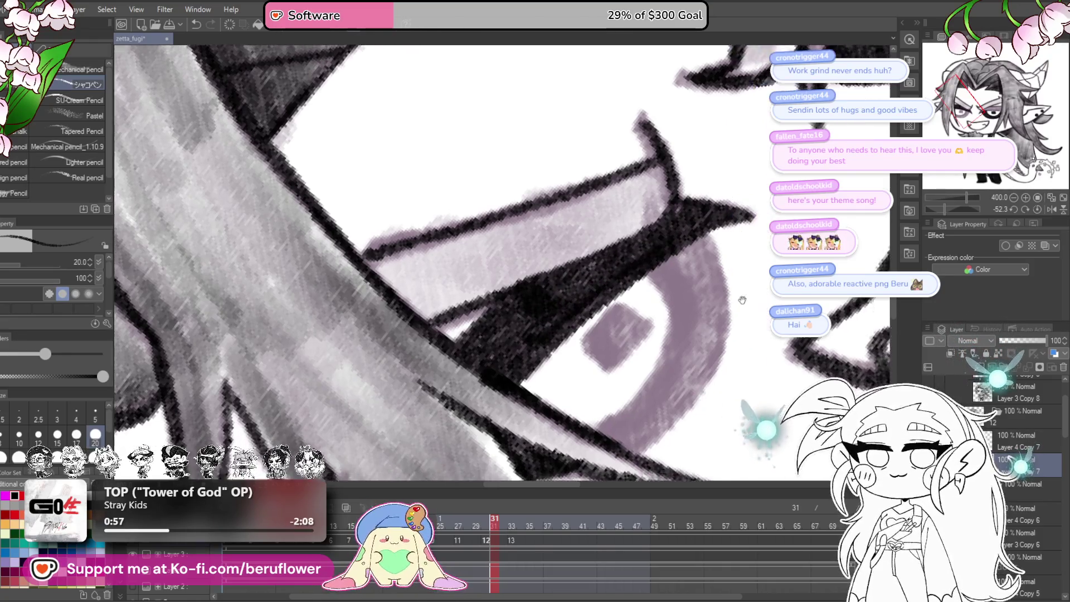
- Darken the eye's inner right edge down to the lower rim, covering the purple band
{"action": "left_click_drag", "start_coordinate": [708, 250], "coordinate": [663, 227]}
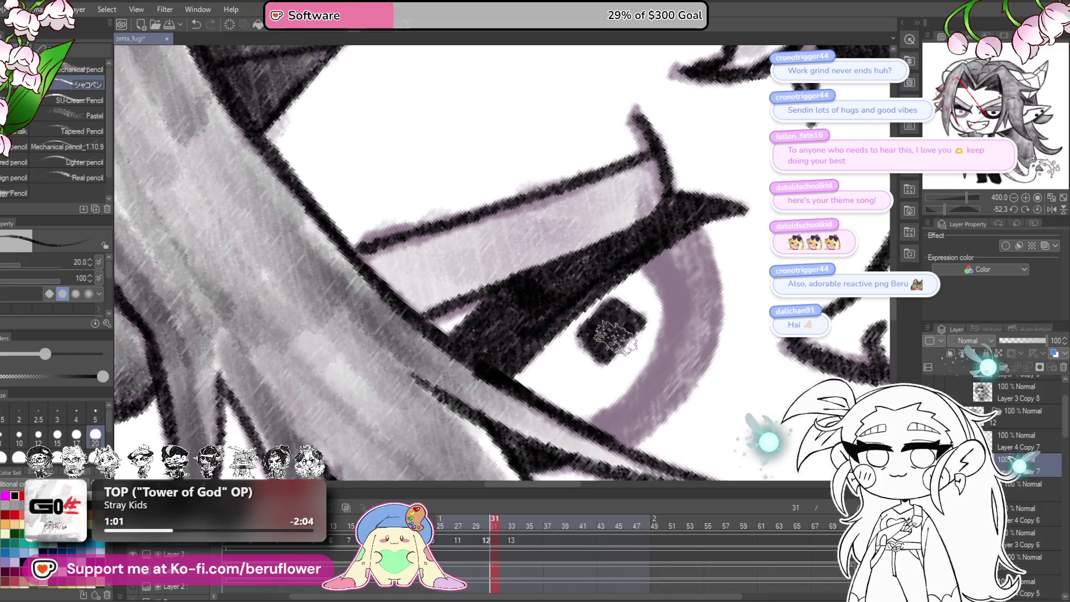
{"action": "left_click_drag", "start_coordinate": [591, 335], "coordinate": [565, 345]}
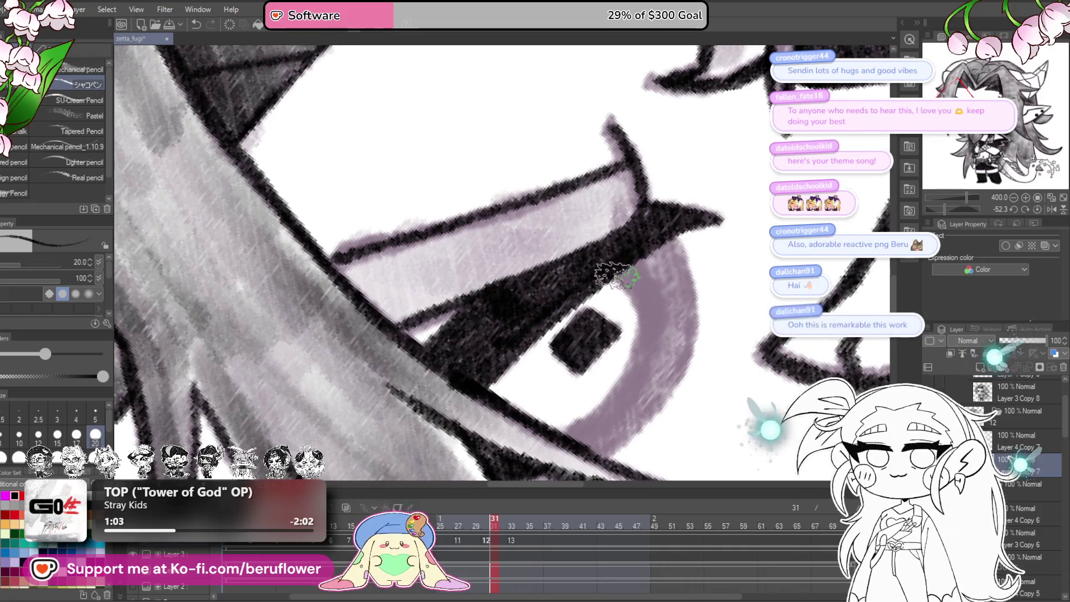
{"action": "scroll", "coordinate": [562, 433], "scroll_direction": "down", "scroll_amount": 1}
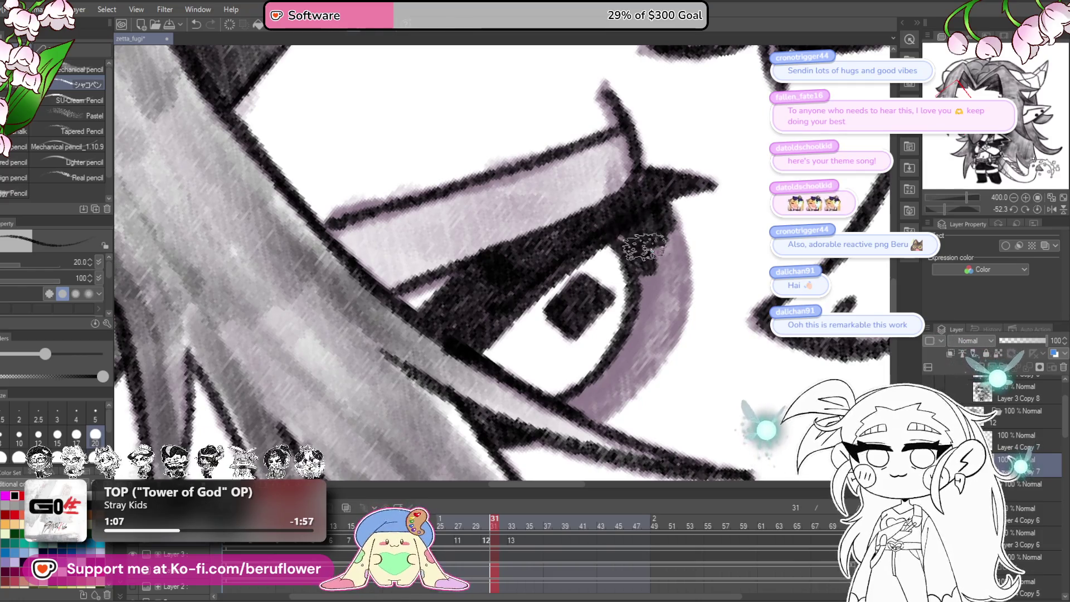
{"action": "mouse_move", "coordinate": [666, 305]}
{"action": "left_mouse_down"}
{"action": "mouse_move", "coordinate": [616, 257]}
{"action": "mouse_move", "coordinate": [631, 252]}
{"action": "mouse_move", "coordinate": [644, 283]}
{"action": "left_mouse_up"}
{"action": "mouse_move", "coordinate": [640, 184]}
{"action": "left_mouse_down"}
{"action": "mouse_move", "coordinate": [649, 289]}
{"action": "mouse_move", "coordinate": [657, 251]}
{"action": "mouse_move", "coordinate": [649, 309]}
{"action": "left_mouse_up"}
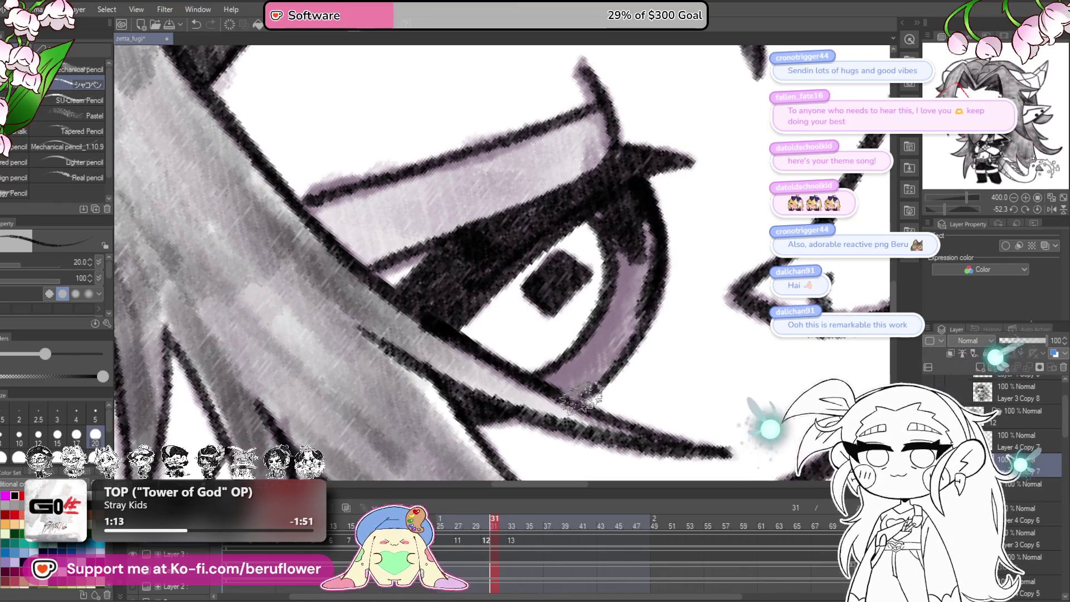
{"action": "mouse_move", "coordinate": [591, 356]}
{"action": "left_mouse_down"}
{"action": "mouse_move", "coordinate": [630, 245]}
{"action": "mouse_move", "coordinate": [621, 279]}
{"action": "left_mouse_up"}
{"action": "mouse_move", "coordinate": [610, 210]}
{"action": "left_mouse_down"}
{"action": "mouse_move", "coordinate": [641, 256]}
{"action": "mouse_move", "coordinate": [619, 329]}
{"action": "mouse_move", "coordinate": [582, 377]}
{"action": "left_mouse_up"}
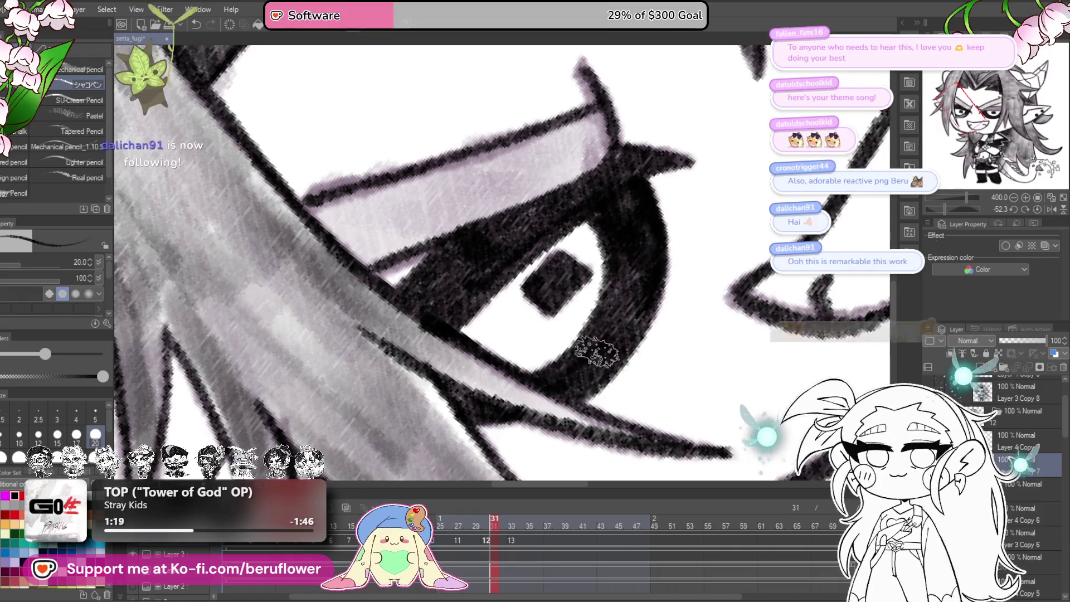
{"action": "left_click_drag", "start_coordinate": [613, 327], "coordinate": [608, 348]}
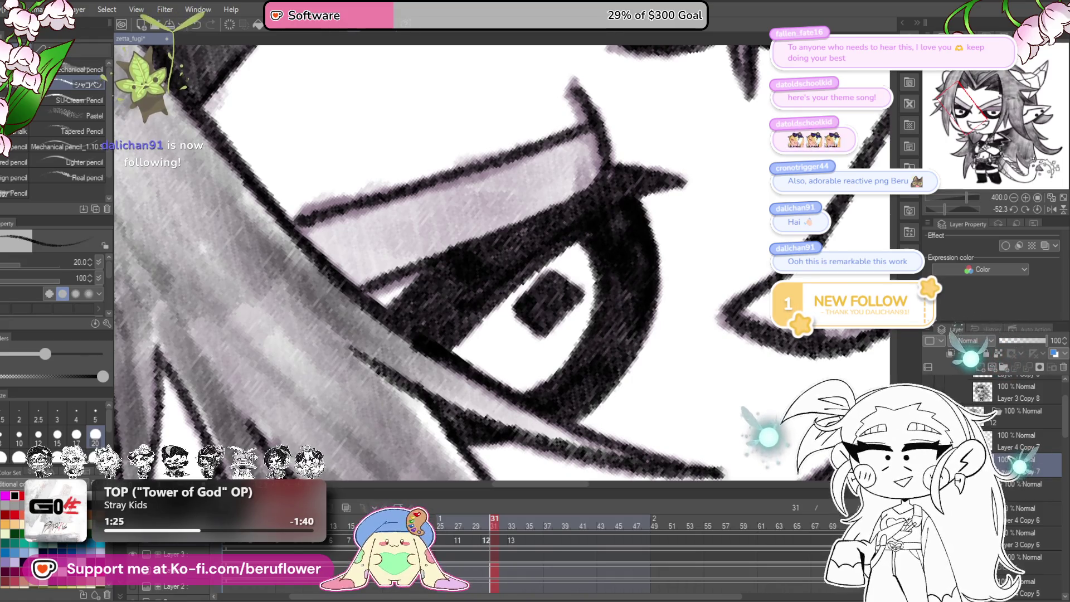
- On the Copy 7 layer, add pencil shading to the hair strip beside the eye
{"action": "left_click", "coordinate": [1004, 435]}
{"action": "left_click", "coordinate": [1003, 463]}
{"action": "mouse_move", "coordinate": [596, 161]}
{"action": "left_mouse_down"}
{"action": "mouse_move", "coordinate": [655, 235]}
{"action": "mouse_move", "coordinate": [592, 273]}
{"action": "mouse_move", "coordinate": [613, 234]}
{"action": "mouse_move", "coordinate": [376, 298]}
{"action": "mouse_move", "coordinate": [397, 319]}
{"action": "mouse_move", "coordinate": [456, 320]}
{"action": "mouse_move", "coordinate": [539, 297]}
{"action": "mouse_move", "coordinate": [435, 262]}
{"action": "left_mouse_up"}
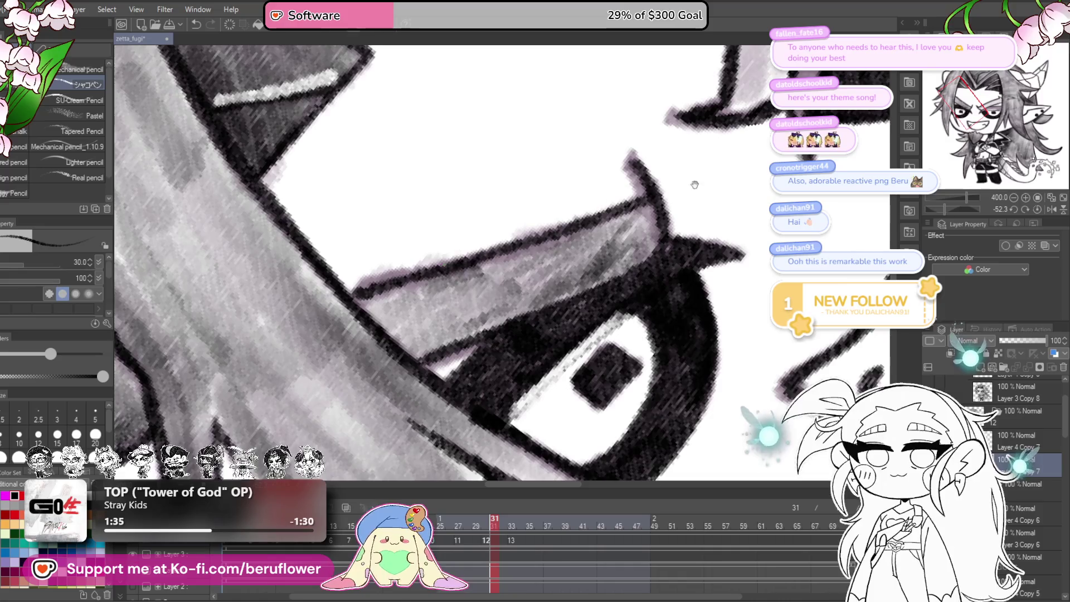
{"action": "mouse_move", "coordinate": [535, 345]}
{"action": "left_mouse_down"}
{"action": "mouse_move", "coordinate": [599, 301]}
{"action": "mouse_move", "coordinate": [546, 123]}
{"action": "mouse_move", "coordinate": [529, 117]}
{"action": "mouse_move", "coordinate": [557, 106]}
{"action": "mouse_move", "coordinate": [582, 164]}
{"action": "mouse_move", "coordinate": [563, 140]}
{"action": "mouse_move", "coordinate": [541, 223]}
{"action": "mouse_move", "coordinate": [563, 234]}
{"action": "mouse_move", "coordinate": [479, 441]}
{"action": "mouse_move", "coordinate": [530, 223]}
{"action": "mouse_move", "coordinate": [535, 268]}
{"action": "mouse_move", "coordinate": [494, 282]}
{"action": "mouse_move", "coordinate": [530, 334]}
{"action": "mouse_move", "coordinate": [507, 440]}
{"action": "left_mouse_up"}
{"action": "left_click_drag", "start_coordinate": [584, 240], "coordinate": [467, 336]}
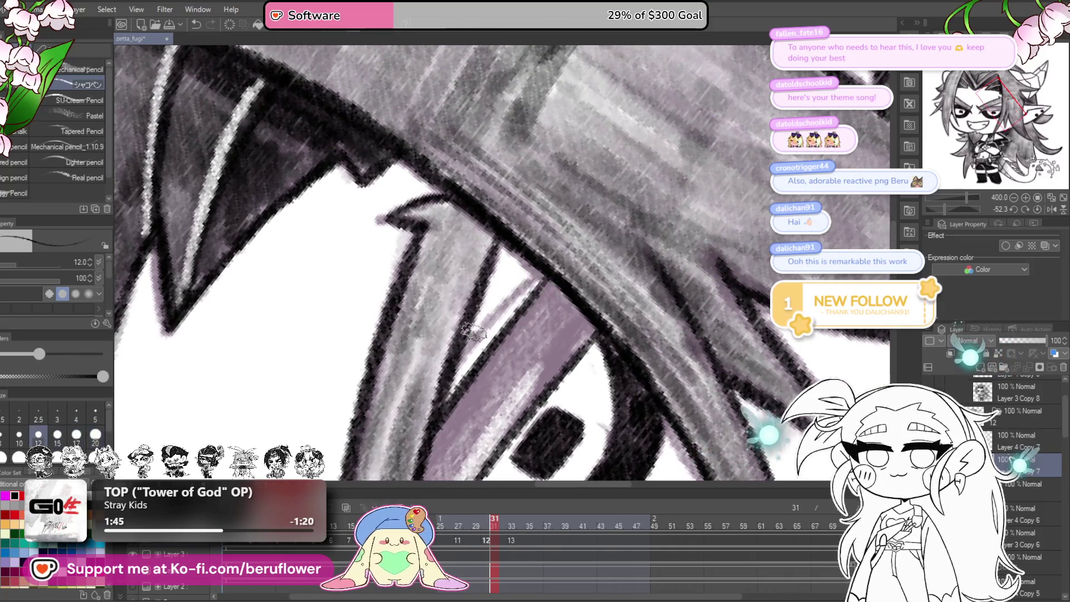
- Raise the brush to size 17 and add a lighter eyelid stroke and darker hair-edge strokes
{"action": "scroll", "coordinate": [465, 348], "scroll_direction": "down", "scroll_amount": 5}
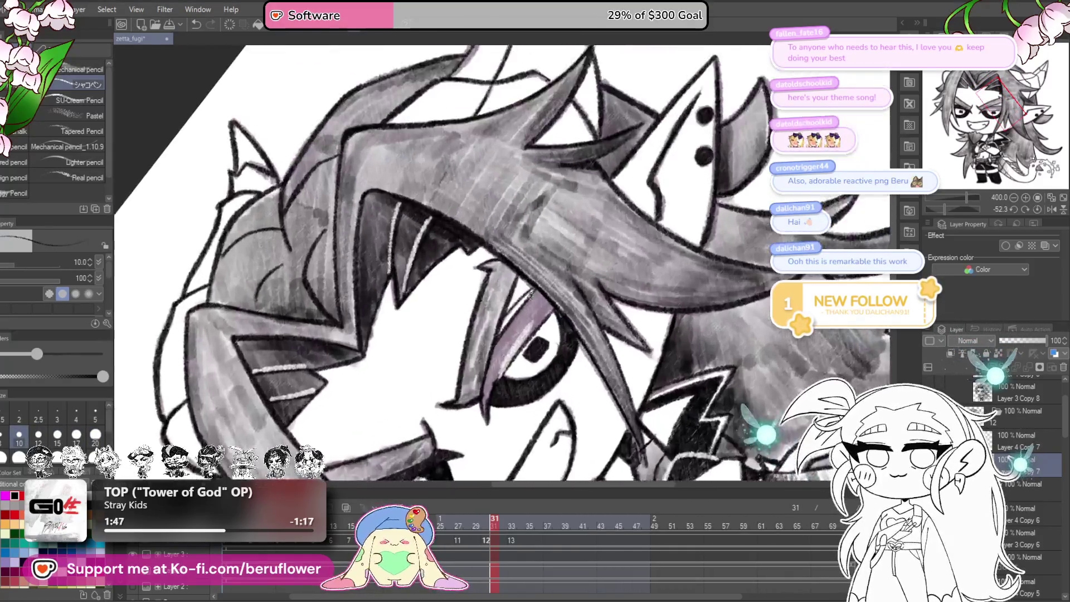
{"action": "left_click_drag", "start_coordinate": [543, 344], "coordinate": [558, 304]}
{"action": "scroll", "coordinate": [557, 304], "scroll_direction": "up", "scroll_amount": 3}
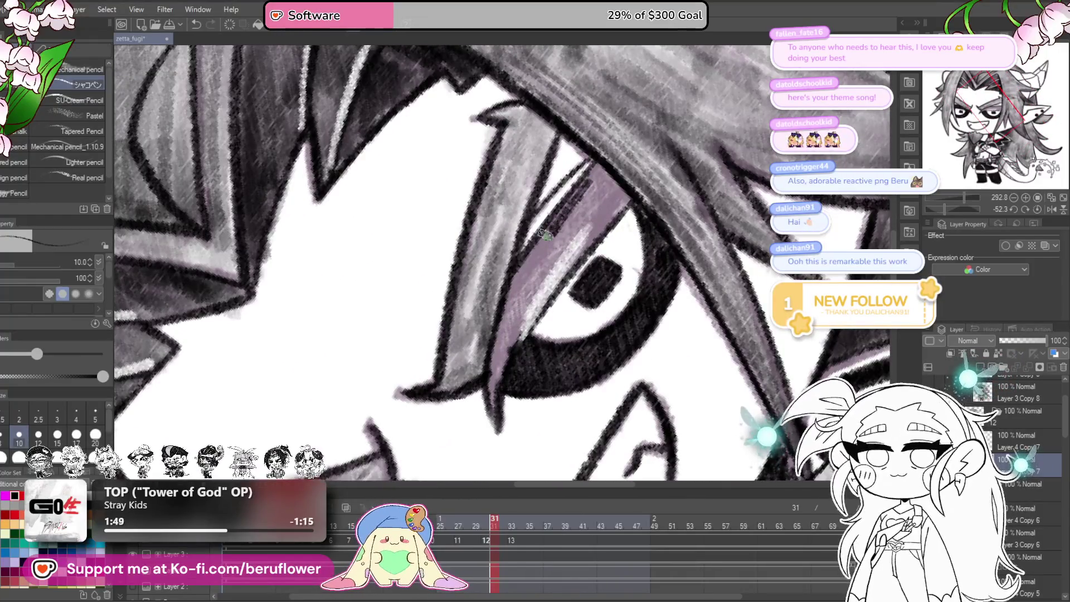
{"action": "left_click_drag", "start_coordinate": [578, 228], "coordinate": [565, 289]}
{"action": "key", "text": "bracketright"}
{"action": "key", "text": "bracketright"}
{"action": "key", "text": "bracketright"}
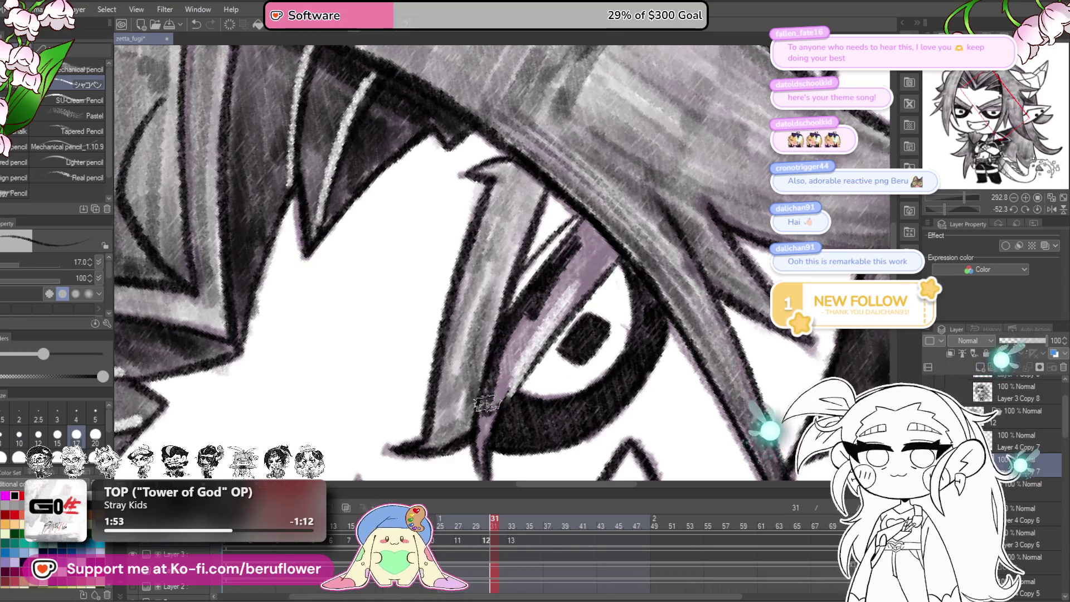
{"action": "mouse_move", "coordinate": [480, 460]}
{"action": "left_mouse_down"}
{"action": "mouse_move", "coordinate": [604, 237]}
{"action": "mouse_move", "coordinate": [489, 413]}
{"action": "mouse_move", "coordinate": [532, 298]}
{"action": "mouse_move", "coordinate": [513, 370]}
{"action": "left_mouse_up"}
{"action": "mouse_move", "coordinate": [587, 220]}
{"action": "left_mouse_down"}
{"action": "mouse_move", "coordinate": [549, 260]}
{"action": "mouse_move", "coordinate": [507, 423]}
{"action": "mouse_move", "coordinate": [561, 361]}
{"action": "mouse_move", "coordinate": [603, 244]}
{"action": "left_mouse_up"}
- Select Layer 4 Copy 7, undo the last stroke, and fit the drawing to the window
{"action": "left_click", "coordinate": [1022, 436]}
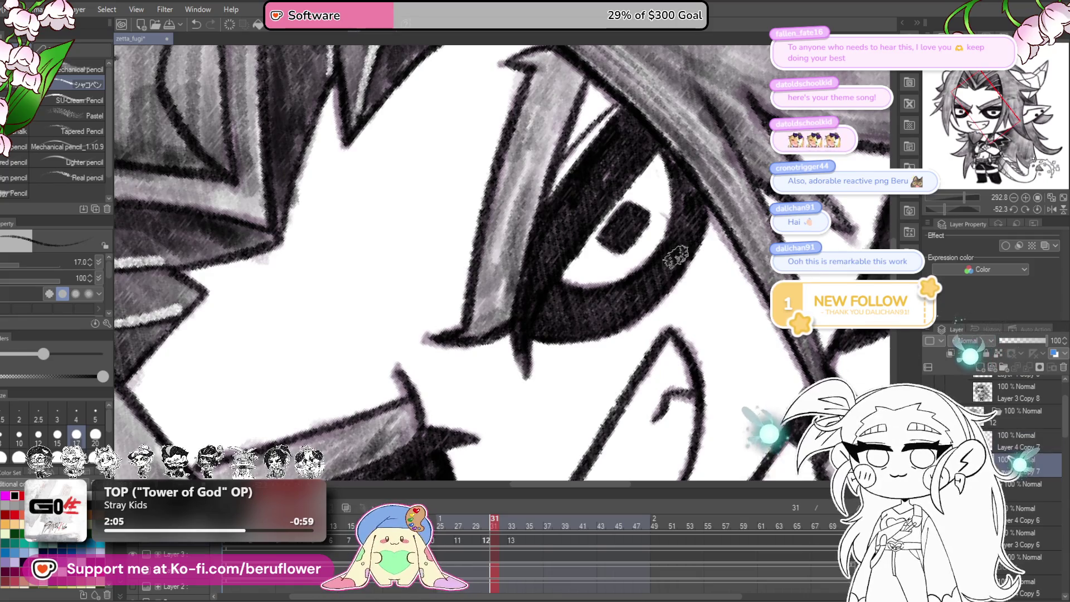
{"action": "scroll", "coordinate": [551, 256], "scroll_direction": "down", "scroll_amount": 2}
{"action": "scroll", "coordinate": [550, 261], "scroll_direction": "down", "scroll_amount": 1}
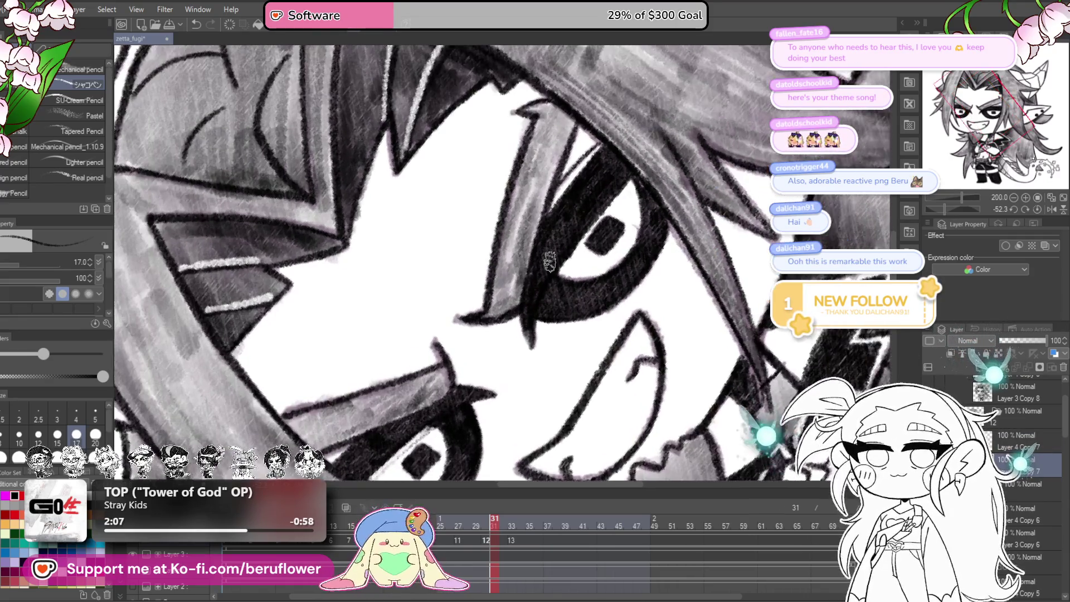
{"action": "scroll", "coordinate": [583, 333], "scroll_direction": "down", "scroll_amount": 1}
{"action": "scroll", "coordinate": [579, 323], "scroll_direction": "up", "scroll_amount": 2}
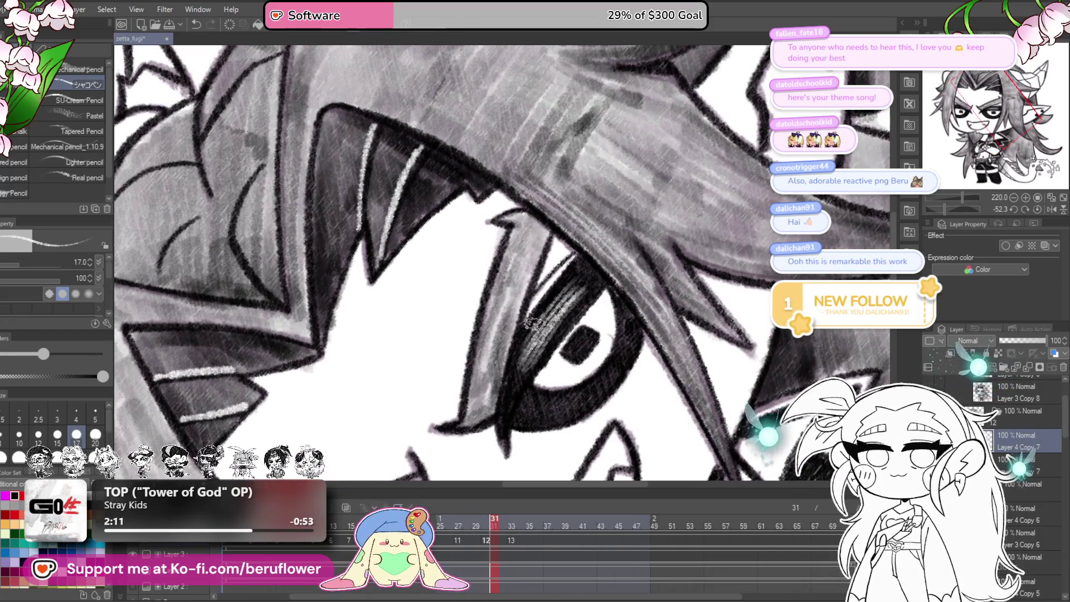
{"action": "scroll", "coordinate": [563, 301], "scroll_direction": "down", "scroll_amount": 5}
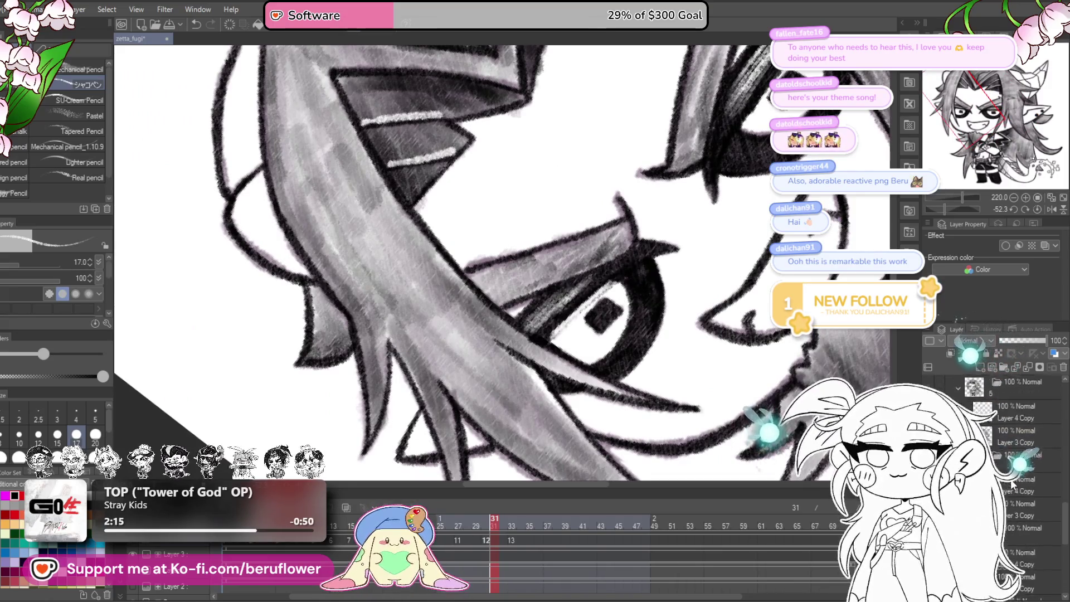
{"action": "key", "text": "ctrl+z"}
{"action": "key", "text": "ctrl+0"}
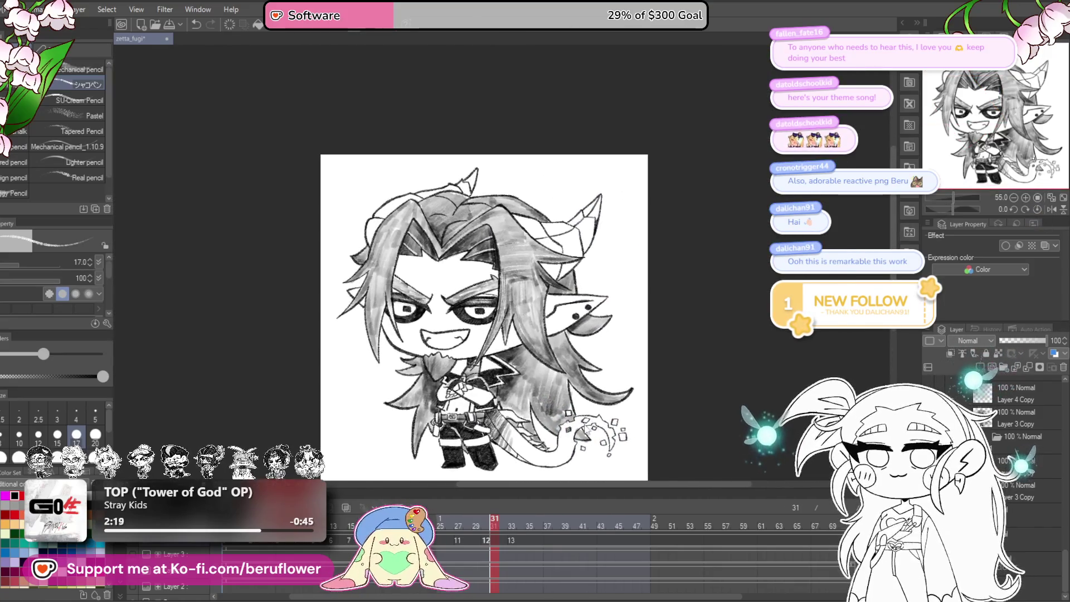
- Preview the animation, then copy mouth cels 9–13
{"action": "left_click", "coordinate": [470, 522]}
{"action": "left_click_drag", "start_coordinate": [470, 523], "coordinate": [441, 528]}
{"action": "key", "text": "space"}
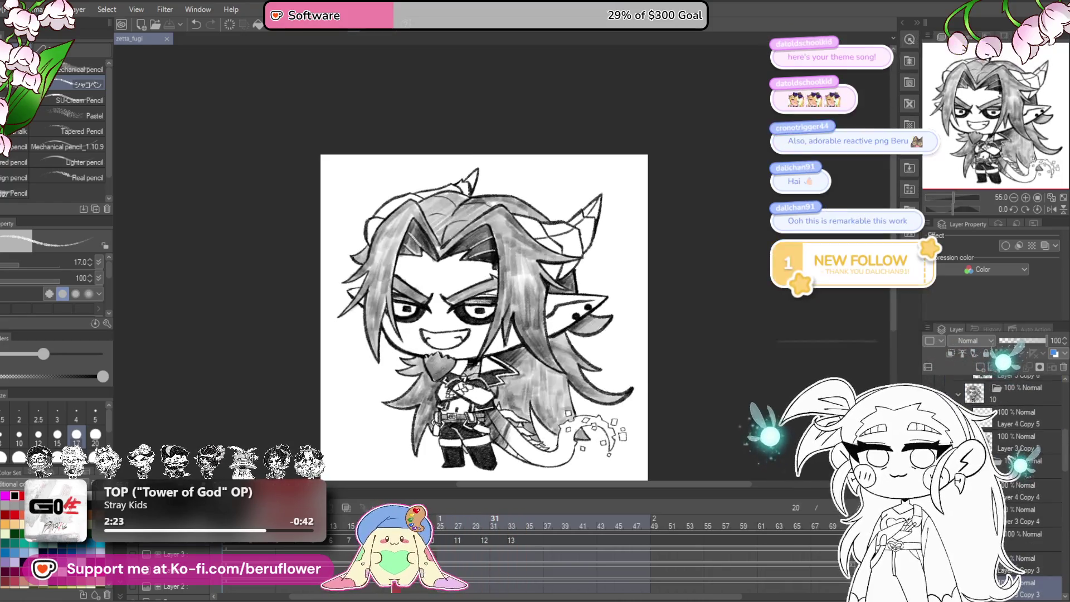
{"action": "mouse_move", "coordinate": [435, 545]}
{"action": "left_mouse_down"}
{"action": "mouse_move", "coordinate": [513, 556]}
{"action": "mouse_move", "coordinate": [560, 545]}
{"action": "left_mouse_up"}
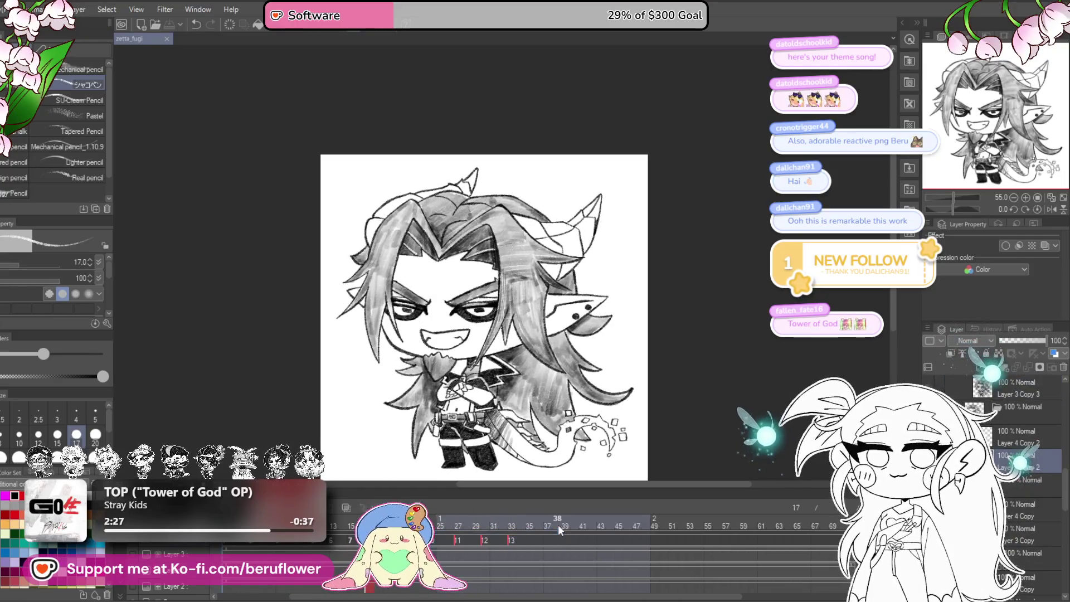
{"action": "right_click", "coordinate": [558, 526]}
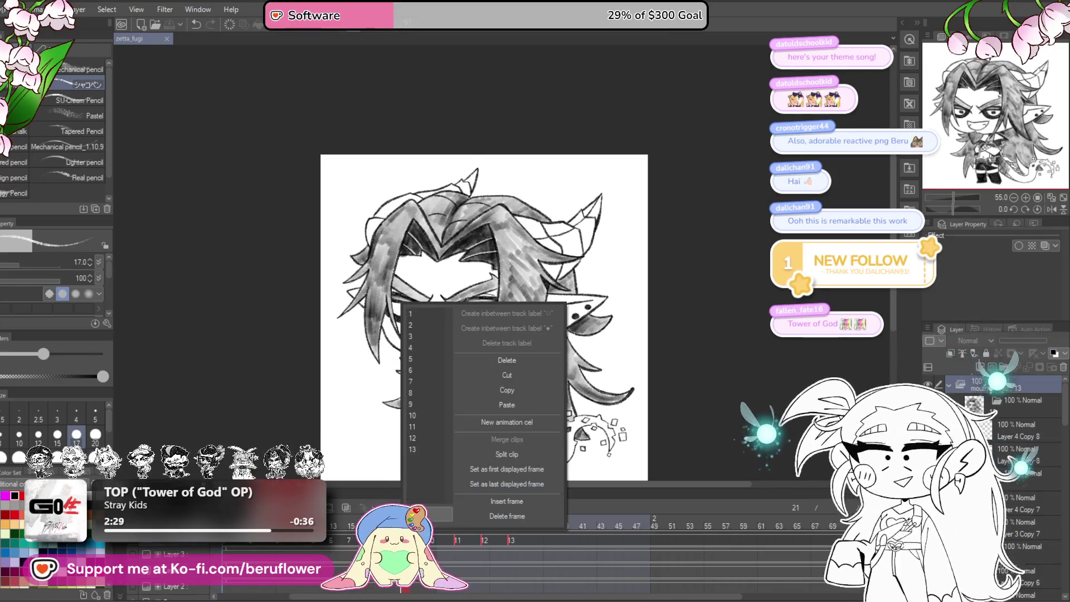
{"action": "left_click", "coordinate": [533, 392]}
- Paste the mouth cels 9–13 at frame 36
{"action": "left_click", "coordinate": [527, 543]}
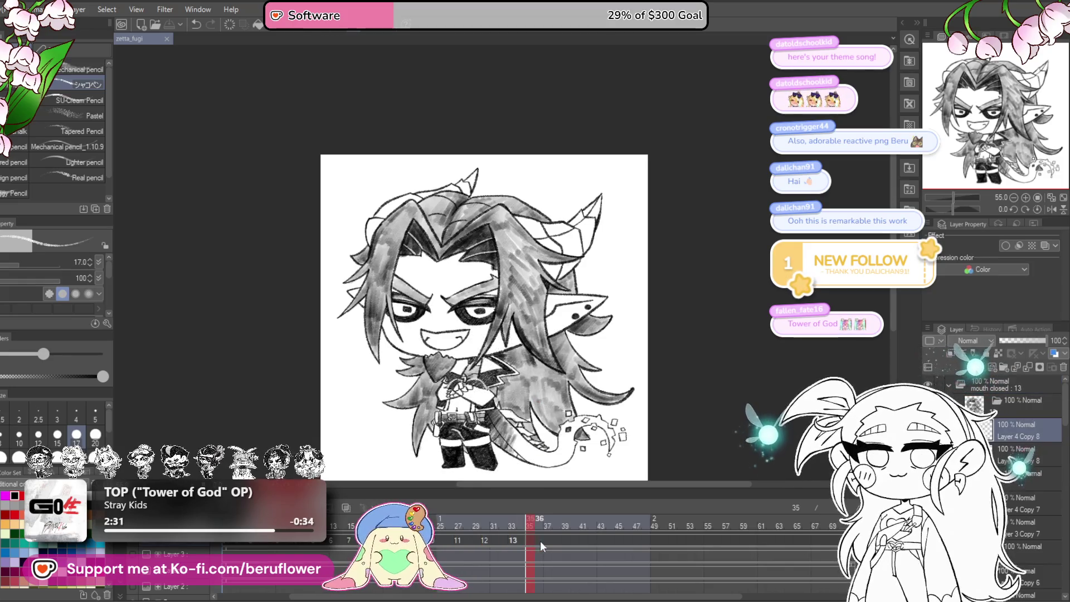
{"action": "right_click", "coordinate": [538, 542]}
{"action": "left_click", "coordinate": [645, 405]}
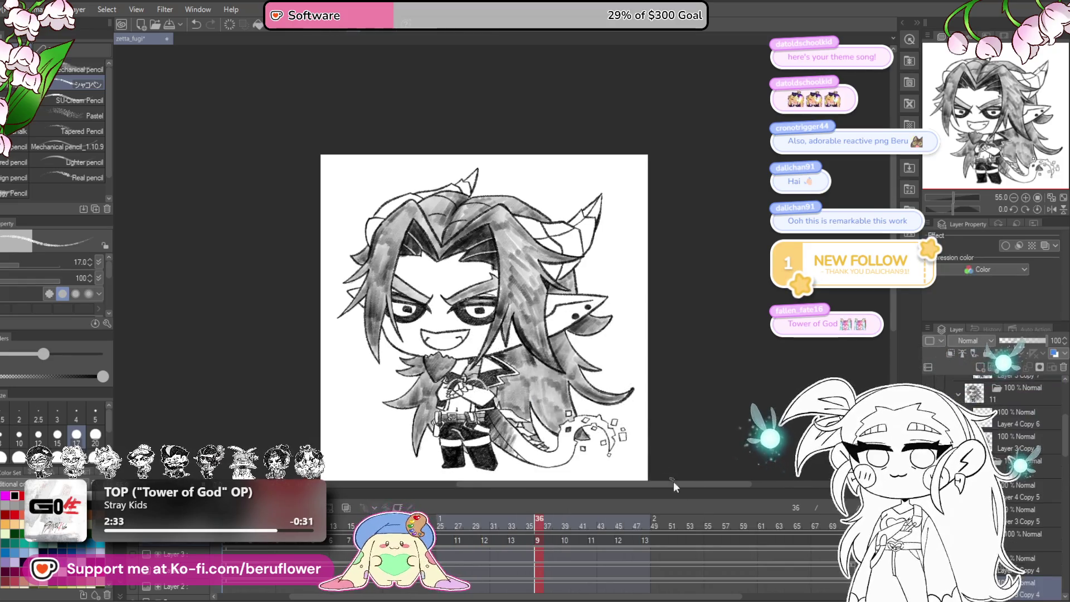
{"action": "left_click", "coordinate": [674, 540]}
{"action": "key", "text": "ctrl+v"}
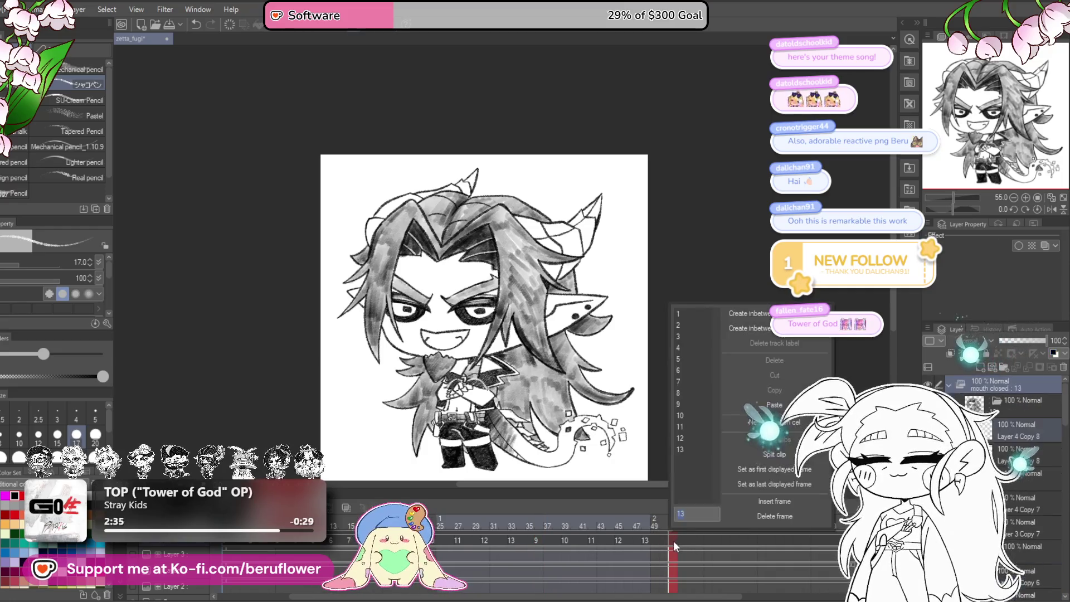
- Paste the cels again at frame 66 and play back the extended animation
{"action": "scroll", "coordinate": [770, 571], "scroll_direction": "right", "scroll_amount": 5}
{"action": "left_click", "coordinate": [591, 540]}
{"action": "left_click", "coordinate": [602, 540]}
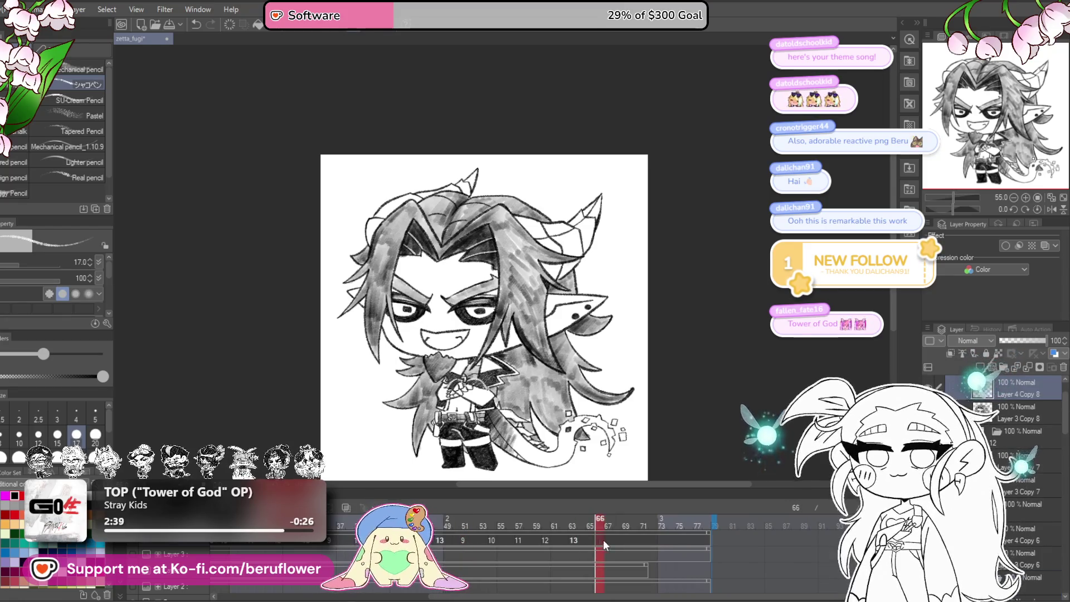
{"action": "right_click", "coordinate": [597, 541]}
{"action": "left_click", "coordinate": [703, 410]}
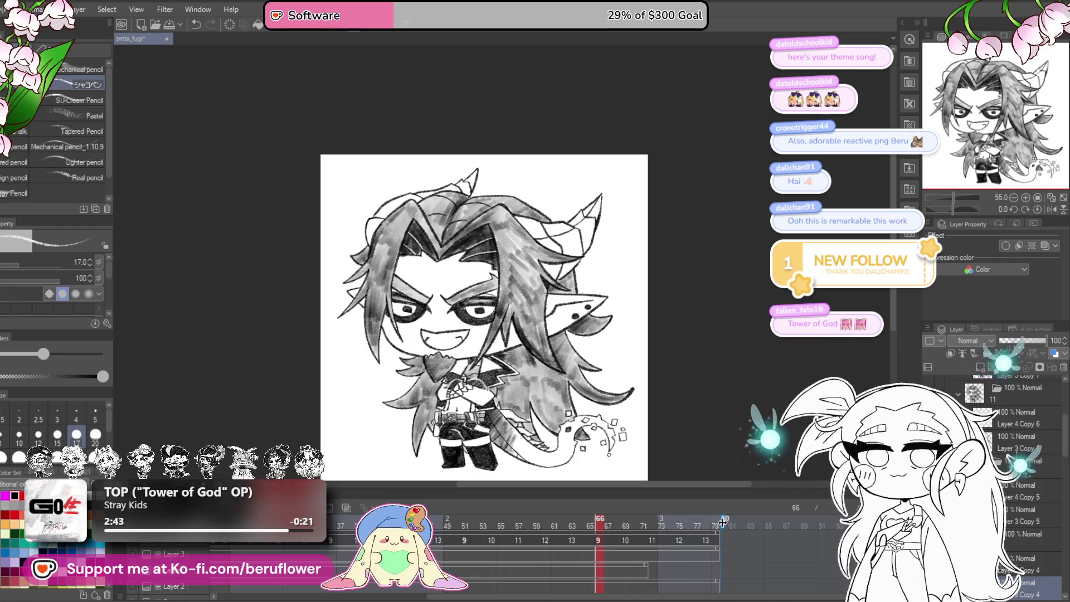
{"action": "key", "text": "space"}
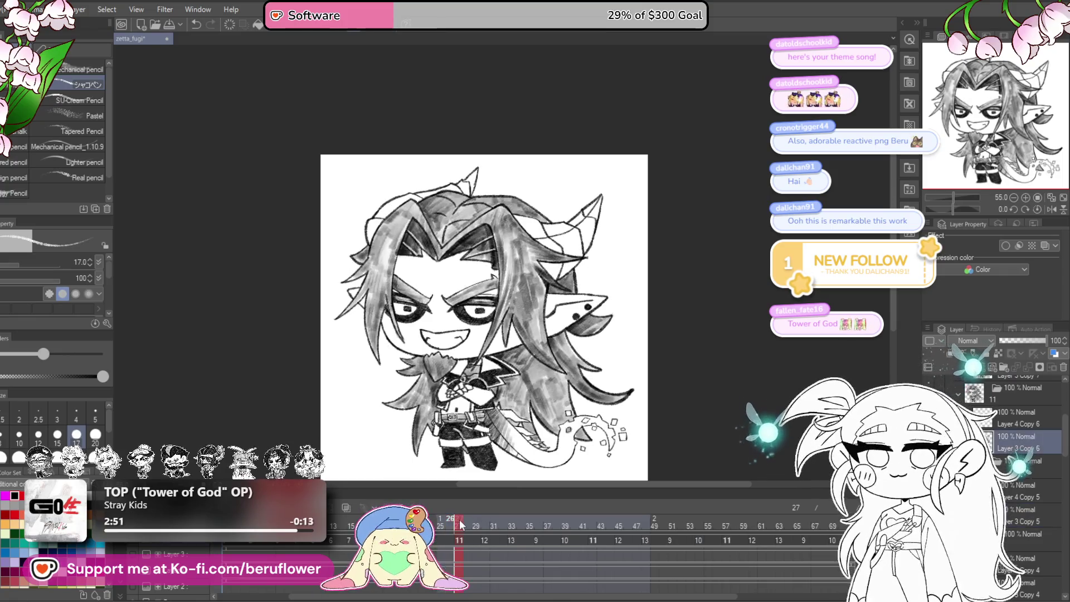
- Check the drawings on frames 36, 18, 15, 13, 7 and 21
{"action": "mouse_move", "coordinate": [502, 510]}
{"action": "left_mouse_down"}
{"action": "mouse_move", "coordinate": [564, 486]}
{"action": "mouse_move", "coordinate": [554, 487]}
{"action": "mouse_move", "coordinate": [539, 492]}
{"action": "mouse_move", "coordinate": [618, 486]}
{"action": "mouse_move", "coordinate": [524, 510]}
{"action": "mouse_move", "coordinate": [540, 507]}
{"action": "mouse_move", "coordinate": [537, 515]}
{"action": "left_mouse_up"}
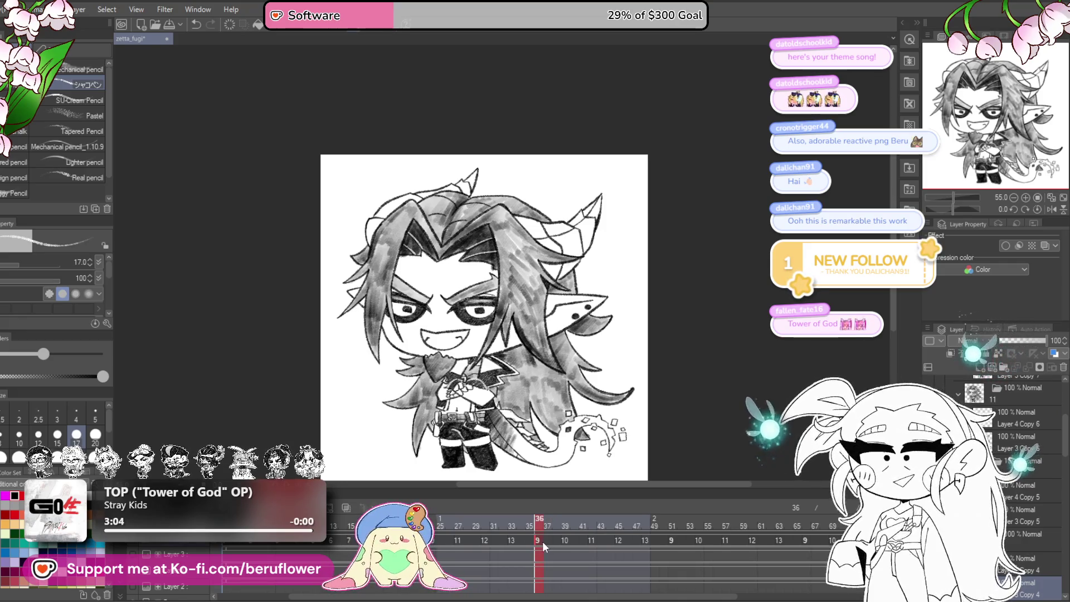
{"action": "left_click", "coordinate": [377, 539]}
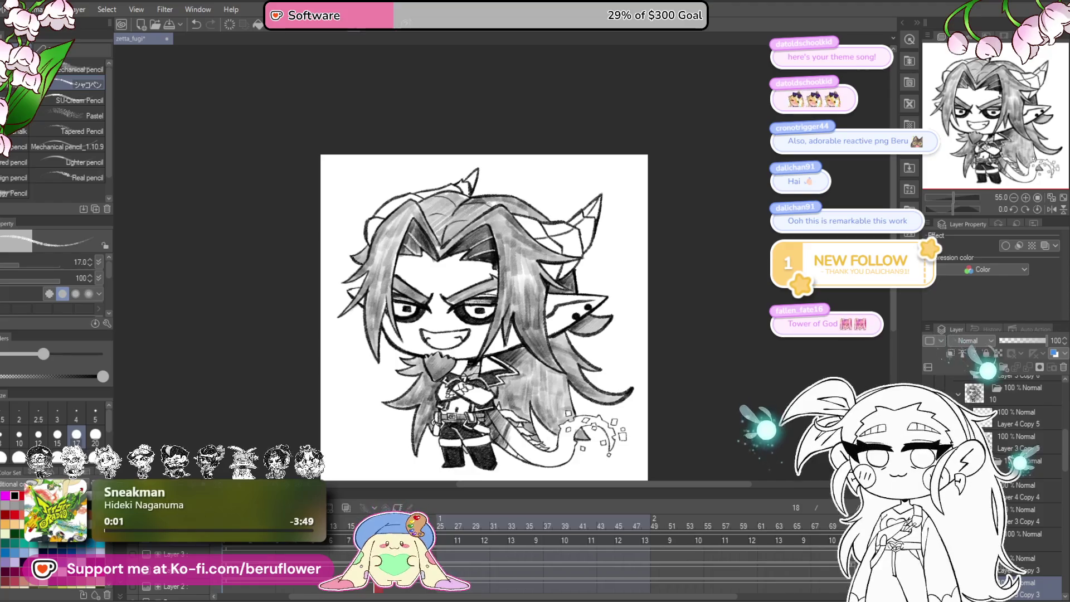
{"action": "left_click", "coordinate": [350, 540]}
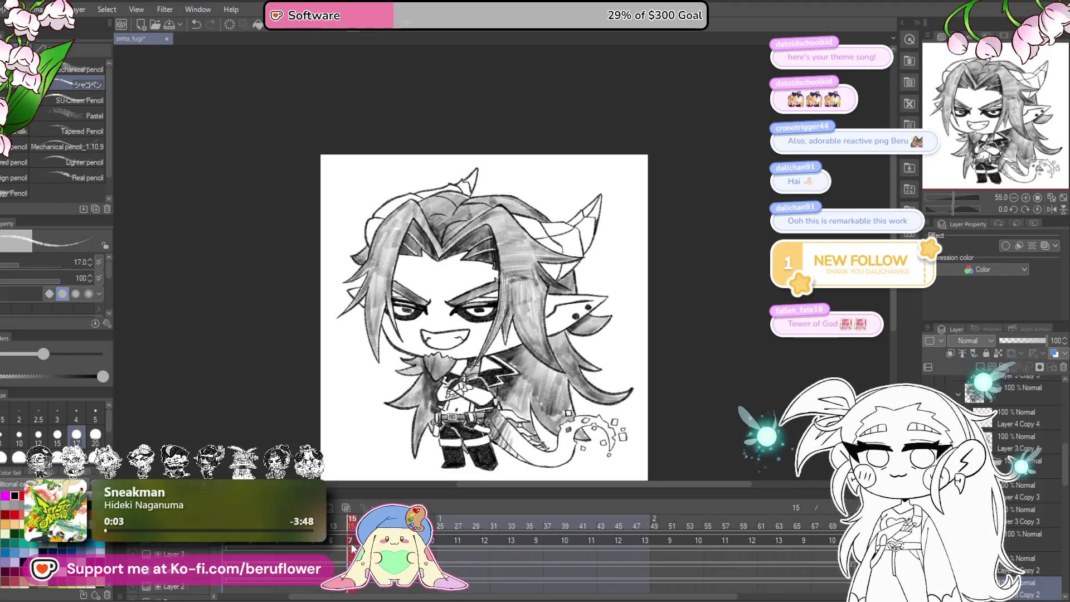
{"action": "left_click", "coordinate": [334, 540]}
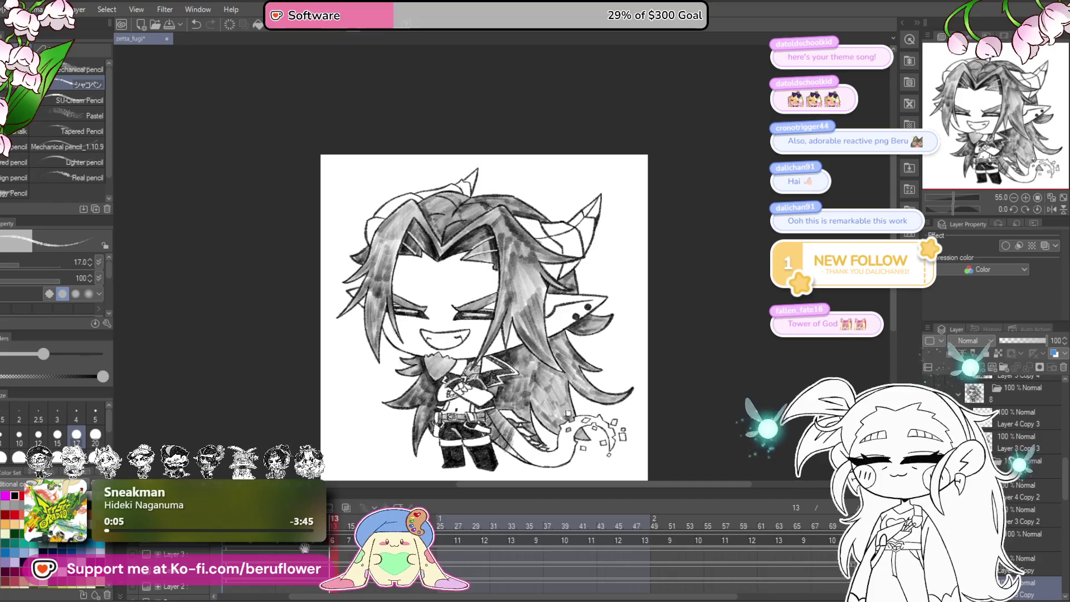
{"action": "left_click", "coordinate": [278, 543]}
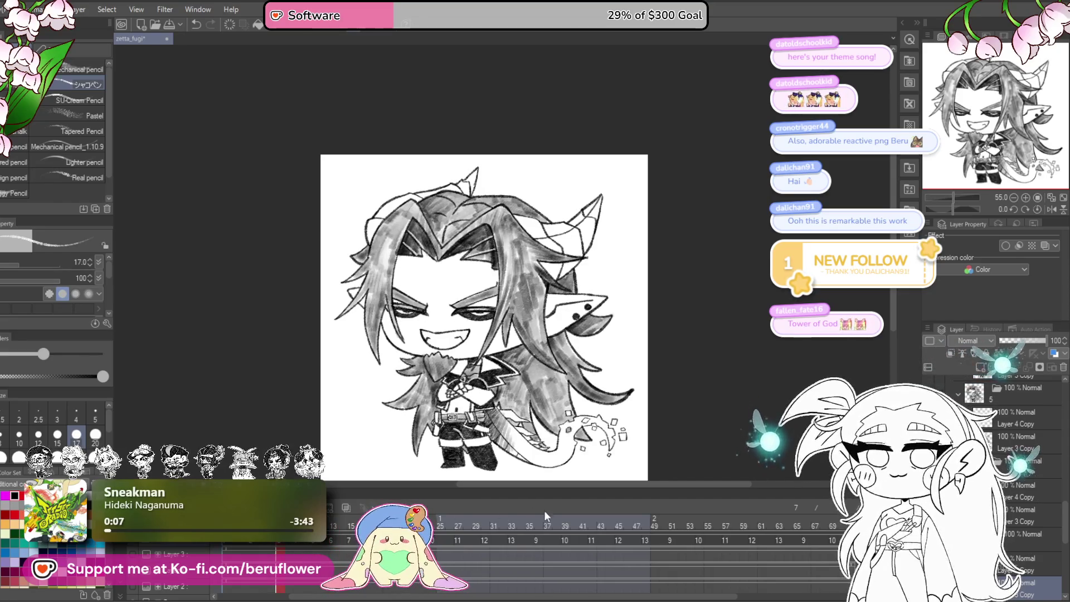
{"action": "left_click", "coordinate": [376, 541]}
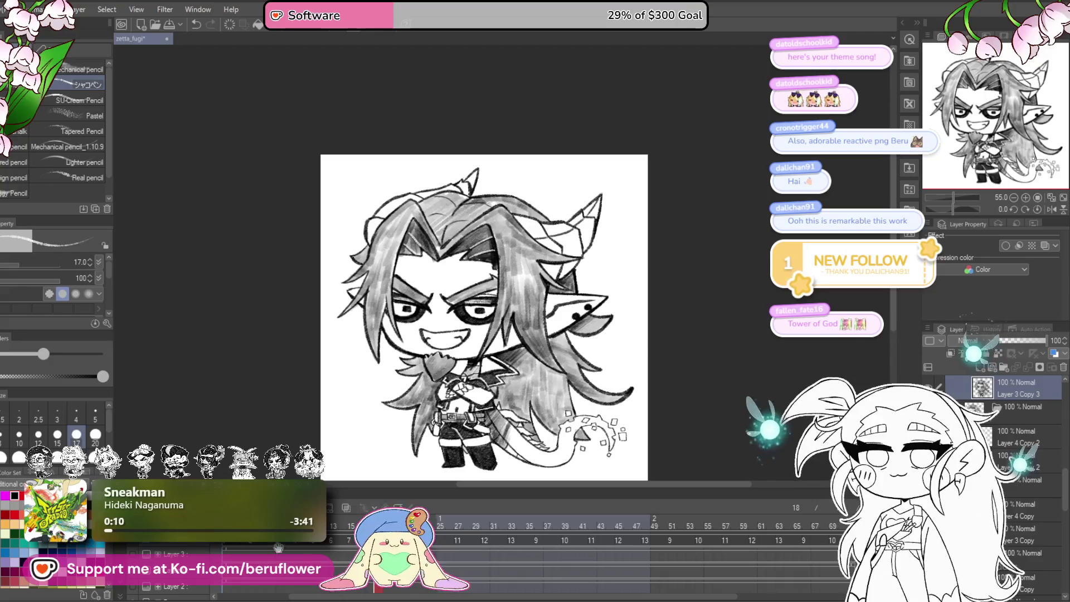
{"action": "left_click", "coordinate": [278, 543]}
{"action": "left_click", "coordinate": [403, 543]}
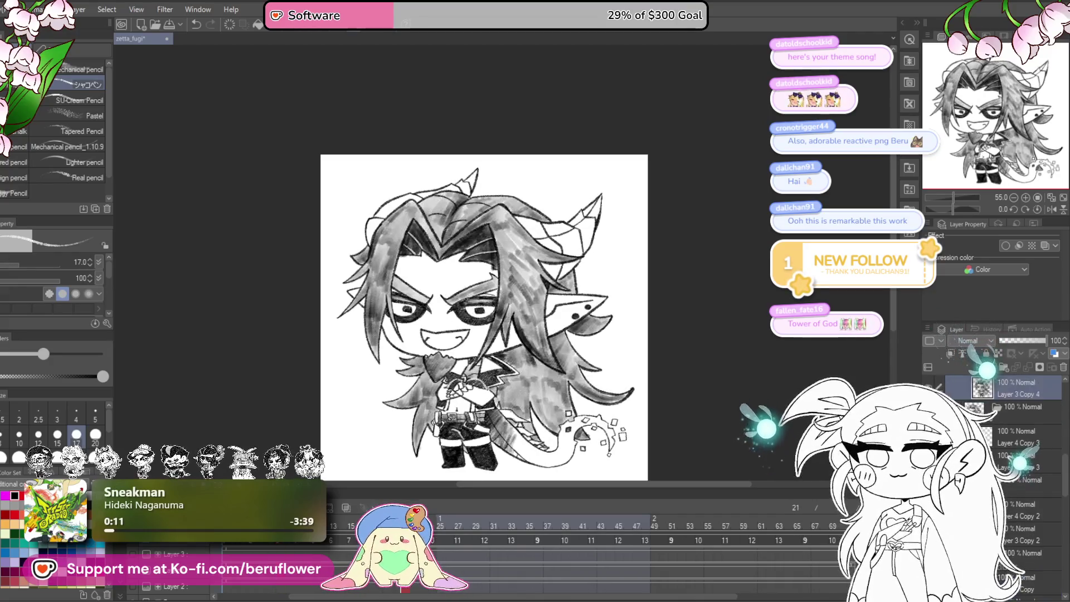
{"action": "left_click", "coordinate": [279, 544]}
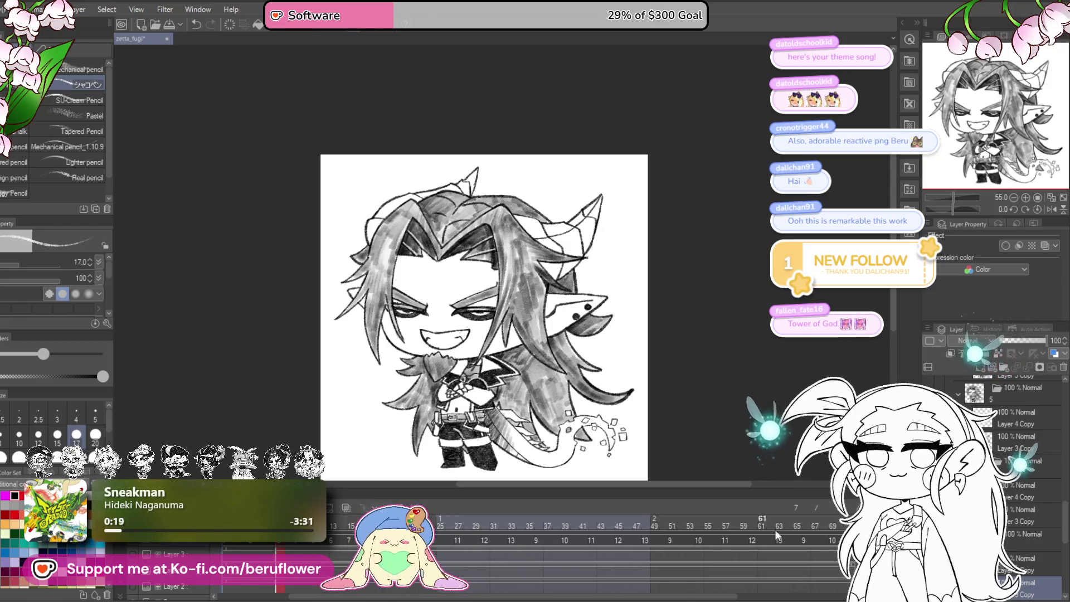
- Select the Layer 4 Copy drawing and preview the animation, stopping at frame 36
{"action": "scroll", "coordinate": [998, 438], "scroll_direction": "up", "scroll_amount": 2}
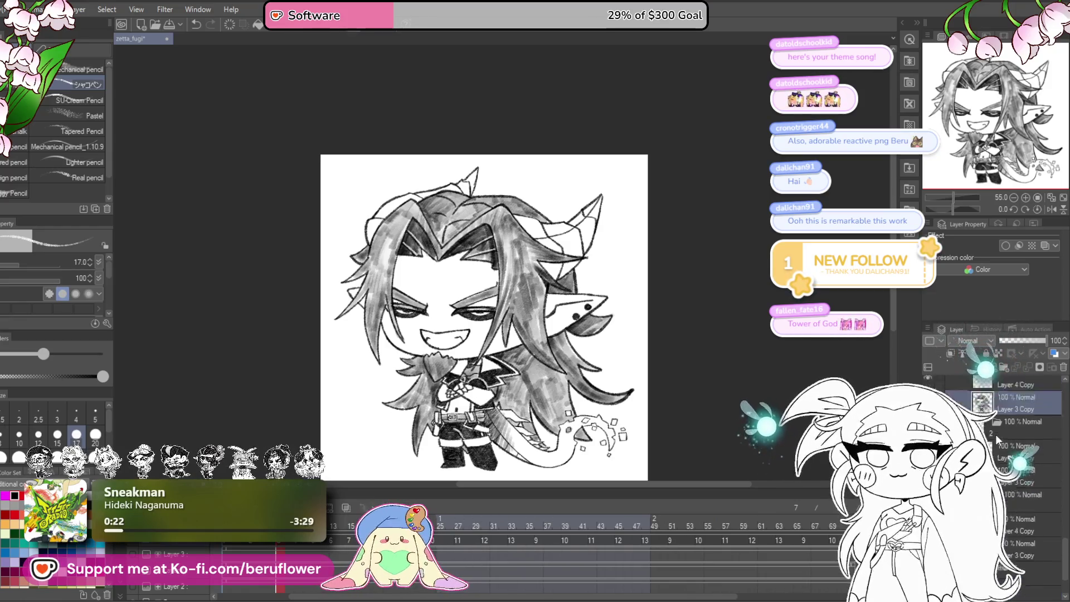
{"action": "scroll", "coordinate": [999, 437], "scroll_direction": "up", "scroll_amount": 1}
{"action": "left_click", "coordinate": [999, 441]}
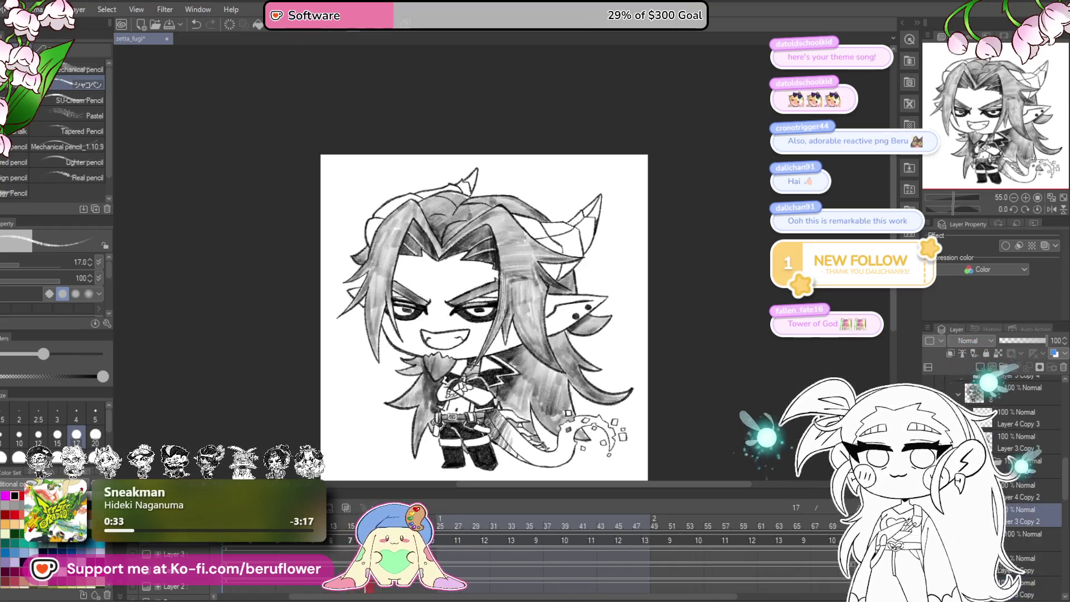
{"action": "left_click_drag", "start_coordinate": [431, 543], "coordinate": [529, 549]}
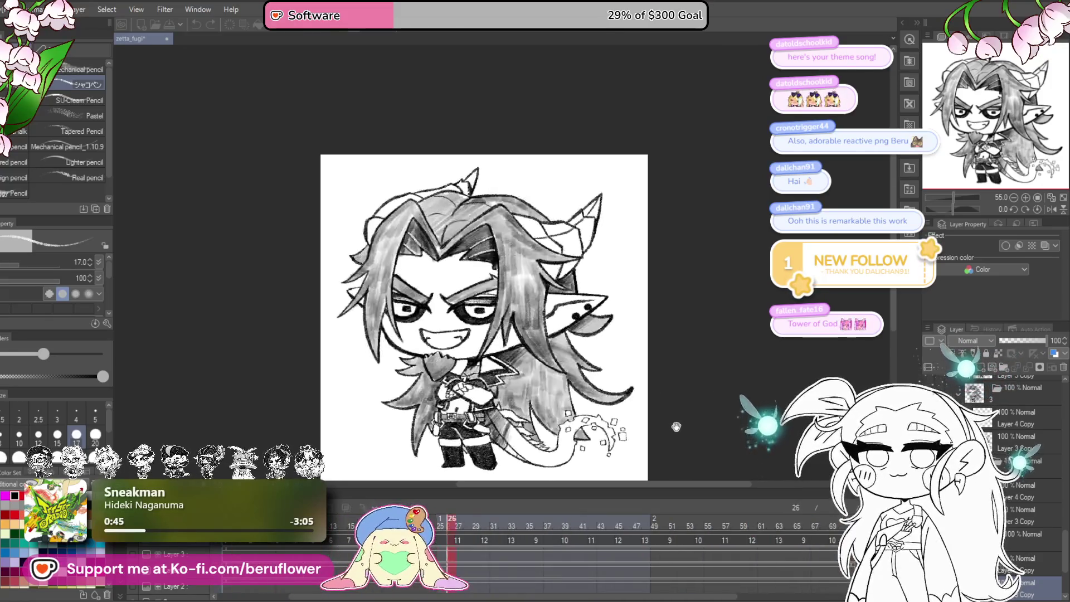
{"action": "left_click", "coordinate": [468, 521]}
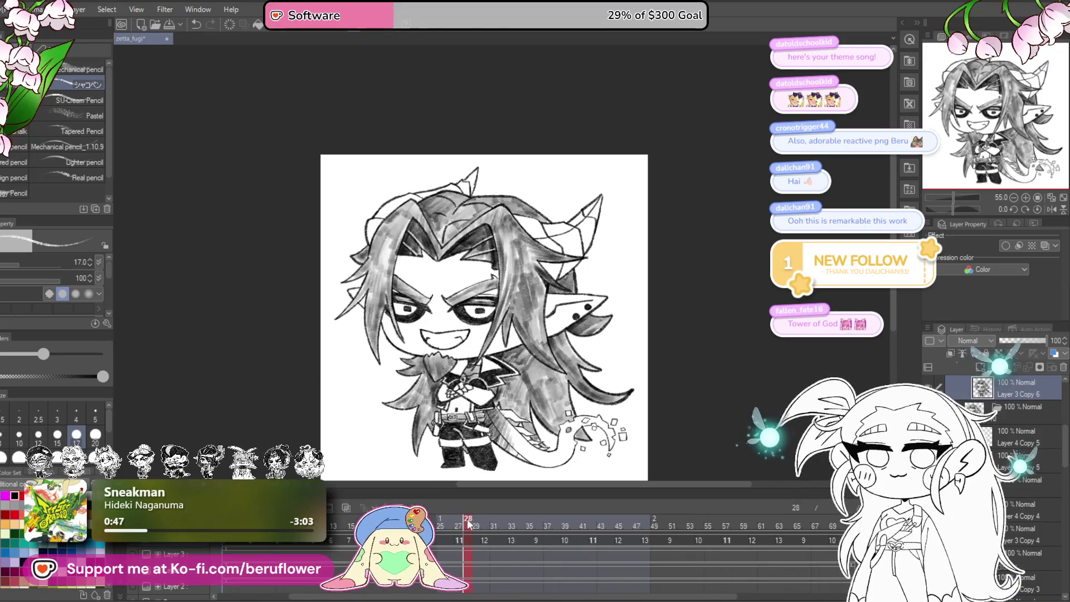
{"action": "mouse_move", "coordinate": [468, 521]}
{"action": "left_mouse_down"}
{"action": "mouse_move", "coordinate": [526, 506]}
{"action": "mouse_move", "coordinate": [350, 527]}
{"action": "left_mouse_up"}
{"action": "key", "text": "space"}
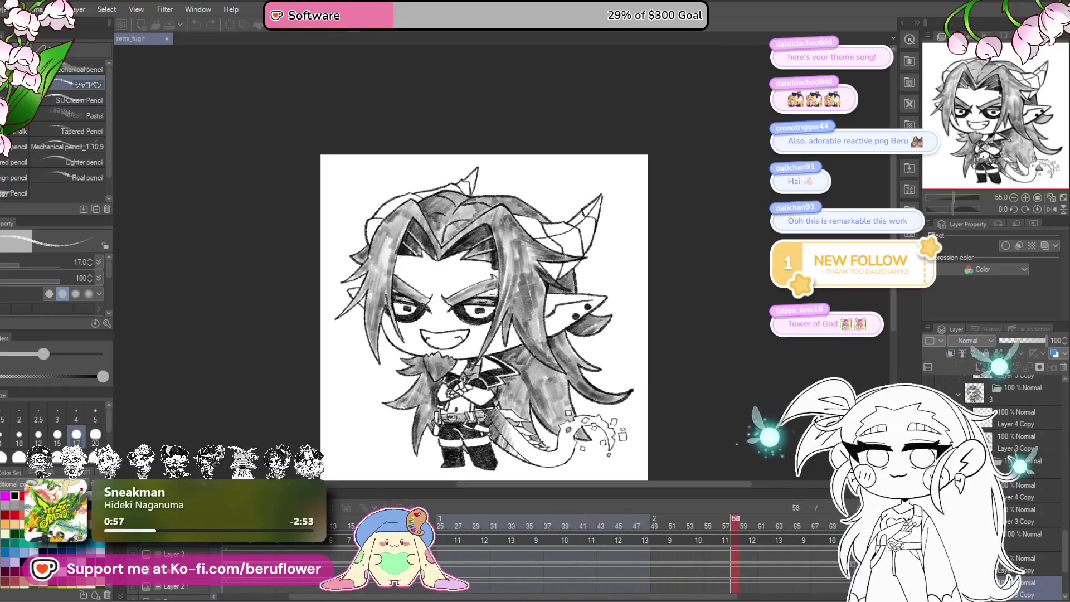
{"action": "left_click", "coordinate": [537, 540]}
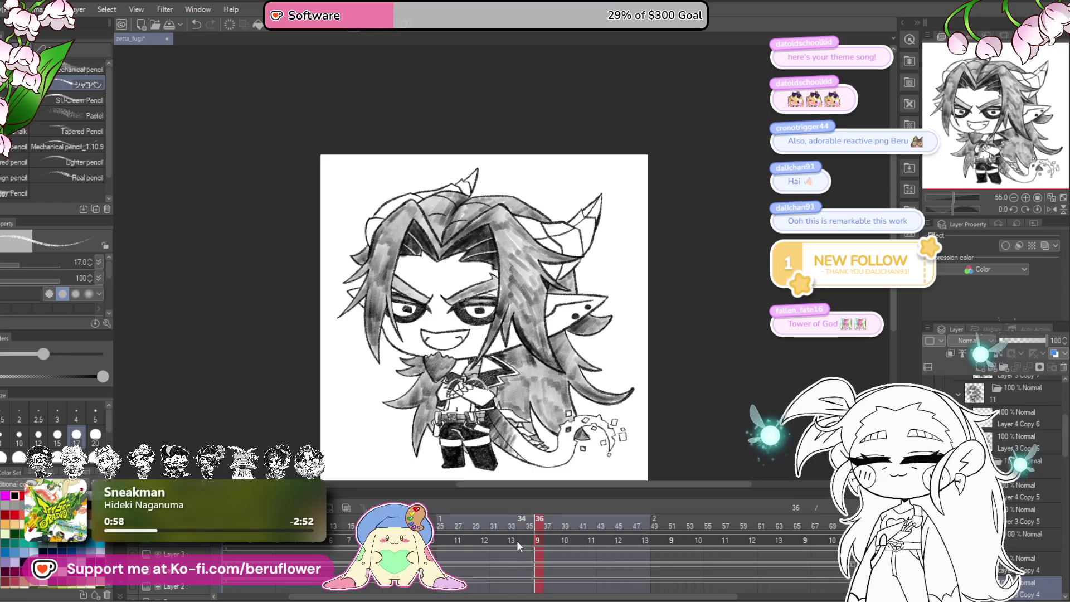
- On frame 21, compare the darker Layer 4 Copy 9 shading with the lighter version
{"action": "left_click", "coordinate": [405, 540]}
{"action": "scroll", "coordinate": [1003, 474], "scroll_direction": "down", "scroll_amount": 3}
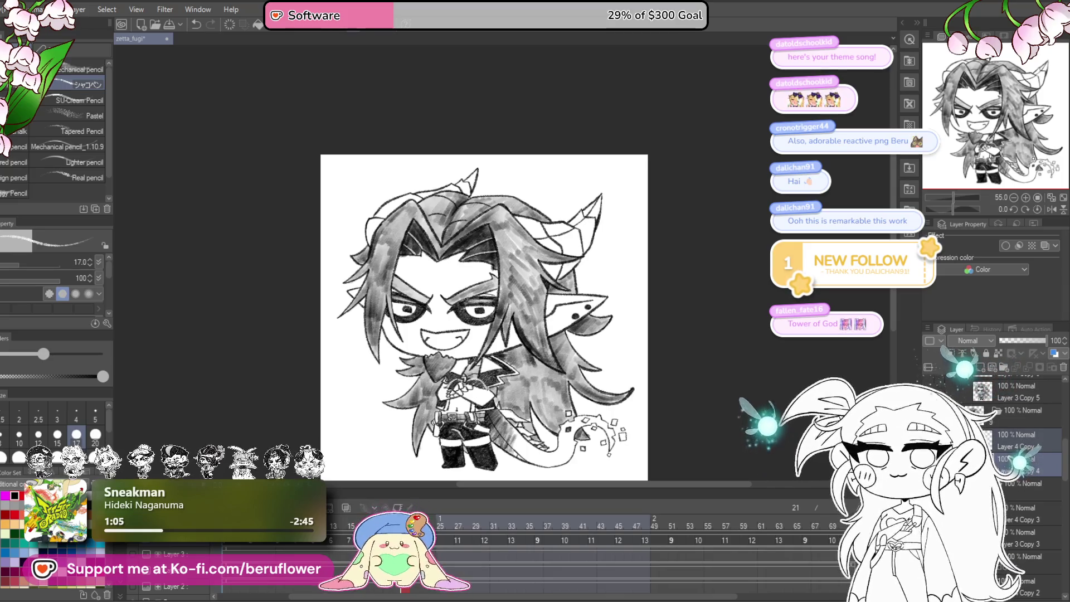
{"action": "left_click", "coordinate": [1015, 498]}
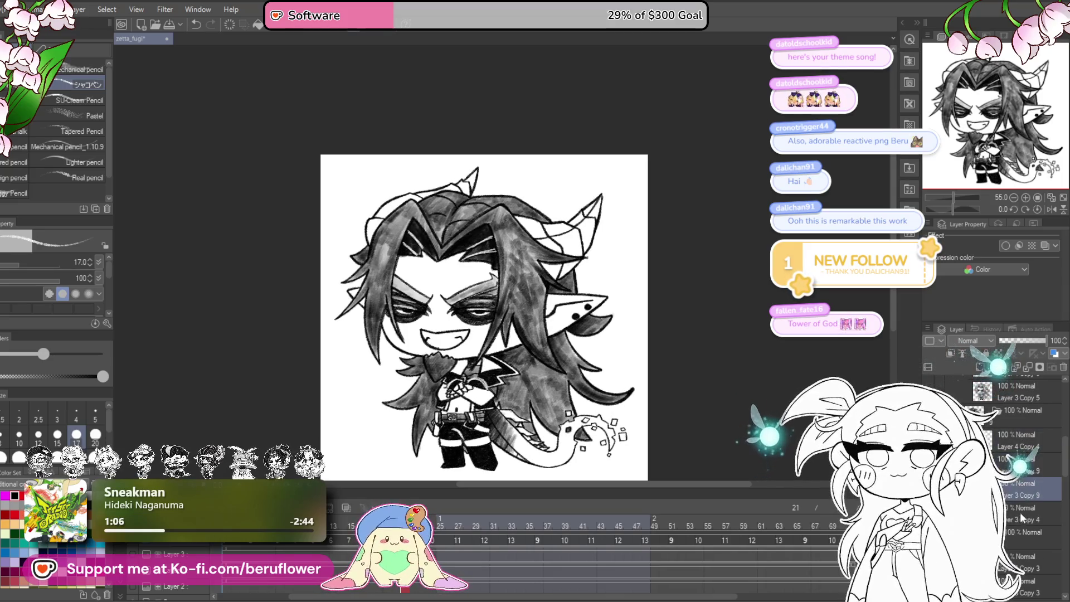
{"action": "left_click", "coordinate": [1010, 507]}
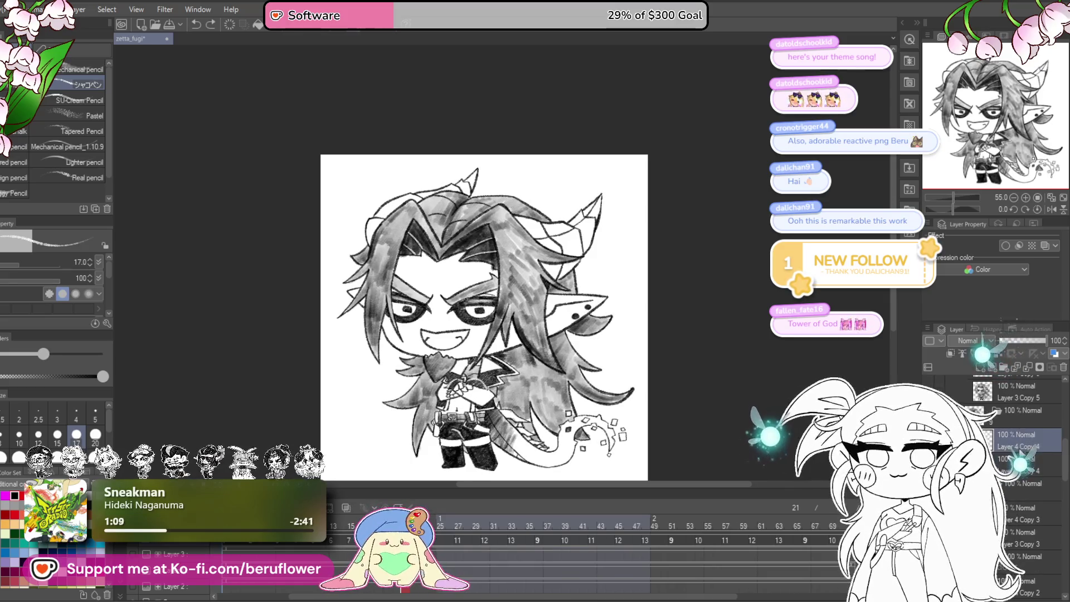
{"action": "left_click", "coordinate": [1012, 491]}
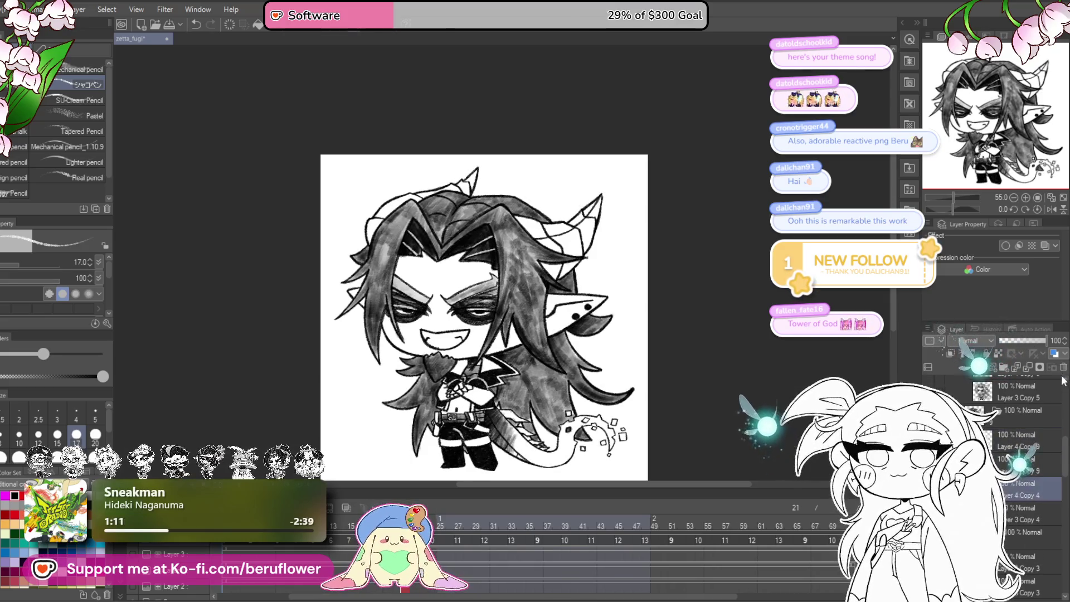
{"action": "left_click", "coordinate": [1010, 464]}
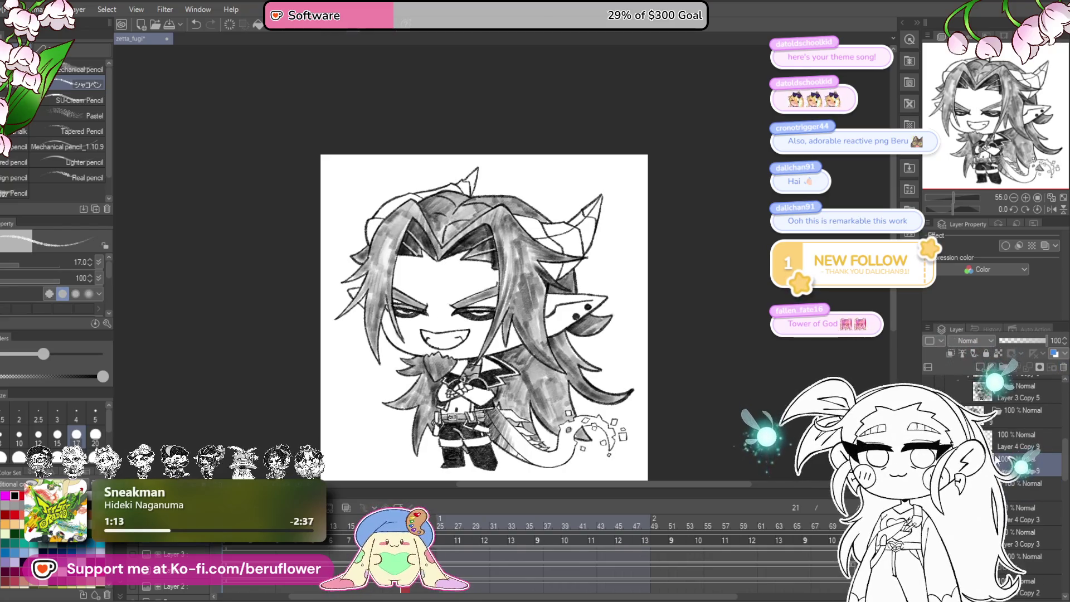
- Turn on the purple eye-shadow layer and expand its folder
{"action": "scroll", "coordinate": [1008, 502], "scroll_direction": "up", "scroll_amount": 3}
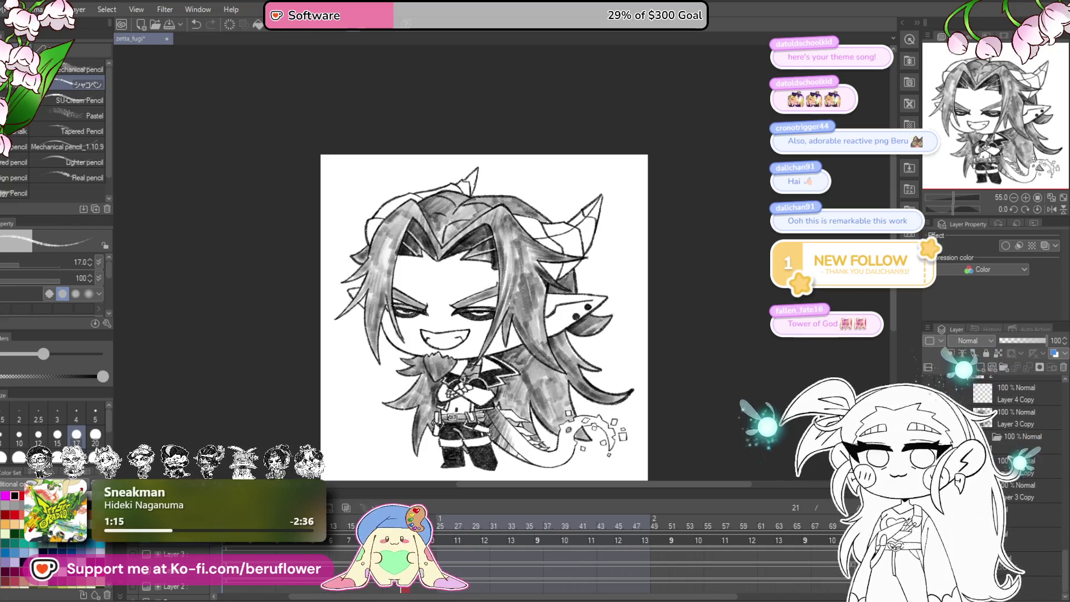
{"action": "left_click", "coordinate": [1036, 550]}
{"action": "scroll", "coordinate": [1002, 429], "scroll_direction": "down", "scroll_amount": 1}
{"action": "left_click", "coordinate": [998, 412]}
{"action": "scroll", "coordinate": [999, 417], "scroll_direction": "up", "scroll_amount": 5}
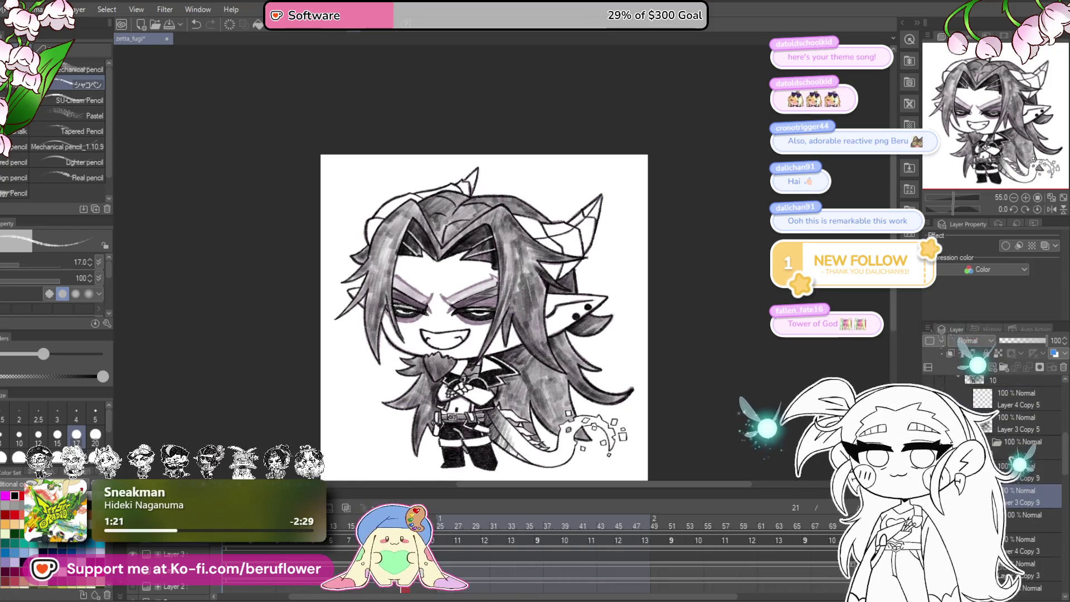
{"action": "scroll", "coordinate": [456, 333], "scroll_direction": "up", "scroll_amount": 5}
{"action": "scroll", "coordinate": [456, 333], "scroll_direction": "up", "scroll_amount": 1}
- Erase the old eye lines, then redraw black strokes along the iris edge on Layer 3 Copy 9
{"action": "mouse_move", "coordinate": [446, 262]}
{"action": "left_mouse_down"}
{"action": "mouse_move", "coordinate": [510, 262]}
{"action": "mouse_move", "coordinate": [545, 212]}
{"action": "mouse_move", "coordinate": [544, 291]}
{"action": "left_mouse_up"}
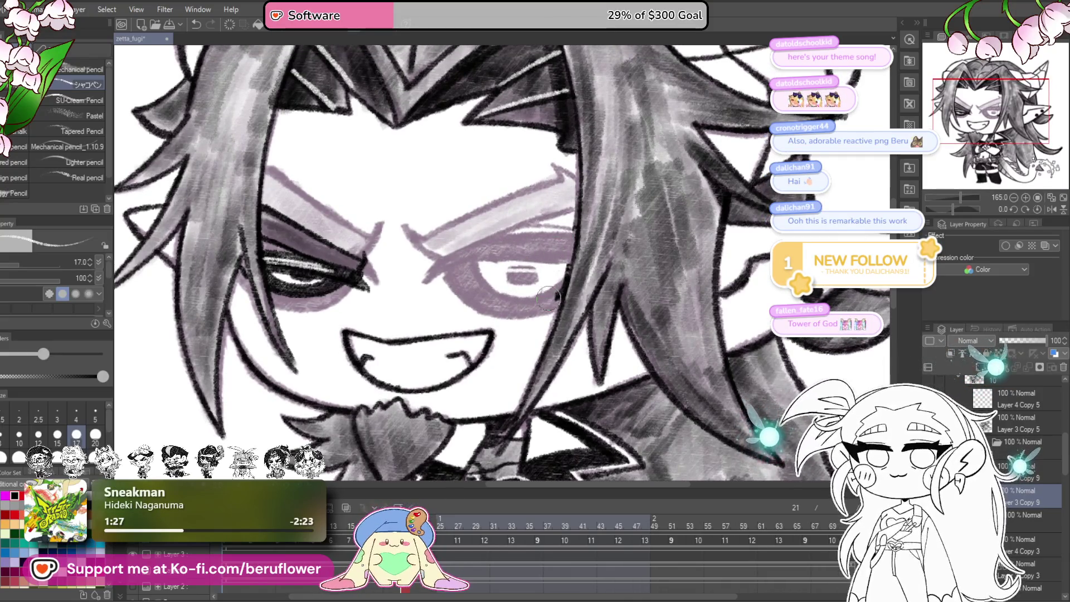
{"action": "mouse_move", "coordinate": [364, 313]}
{"action": "left_mouse_down"}
{"action": "mouse_move", "coordinate": [383, 338]}
{"action": "mouse_move", "coordinate": [348, 282]}
{"action": "mouse_move", "coordinate": [297, 234]}
{"action": "left_mouse_up"}
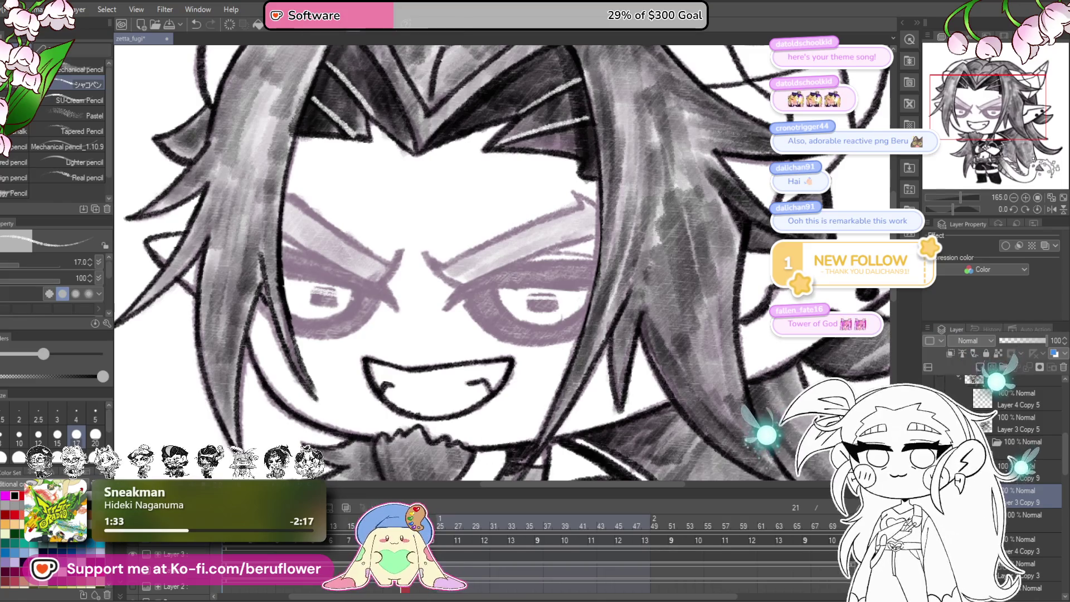
{"action": "left_click", "coordinate": [1025, 472]}
{"action": "left_click", "coordinate": [1025, 496]}
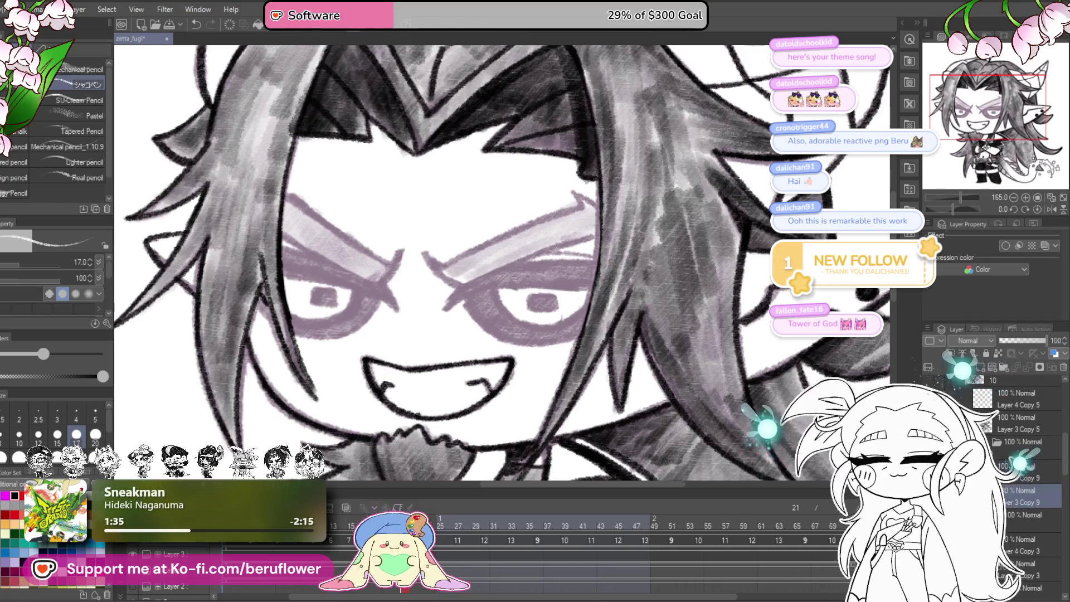
{"action": "left_click_drag", "start_coordinate": [945, 205], "coordinate": [939, 209]}
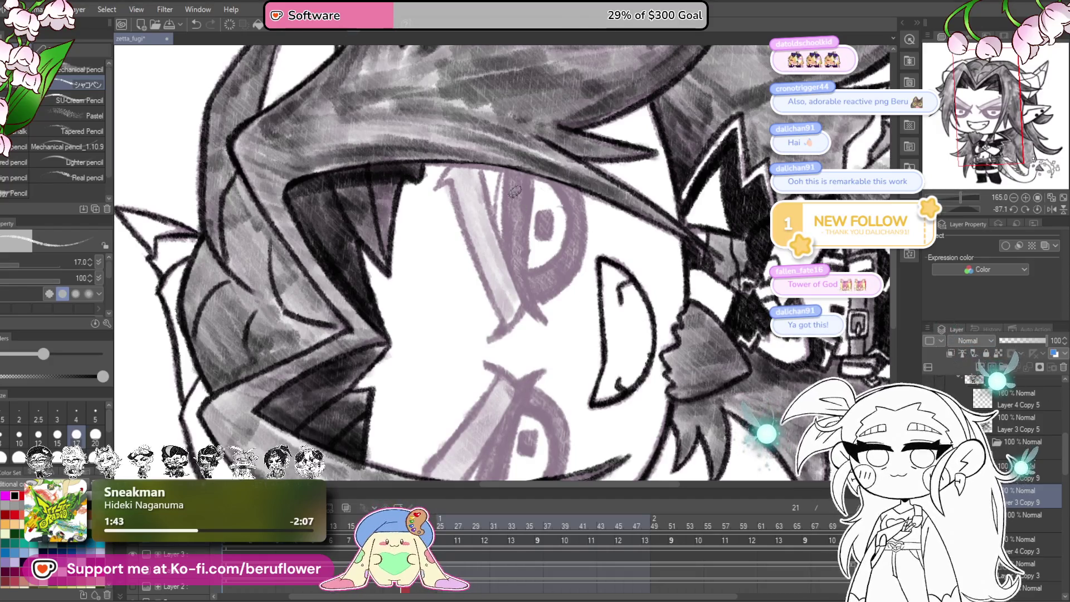
{"action": "scroll", "coordinate": [516, 196], "scroll_direction": "up", "scroll_amount": 3}
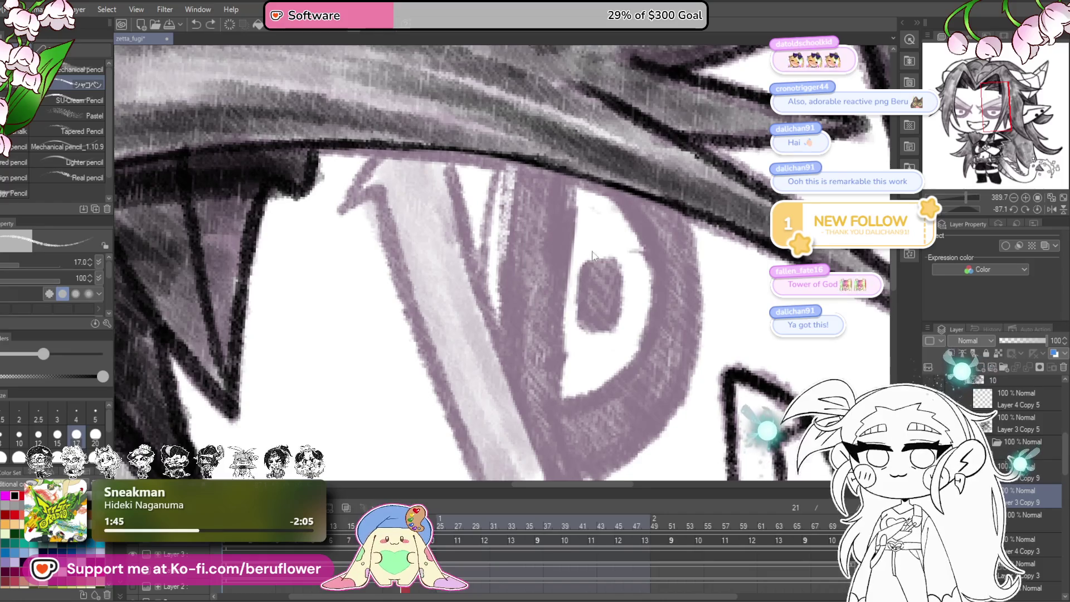
{"action": "left_click_drag", "start_coordinate": [508, 161], "coordinate": [502, 345]}
{"action": "mouse_move", "coordinate": [577, 180]}
{"action": "left_mouse_down"}
{"action": "mouse_move", "coordinate": [563, 446]}
{"action": "mouse_move", "coordinate": [561, 292]}
{"action": "left_mouse_up"}
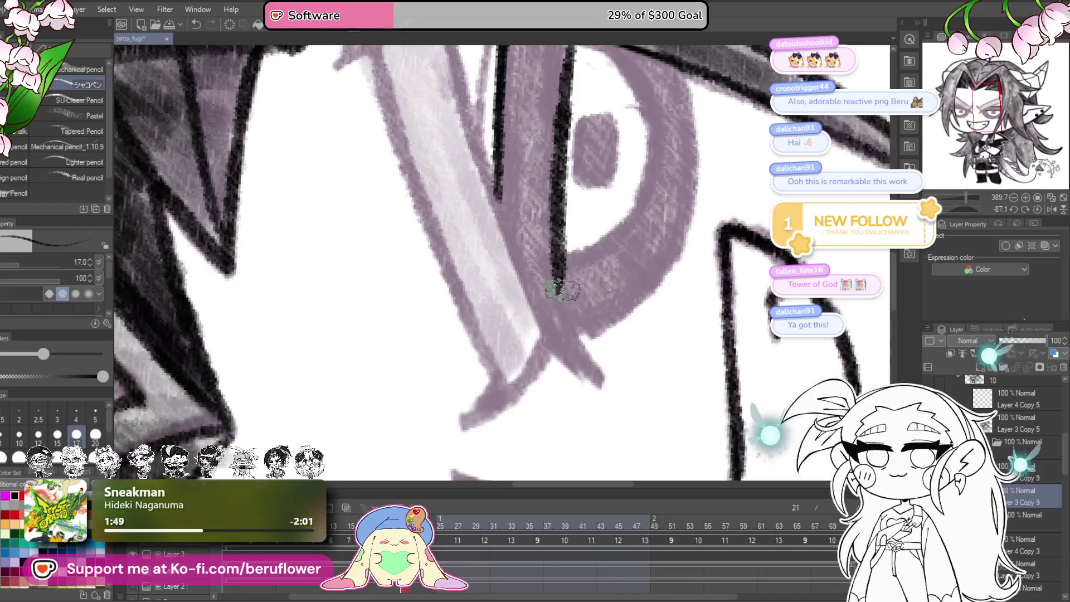
{"action": "scroll", "coordinate": [600, 381], "scroll_direction": "up", "scroll_amount": 3}
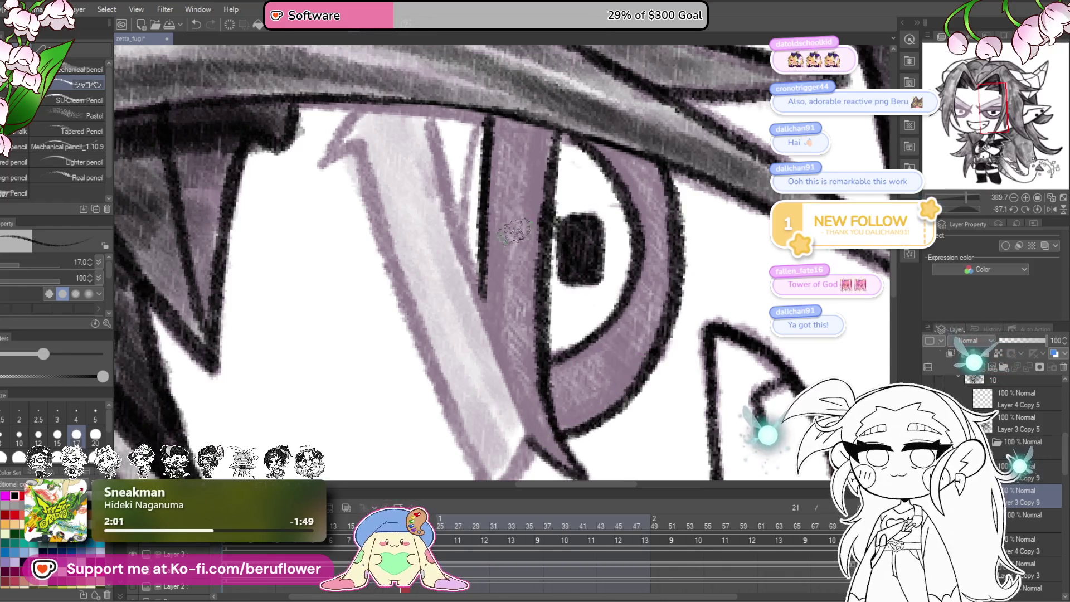
{"action": "scroll", "coordinate": [515, 239], "scroll_direction": "up", "scroll_amount": 2}
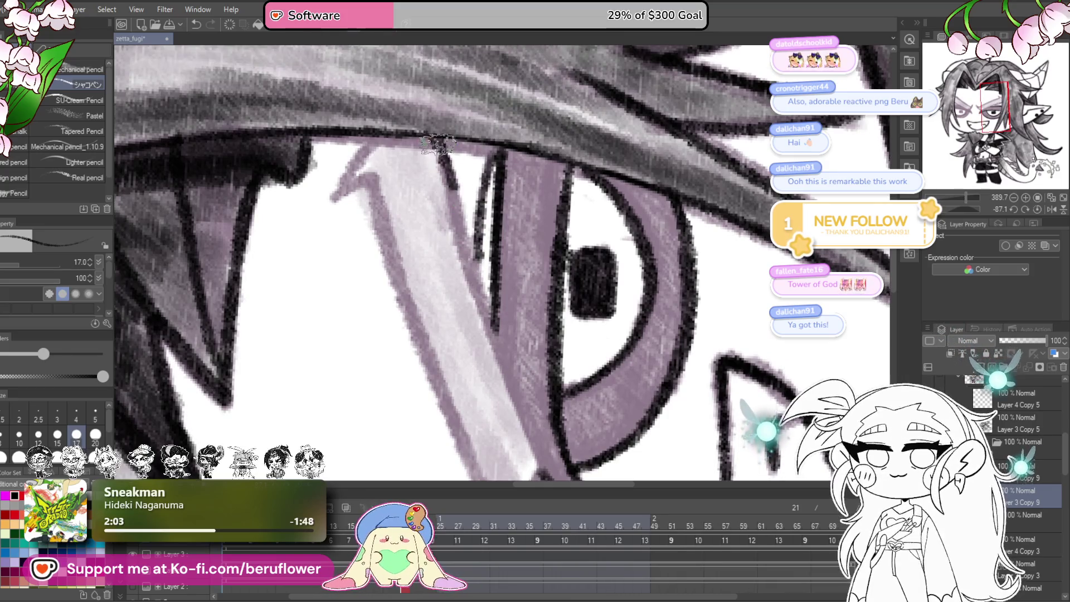
- Draw a dark line along the light hair strand above the eye
{"action": "mouse_move", "coordinate": [669, 251]}
{"action": "left_mouse_down"}
{"action": "mouse_move", "coordinate": [613, 195]}
{"action": "mouse_move", "coordinate": [538, 165]}
{"action": "left_mouse_up"}
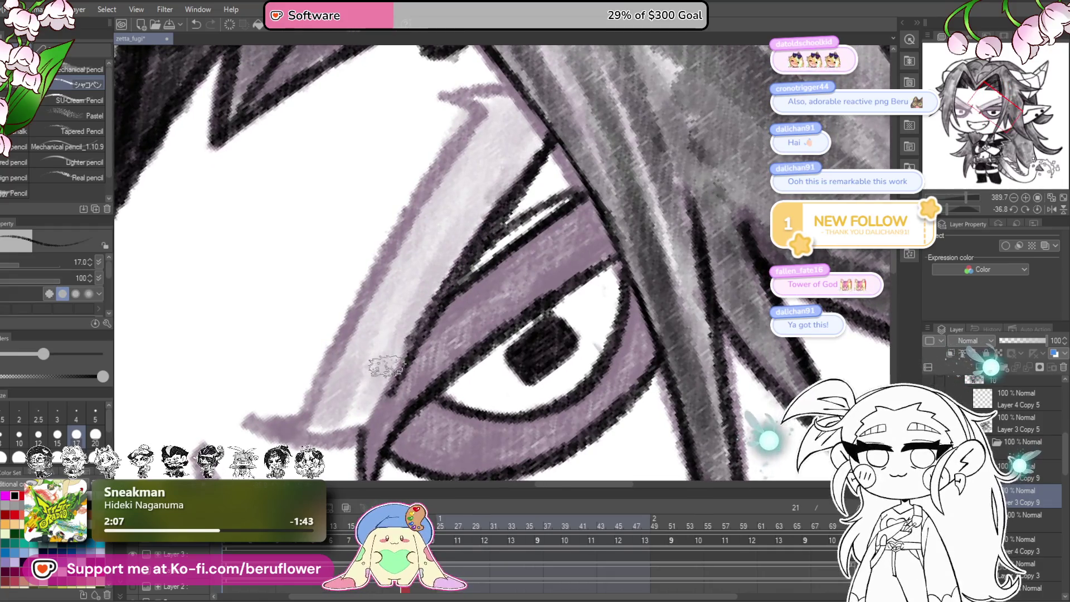
{"action": "left_click_drag", "start_coordinate": [384, 397], "coordinate": [428, 347]}
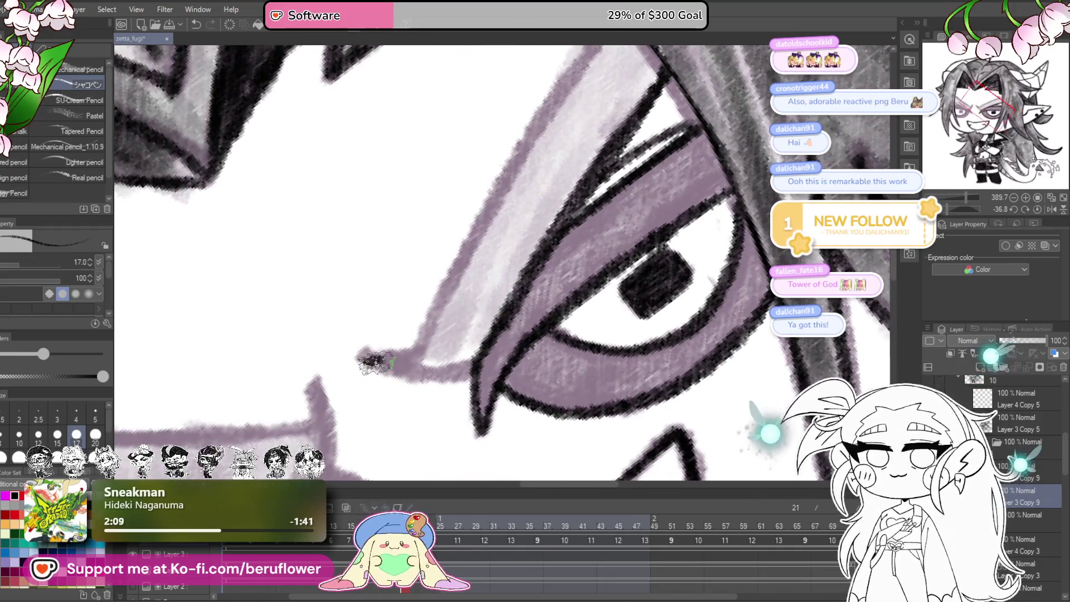
{"action": "left_click_drag", "start_coordinate": [510, 336], "coordinate": [440, 455]}
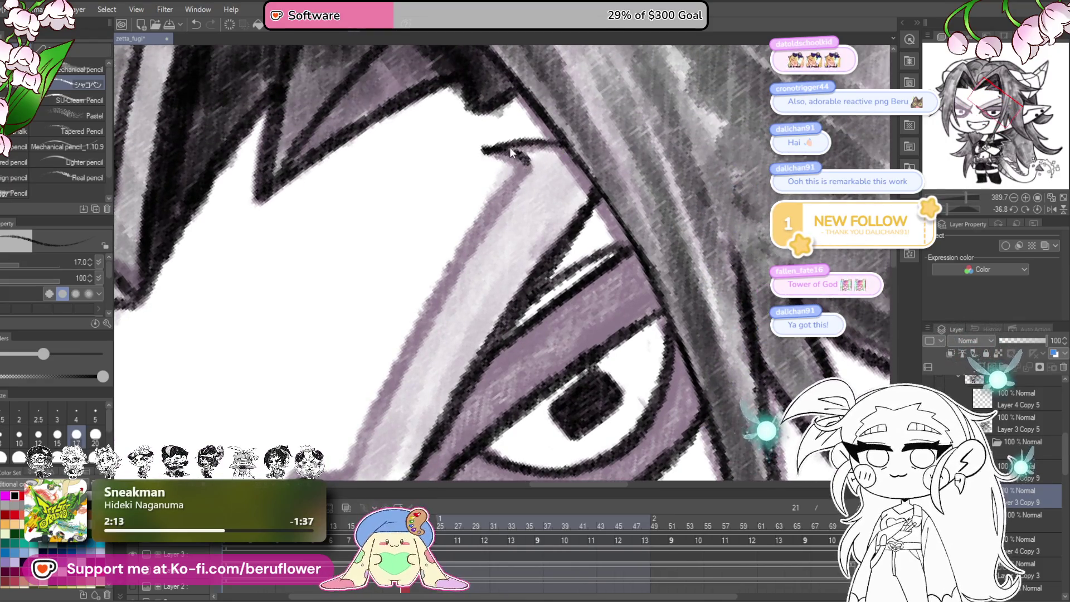
{"action": "mouse_move", "coordinate": [524, 162]}
{"action": "left_mouse_down"}
{"action": "mouse_move", "coordinate": [517, 133]}
{"action": "mouse_move", "coordinate": [512, 145]}
{"action": "left_mouse_up"}
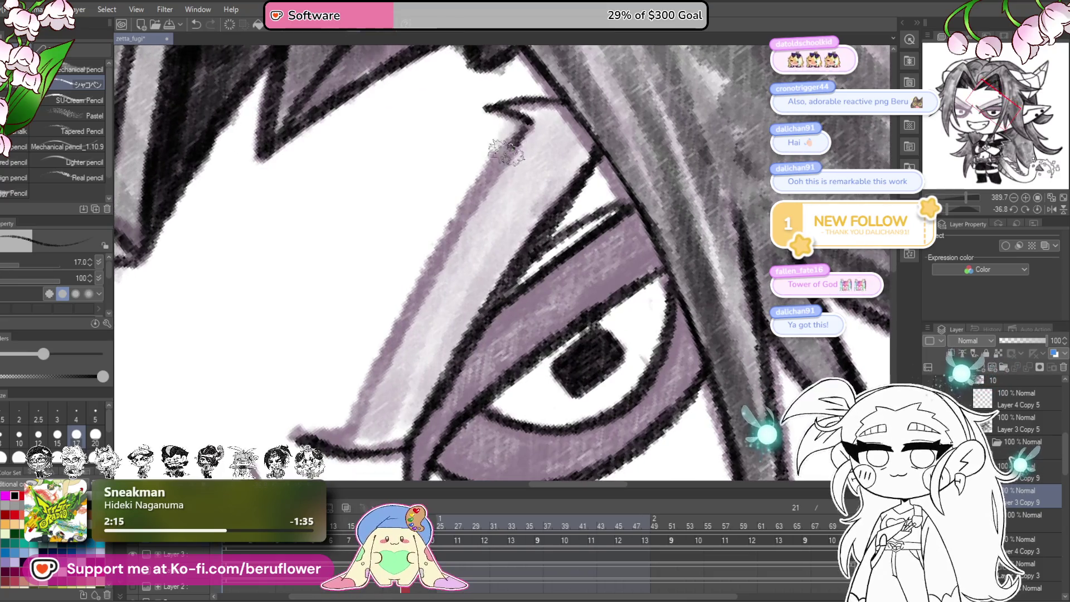
{"action": "left_click_drag", "start_coordinate": [480, 192], "coordinate": [384, 337]}
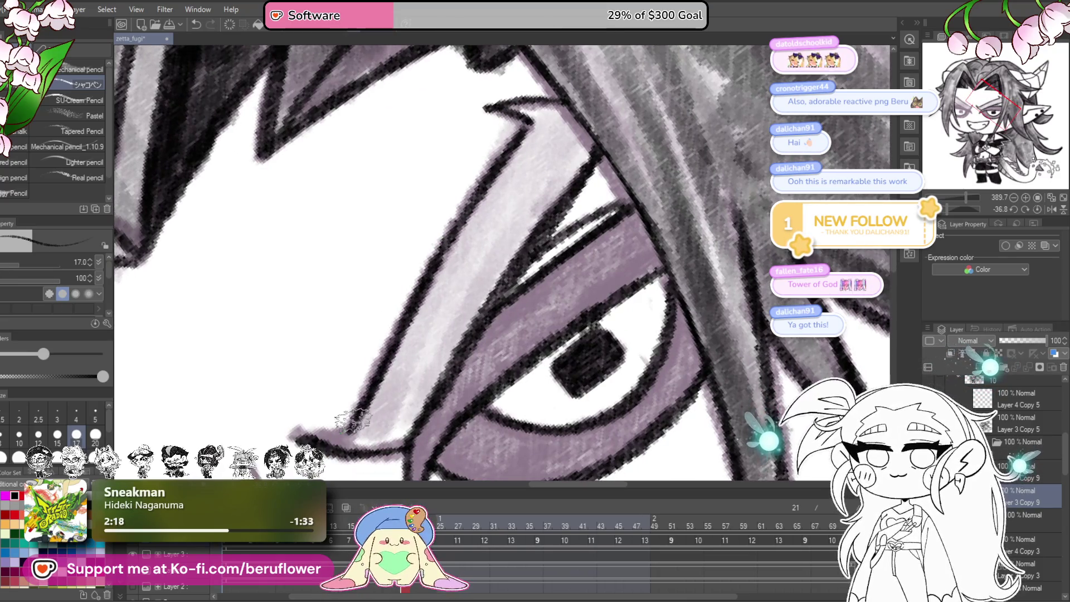
{"action": "left_click_drag", "start_coordinate": [495, 365], "coordinate": [486, 356]}
{"action": "left_click_drag", "start_coordinate": [628, 195], "coordinate": [477, 337]}
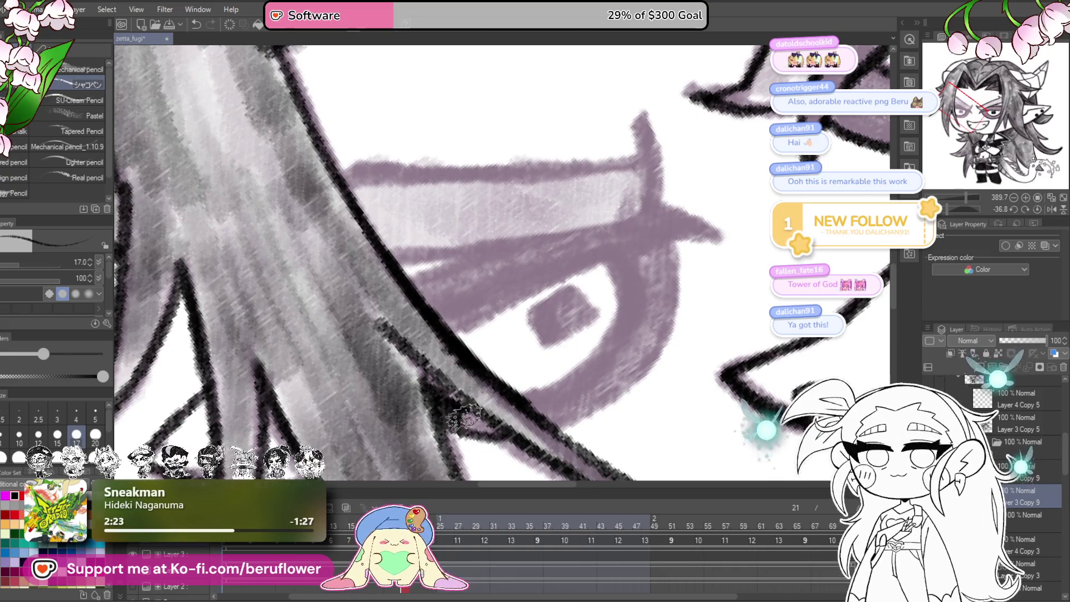
- Extend the black outline at the tip of the purple stroke
{"action": "left_click_drag", "start_coordinate": [654, 413], "coordinate": [641, 405]}
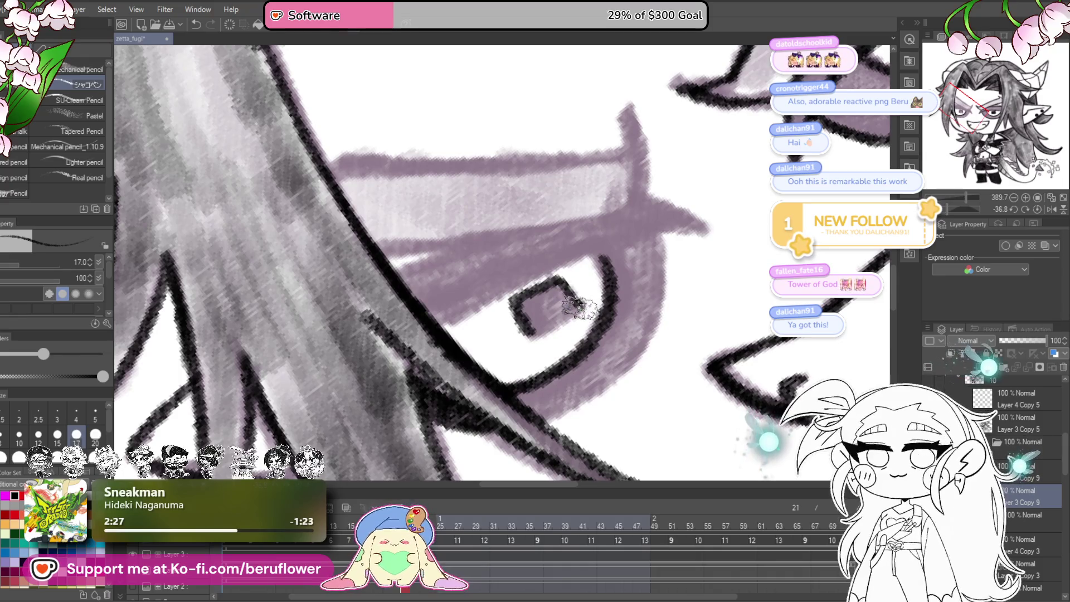
{"action": "left_click_drag", "start_coordinate": [535, 329], "coordinate": [563, 340]}
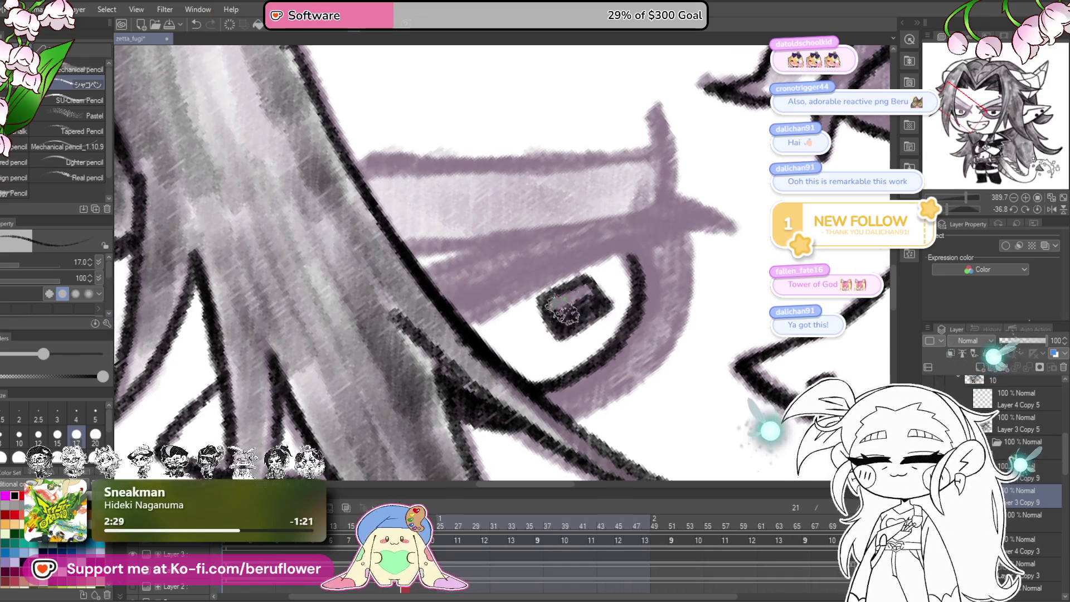
{"action": "left_click_drag", "start_coordinate": [587, 302], "coordinate": [608, 290]}
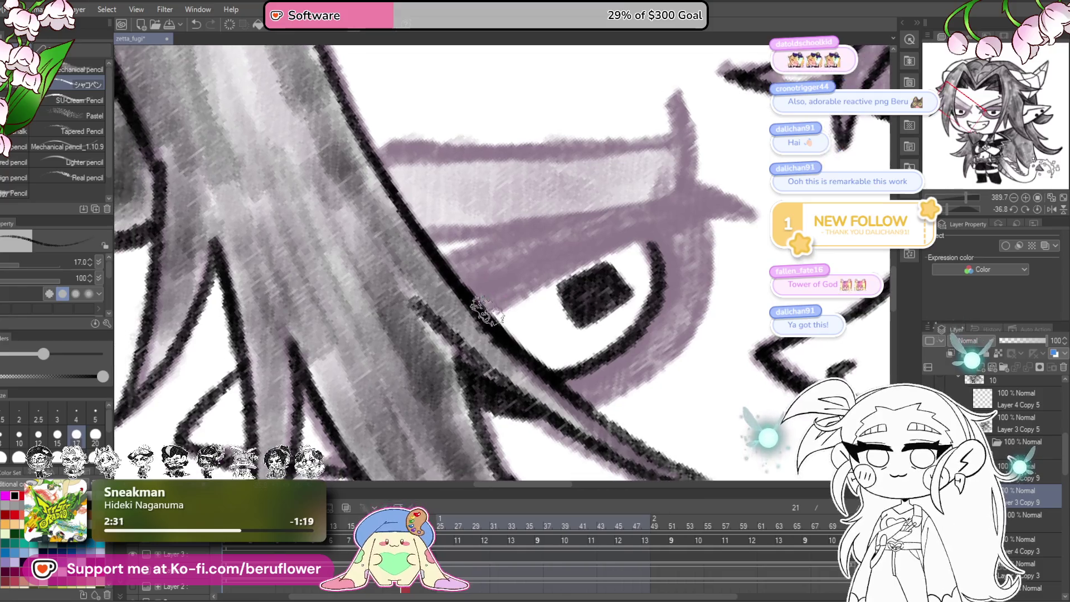
{"action": "left_click_drag", "start_coordinate": [669, 274], "coordinate": [602, 323]}
{"action": "left_click_drag", "start_coordinate": [949, 208], "coordinate": [628, 213]}
{"action": "left_click_drag", "start_coordinate": [516, 112], "coordinate": [574, 189]}
{"action": "left_click_drag", "start_coordinate": [552, 142], "coordinate": [630, 198]}
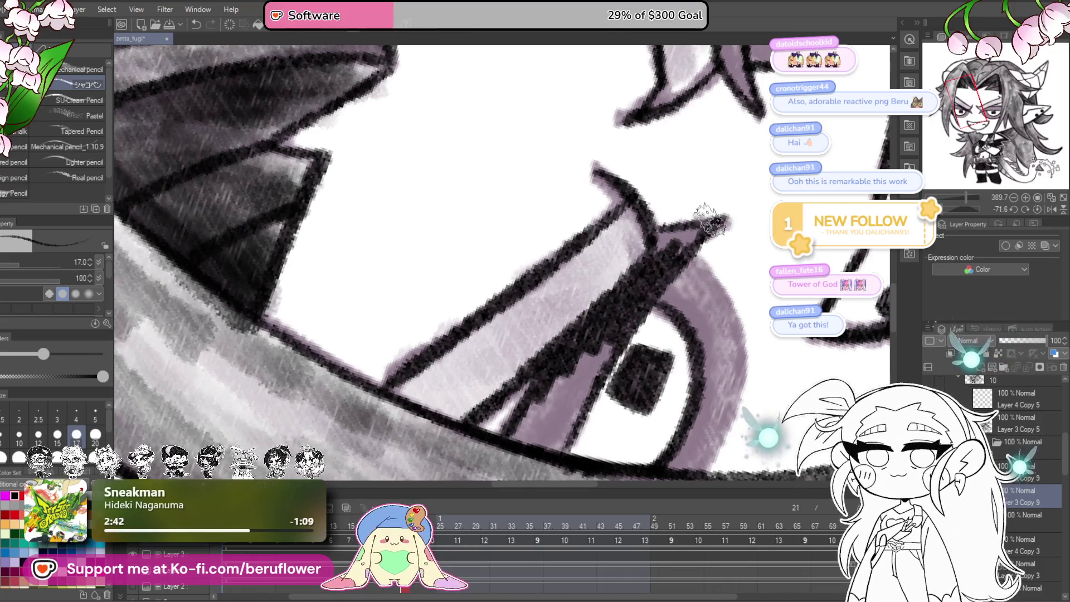
- Fill under the pupil with black and paint over the lower and lower-right purple iris
{"action": "left_click_drag", "start_coordinate": [629, 272], "coordinate": [631, 194]}
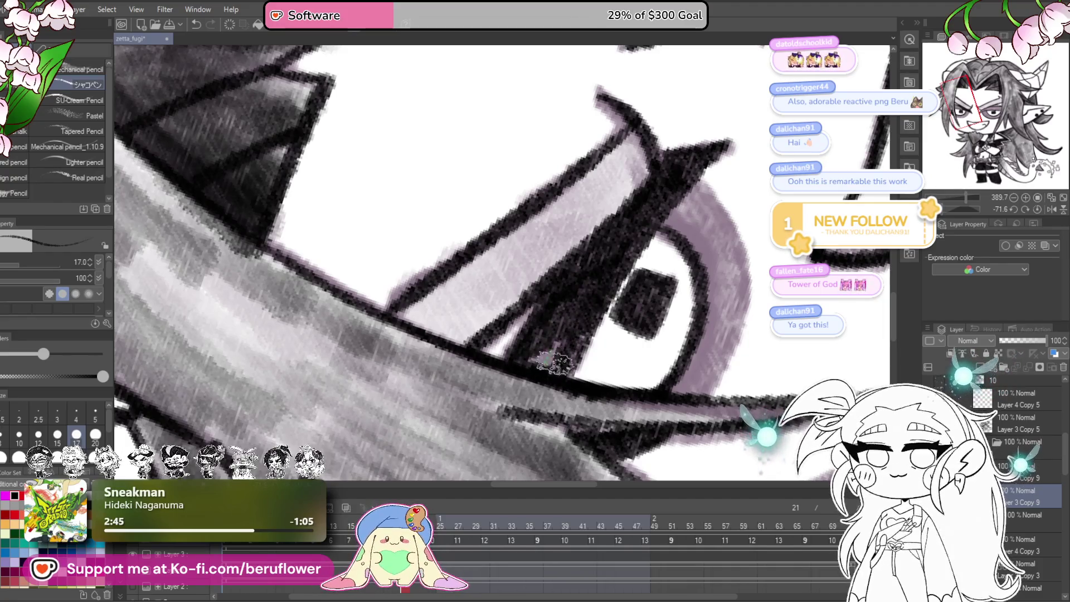
{"action": "left_click_drag", "start_coordinate": [528, 355], "coordinate": [489, 378]}
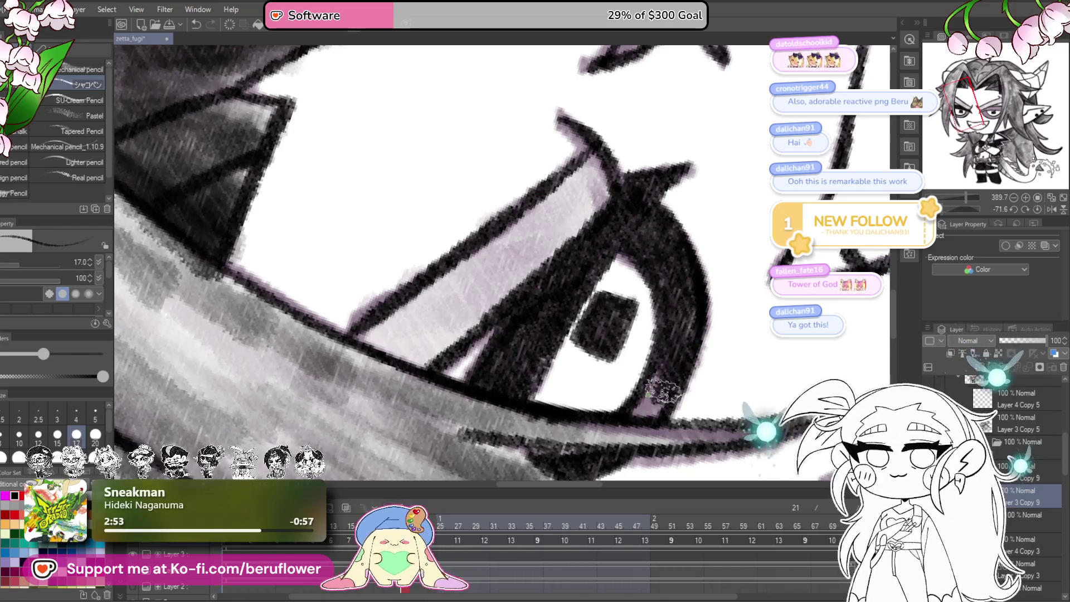
{"action": "left_click_drag", "start_coordinate": [682, 321], "coordinate": [685, 394]}
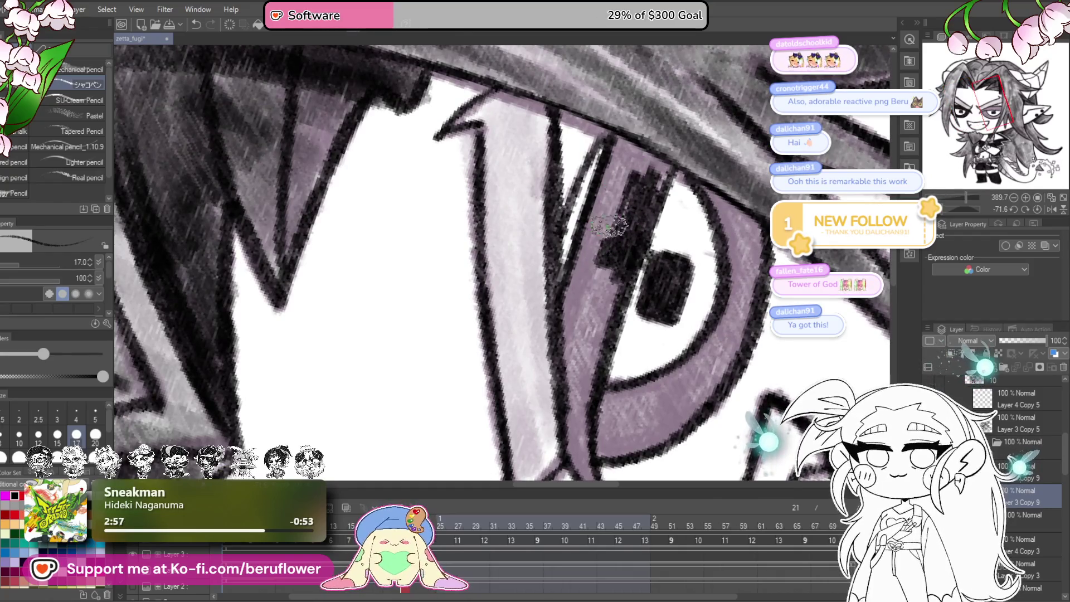
{"action": "left_click_drag", "start_coordinate": [609, 181], "coordinate": [644, 213]}
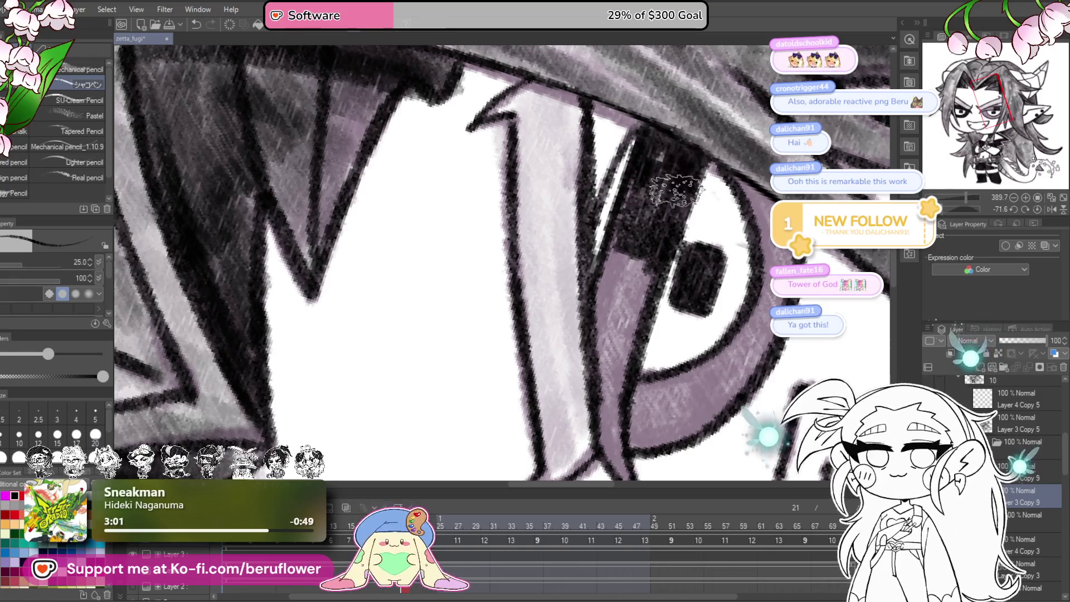
{"action": "mouse_move", "coordinate": [607, 259]}
{"action": "left_mouse_down"}
{"action": "mouse_move", "coordinate": [607, 385]}
{"action": "mouse_move", "coordinate": [620, 352]}
{"action": "left_mouse_up"}
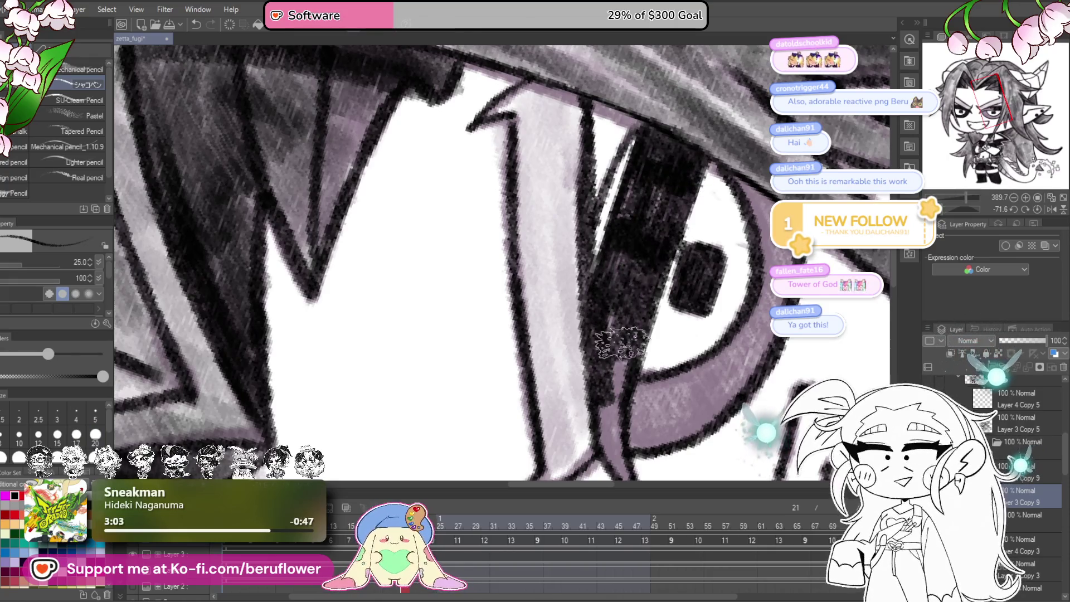
{"action": "left_click_drag", "start_coordinate": [655, 188], "coordinate": [657, 261]}
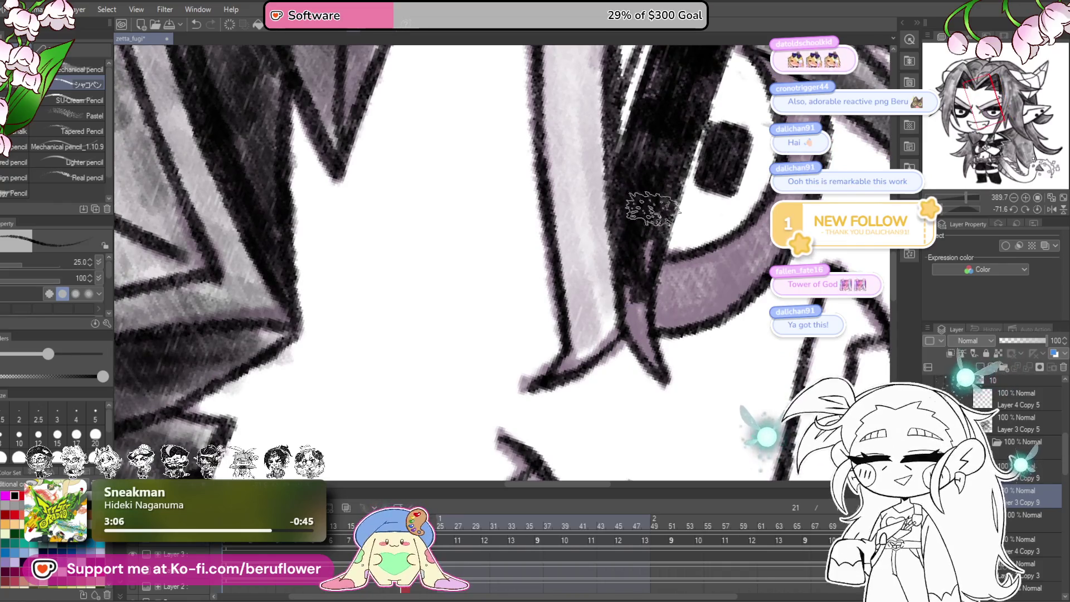
{"action": "left_click_drag", "start_coordinate": [729, 277], "coordinate": [711, 317]}
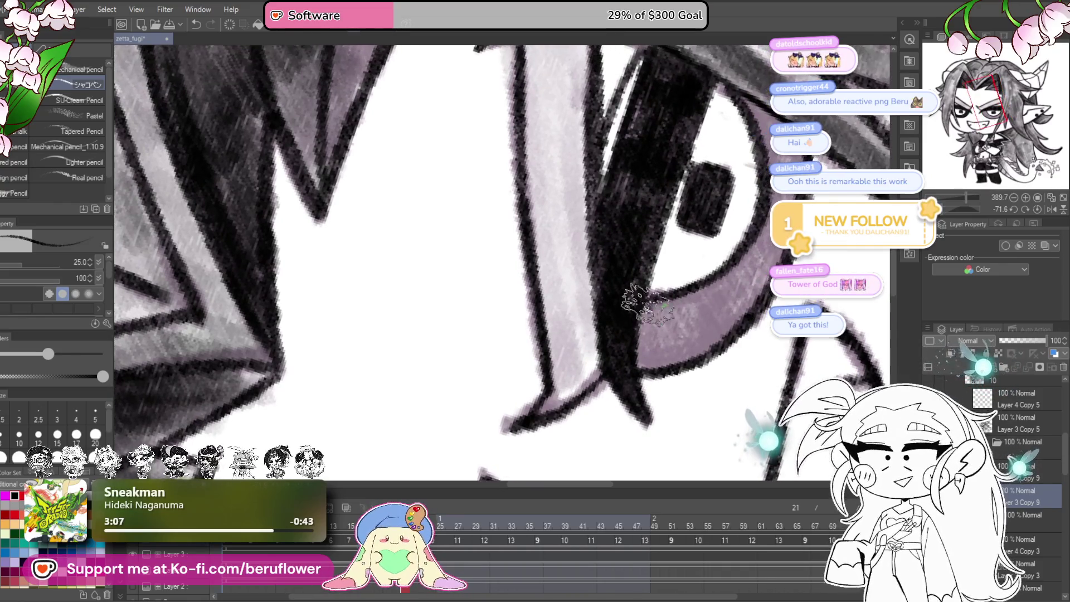
{"action": "mouse_move", "coordinate": [722, 281]}
{"action": "left_mouse_down"}
{"action": "mouse_move", "coordinate": [724, 304]}
{"action": "mouse_move", "coordinate": [702, 334]}
{"action": "mouse_move", "coordinate": [666, 356]}
{"action": "mouse_move", "coordinate": [650, 313]}
{"action": "left_mouse_up"}
{"action": "left_click_drag", "start_coordinate": [733, 303], "coordinate": [691, 209]}
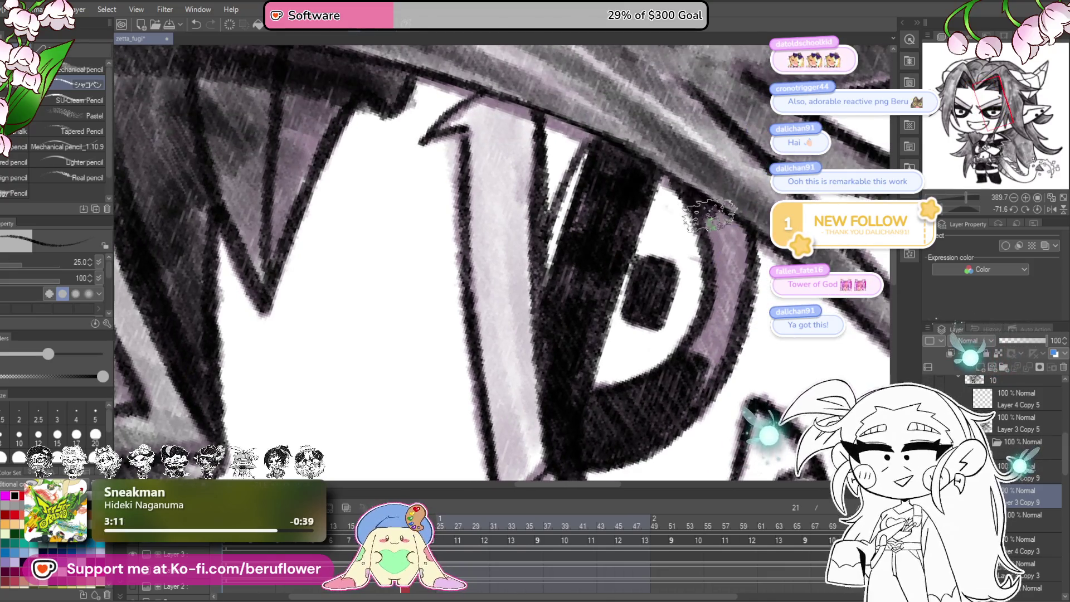
{"action": "mouse_move", "coordinate": [735, 259]}
{"action": "left_mouse_down"}
{"action": "mouse_move", "coordinate": [716, 263]}
{"action": "mouse_move", "coordinate": [704, 299]}
{"action": "mouse_move", "coordinate": [722, 289]}
{"action": "left_mouse_up"}
{"action": "left_click_drag", "start_coordinate": [966, 197], "coordinate": [961, 197]}
- Shade beneath the right eyebrow's tip and along the upper edge of the left eyebrow
{"action": "left_click", "coordinate": [1037, 209]}
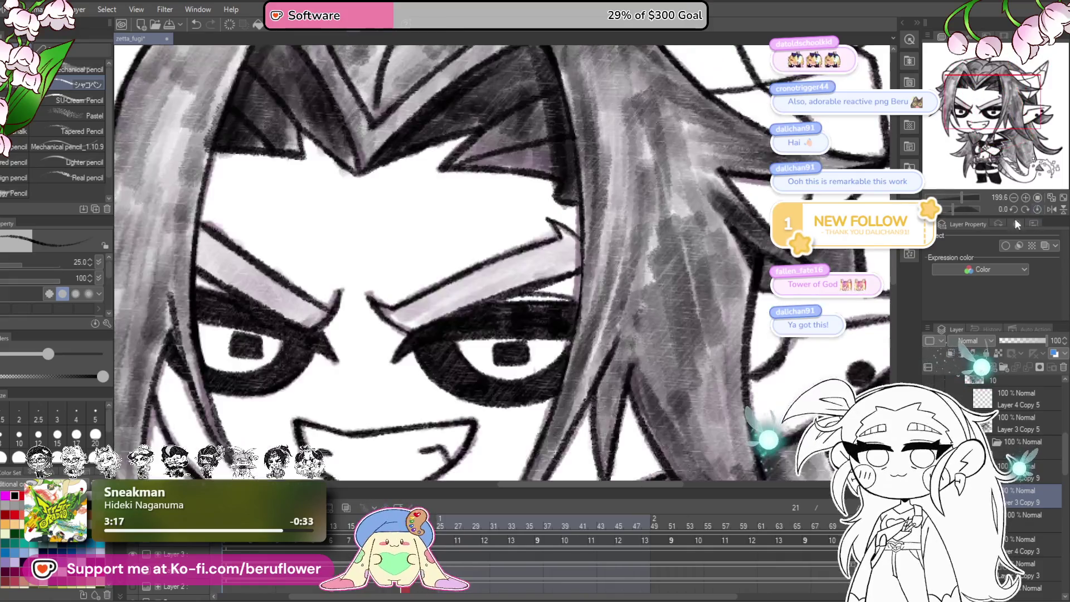
{"action": "scroll", "coordinate": [502, 406], "scroll_direction": "down", "scroll_amount": 2}
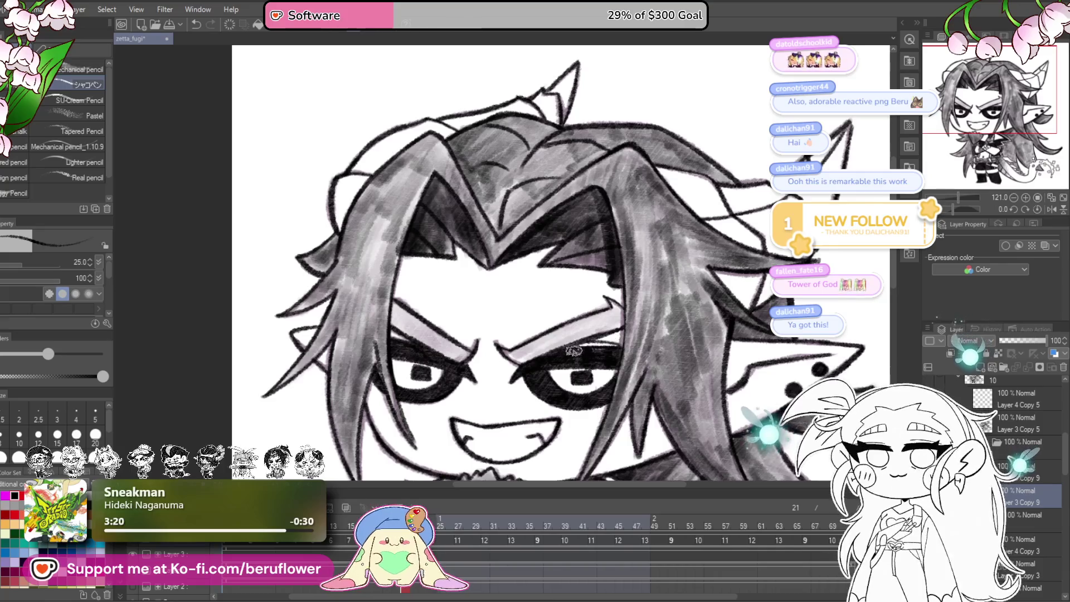
{"action": "scroll", "coordinate": [574, 350], "scroll_direction": "up", "scroll_amount": 3}
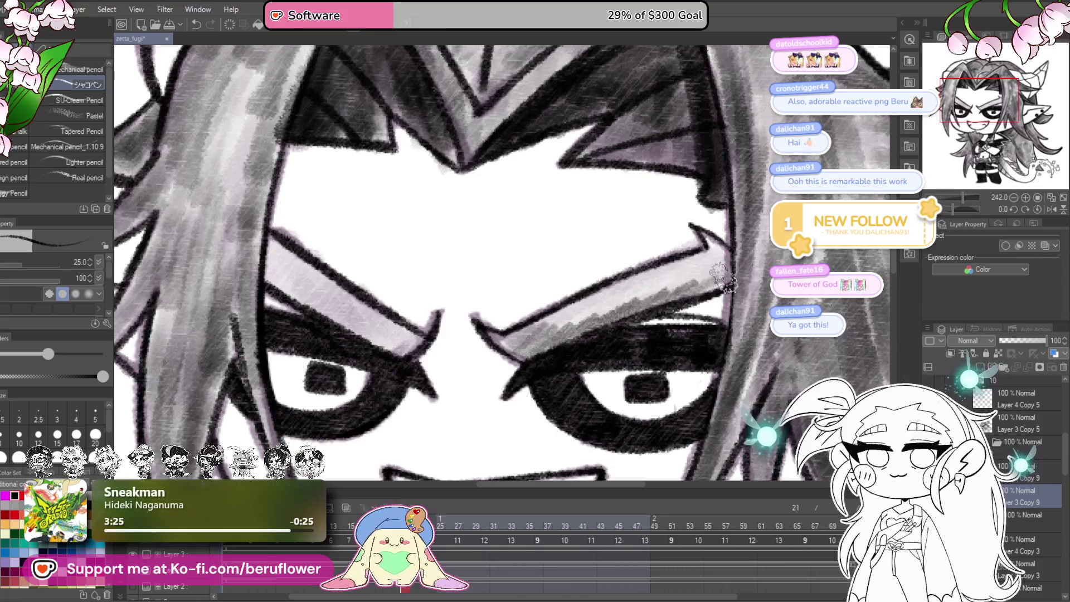
{"action": "mouse_move", "coordinate": [705, 237]}
{"action": "left_mouse_down"}
{"action": "mouse_move", "coordinate": [669, 284]}
{"action": "mouse_move", "coordinate": [580, 309]}
{"action": "mouse_move", "coordinate": [611, 295]}
{"action": "left_mouse_up"}
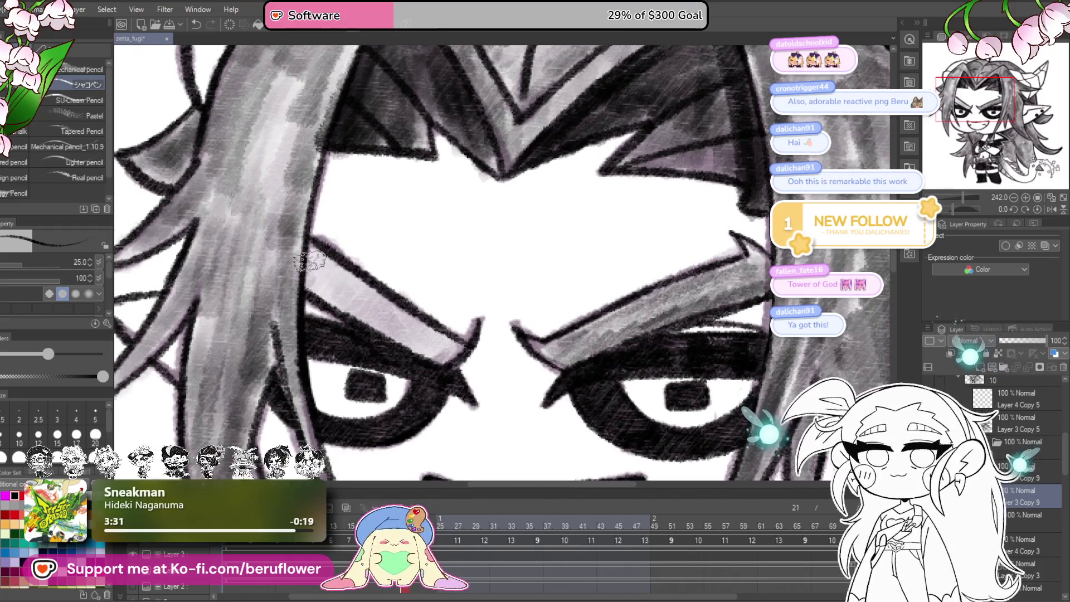
{"action": "left_click_drag", "start_coordinate": [323, 303], "coordinate": [333, 266]}
{"action": "left_click_drag", "start_coordinate": [370, 329], "coordinate": [377, 298]}
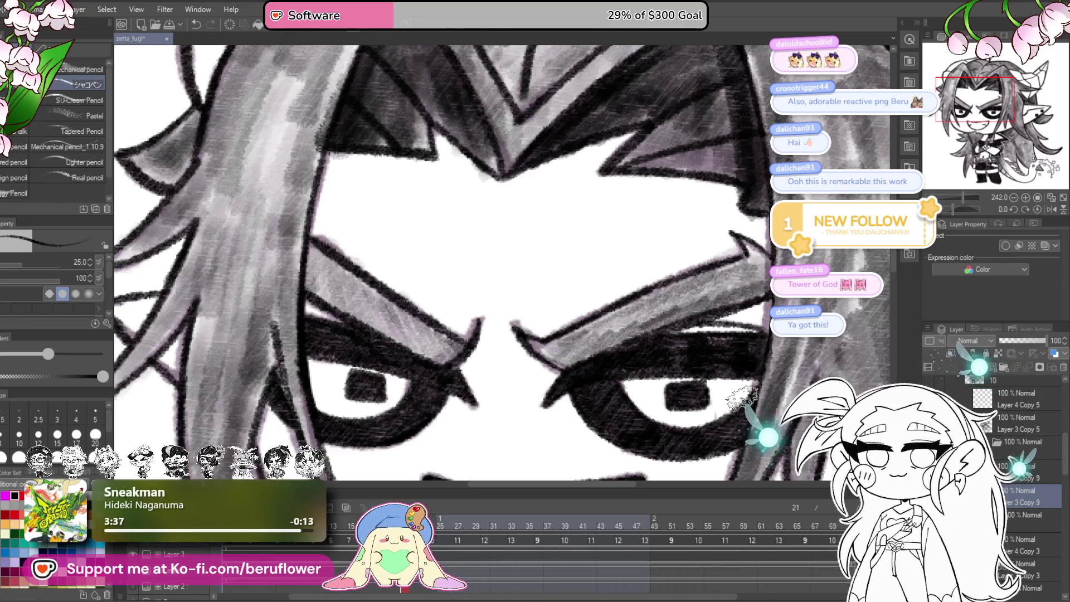
{"action": "scroll", "coordinate": [635, 367], "scroll_direction": "down", "scroll_amount": 4}
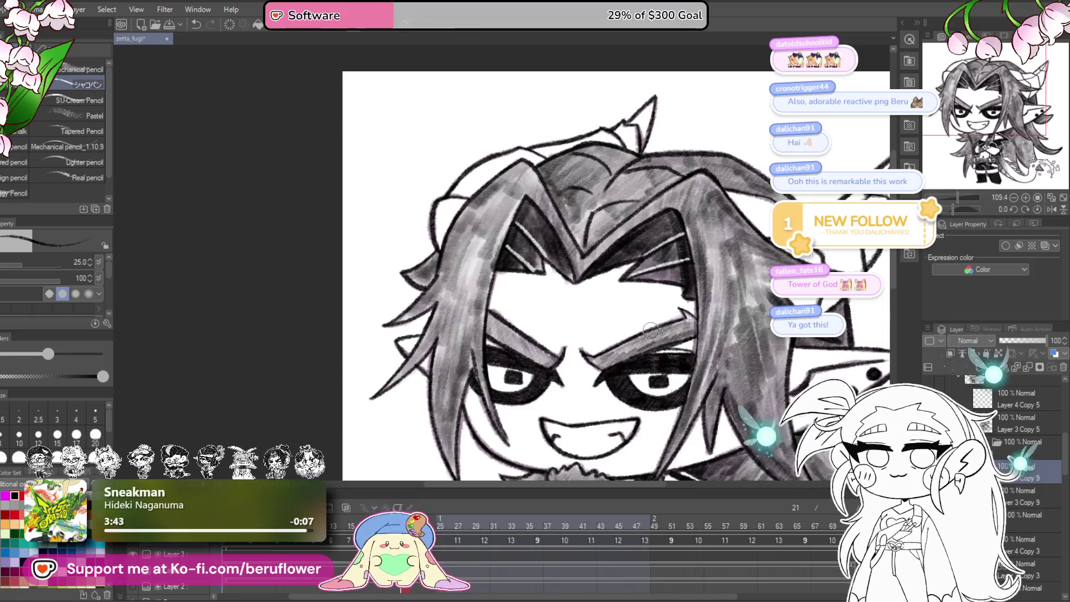
{"action": "left_click_drag", "start_coordinate": [955, 208], "coordinate": [942, 210]}
- Lower the brush to size 15 and draw thin white highlight lines along the iris
{"action": "scroll", "coordinate": [628, 332], "scroll_direction": "up", "scroll_amount": 4}
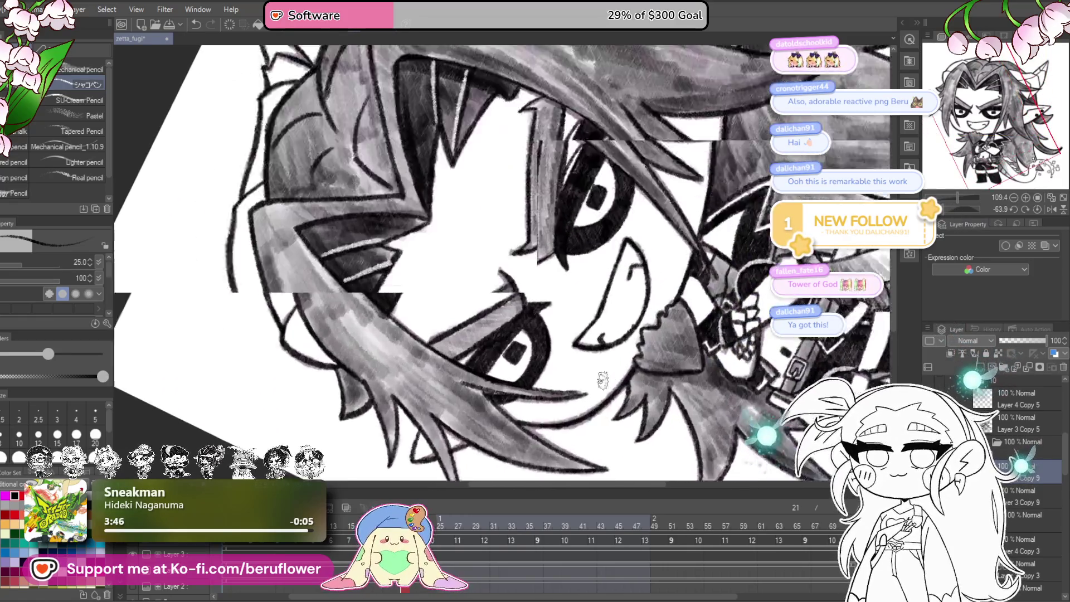
{"action": "scroll", "coordinate": [629, 333], "scroll_direction": "up", "scroll_amount": 3}
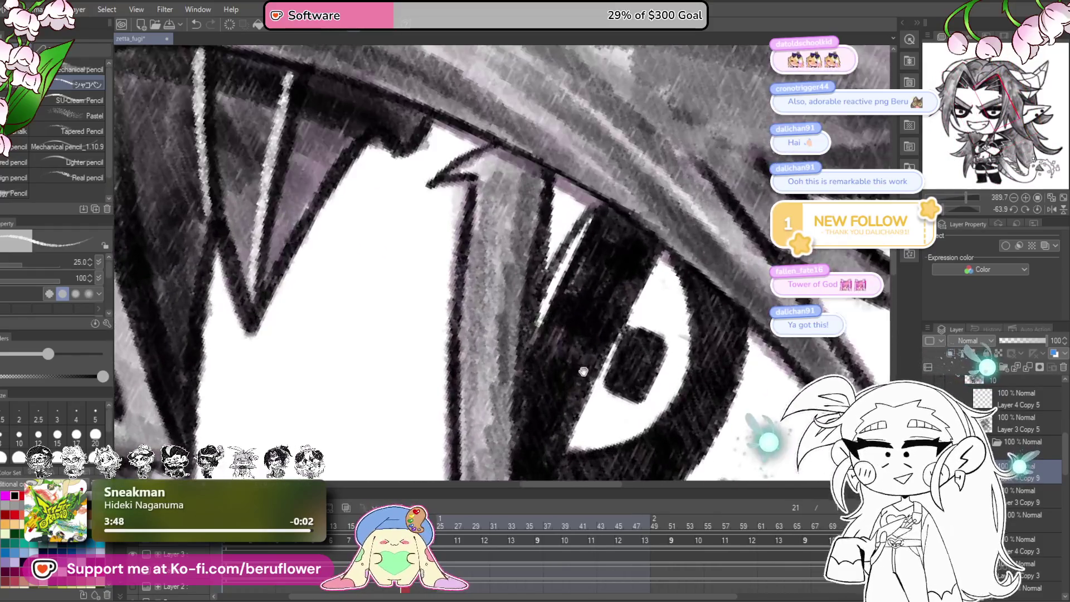
{"action": "mouse_move", "coordinate": [583, 371]}
{"action": "left_mouse_down"}
{"action": "mouse_move", "coordinate": [574, 172]}
{"action": "mouse_move", "coordinate": [569, 300]}
{"action": "left_mouse_up"}
{"action": "key", "text": "bracketleft"}
{"action": "key", "text": "bracketleft"}
{"action": "key", "text": "bracketleft"}
{"action": "mouse_move", "coordinate": [563, 174]}
{"action": "left_mouse_down"}
{"action": "mouse_move", "coordinate": [573, 179]}
{"action": "mouse_move", "coordinate": [521, 342]}
{"action": "mouse_move", "coordinate": [582, 151]}
{"action": "mouse_move", "coordinate": [518, 340]}
{"action": "left_mouse_up"}
{"action": "scroll", "coordinate": [692, 216], "scroll_direction": "down", "scroll_amount": 3}
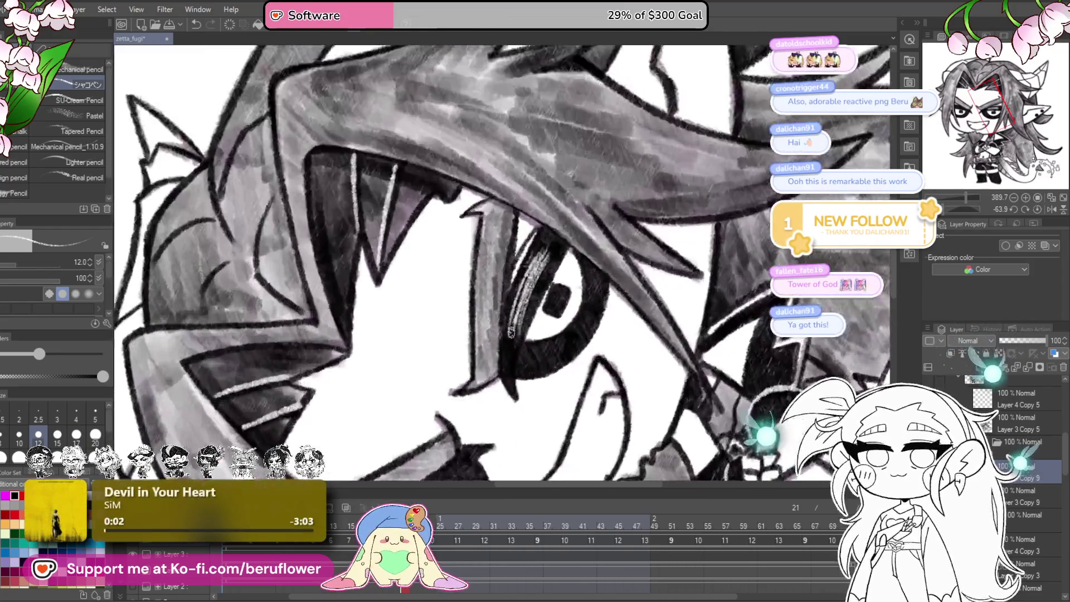
{"action": "scroll", "coordinate": [693, 216], "scroll_direction": "up", "scroll_amount": 1}
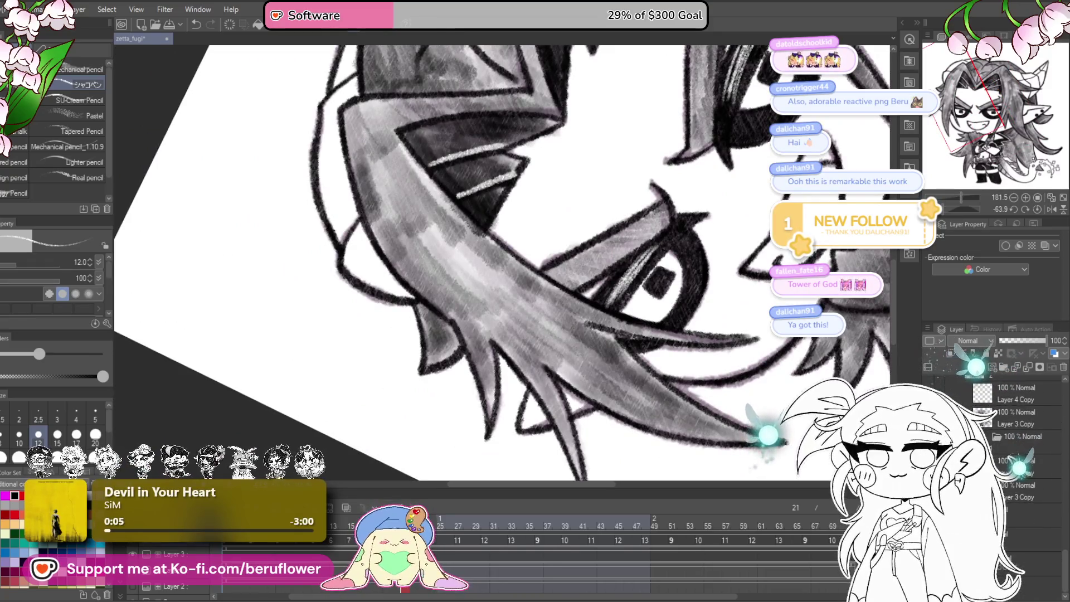
{"action": "left_click", "coordinate": [1037, 210]}
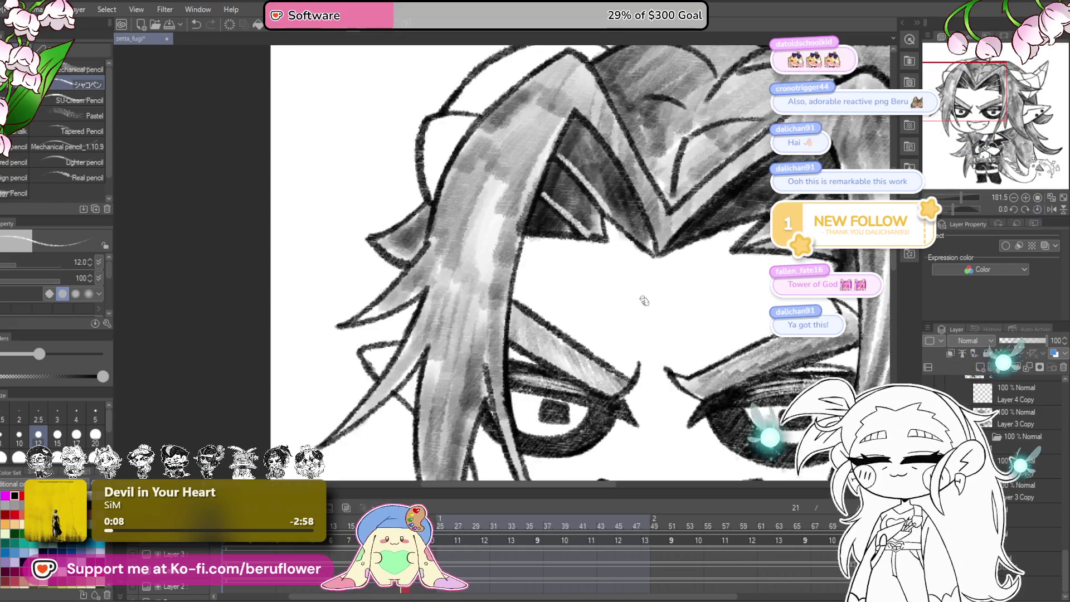
{"action": "scroll", "coordinate": [640, 300], "scroll_direction": "down", "scroll_amount": 4}
{"action": "scroll", "coordinate": [610, 390], "scroll_direction": "up", "scroll_amount": 2}
{"action": "mouse_move", "coordinate": [610, 432]}
{"action": "left_mouse_down"}
{"action": "mouse_move", "coordinate": [571, 441]}
{"action": "mouse_move", "coordinate": [587, 402]}
{"action": "left_mouse_up"}
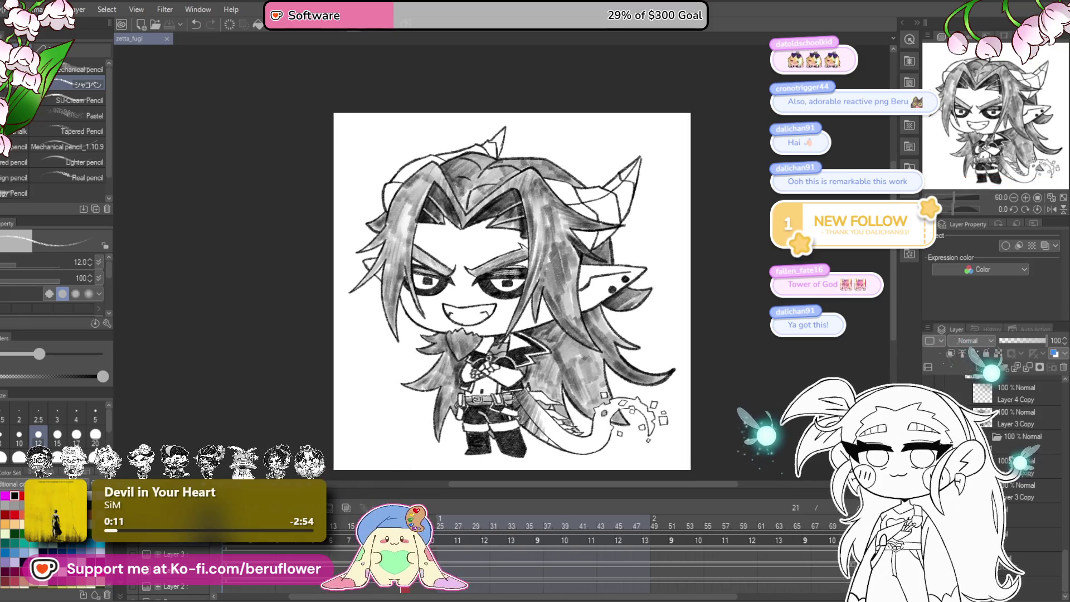
- Play the animation and stop on frame 13, the closed-eye cel
{"action": "key", "text": "Return"}
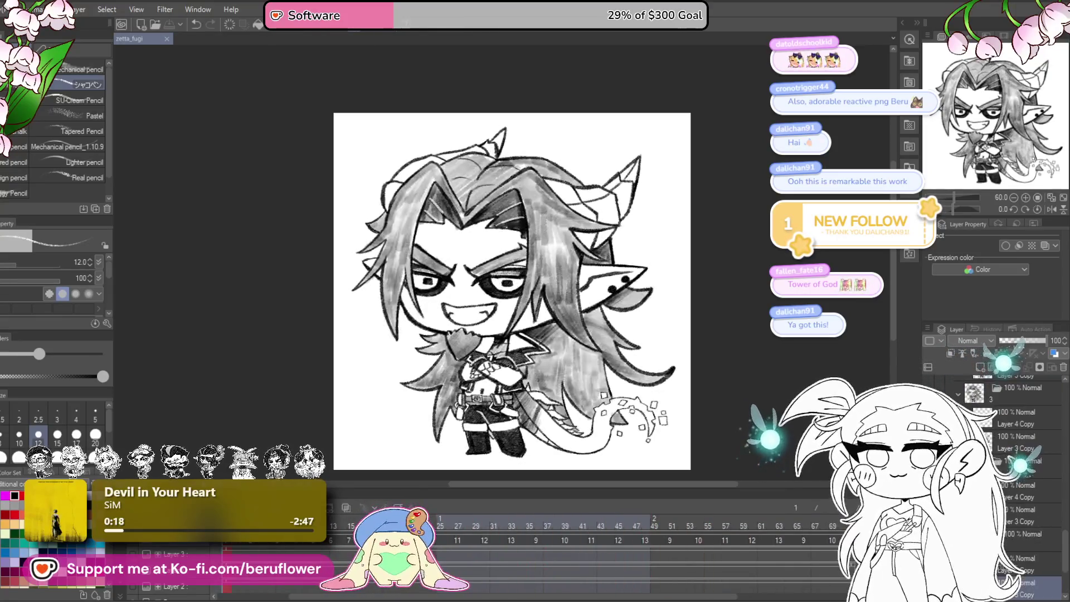
{"action": "left_click", "coordinate": [334, 526]}
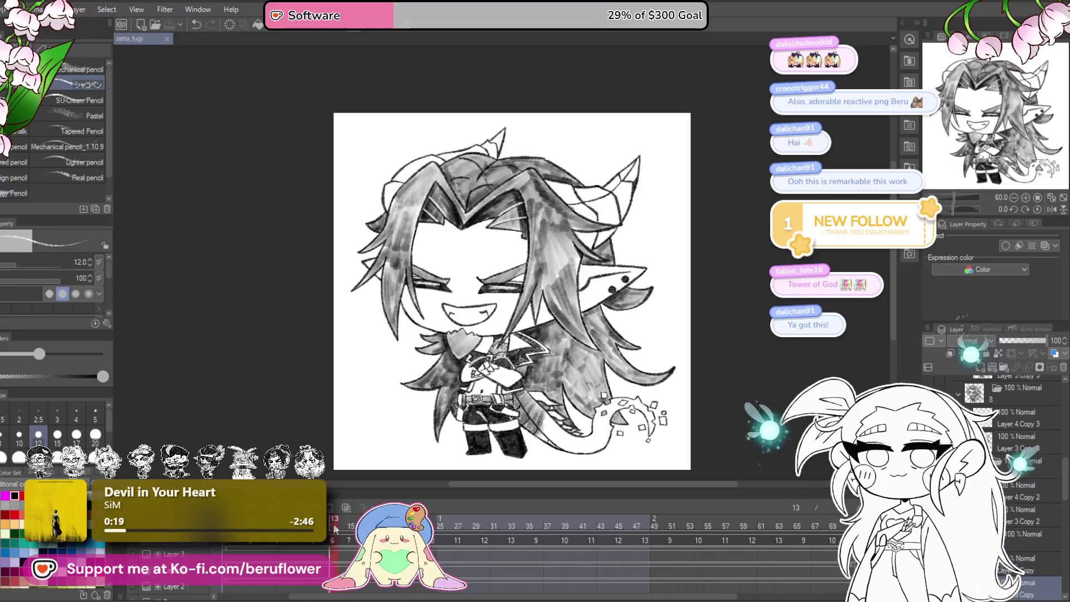
{"action": "scroll", "coordinate": [513, 366], "scroll_direction": "up", "scroll_amount": 5}
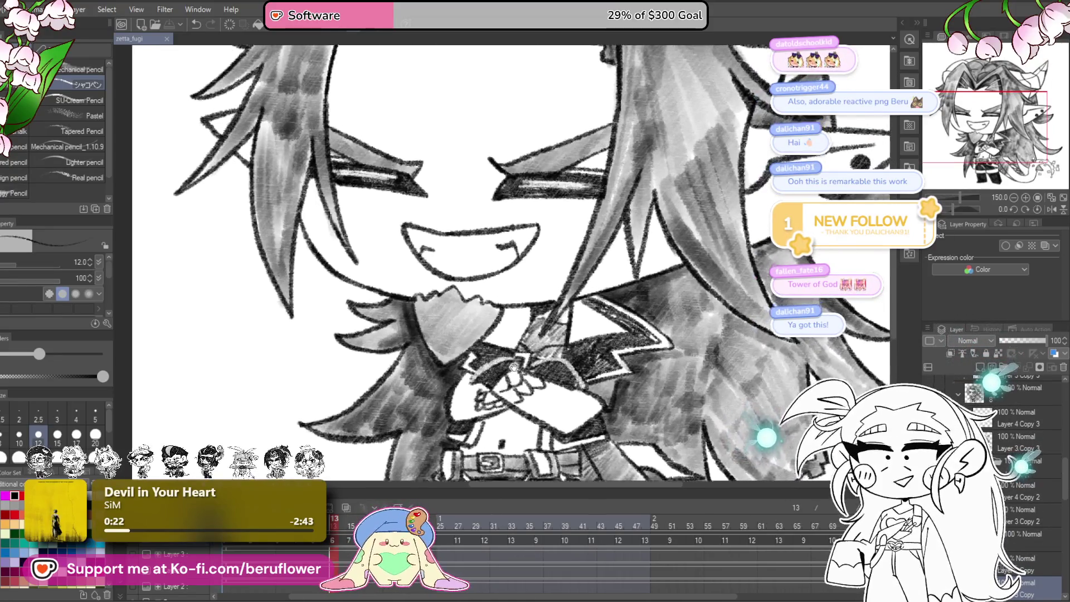
{"action": "left_click_drag", "start_coordinate": [513, 367], "coordinate": [530, 350]}
{"action": "key", "text": "]"}
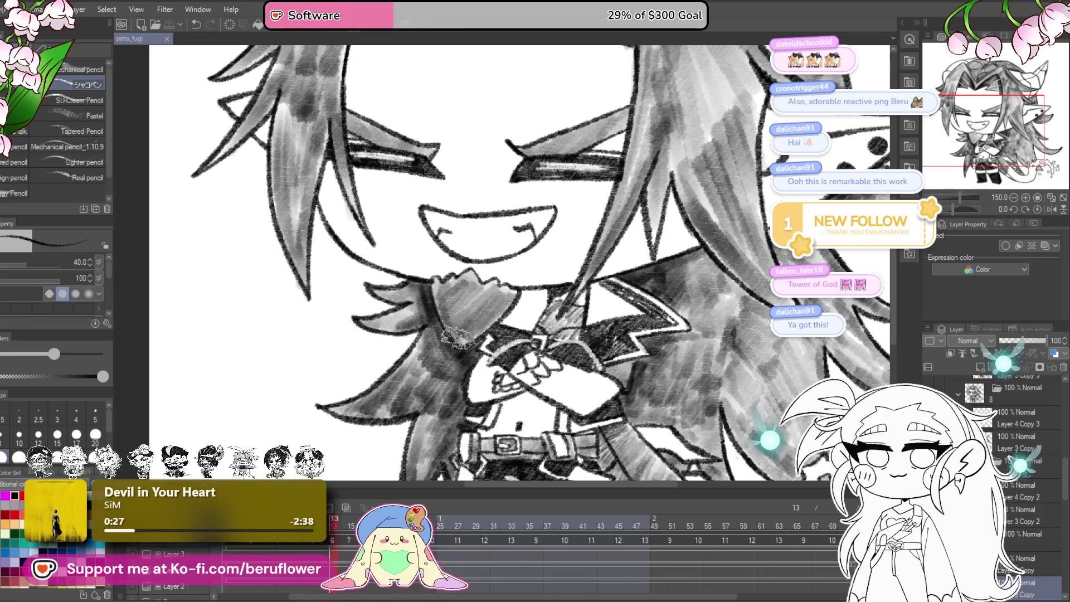
{"action": "key", "text": "ctrl+0"}
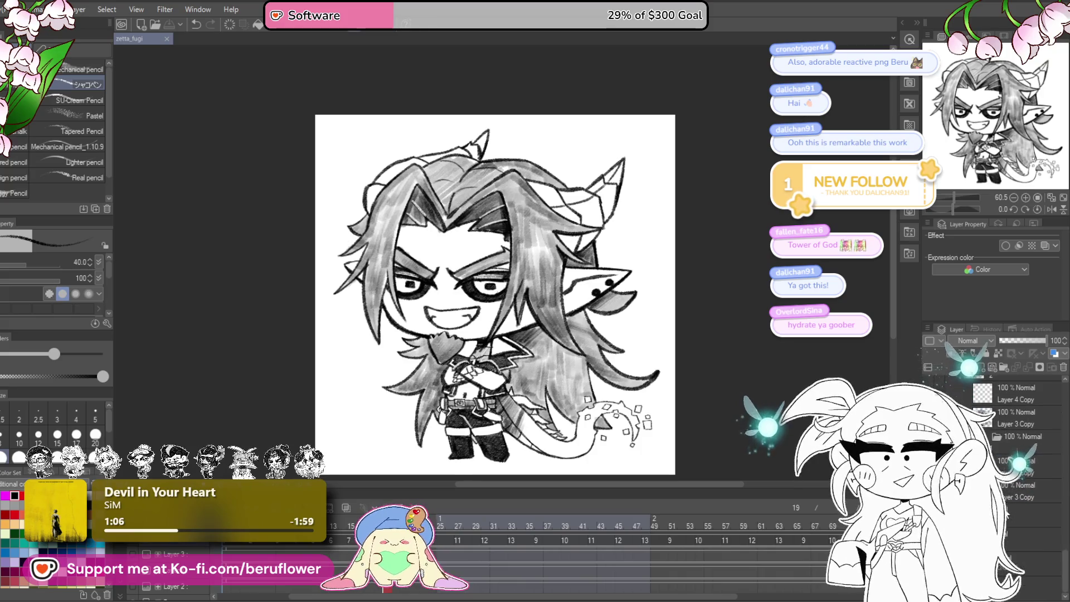
- Fill the canvas with the drawing colour (Alt+Delete), covering the shaded drawing
{"action": "key", "text": "alt+Delete"}
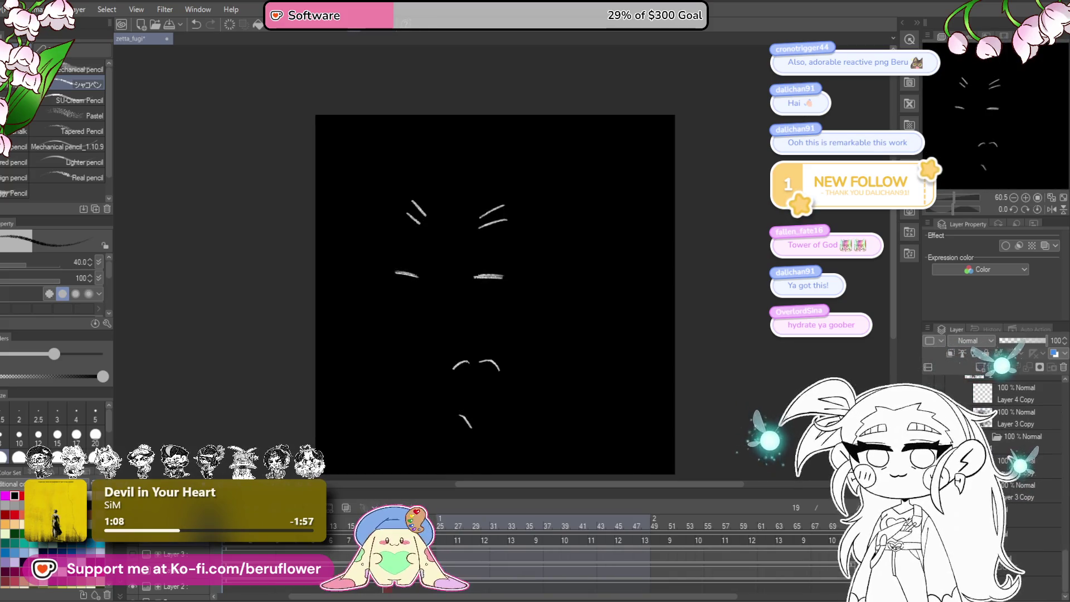
- Undo the fill, give the mouth closed folder a white border 10 thick, and show the black background
{"action": "key", "text": "ctrl+z"}
{"action": "left_click", "coordinate": [1000, 384]}
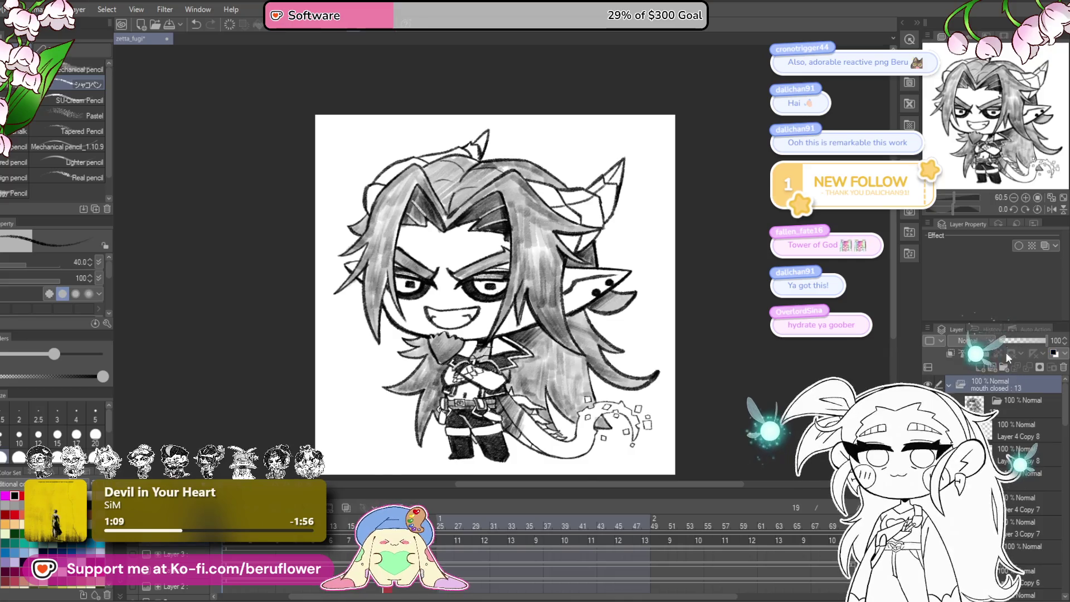
{"action": "left_click", "coordinate": [1018, 247]}
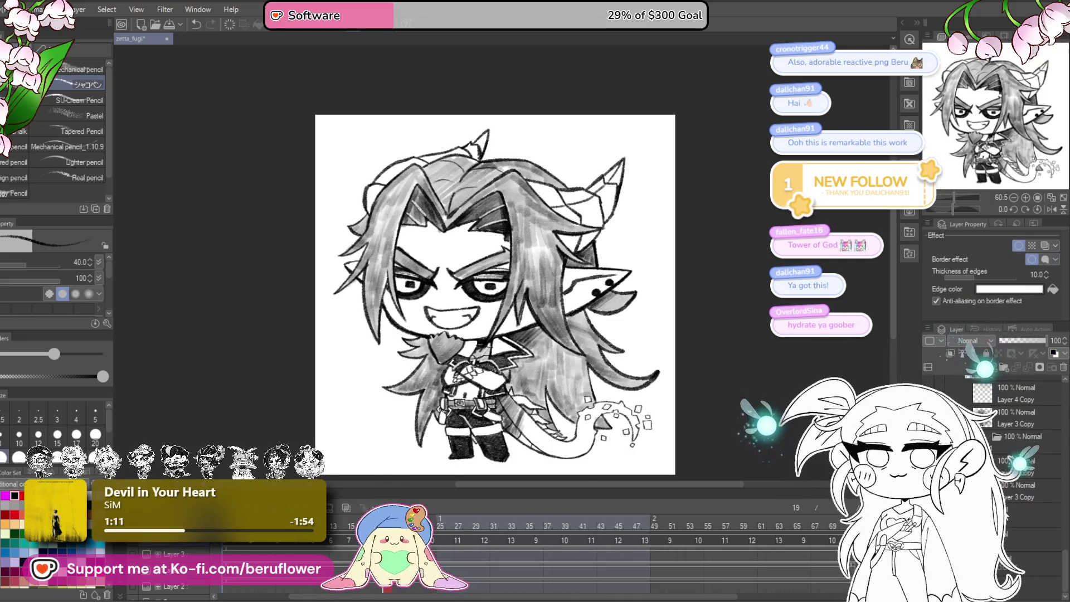
{"action": "left_click", "coordinate": [1022, 491]}
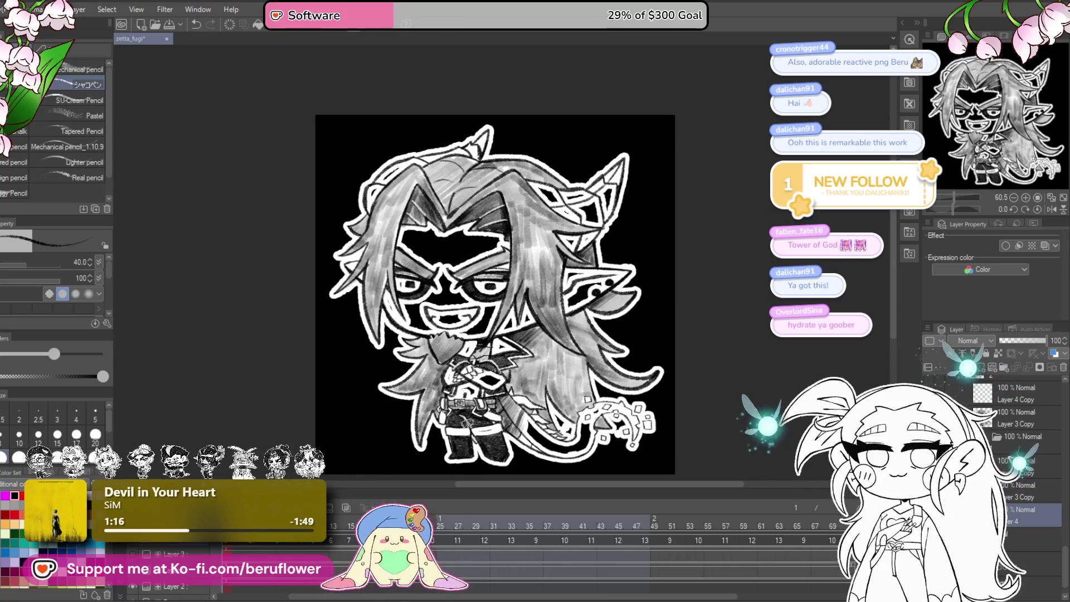
{"action": "key", "text": "u"}
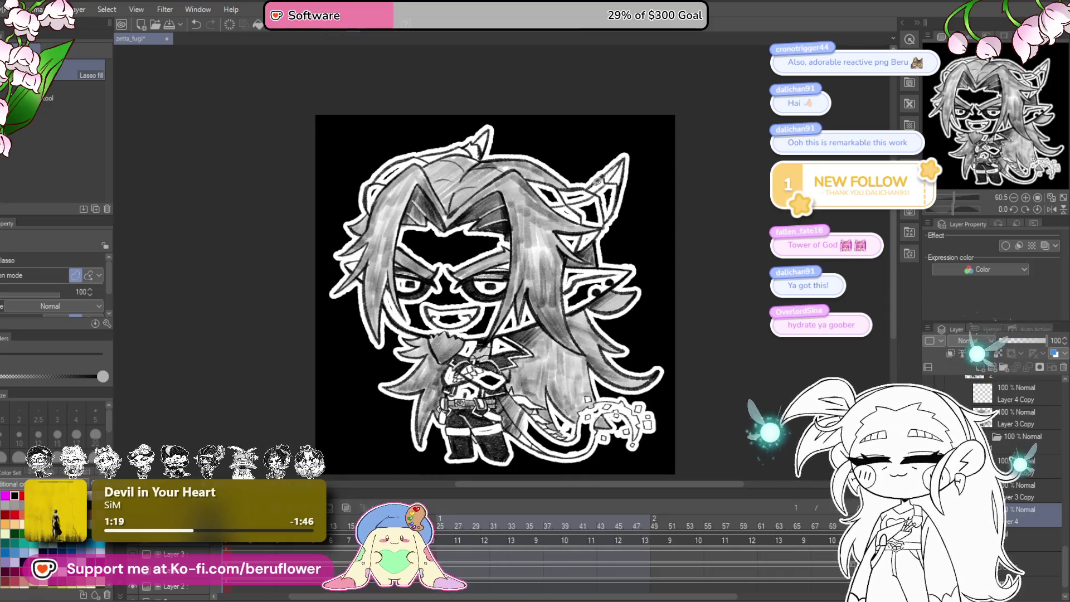
- Lasso-fill the gap around the hair and ear on Layer 4
{"action": "mouse_move", "coordinate": [558, 183]}
{"action": "left_mouse_down"}
{"action": "mouse_move", "coordinate": [529, 189]}
{"action": "mouse_move", "coordinate": [546, 243]}
{"action": "mouse_move", "coordinate": [585, 245]}
{"action": "mouse_move", "coordinate": [613, 209]}
{"action": "left_mouse_up"}
{"action": "scroll", "coordinate": [618, 210], "scroll_direction": "up", "scroll_amount": 5}
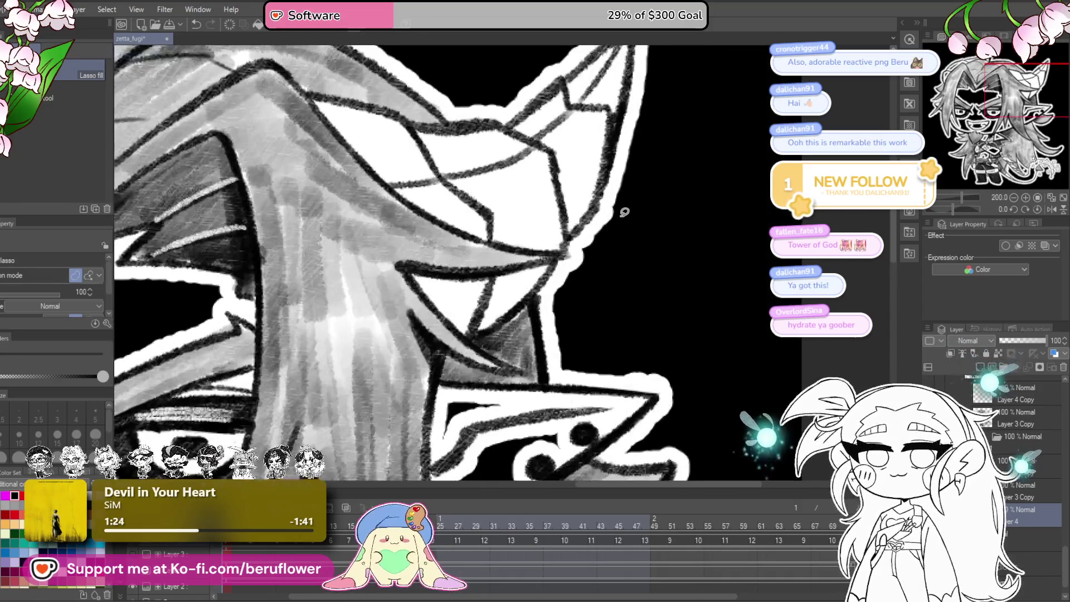
{"action": "scroll", "coordinate": [624, 212], "scroll_direction": "down", "scroll_amount": 3}
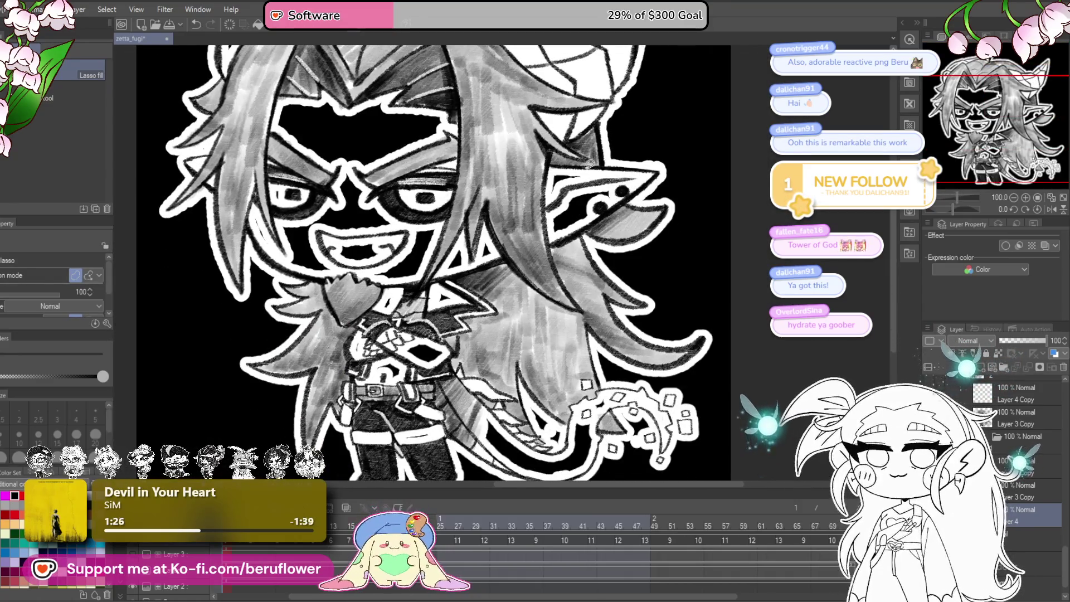
{"action": "scroll", "coordinate": [637, 338], "scroll_direction": "down", "scroll_amount": 3}
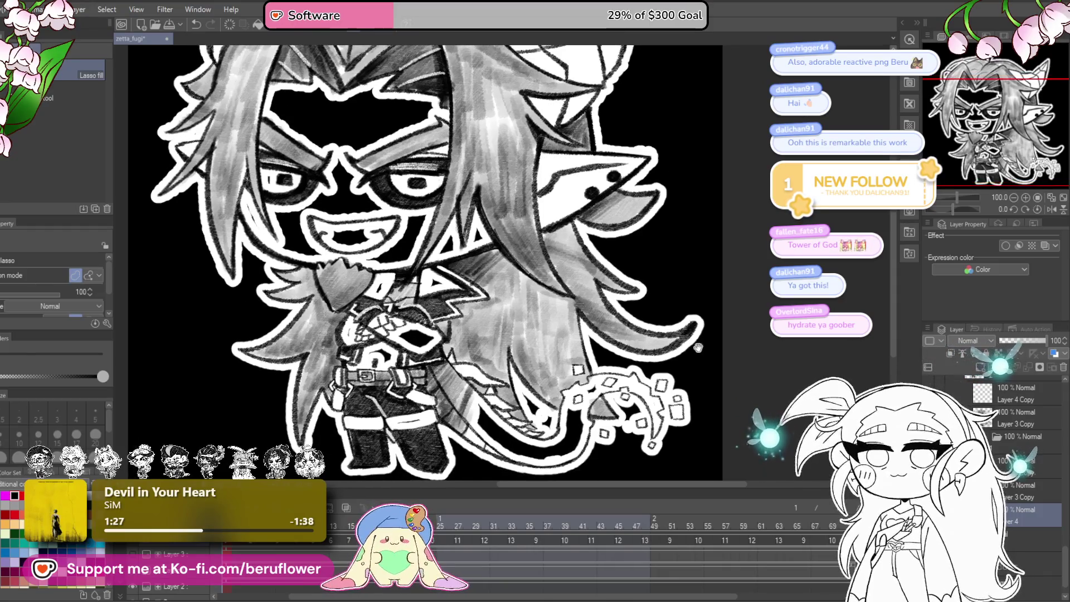
{"action": "scroll", "coordinate": [637, 338], "scroll_direction": "down", "scroll_amount": 3}
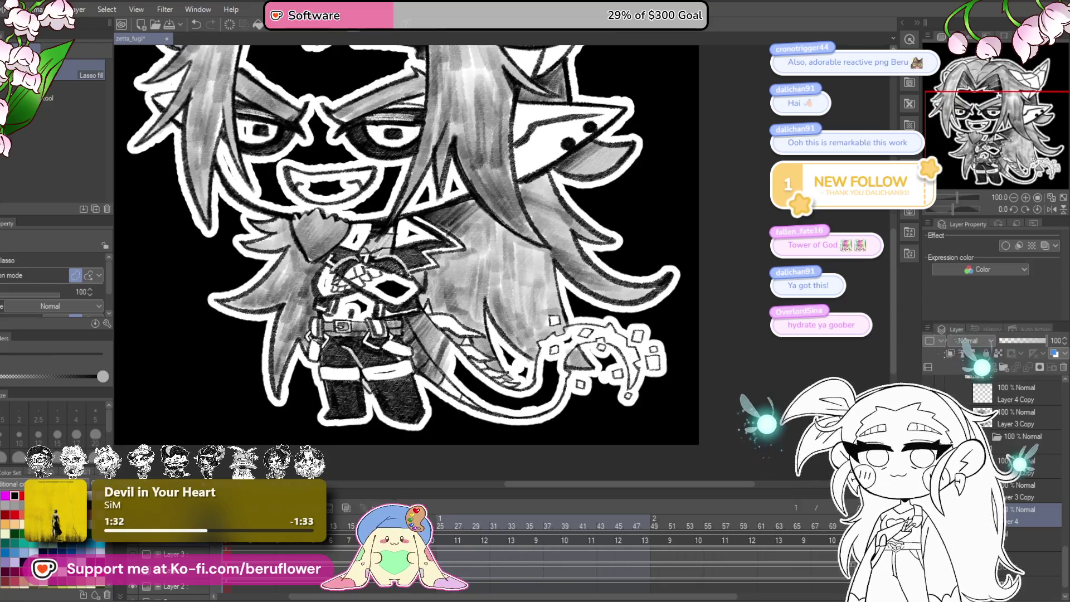
- On Layer 3 Copy, lasso-fill the gaps along the left side of the hair and over the face
{"action": "left_click", "coordinate": [1012, 497]}
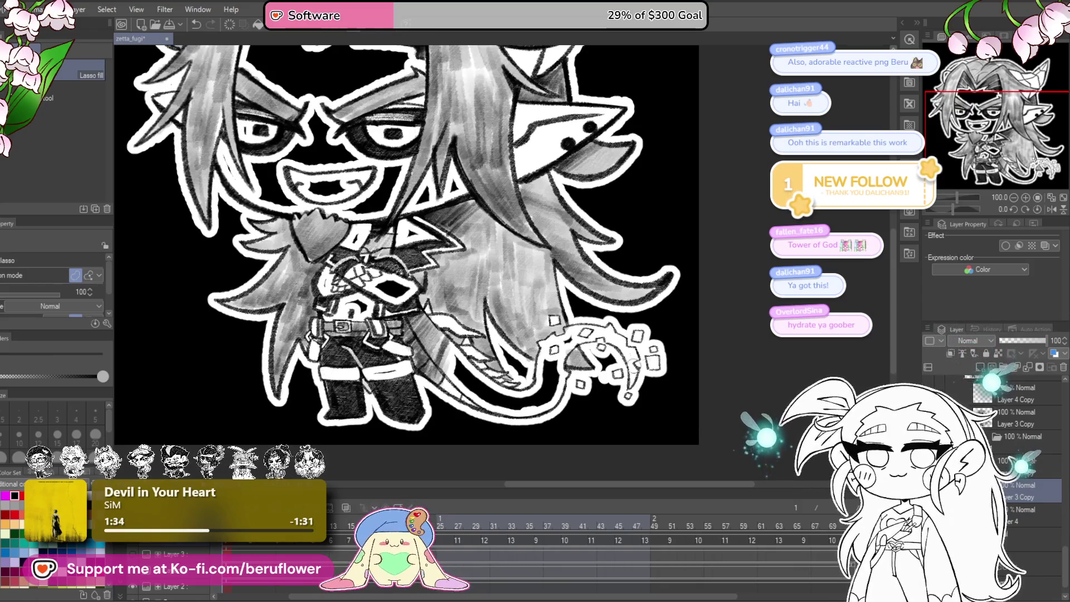
{"action": "left_click_drag", "start_coordinate": [462, 281], "coordinate": [530, 410]}
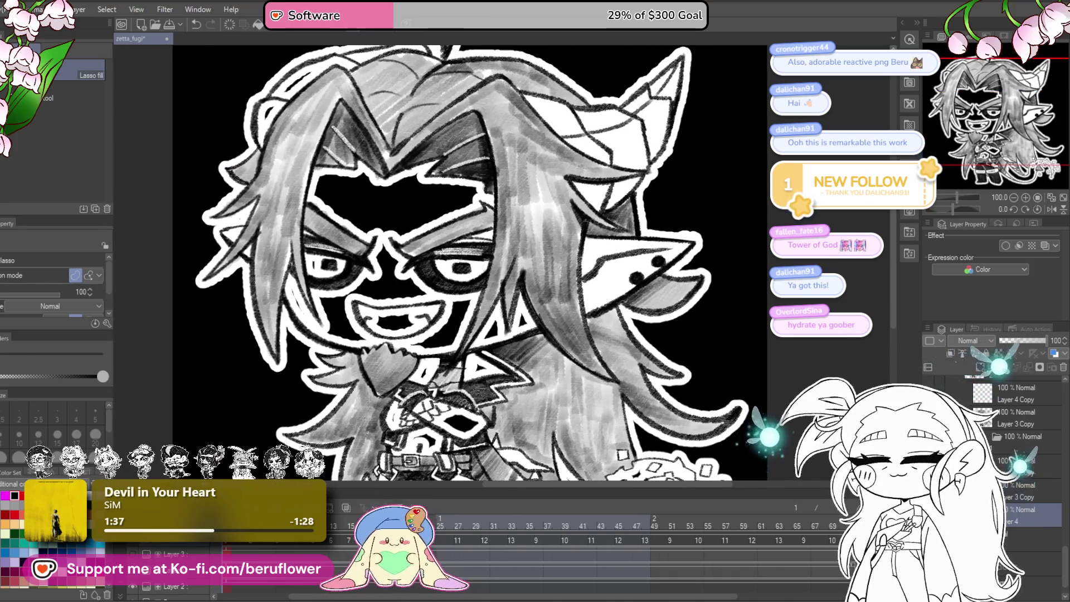
{"action": "mouse_move", "coordinate": [485, 109]}
{"action": "left_mouse_down"}
{"action": "mouse_move", "coordinate": [289, 145]}
{"action": "mouse_move", "coordinate": [272, 234]}
{"action": "mouse_move", "coordinate": [334, 329]}
{"action": "mouse_move", "coordinate": [407, 293]}
{"action": "left_mouse_up"}
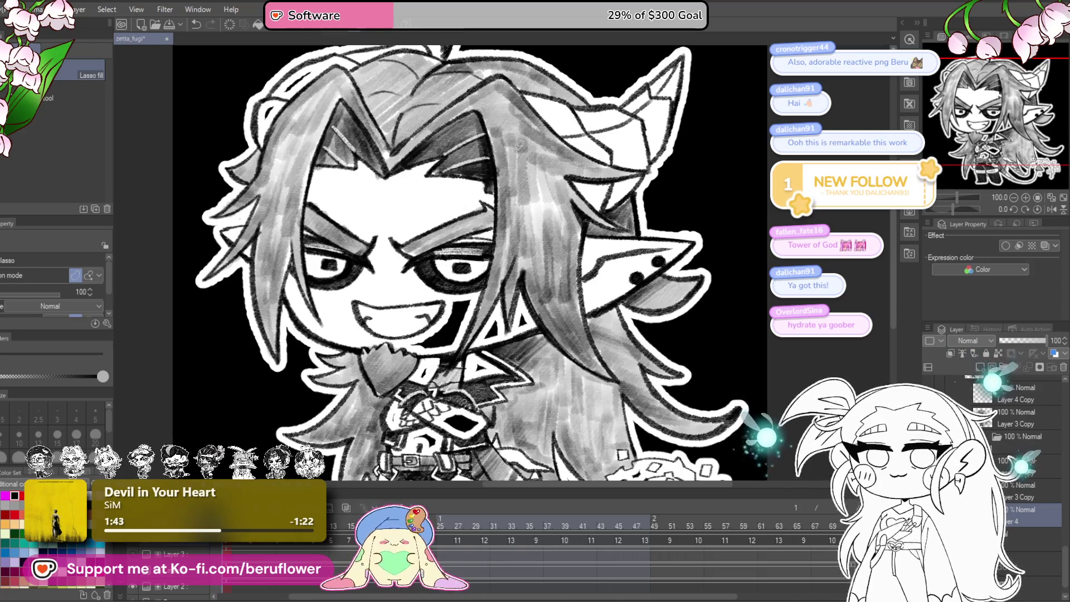
{"action": "mouse_move", "coordinate": [473, 274]}
{"action": "left_mouse_down"}
{"action": "mouse_move", "coordinate": [461, 334]}
{"action": "mouse_move", "coordinate": [518, 353]}
{"action": "mouse_move", "coordinate": [504, 334]}
{"action": "left_mouse_up"}
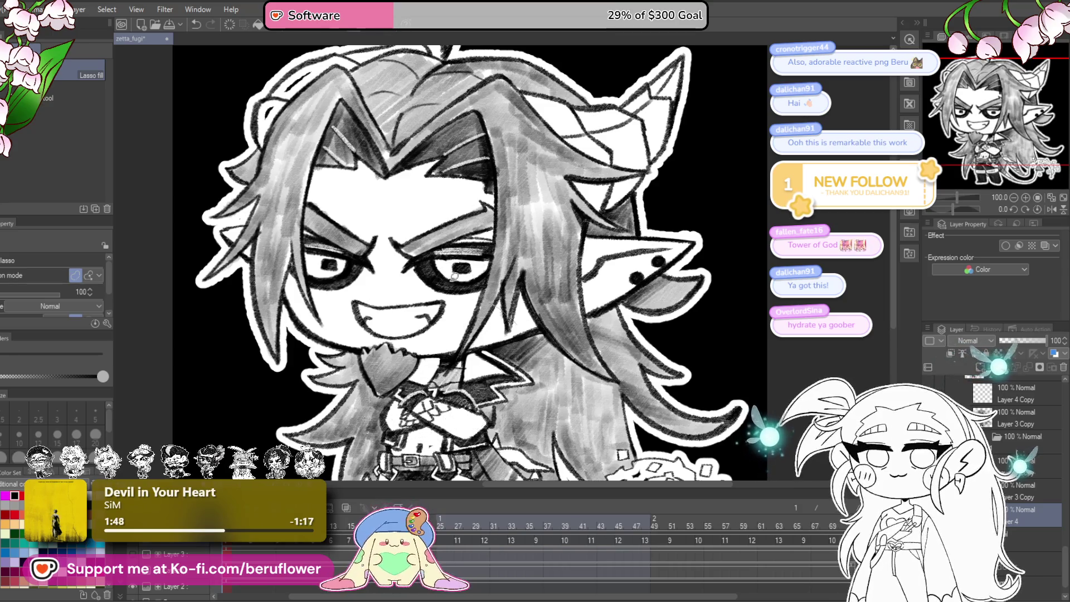
{"action": "scroll", "coordinate": [489, 225], "scroll_direction": "down", "scroll_amount": 5}
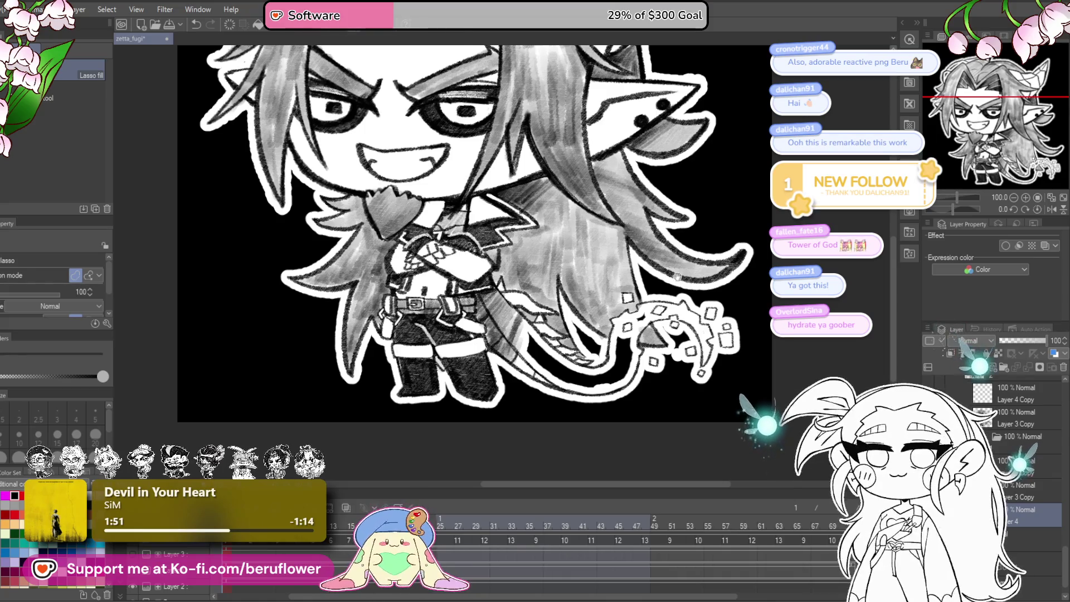
- Reselect Layer 3 Copy and fill the grey tail region with white
{"action": "left_click_drag", "start_coordinate": [758, 308], "coordinate": [736, 343]}
{"action": "key", "text": "alt+bracketright"}
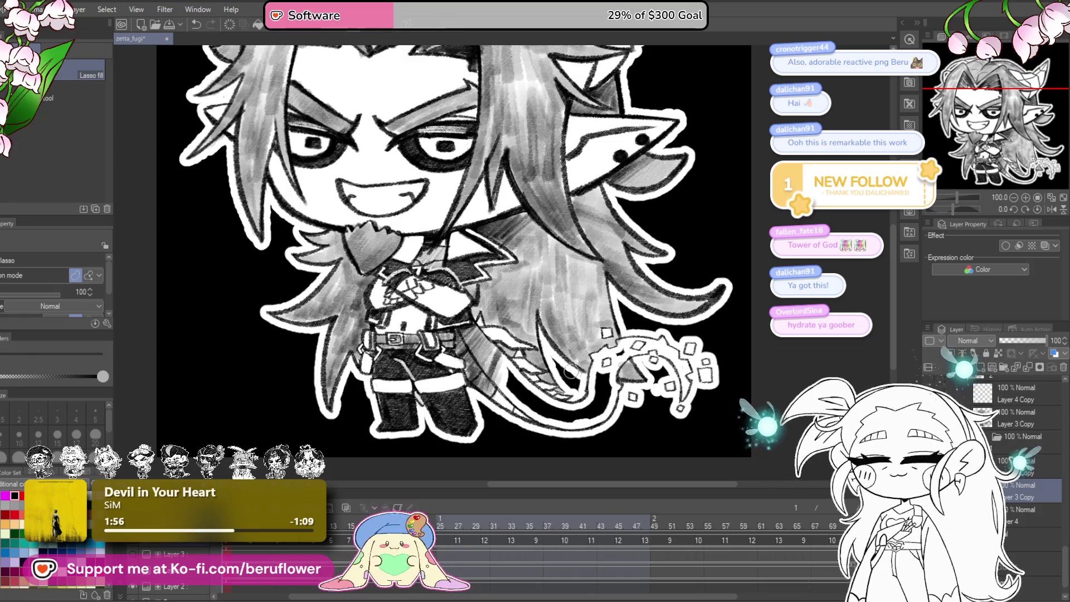
{"action": "left_click_drag", "start_coordinate": [723, 225], "coordinate": [710, 331]}
{"action": "scroll", "coordinate": [683, 270], "scroll_direction": "up", "scroll_amount": 3}
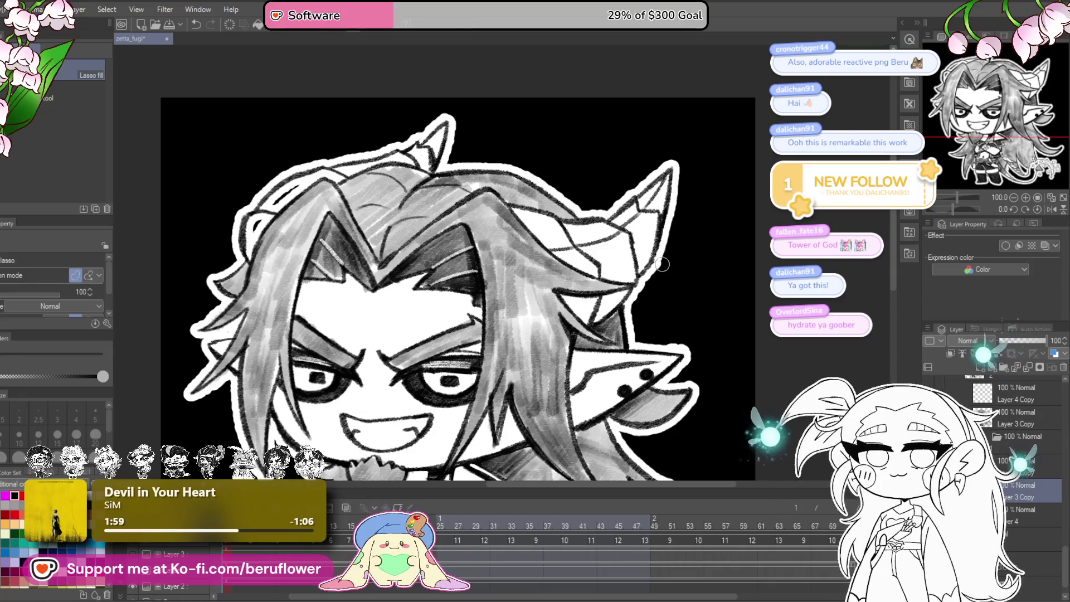
{"action": "left_click_drag", "start_coordinate": [675, 312], "coordinate": [661, 306]}
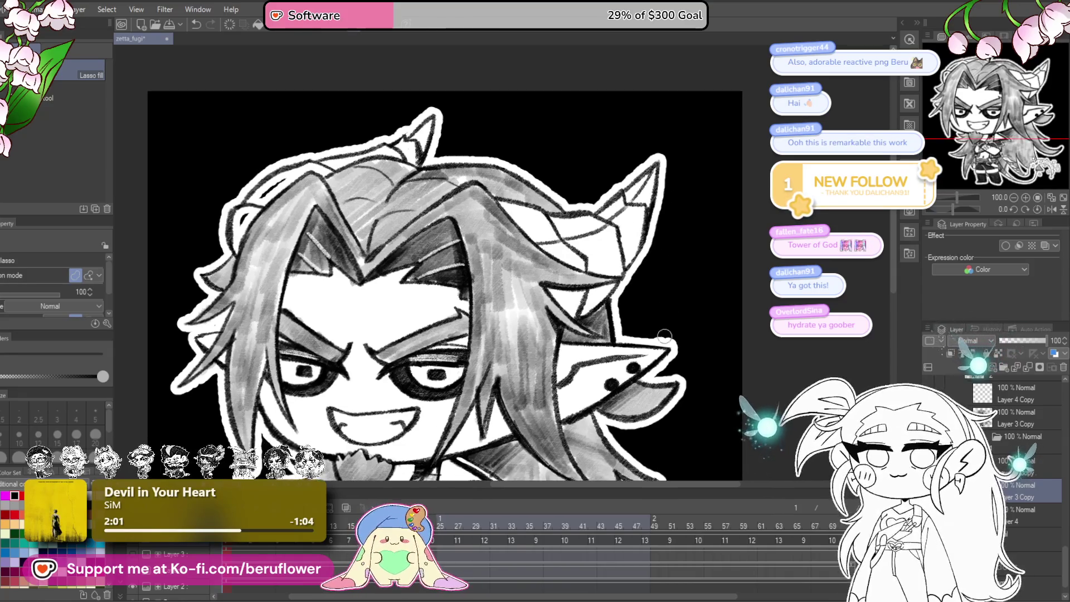
{"action": "scroll", "coordinate": [691, 356], "scroll_direction": "up", "scroll_amount": 2}
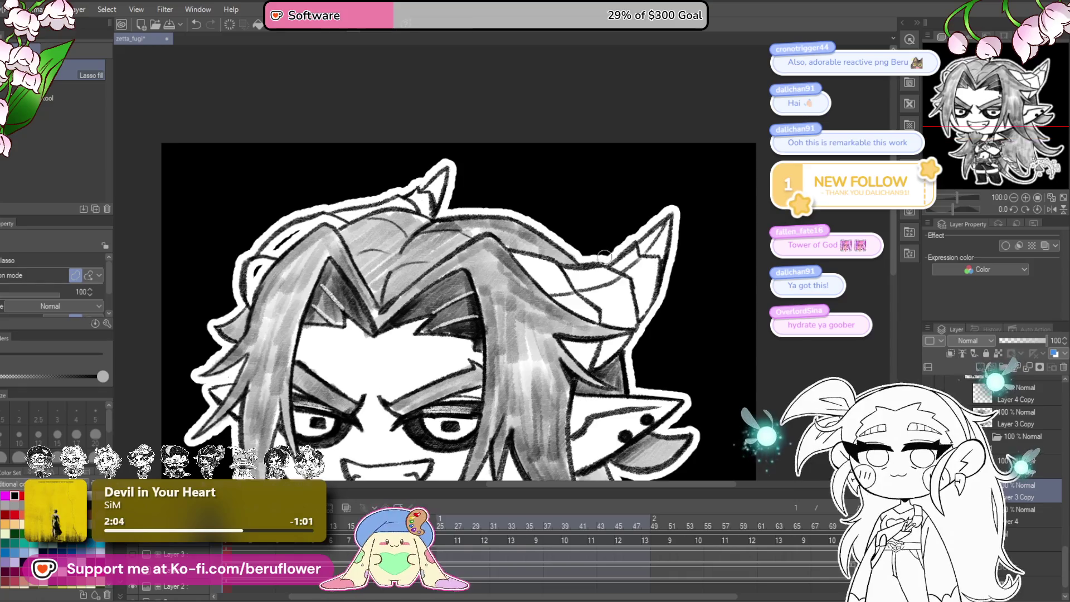
{"action": "scroll", "coordinate": [676, 182], "scroll_direction": "left", "scroll_amount": 3}
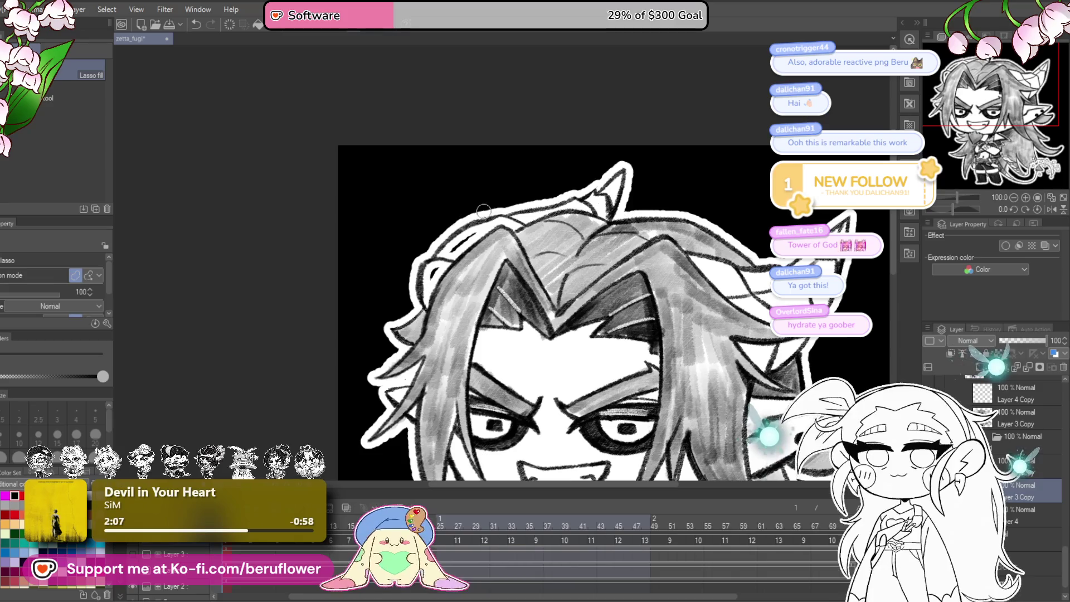
{"action": "scroll", "coordinate": [417, 253], "scroll_direction": "down", "scroll_amount": 1}
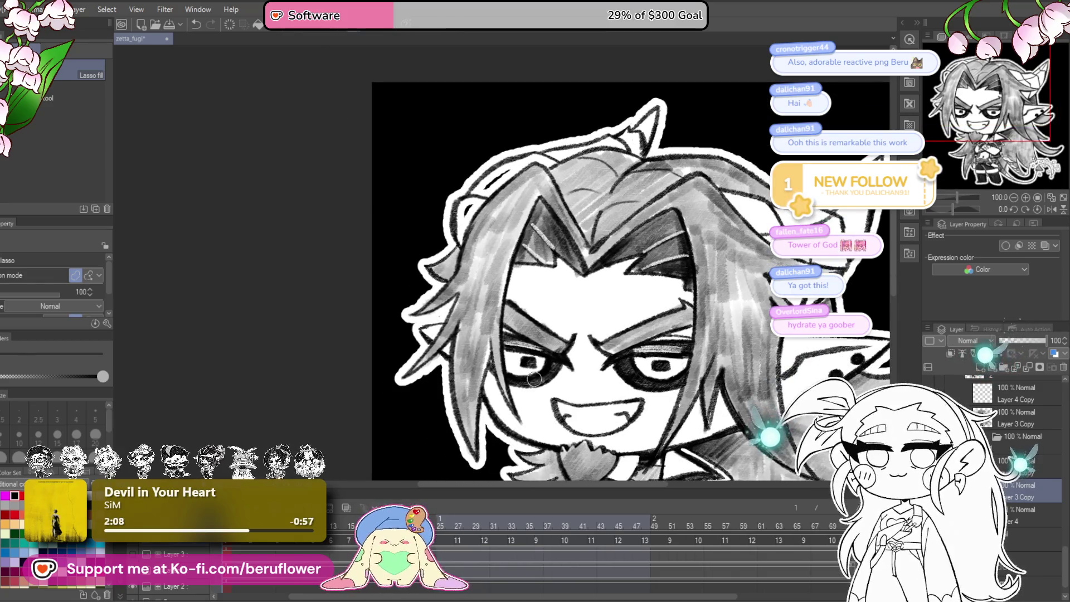
{"action": "scroll", "coordinate": [685, 358], "scroll_direction": "up", "scroll_amount": 2}
{"action": "scroll", "coordinate": [685, 357], "scroll_direction": "down", "scroll_amount": 3}
{"action": "scroll", "coordinate": [527, 380], "scroll_direction": "right", "scroll_amount": 2}
{"action": "scroll", "coordinate": [526, 381], "scroll_direction": "down", "scroll_amount": 3}
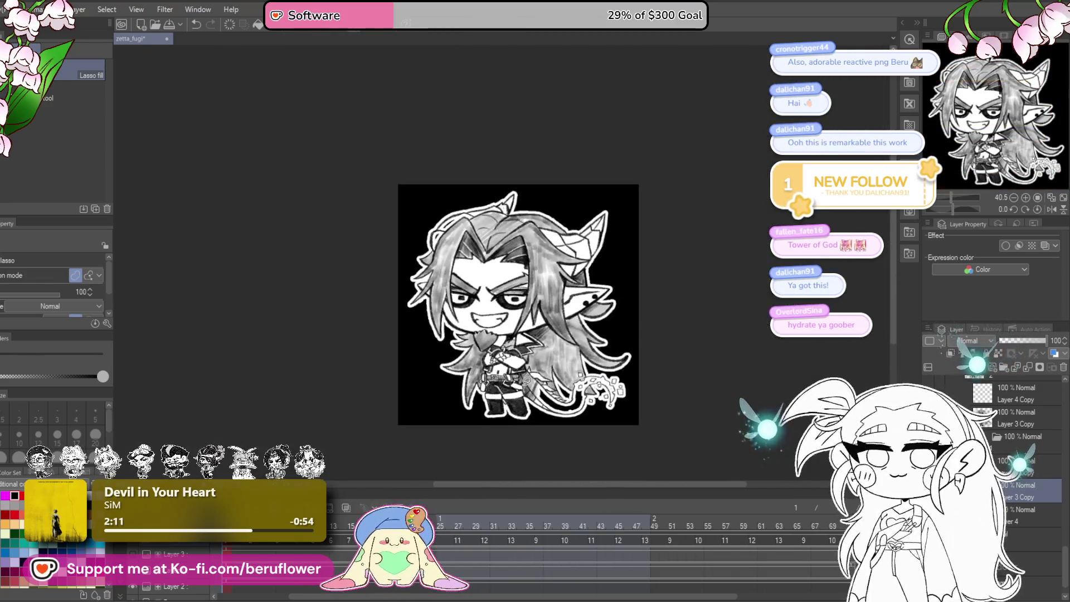
{"action": "scroll", "coordinate": [524, 384], "scroll_direction": "up", "scroll_amount": 2}
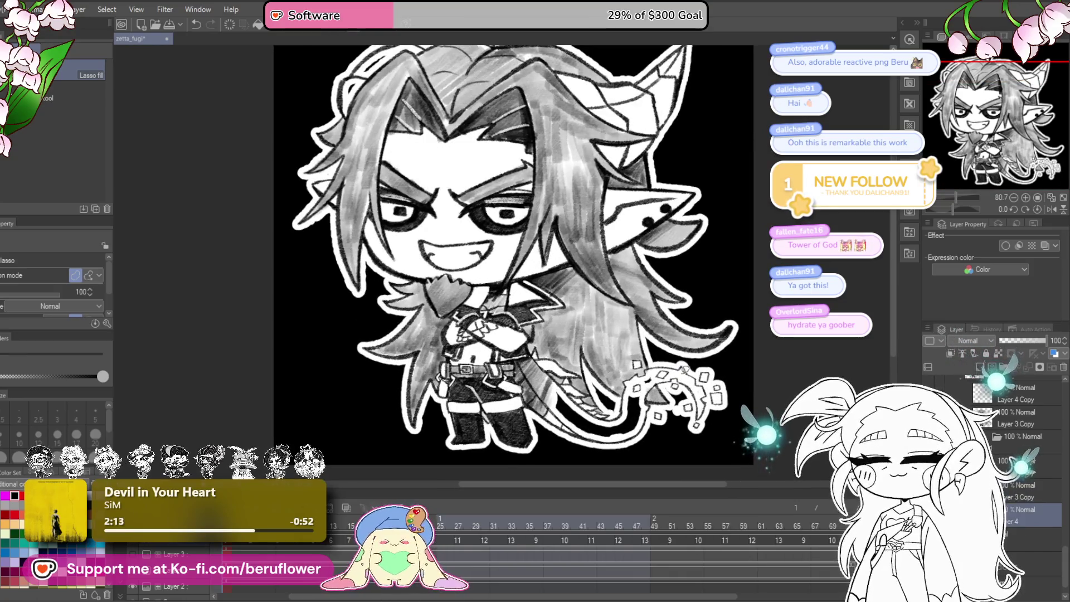
{"action": "scroll", "coordinate": [632, 322], "scroll_direction": "down", "scroll_amount": 2}
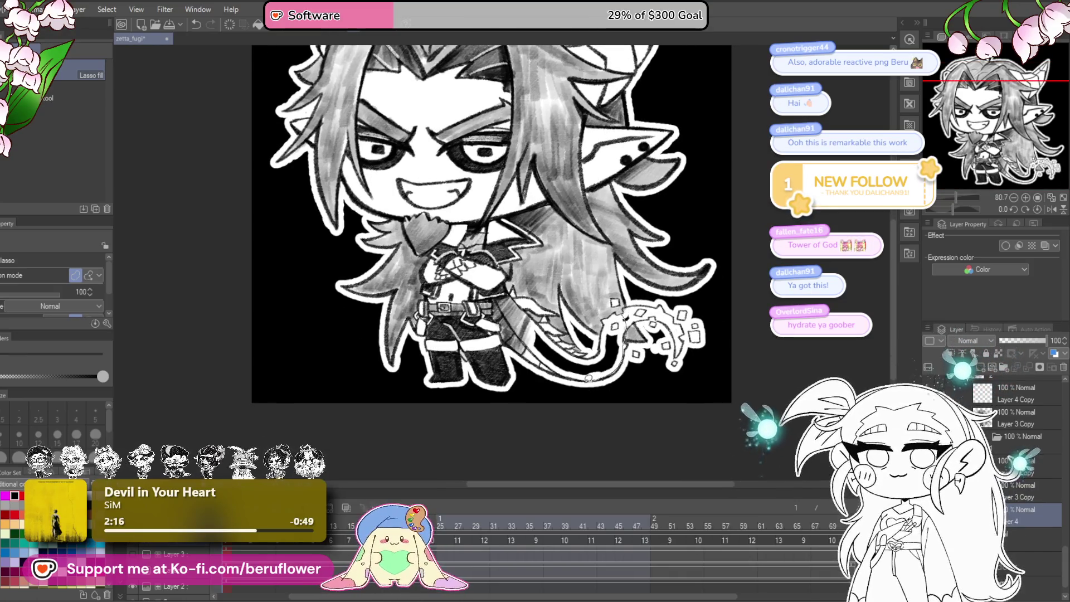
{"action": "left_click_drag", "start_coordinate": [526, 346], "coordinate": [557, 379]}
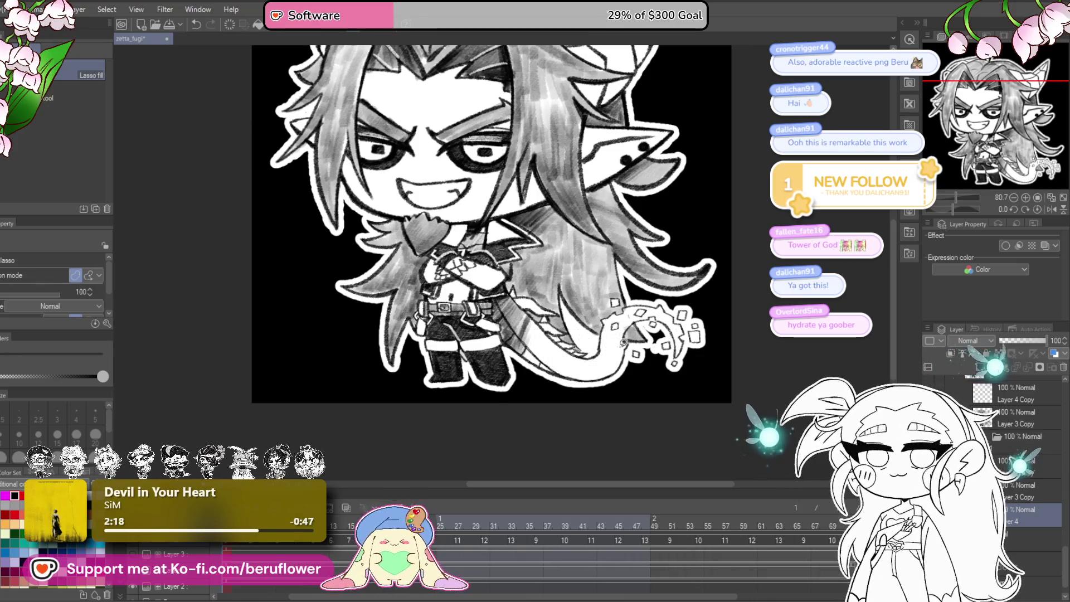
{"action": "left_click_drag", "start_coordinate": [745, 371], "coordinate": [671, 409]}
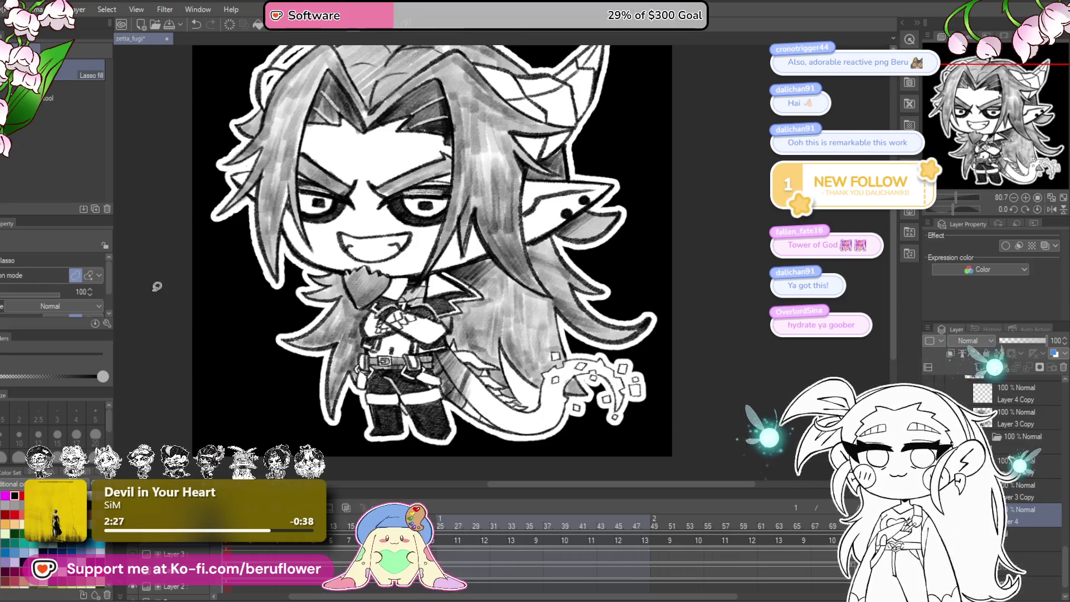
{"action": "key", "text": "p"}
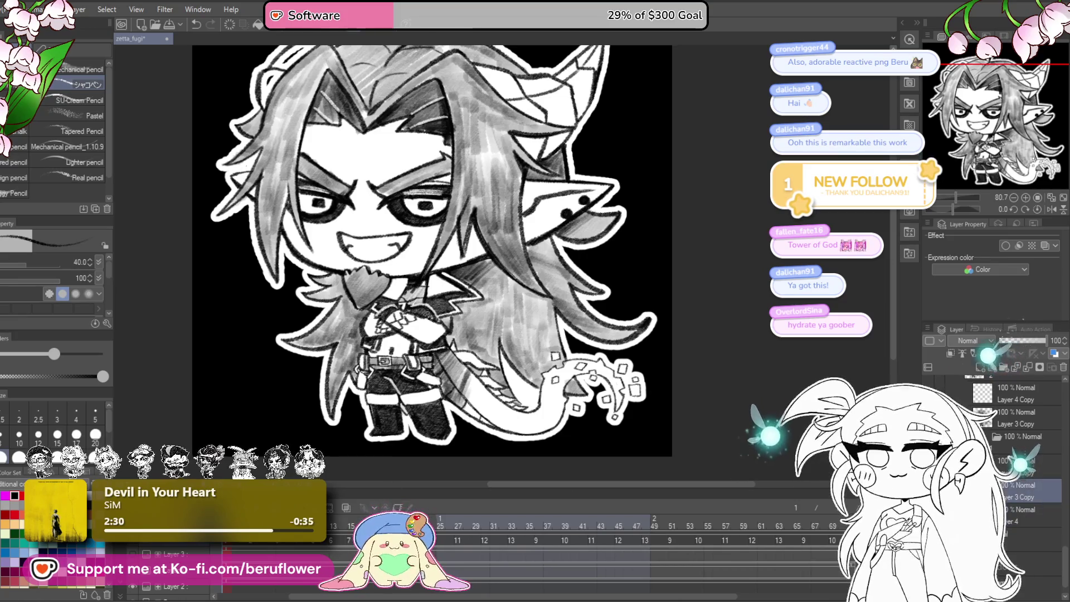
{"action": "scroll", "coordinate": [558, 379], "scroll_direction": "up", "scroll_amount": 5}
{"action": "scroll", "coordinate": [563, 381], "scroll_direction": "down", "scroll_amount": 4}
{"action": "key", "text": "Return"}
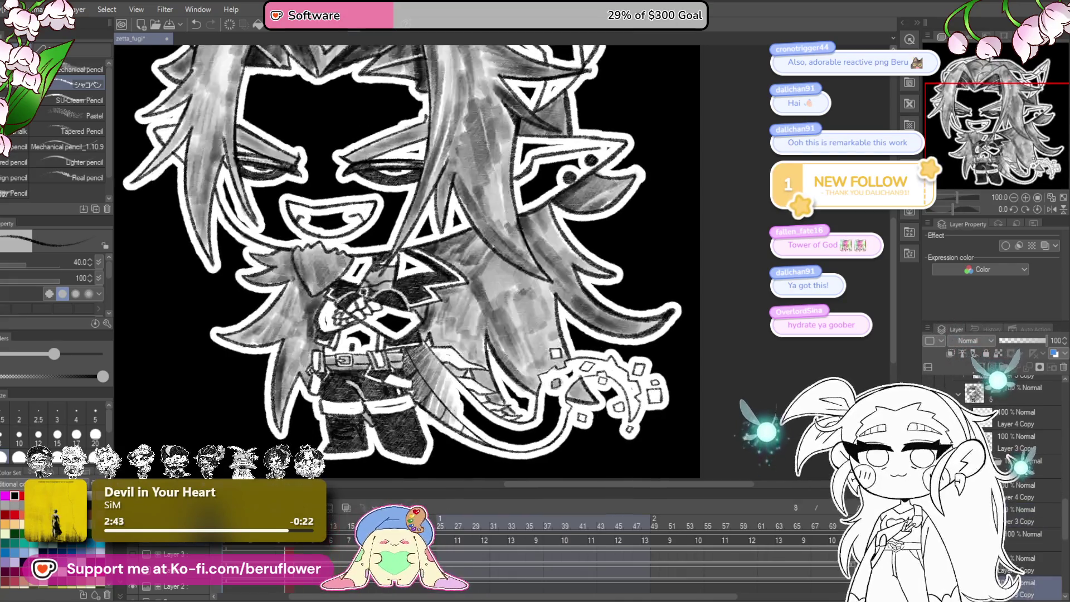
{"action": "left_click_drag", "start_coordinate": [368, 537], "coordinate": [432, 538]}
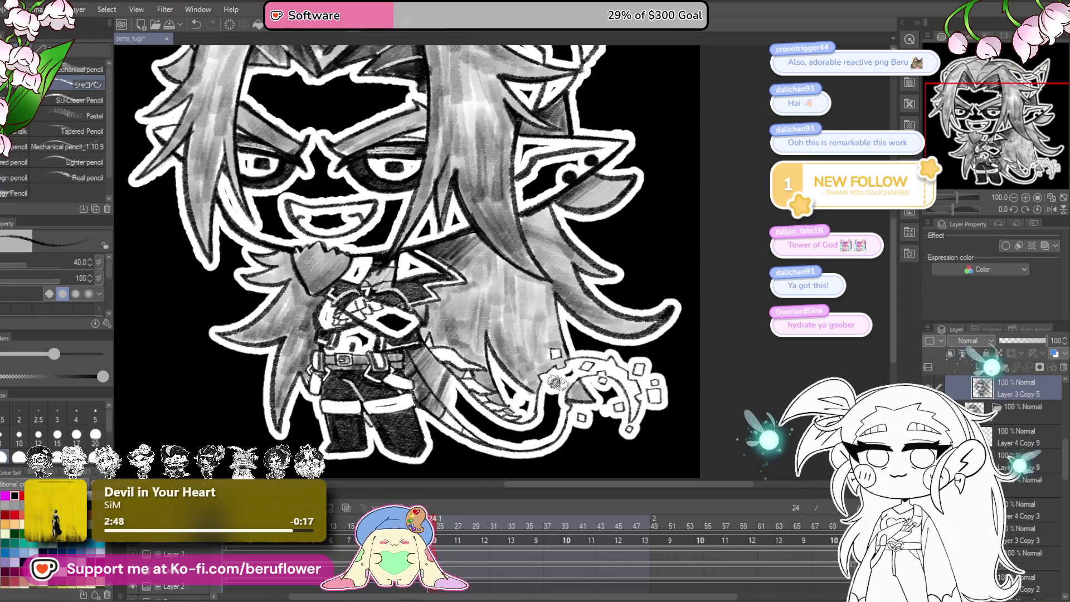
{"action": "left_click", "coordinate": [456, 532]}
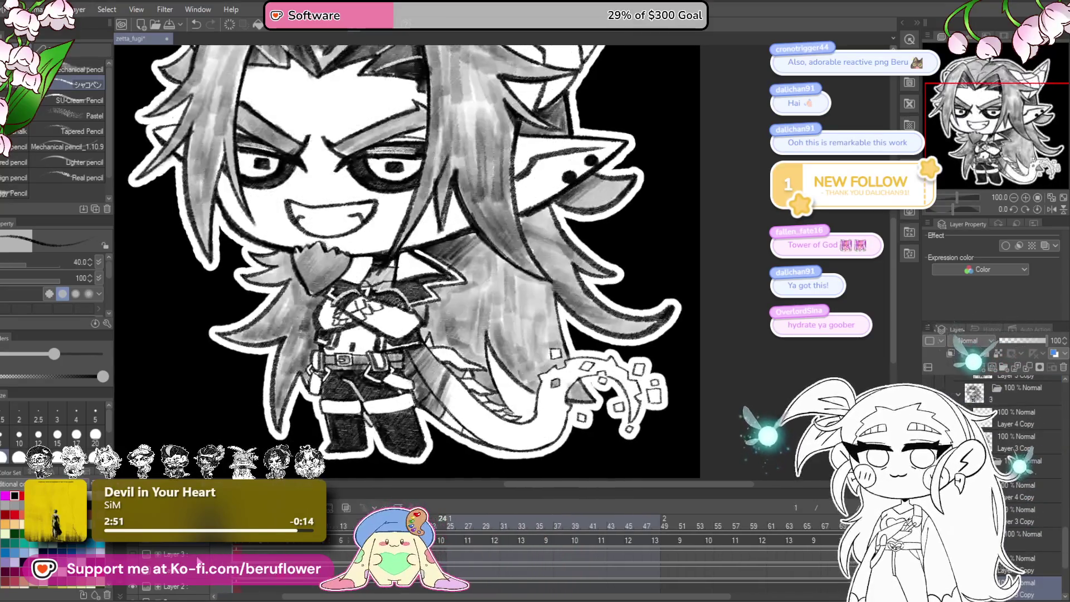
{"action": "left_click", "coordinate": [492, 553]}
{"action": "left_click", "coordinate": [471, 551]}
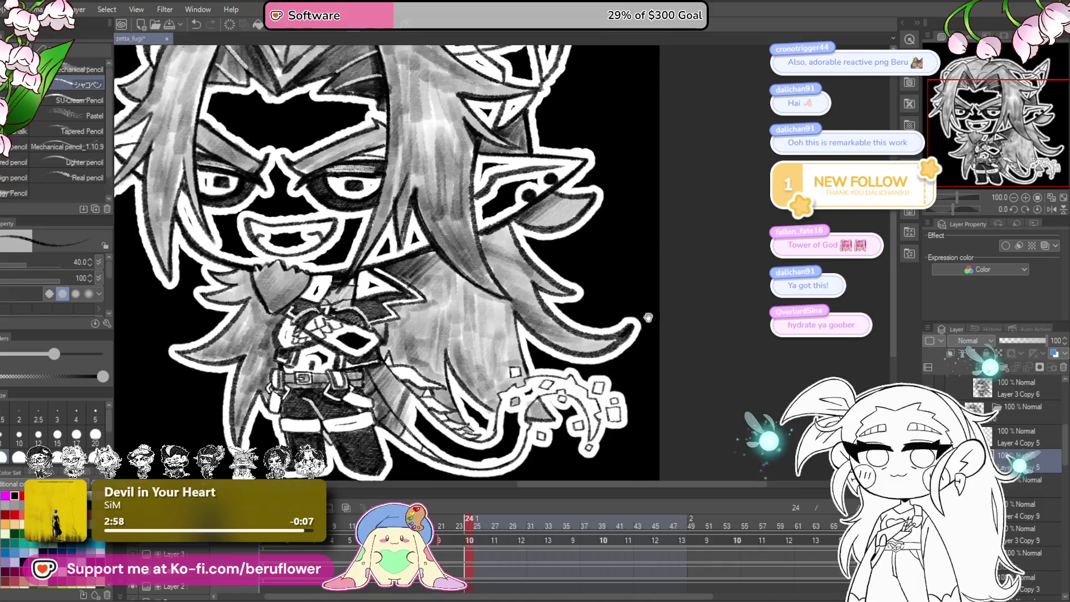
{"action": "scroll", "coordinate": [646, 355], "scroll_direction": "up", "scroll_amount": 5}
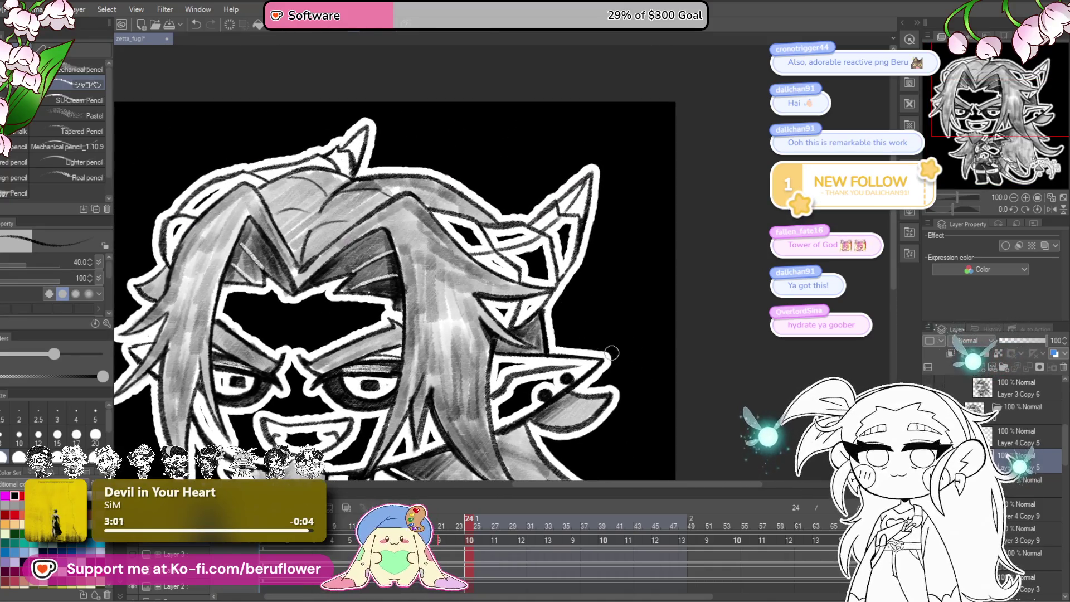
{"action": "scroll", "coordinate": [690, 338], "scroll_direction": "down", "scroll_amount": 5}
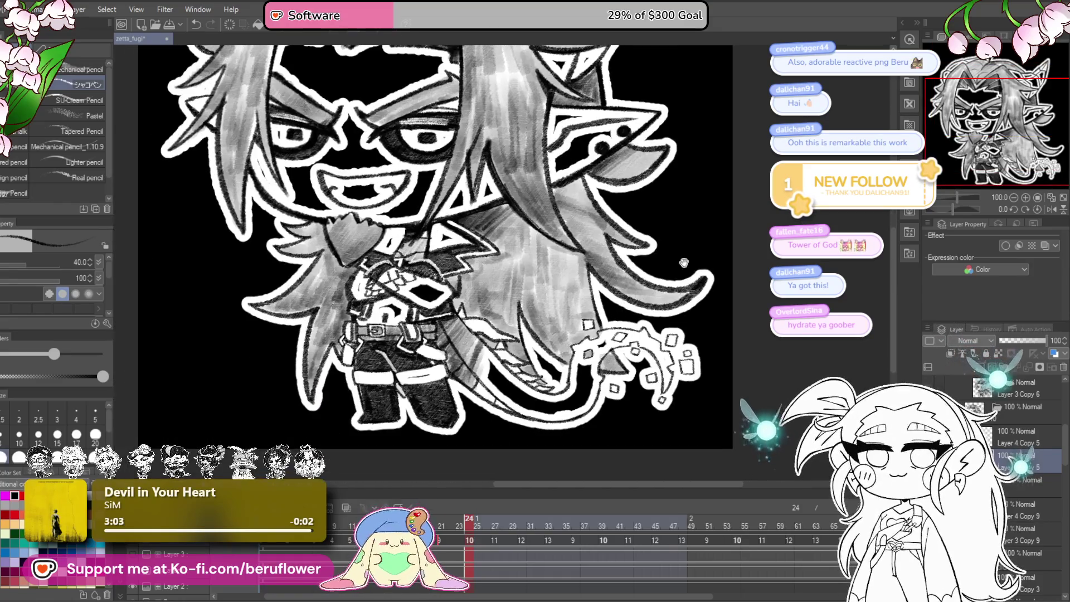
{"action": "scroll", "coordinate": [649, 382], "scroll_direction": "up", "scroll_amount": 3}
{"action": "left_click_drag", "start_coordinate": [649, 382], "coordinate": [684, 456]}
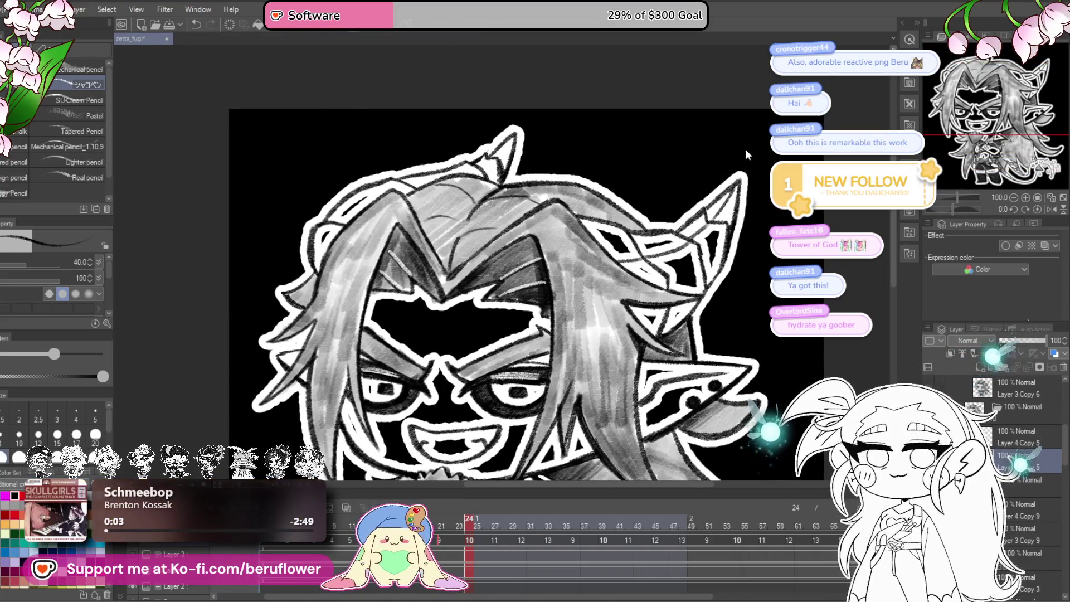
- Step the animation back to frame 21 and pan over the head, body, legs and tail
{"action": "left_click_drag", "start_coordinate": [589, 208], "coordinate": [662, 227]}
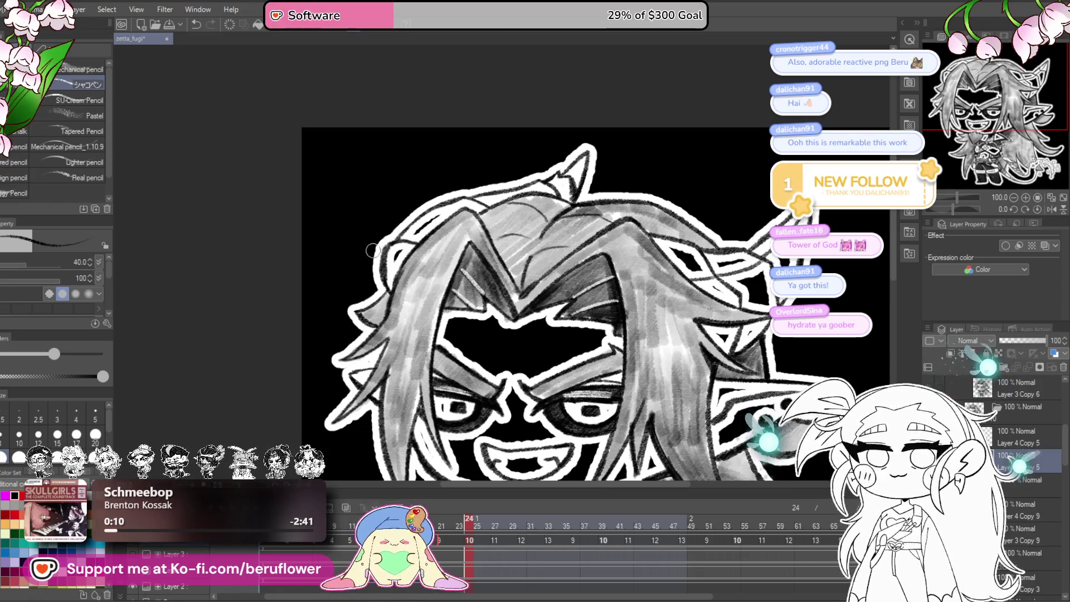
{"action": "scroll", "coordinate": [364, 276], "scroll_direction": "down", "scroll_amount": 3}
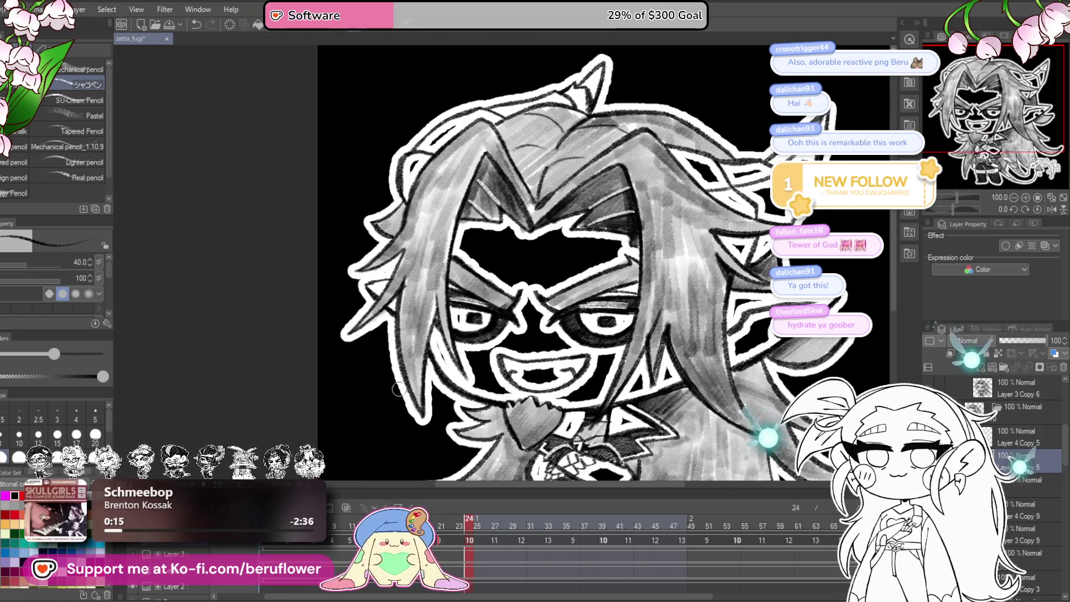
{"action": "left_click_drag", "start_coordinate": [831, 460], "coordinate": [753, 382]}
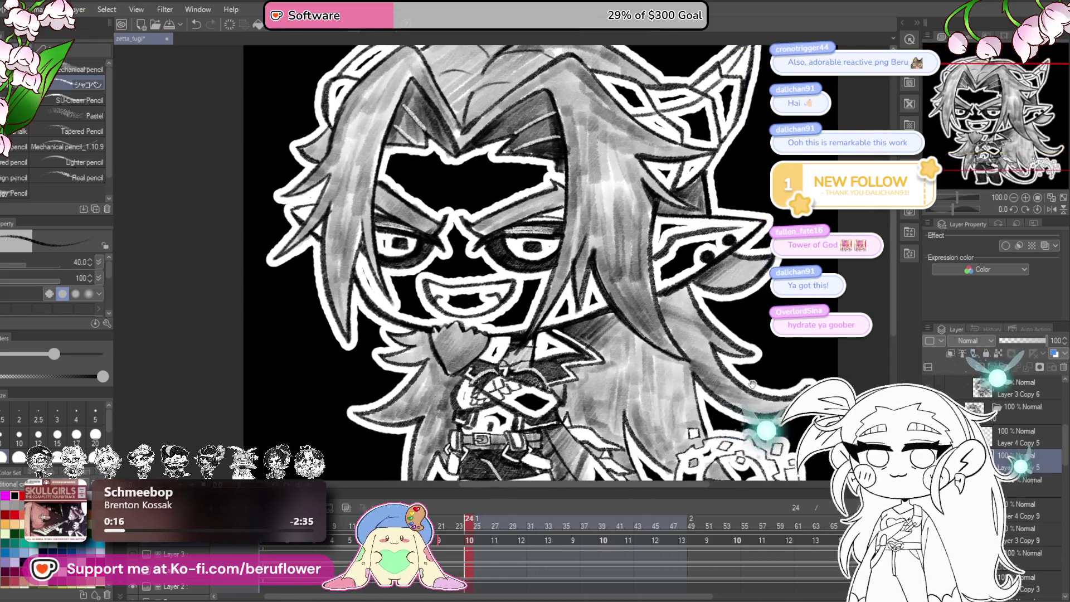
{"action": "left_click_drag", "start_coordinate": [472, 532], "coordinate": [440, 535]}
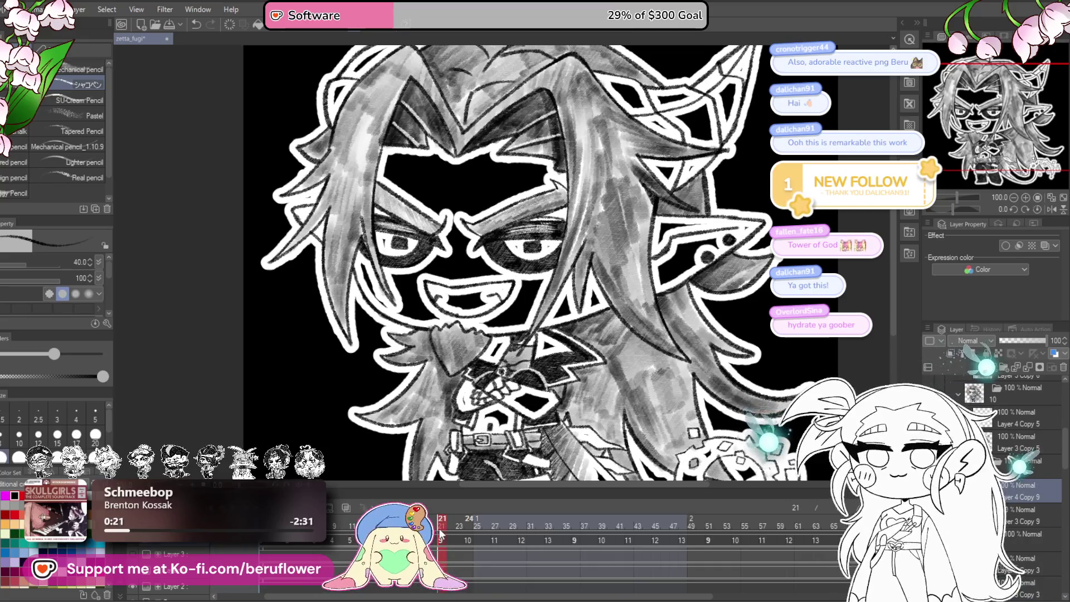
{"action": "left_click_drag", "start_coordinate": [727, 415], "coordinate": [682, 318]}
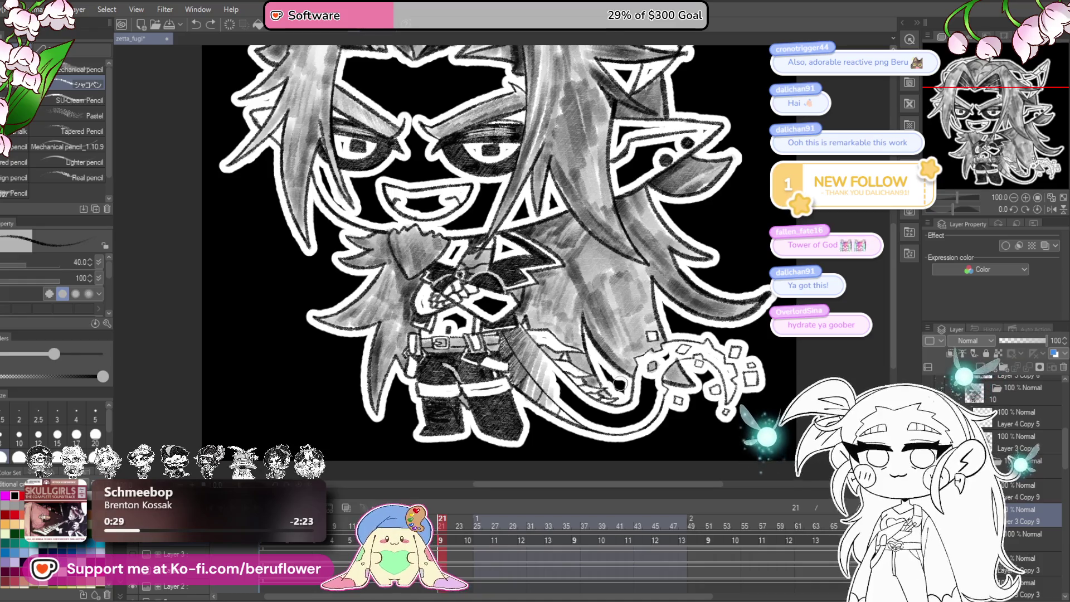
{"action": "mouse_move", "coordinate": [773, 325]}
{"action": "left_mouse_down"}
{"action": "mouse_move", "coordinate": [775, 377]}
{"action": "mouse_move", "coordinate": [690, 365]}
{"action": "left_mouse_up"}
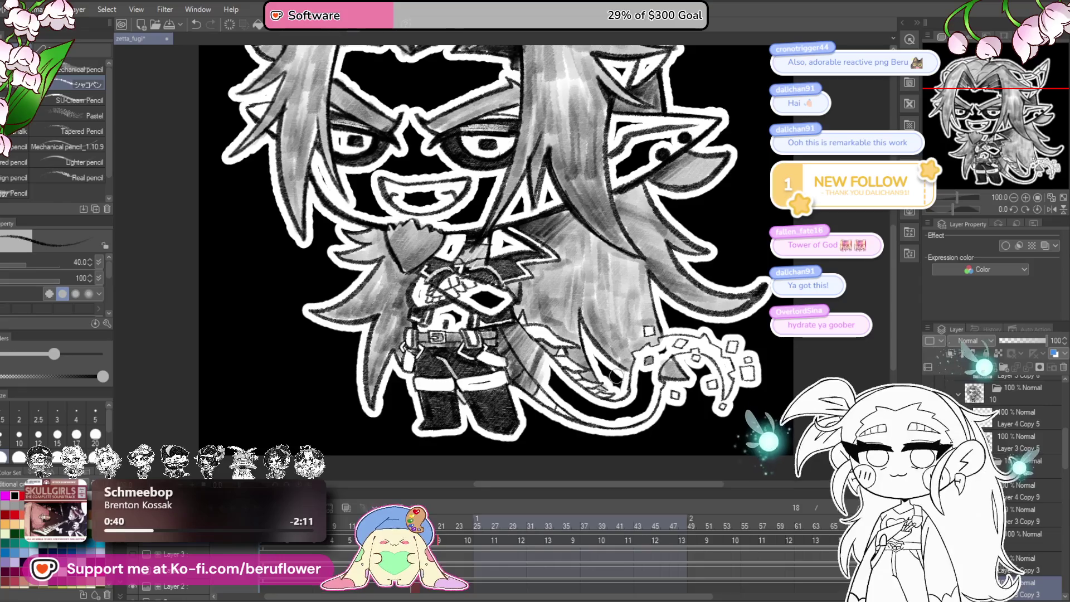
{"action": "left_click_drag", "start_coordinate": [723, 332], "coordinate": [719, 444]}
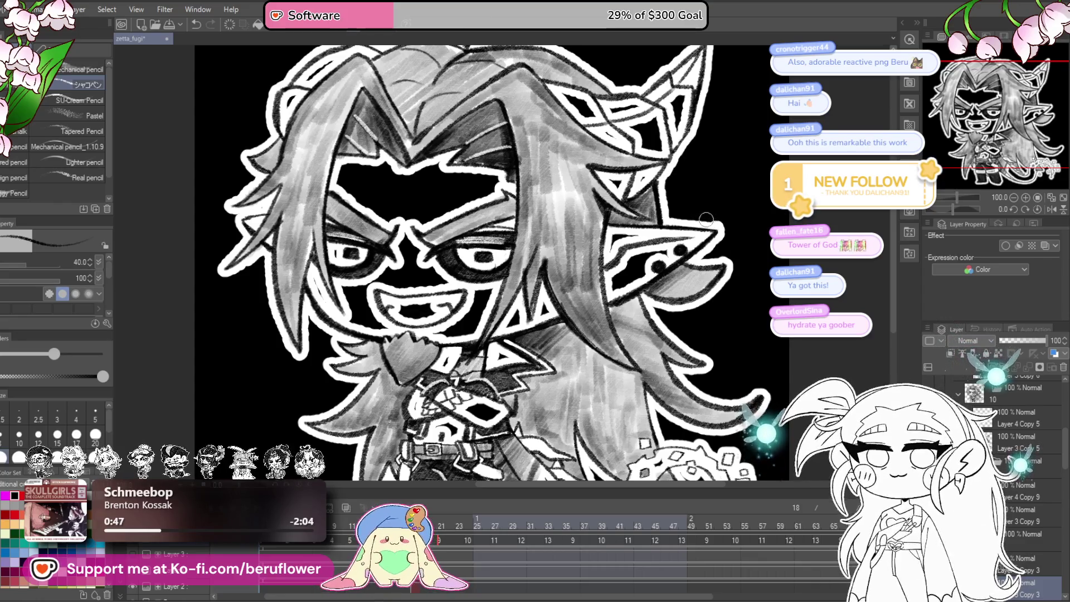
{"action": "scroll", "coordinate": [704, 247], "scroll_direction": "up", "scroll_amount": 4}
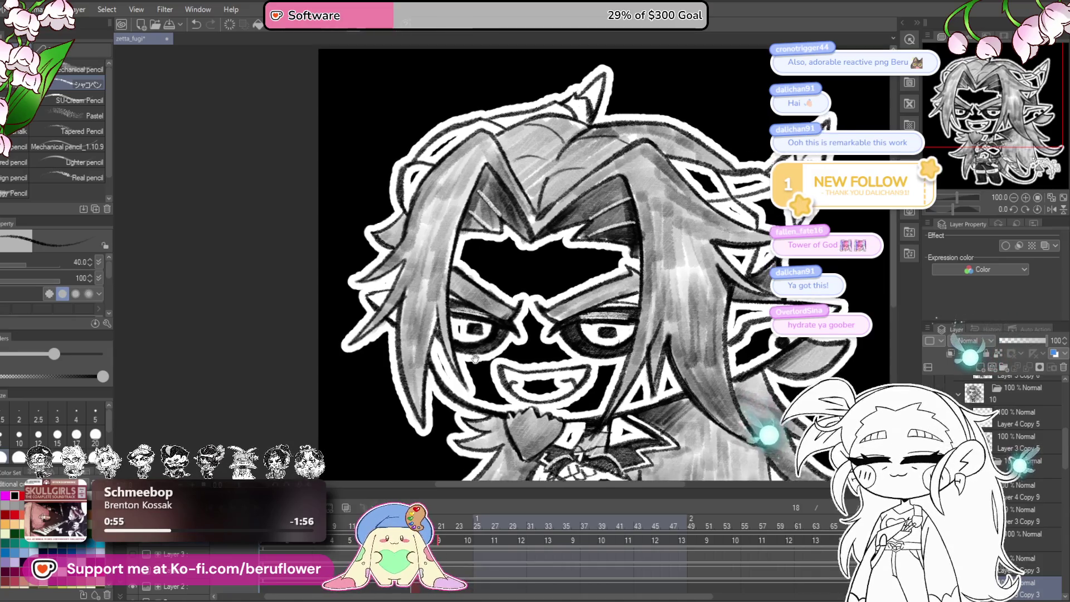
{"action": "mouse_move", "coordinate": [836, 490]}
{"action": "left_mouse_down"}
{"action": "mouse_move", "coordinate": [753, 337]}
{"action": "mouse_move", "coordinate": [717, 363]}
{"action": "left_mouse_up"}
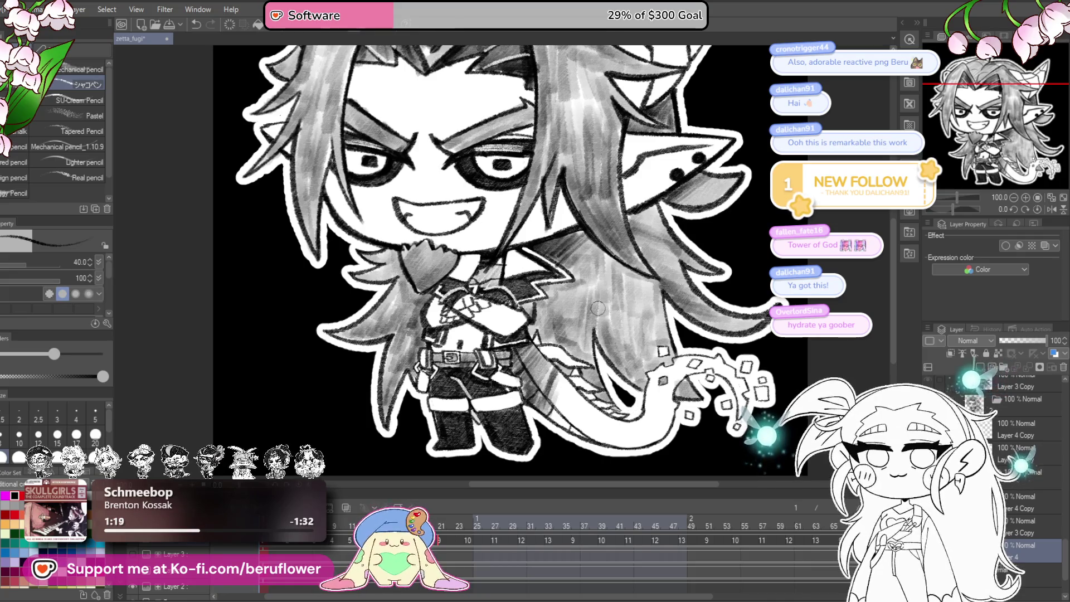
- Zoom out to 60% and lasso-fill a black patch over the upper-left hair near the horn
{"action": "key", "text": "ctrl+0"}
{"action": "scroll", "coordinate": [598, 308], "scroll_direction": "up", "scroll_amount": 5}
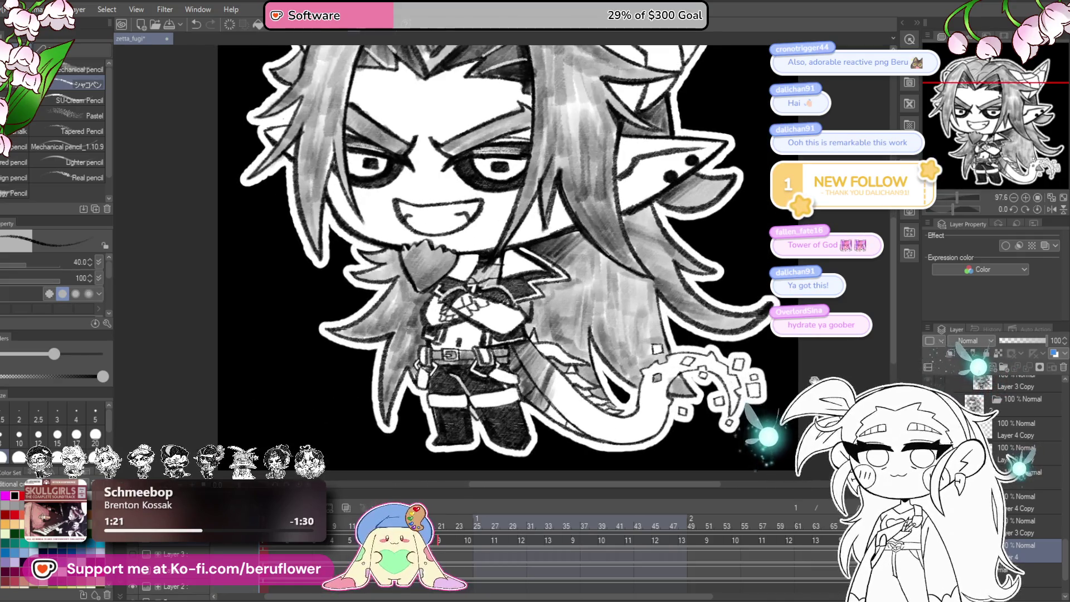
{"action": "scroll", "coordinate": [459, 276], "scroll_direction": "up", "scroll_amount": 1}
{"action": "scroll", "coordinate": [546, 283], "scroll_direction": "down", "scroll_amount": 5}
{"action": "scroll", "coordinate": [546, 283], "scroll_direction": "up", "scroll_amount": 3}
{"action": "scroll", "coordinate": [546, 283], "scroll_direction": "down", "scroll_amount": 1}
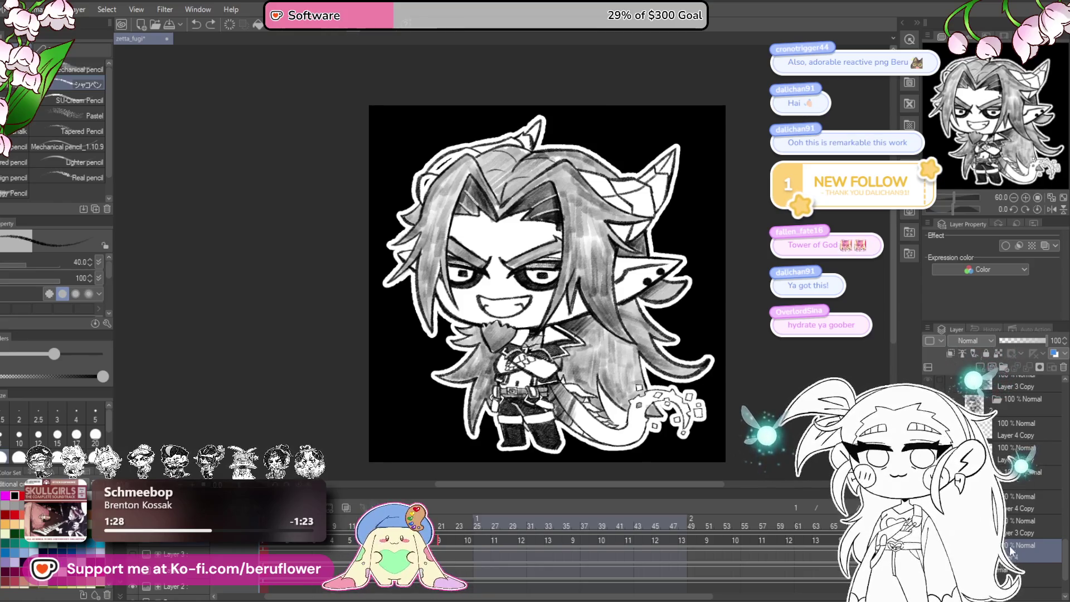
{"action": "key", "text": "g"}
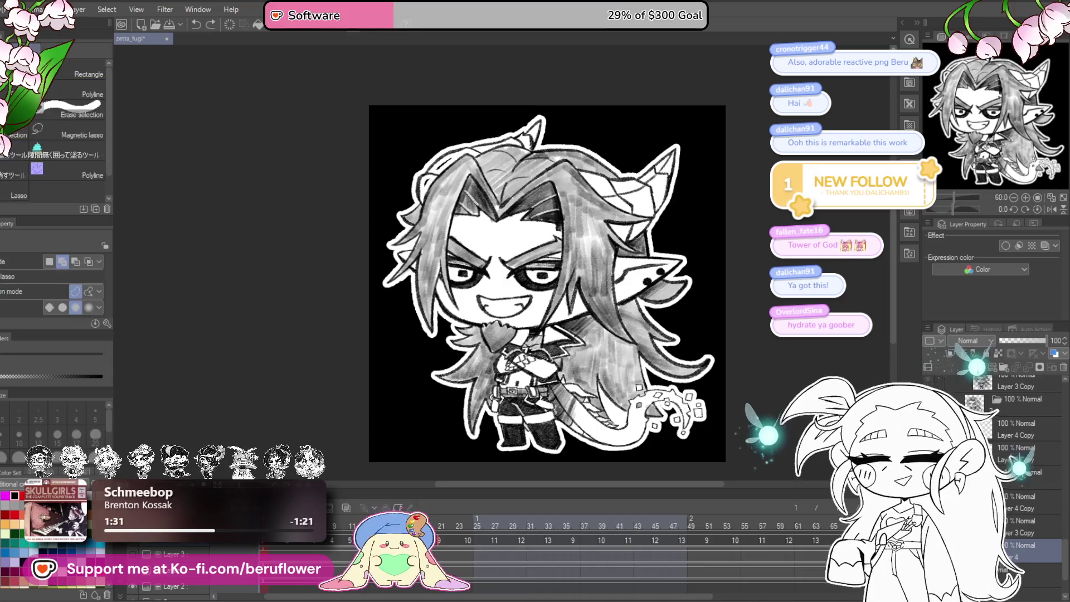
{"action": "left_click_drag", "start_coordinate": [432, 170], "coordinate": [476, 158]}
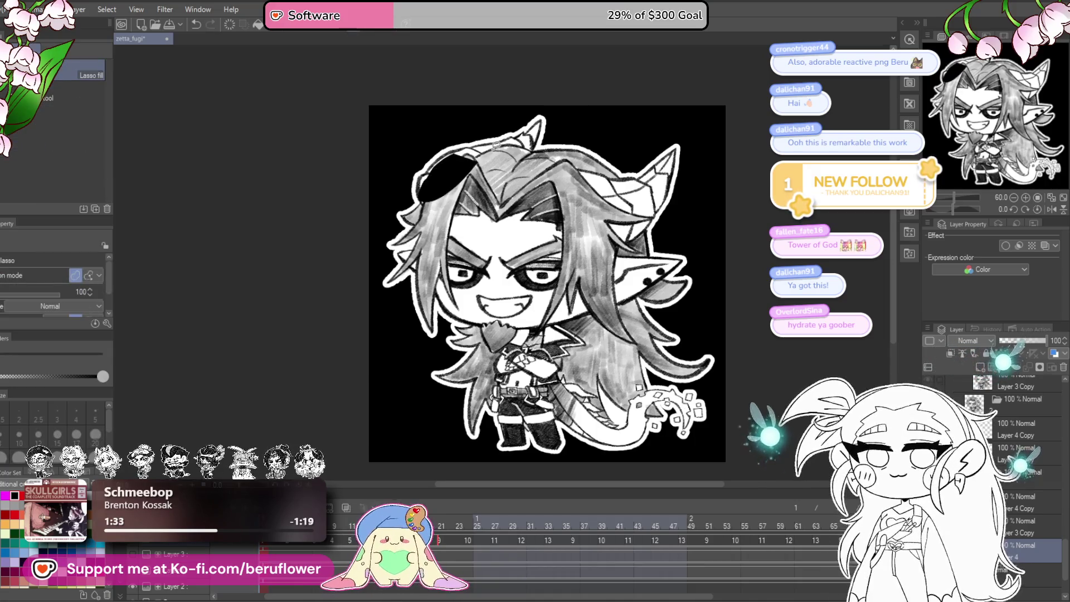
- Undo the black hair patch, check the border, and return to the Layer 4 Copy 4 cel
{"action": "key", "text": "ctrl+z"}
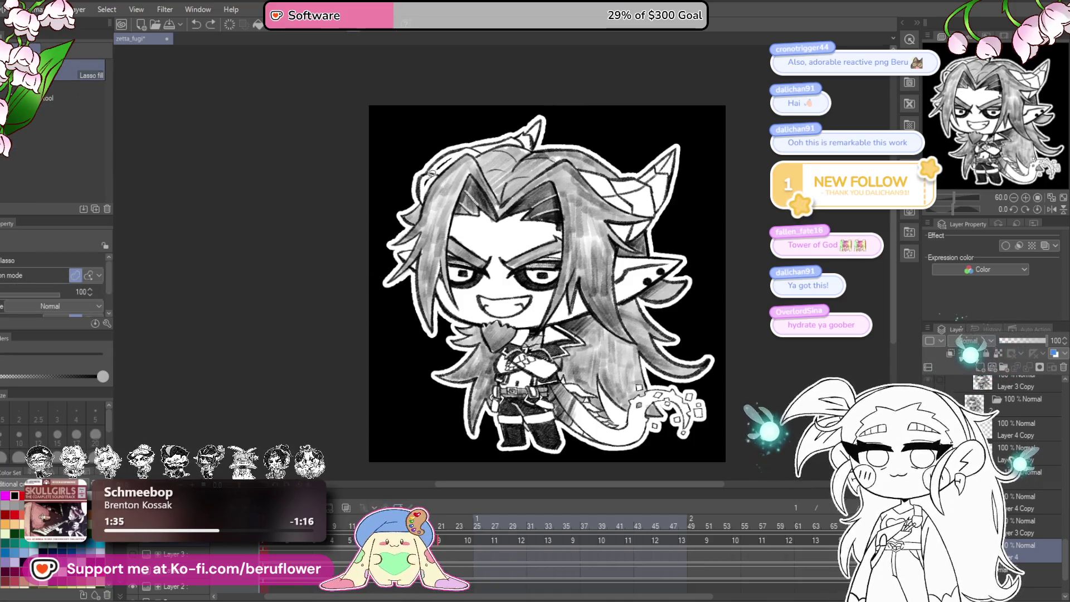
{"action": "scroll", "coordinate": [449, 150], "scroll_direction": "up", "scroll_amount": 3}
{"action": "scroll", "coordinate": [449, 150], "scroll_direction": "up", "scroll_amount": 1}
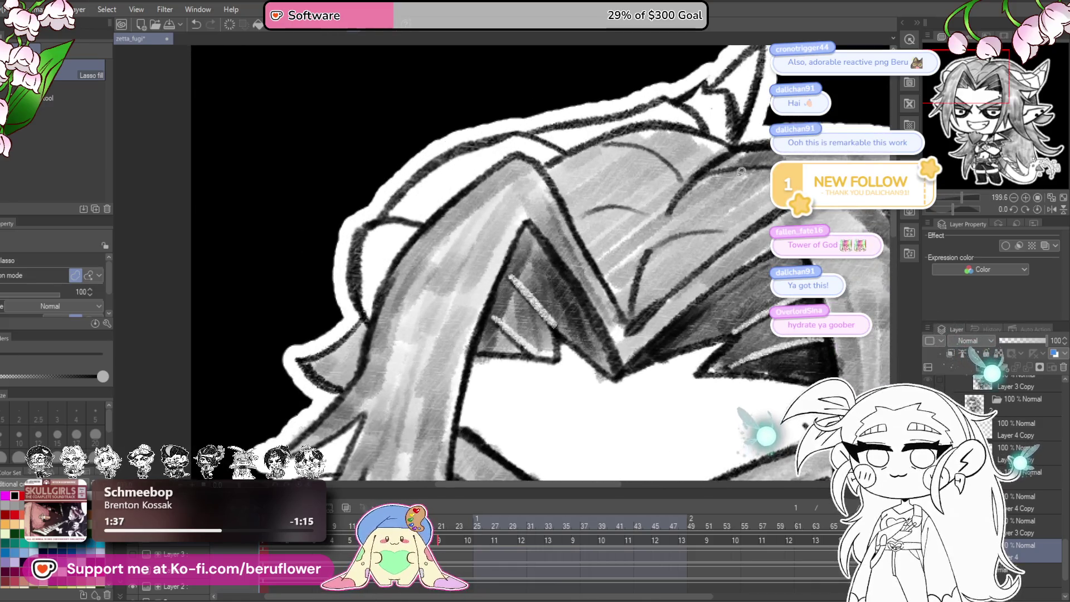
{"action": "scroll", "coordinate": [602, 140], "scroll_direction": "down", "scroll_amount": 2}
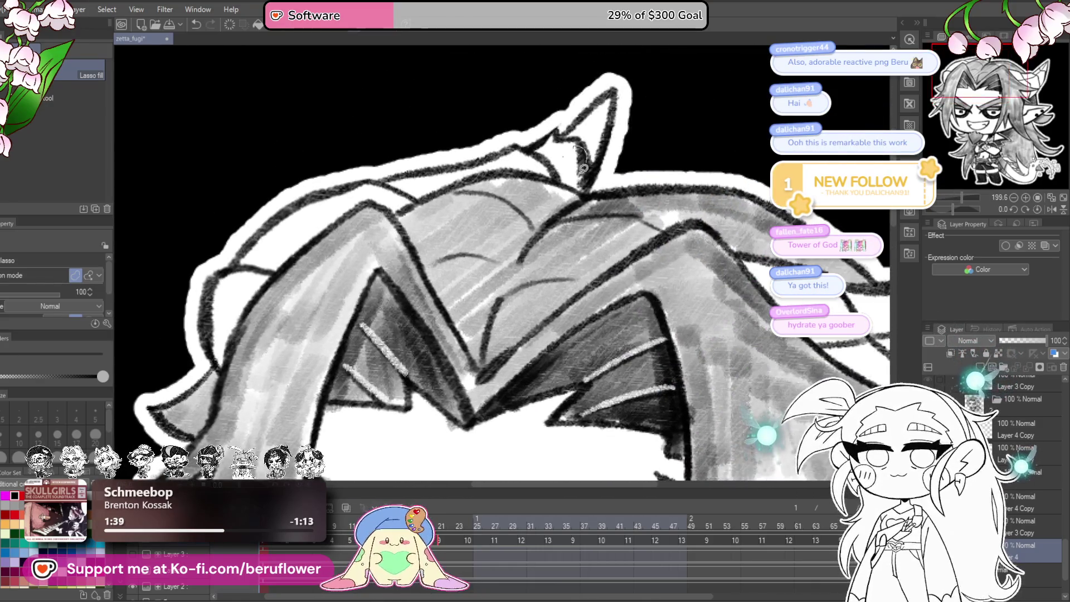
{"action": "scroll", "coordinate": [602, 140], "scroll_direction": "down", "scroll_amount": 1}
{"action": "scroll", "coordinate": [601, 139], "scroll_direction": "down", "scroll_amount": 5}
{"action": "scroll", "coordinate": [608, 189], "scroll_direction": "right", "scroll_amount": 2}
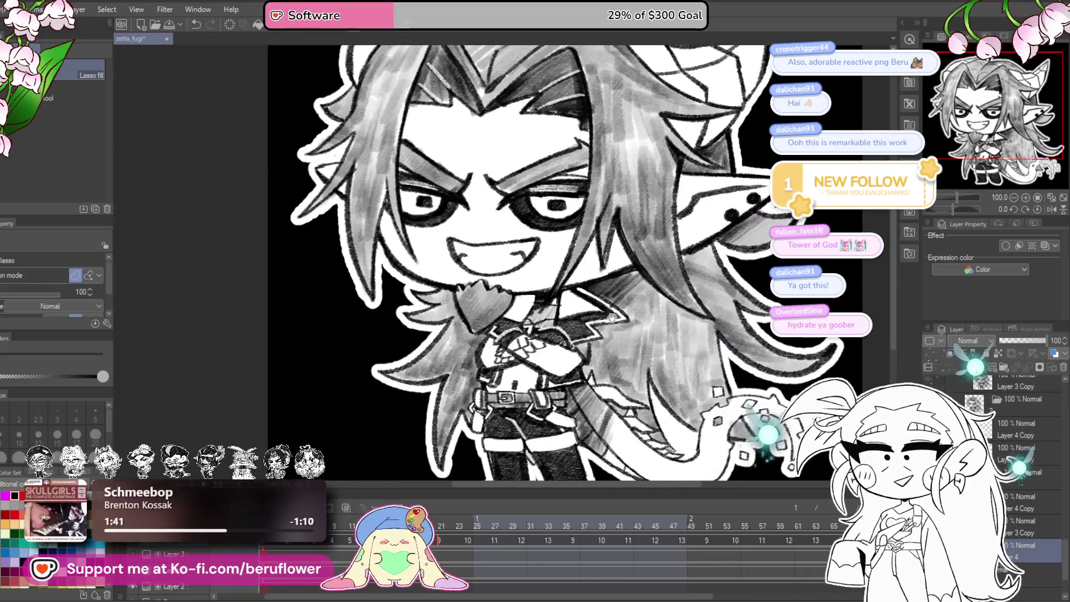
{"action": "scroll", "coordinate": [714, 338], "scroll_direction": "right", "scroll_amount": 2}
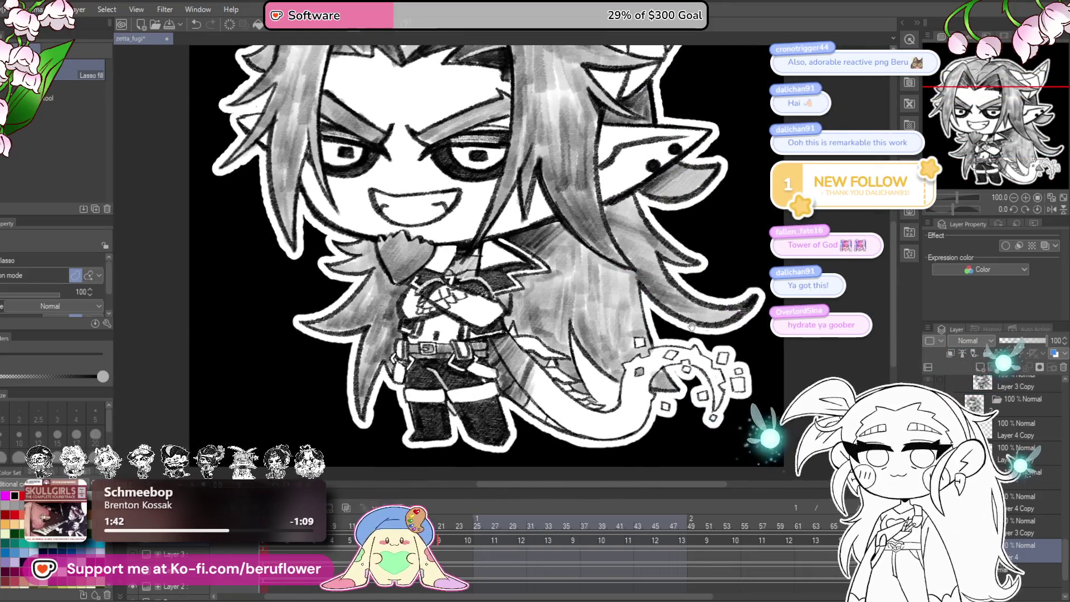
{"action": "scroll", "coordinate": [714, 338], "scroll_direction": "up", "scroll_amount": 1}
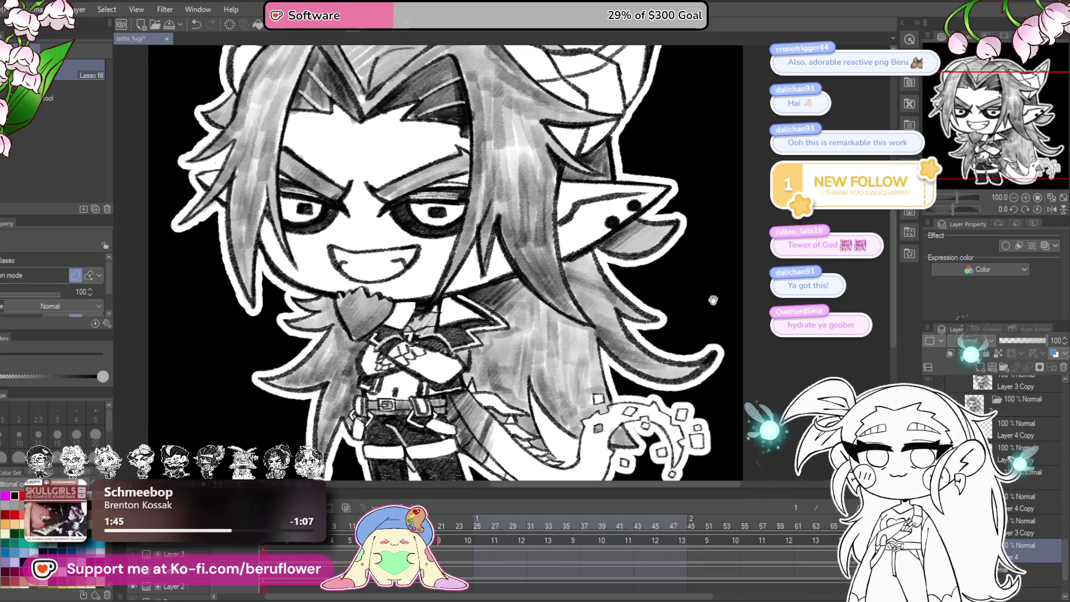
{"action": "scroll", "coordinate": [714, 338], "scroll_direction": "up", "scroll_amount": 1}
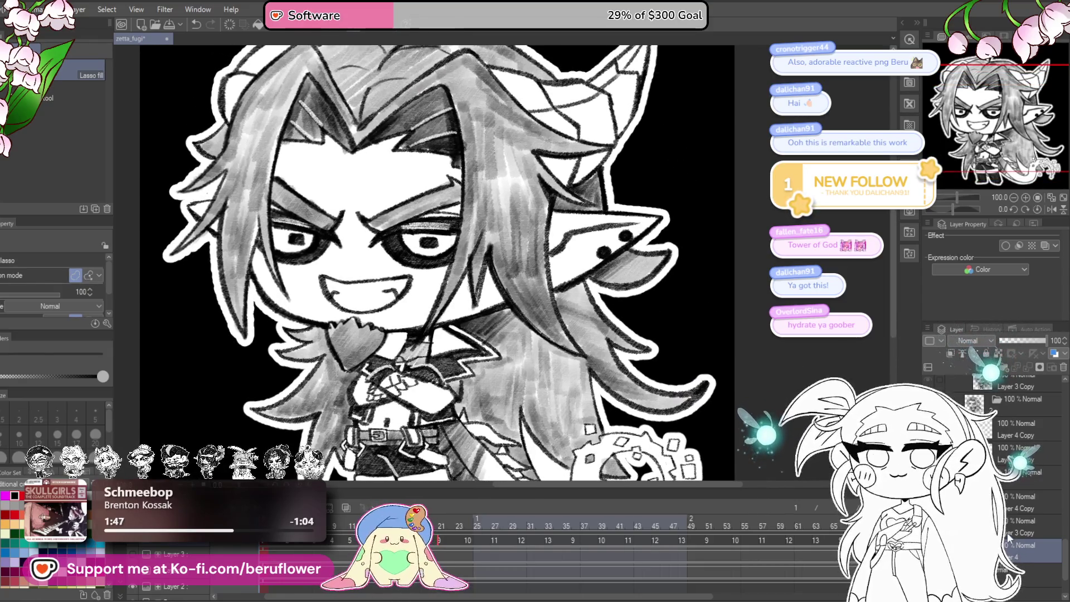
{"action": "left_click", "coordinate": [1026, 451]}
{"action": "left_click", "coordinate": [1001, 480]}
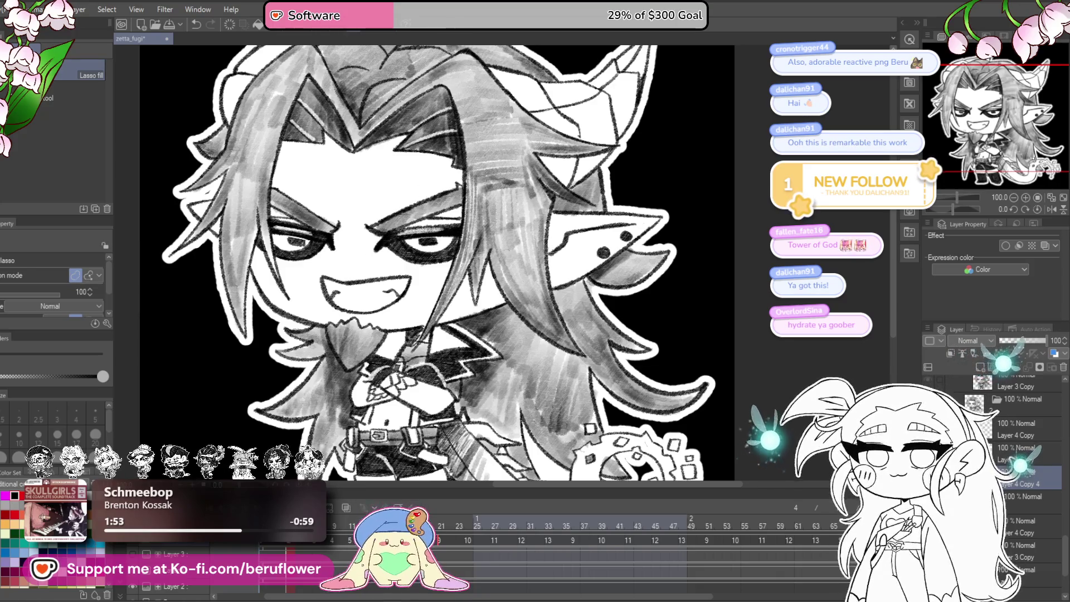
{"action": "scroll", "coordinate": [720, 369], "scroll_direction": "down", "scroll_amount": 3}
{"action": "mouse_move", "coordinate": [720, 369]}
{"action": "left_mouse_down"}
{"action": "mouse_move", "coordinate": [695, 294]}
{"action": "mouse_move", "coordinate": [707, 298]}
{"action": "left_mouse_up"}
{"action": "scroll", "coordinate": [738, 396], "scroll_direction": "up", "scroll_amount": 3}
{"action": "left_click_drag", "start_coordinate": [738, 397], "coordinate": [749, 443]}
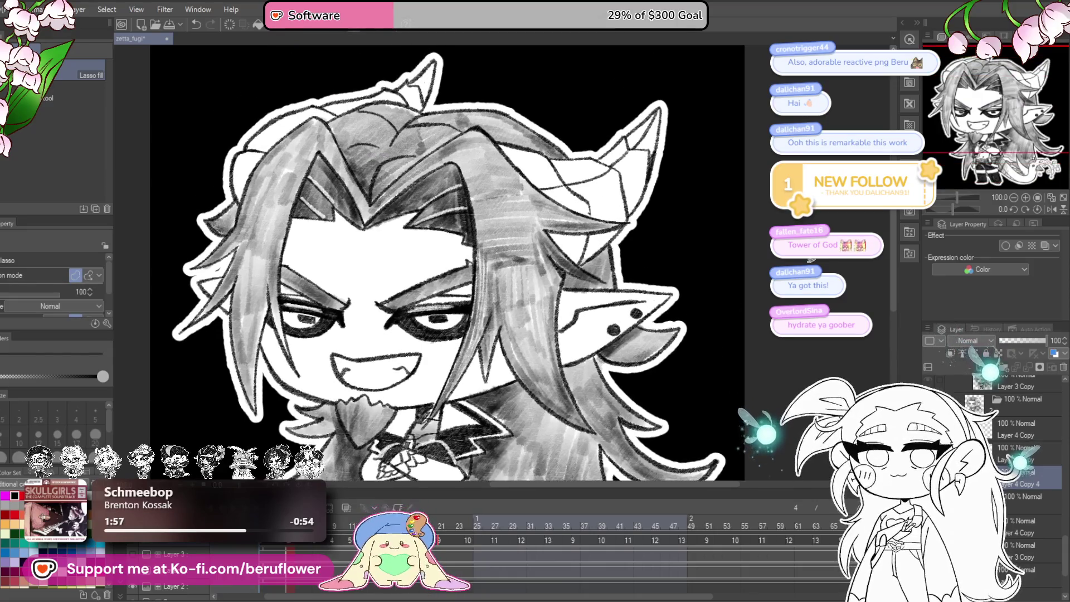
{"action": "scroll", "coordinate": [711, 247], "scroll_direction": "down", "scroll_amount": 3}
{"action": "scroll", "coordinate": [590, 184], "scroll_direction": "up", "scroll_amount": 5}
{"action": "scroll", "coordinate": [591, 188], "scroll_direction": "down", "scroll_amount": 6}
{"action": "left_click_drag", "start_coordinate": [591, 188], "coordinate": [607, 198]}
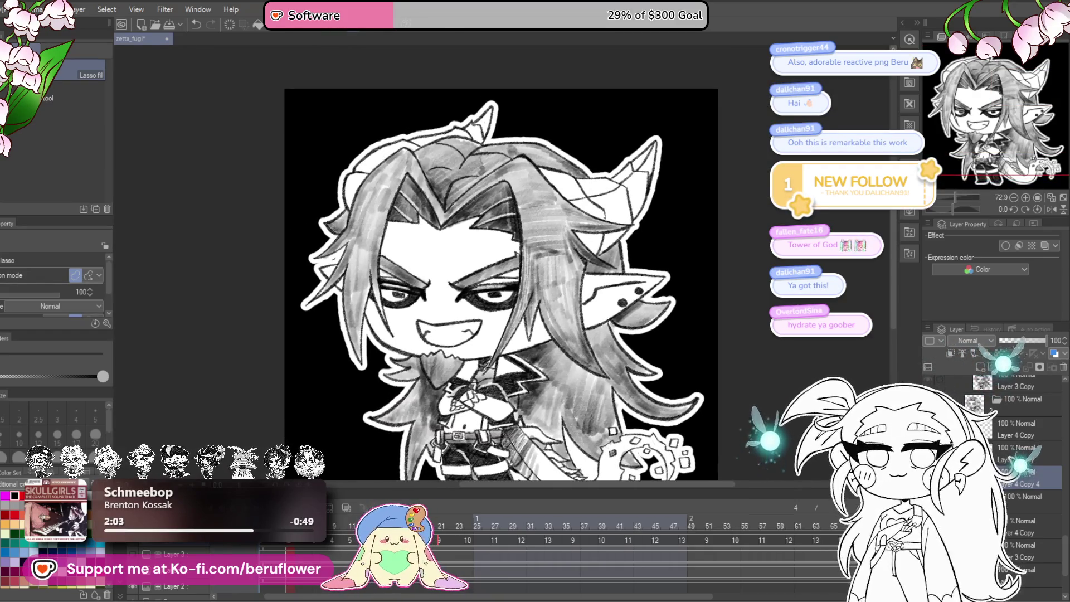
{"action": "mouse_move", "coordinate": [1018, 390]}
{"action": "left_mouse_down"}
{"action": "mouse_move", "coordinate": [1011, 405]}
{"action": "mouse_move", "coordinate": [1013, 356]}
{"action": "mouse_move", "coordinate": [1013, 502]}
{"action": "left_mouse_up"}
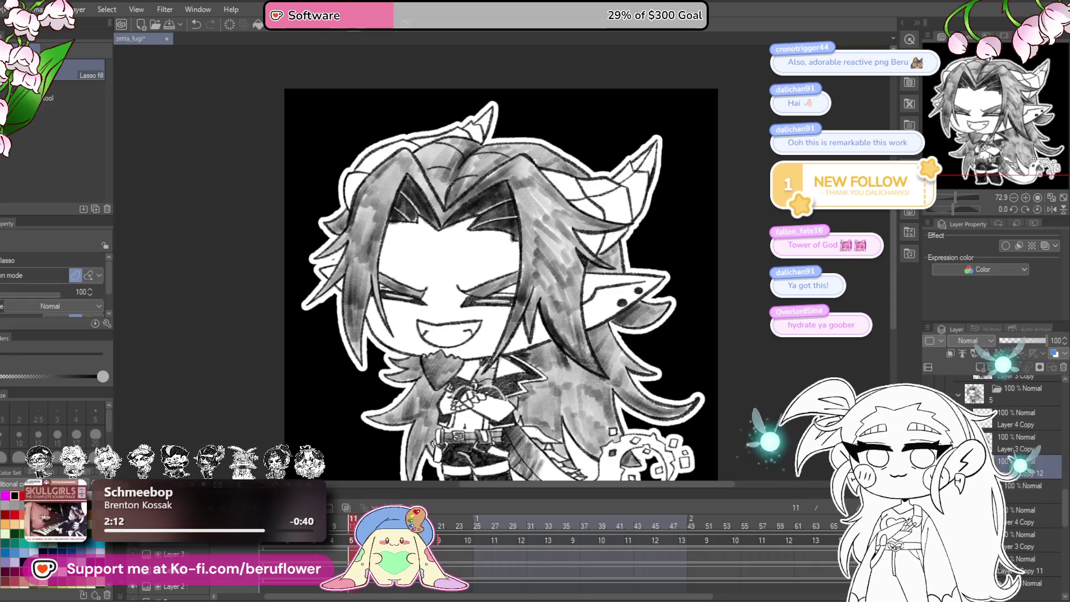
{"action": "left_click_drag", "start_coordinate": [1014, 454], "coordinate": [1021, 484]}
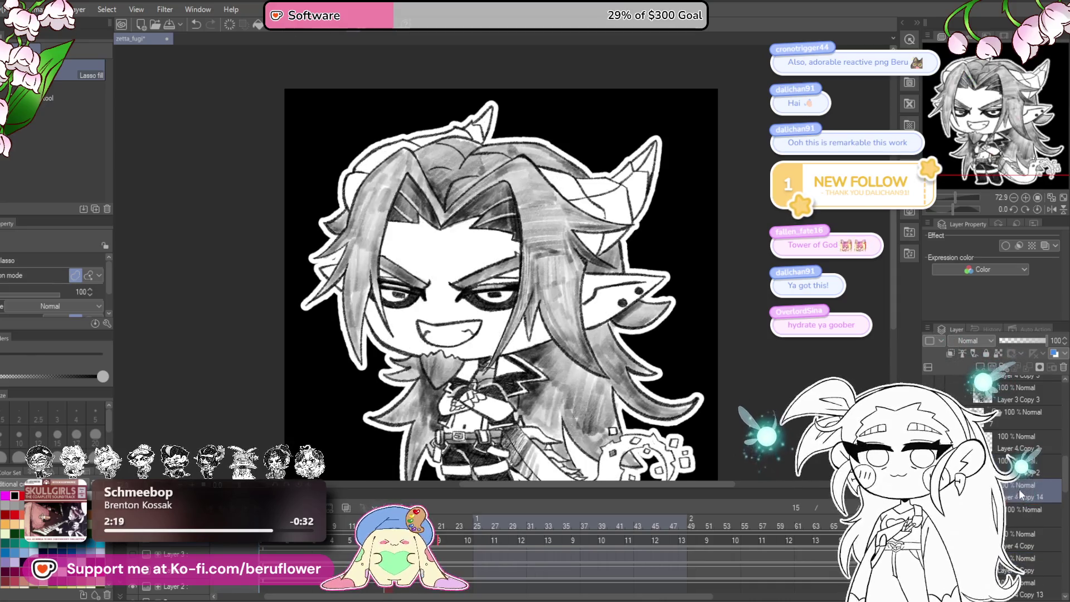
{"action": "left_click_drag", "start_coordinate": [1018, 456], "coordinate": [1019, 490]}
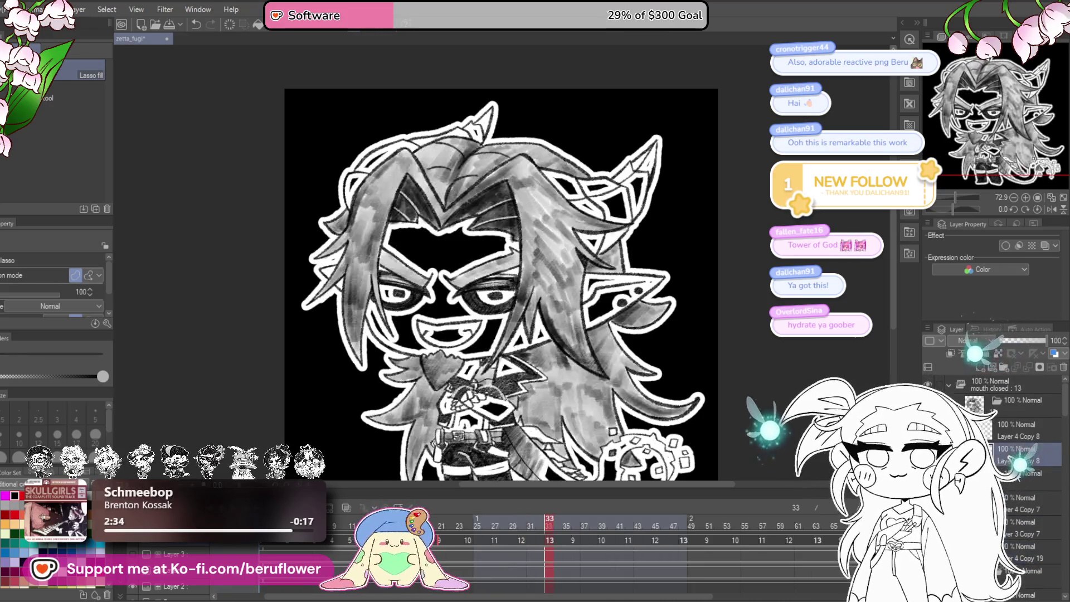
{"action": "left_click_drag", "start_coordinate": [1013, 483], "coordinate": [1016, 490]}
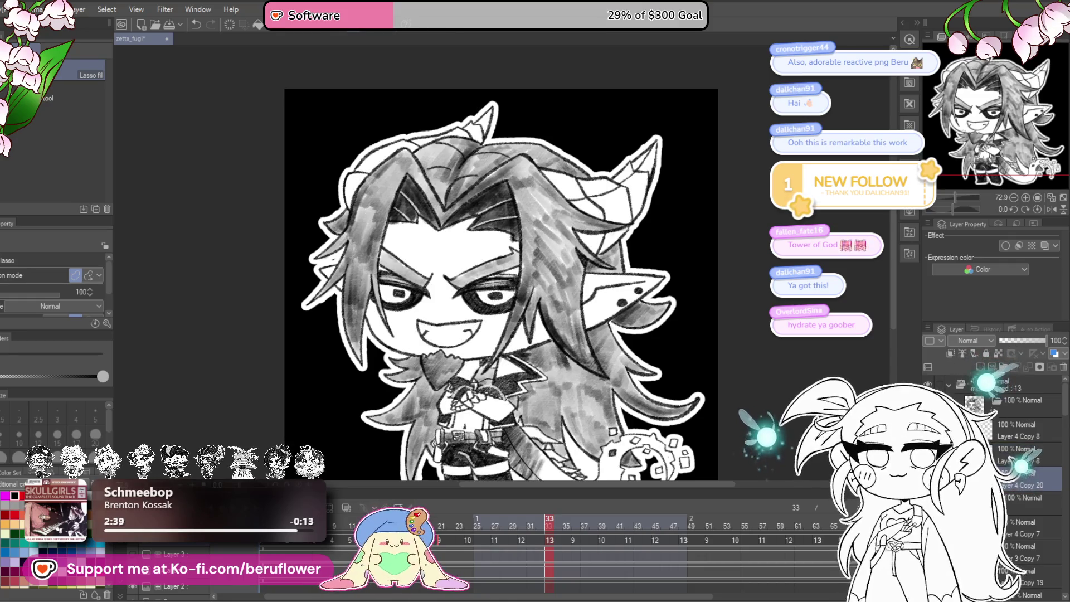
{"action": "left_click_drag", "start_coordinate": [745, 340], "coordinate": [721, 296]}
{"action": "left_click_drag", "start_coordinate": [544, 444], "coordinate": [557, 502]}
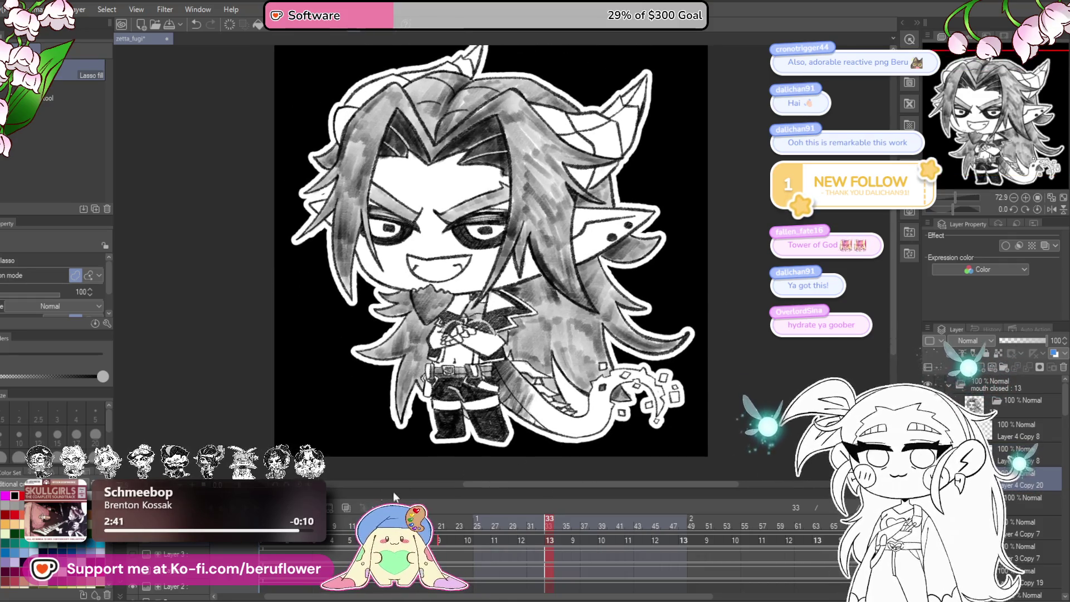
{"action": "key", "text": "Return"}
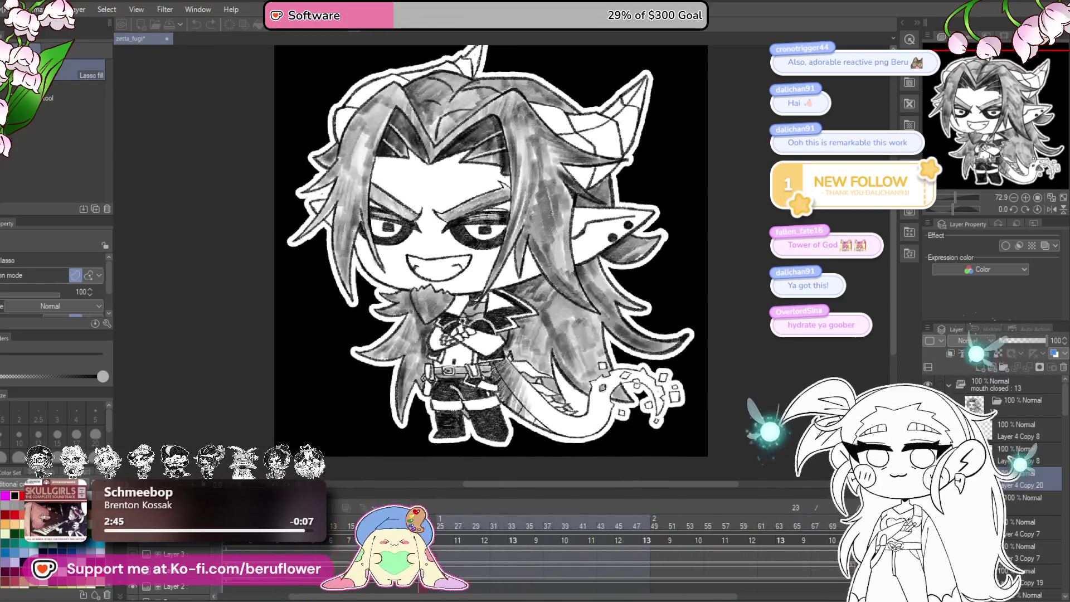
{"action": "left_click_drag", "start_coordinate": [733, 354], "coordinate": [732, 379]}
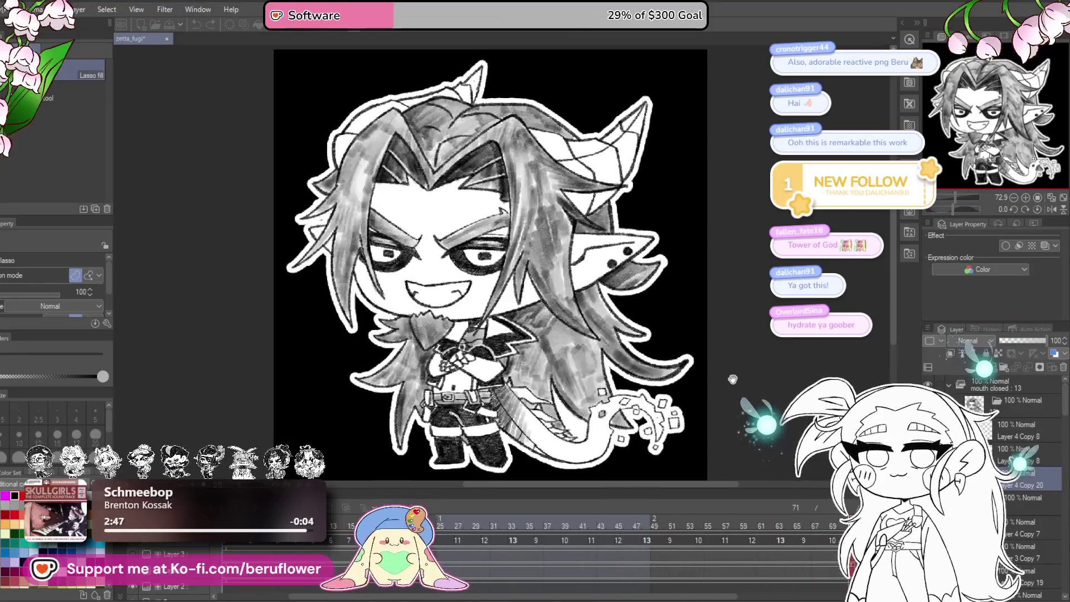
{"action": "scroll", "coordinate": [732, 379], "scroll_direction": "down", "scroll_amount": 3}
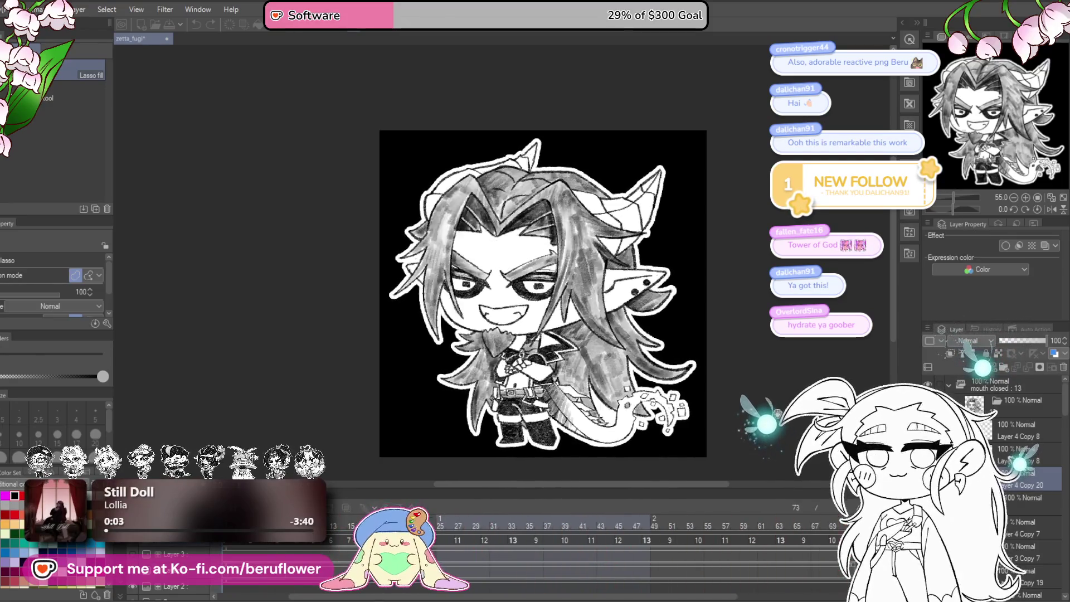
- Collapse the mouth closed folder and play the animation to review the bordered chibi
{"action": "left_click", "coordinate": [952, 389]}
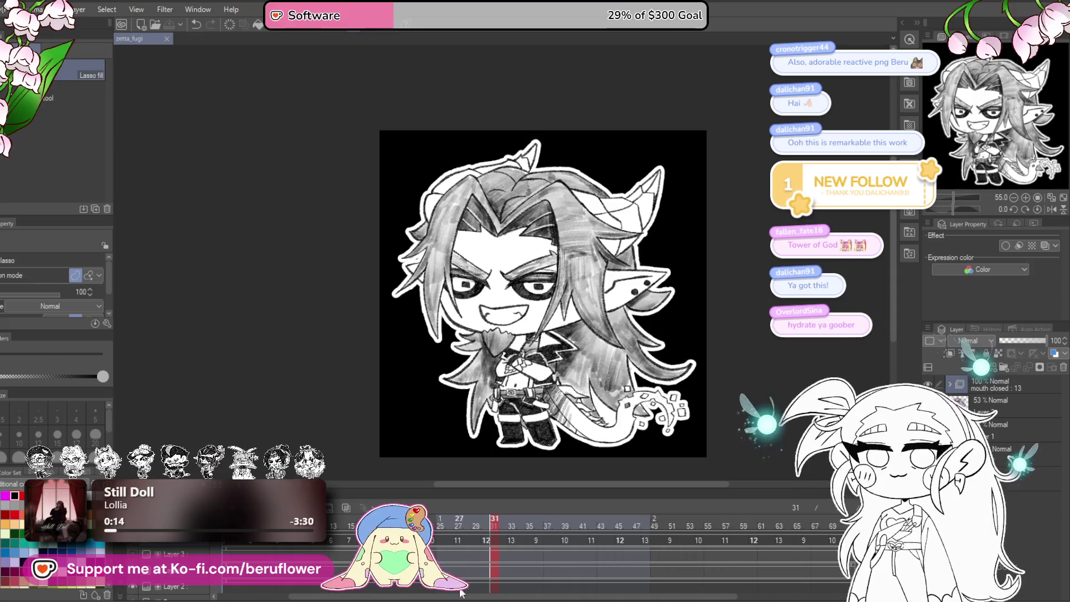
{"action": "scroll", "coordinate": [289, 551], "scroll_direction": "left", "scroll_amount": 1}
{"action": "key", "text": "space"}
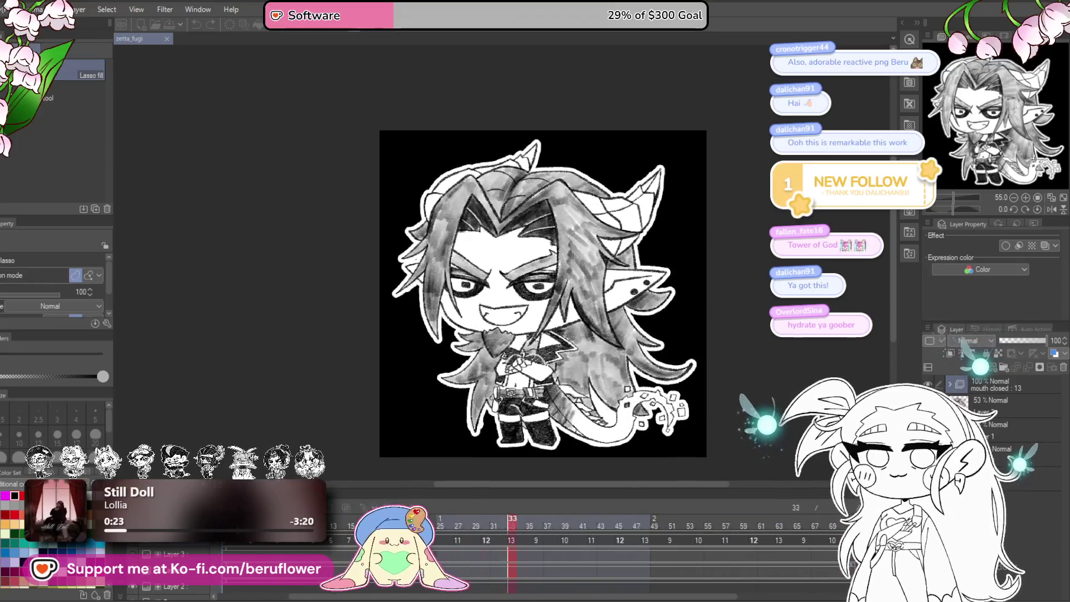
{"action": "left_click_drag", "start_coordinate": [704, 345], "coordinate": [675, 350]}
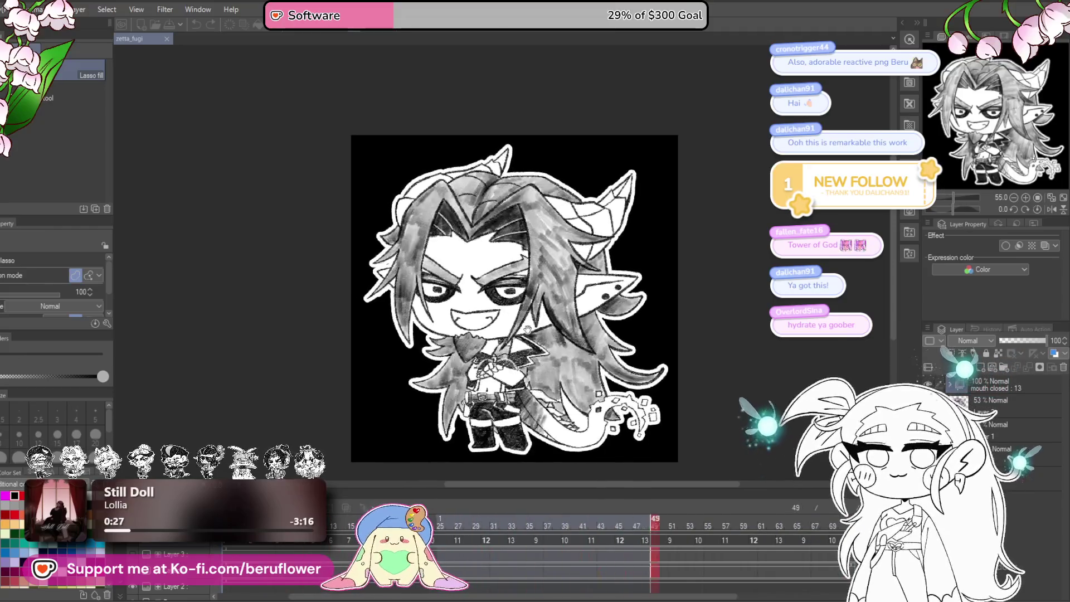
{"action": "scroll", "coordinate": [482, 326], "scroll_direction": "up", "scroll_amount": 1}
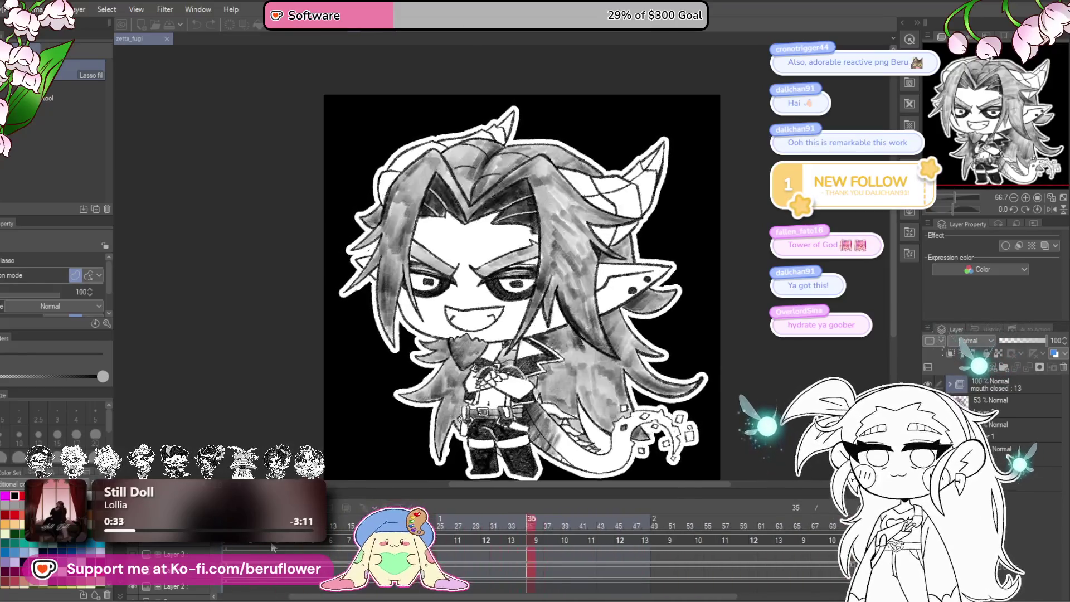
{"action": "left_click_drag", "start_coordinate": [760, 395], "coordinate": [751, 381]}
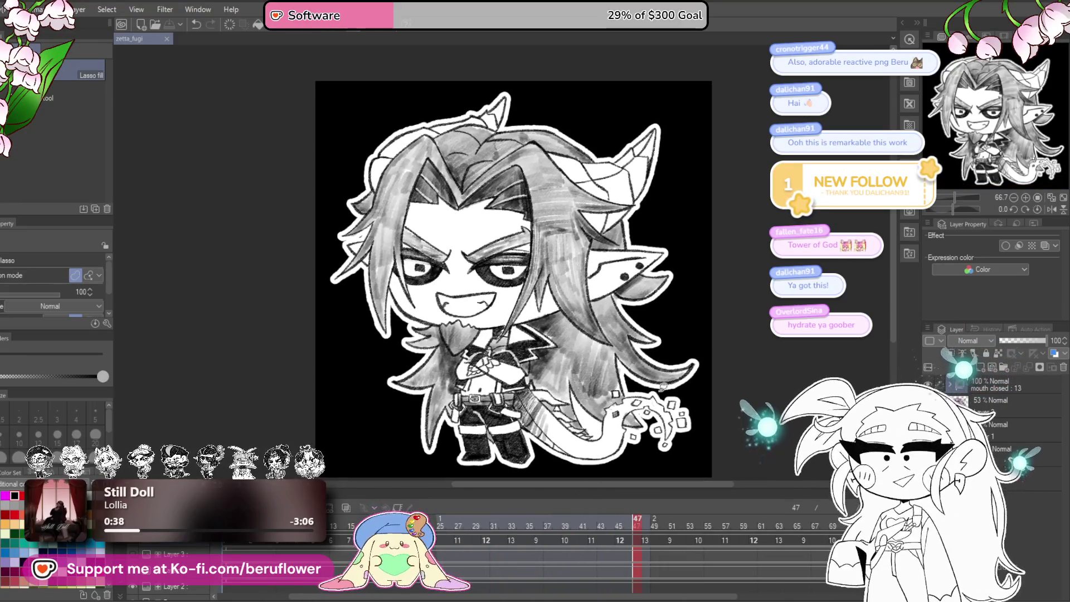
{"action": "left_click_drag", "start_coordinate": [673, 419], "coordinate": [657, 424]}
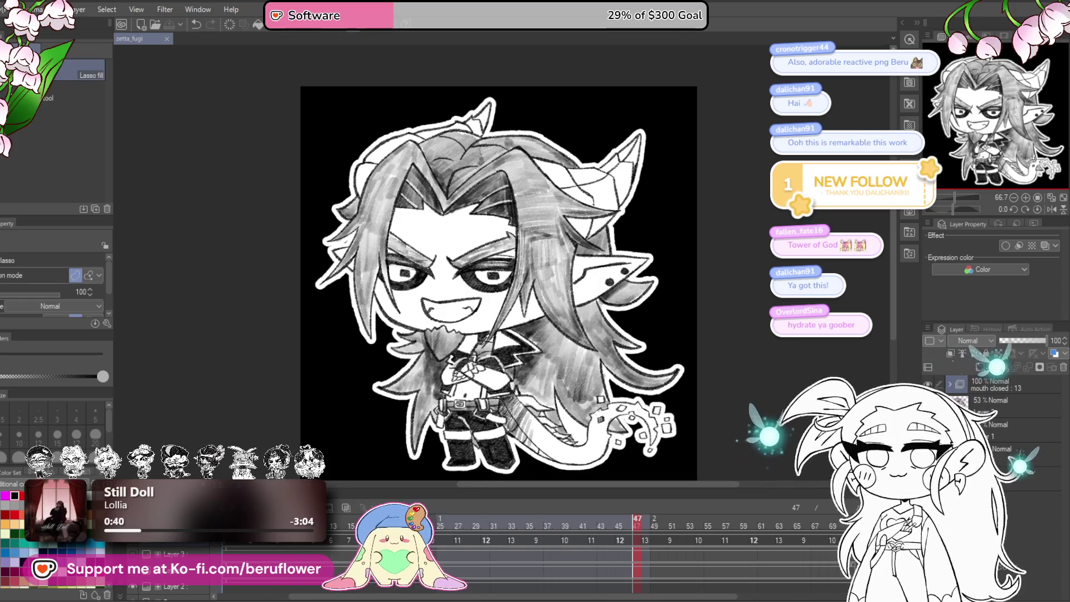
{"action": "right_click", "coordinate": [181, 547]}
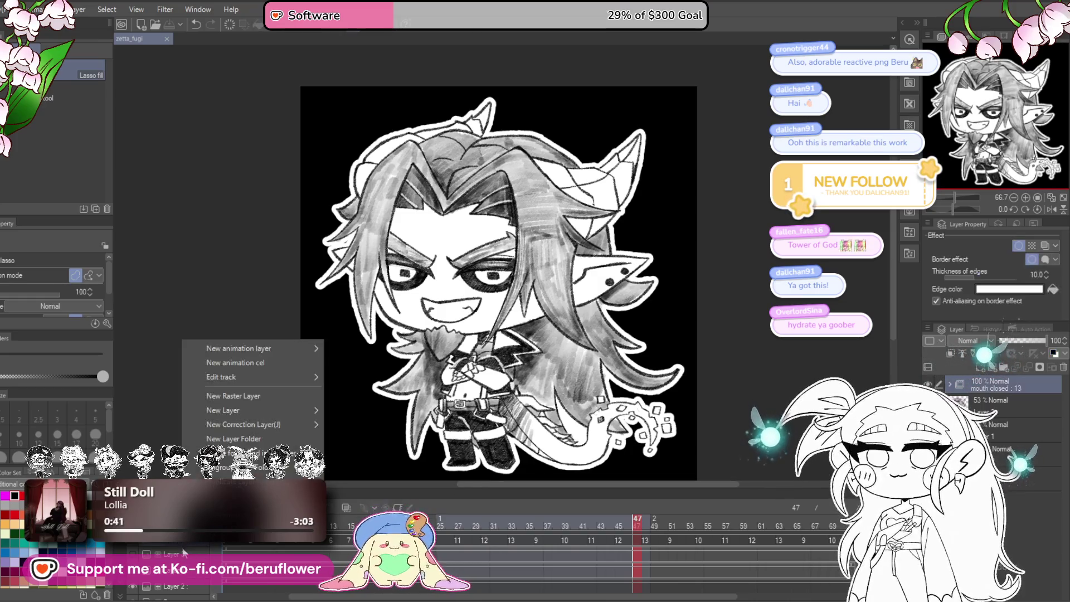
- Duplicate the mouth closed folder as a track named 'talking' and select one of its cels
{"action": "left_click", "coordinate": [187, 543]}
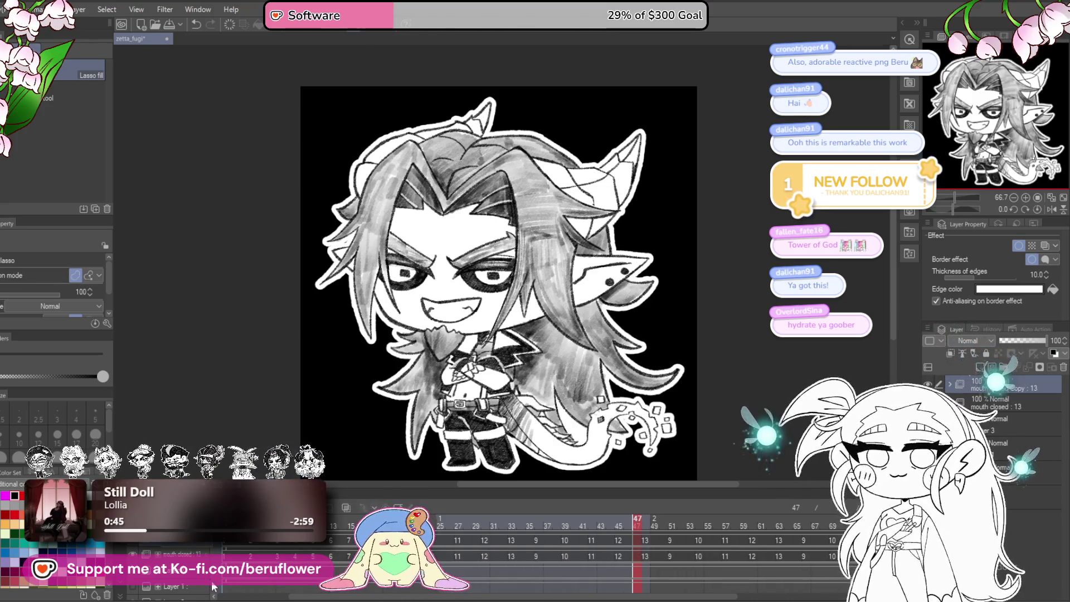
{"action": "key", "text": "Return"}
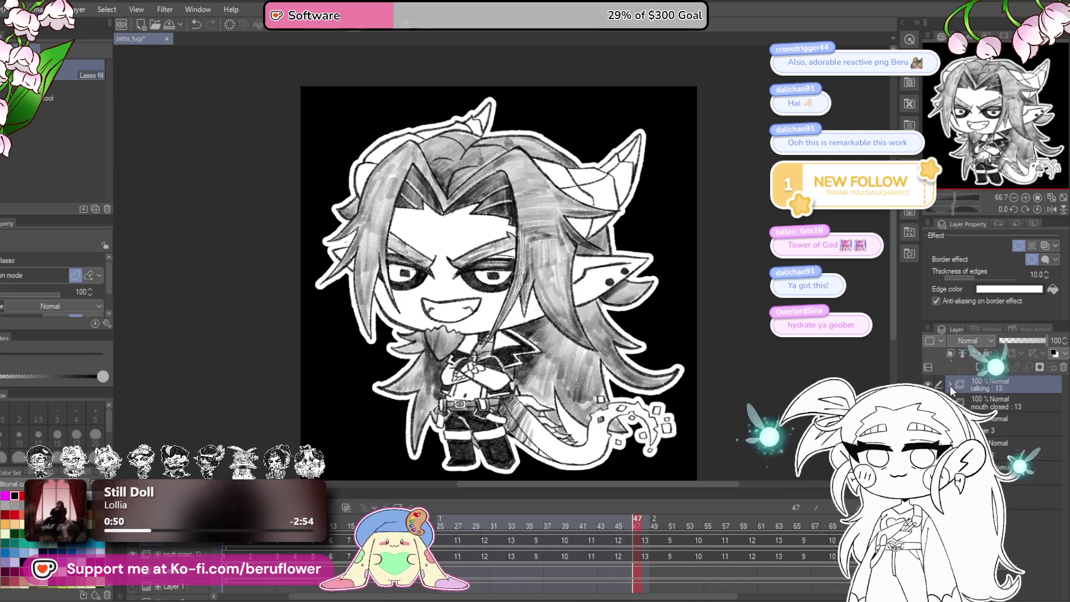
{"action": "scroll", "coordinate": [1014, 446], "scroll_direction": "down", "scroll_amount": 3}
{"action": "scroll", "coordinate": [1014, 445], "scroll_direction": "down", "scroll_amount": 3}
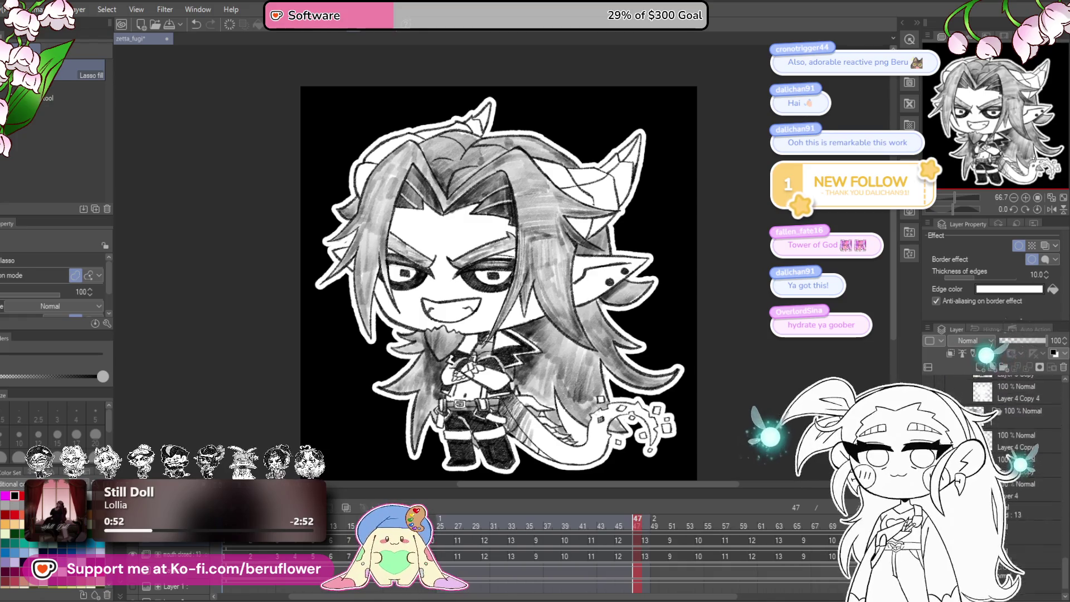
{"action": "left_click", "coordinate": [1016, 445]}
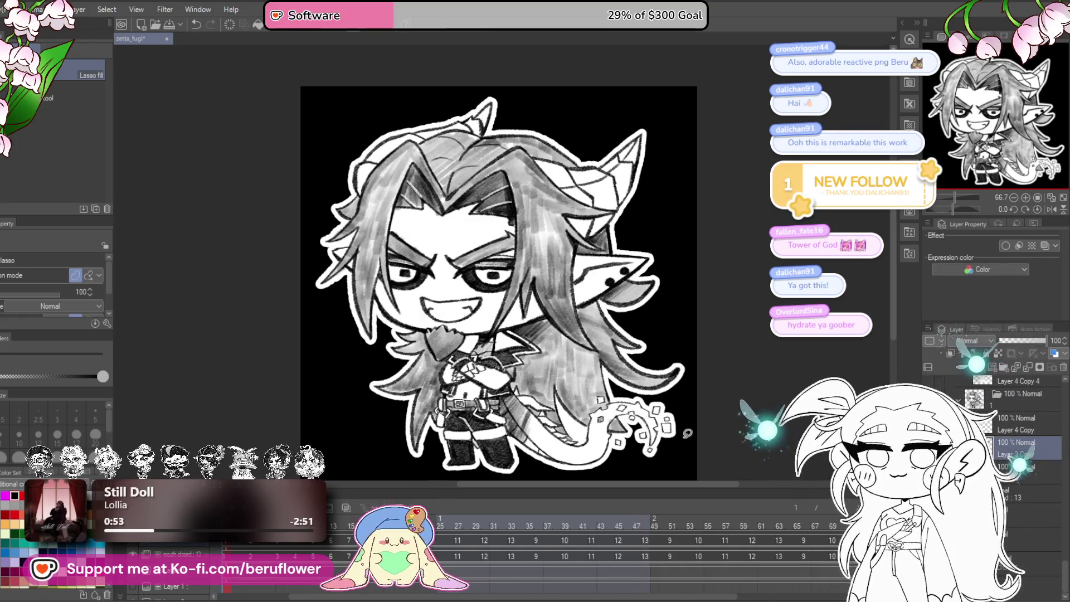
{"action": "key", "text": "p"}
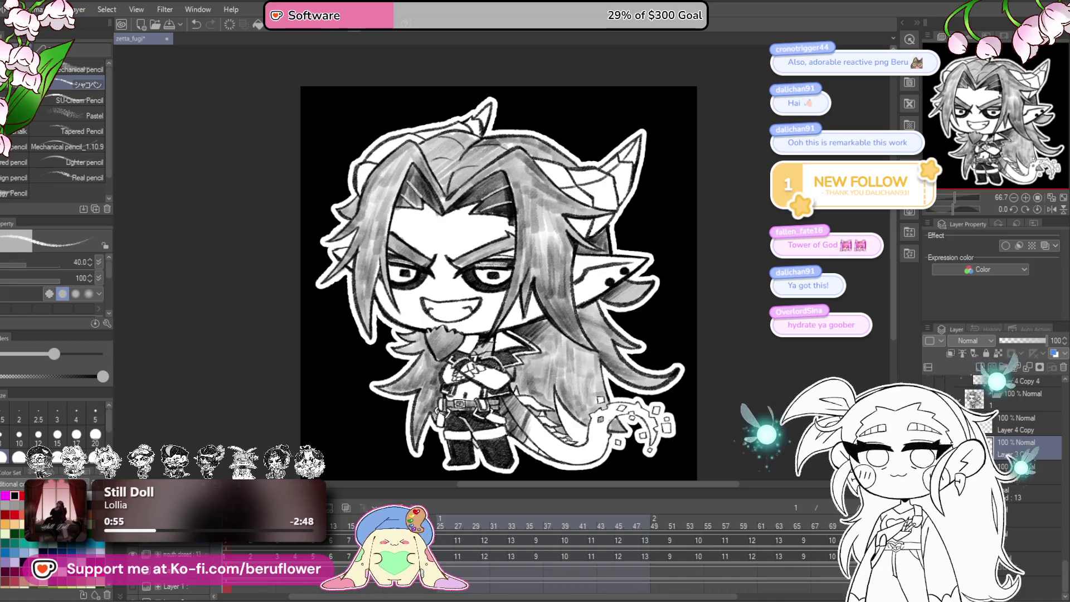
- Zoom to 200% on the face, reset the view rotation, and shrink the pencil to size 20
{"action": "scroll", "coordinate": [527, 325], "scroll_direction": "up", "scroll_amount": 5}
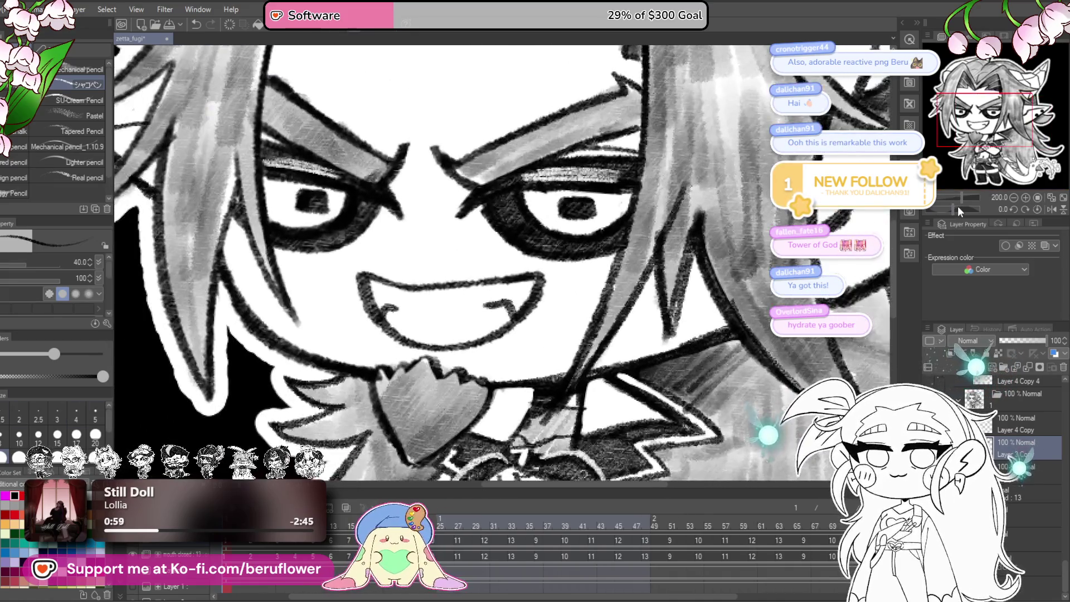
{"action": "left_click_drag", "start_coordinate": [957, 206], "coordinate": [948, 207]}
{"action": "left_click", "coordinate": [1036, 209]}
{"action": "mouse_move", "coordinate": [424, 273]}
{"action": "left_mouse_down"}
{"action": "mouse_move", "coordinate": [379, 267]}
{"action": "mouse_move", "coordinate": [413, 270]}
{"action": "left_mouse_up"}
{"action": "key", "text": "ctrl+z"}
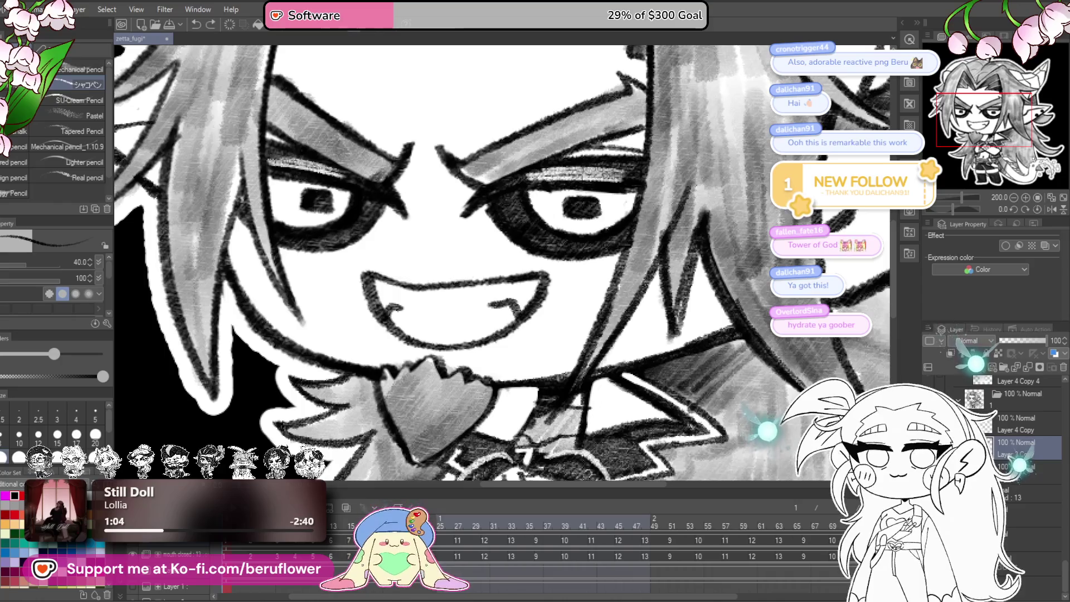
{"action": "key", "text": "bracketleft"}
{"action": "key", "text": "bracketleft"}
{"action": "key", "text": "bracketleft"}
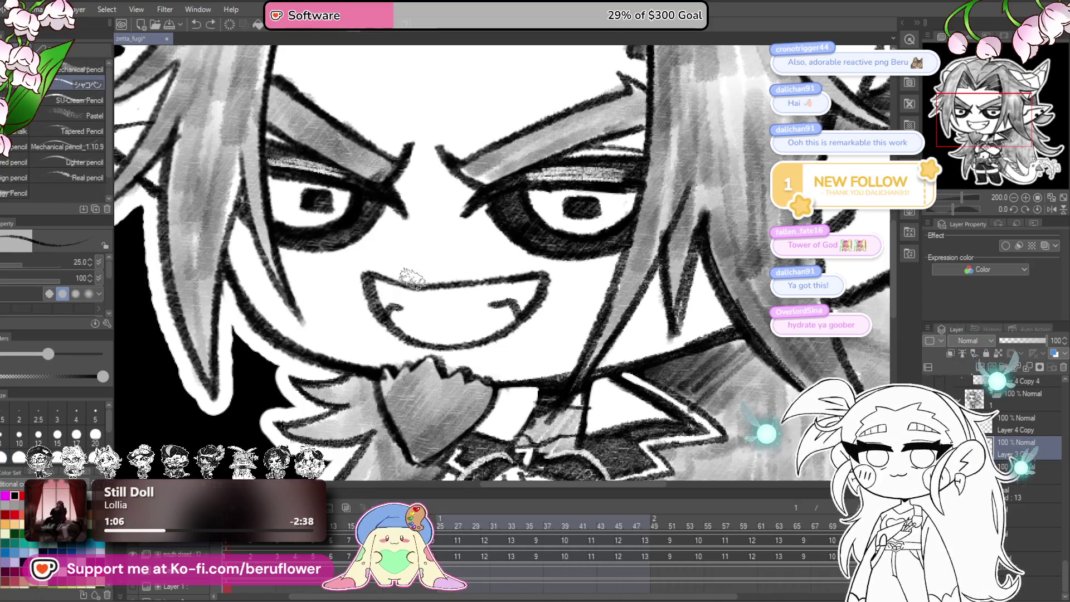
- Draw the wide-open mouth outline, erasing and touching up its corners
{"action": "mouse_move", "coordinate": [375, 266]}
{"action": "left_mouse_down"}
{"action": "mouse_move", "coordinate": [527, 258]}
{"action": "mouse_move", "coordinate": [539, 266]}
{"action": "left_mouse_up"}
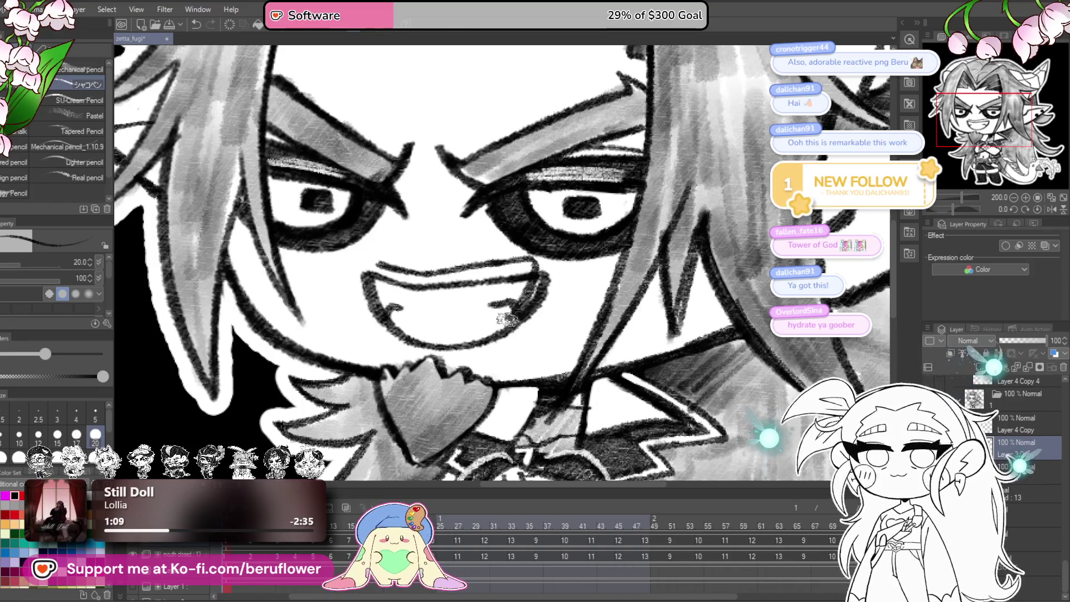
{"action": "mouse_move", "coordinate": [383, 265]}
{"action": "left_mouse_down"}
{"action": "mouse_move", "coordinate": [391, 309]}
{"action": "mouse_move", "coordinate": [430, 348]}
{"action": "mouse_move", "coordinate": [484, 330]}
{"action": "left_mouse_up"}
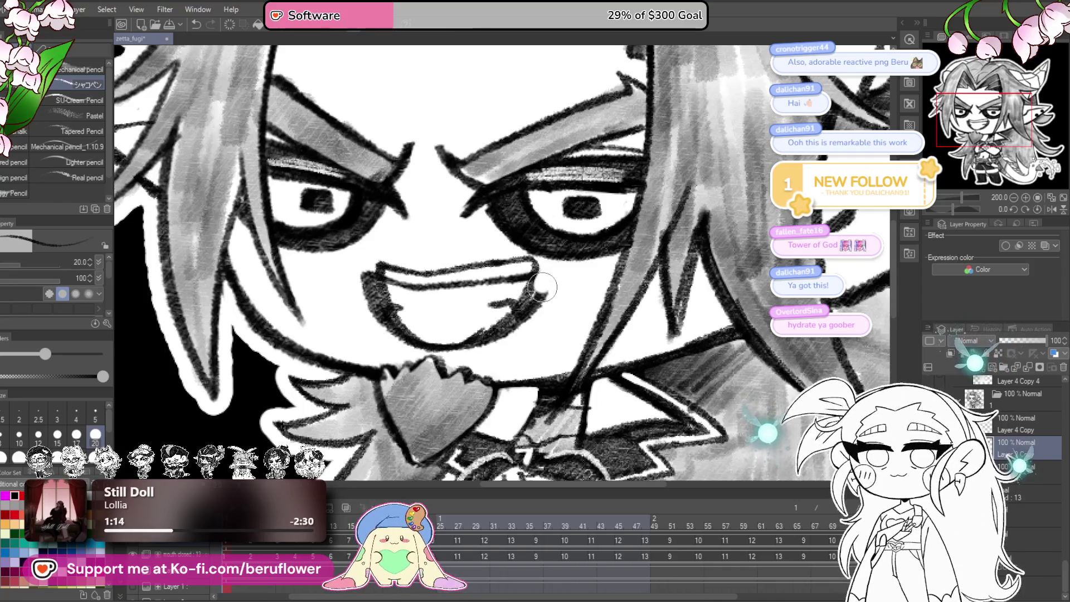
{"action": "mouse_move", "coordinate": [374, 290]}
{"action": "left_mouse_down"}
{"action": "mouse_move", "coordinate": [365, 276]}
{"action": "mouse_move", "coordinate": [385, 331]}
{"action": "mouse_move", "coordinate": [405, 288]}
{"action": "mouse_move", "coordinate": [502, 282]}
{"action": "mouse_move", "coordinate": [494, 301]}
{"action": "mouse_move", "coordinate": [510, 273]}
{"action": "mouse_move", "coordinate": [472, 331]}
{"action": "left_mouse_up"}
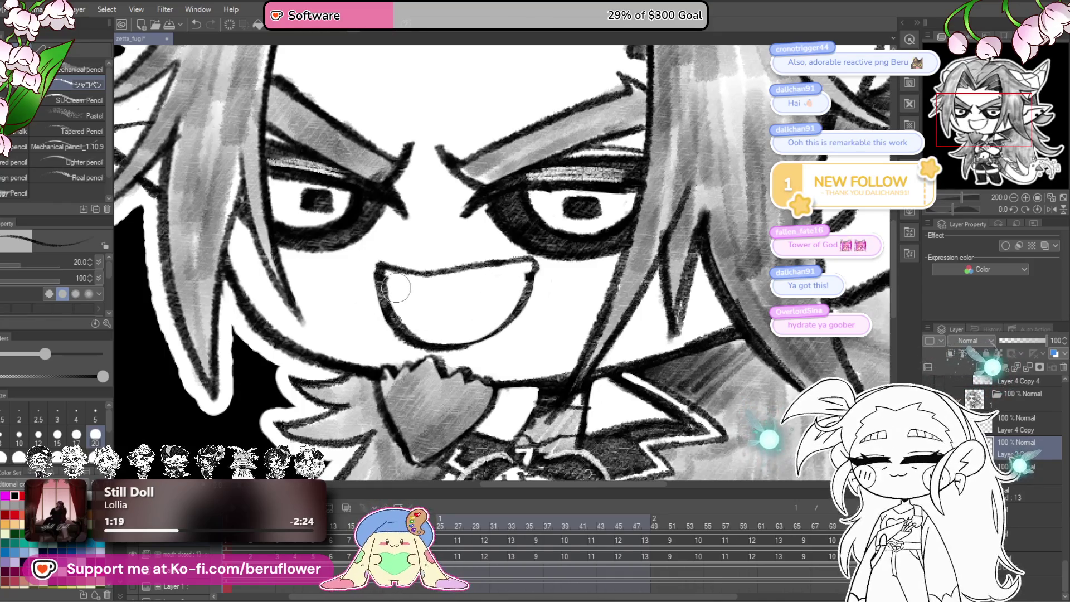
{"action": "mouse_move", "coordinate": [520, 278]}
{"action": "left_mouse_down"}
{"action": "mouse_move", "coordinate": [473, 331]}
{"action": "mouse_move", "coordinate": [437, 280]}
{"action": "left_mouse_up"}
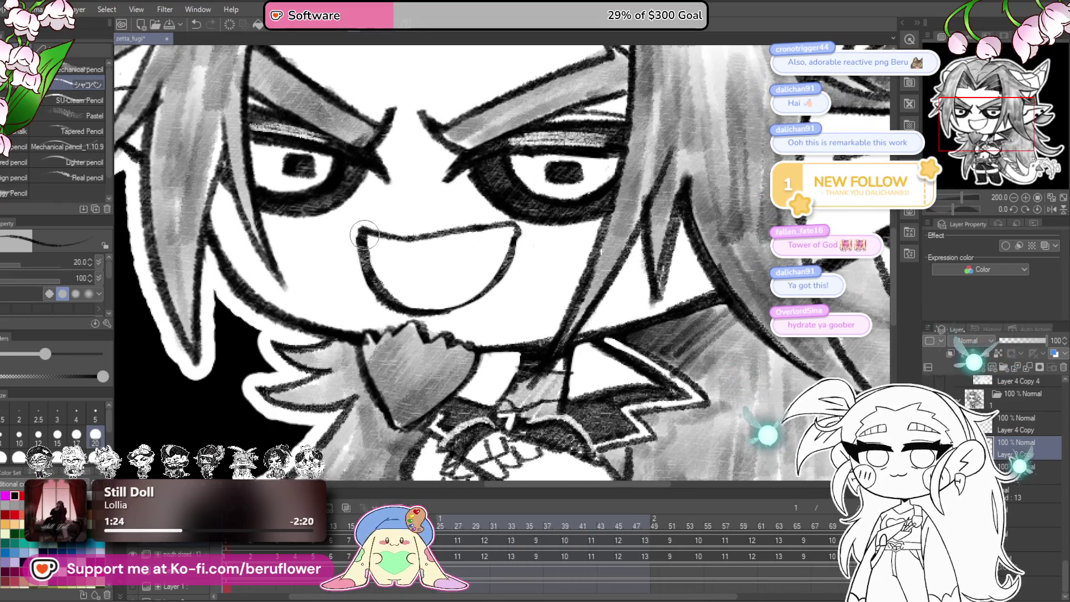
{"action": "left_click_drag", "start_coordinate": [508, 227], "coordinate": [516, 244]}
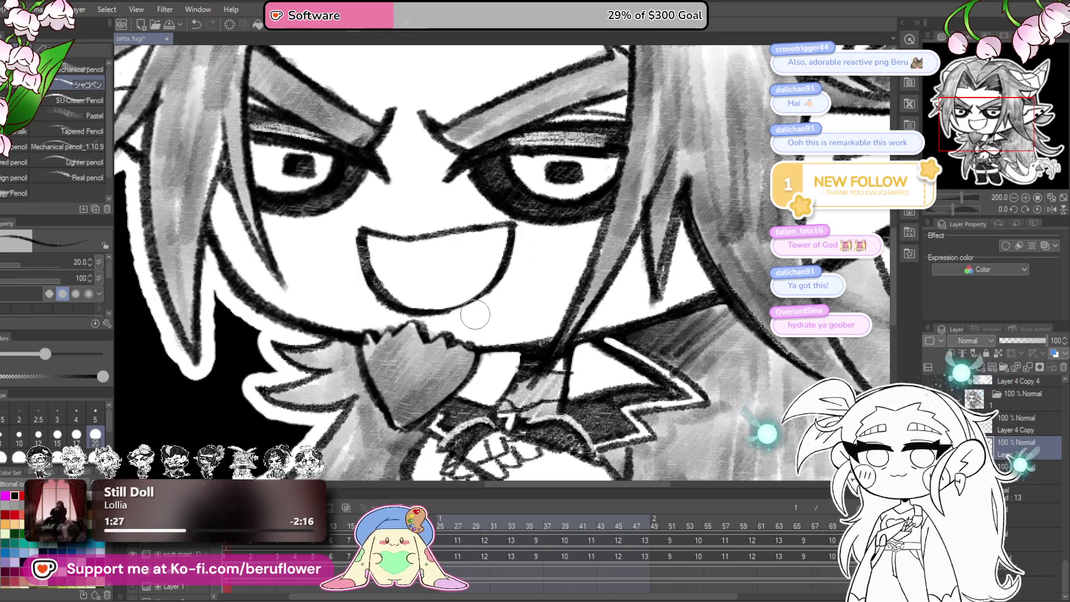
{"action": "mouse_move", "coordinate": [368, 273]}
{"action": "left_mouse_down"}
{"action": "mouse_move", "coordinate": [393, 296]}
{"action": "mouse_move", "coordinate": [446, 308]}
{"action": "mouse_move", "coordinate": [406, 306]}
{"action": "mouse_move", "coordinate": [429, 306]}
{"action": "left_mouse_up"}
{"action": "left_click_drag", "start_coordinate": [951, 209], "coordinate": [966, 210]}
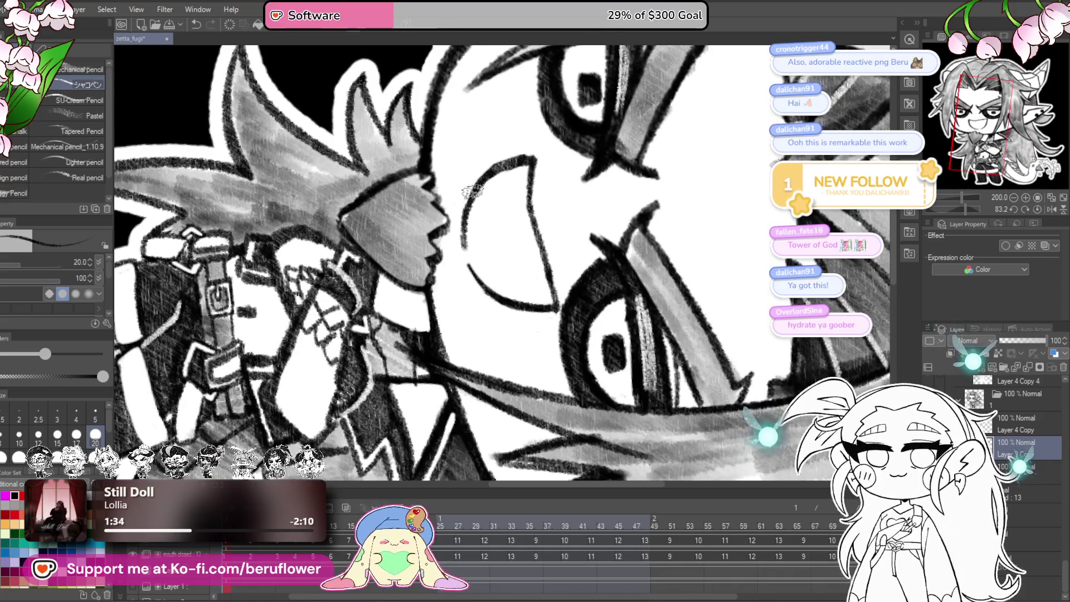